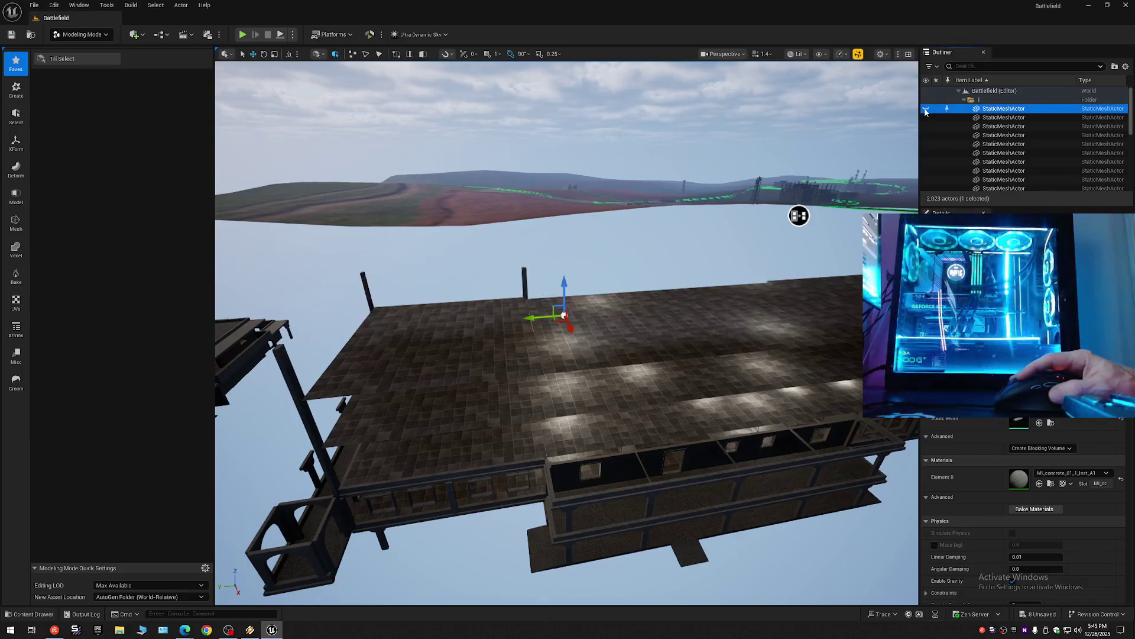
# Select the tiled building floor mesh, fly close to its lower storey, and start Tri Select.
pyautogui.click(635, 435)
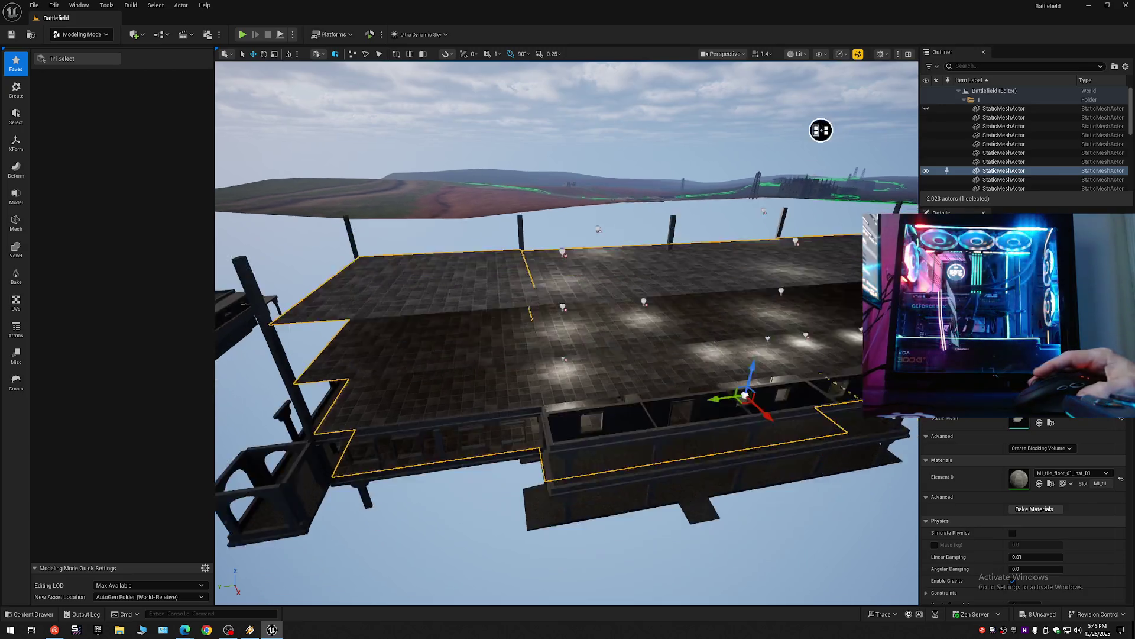
pyautogui.press('e')
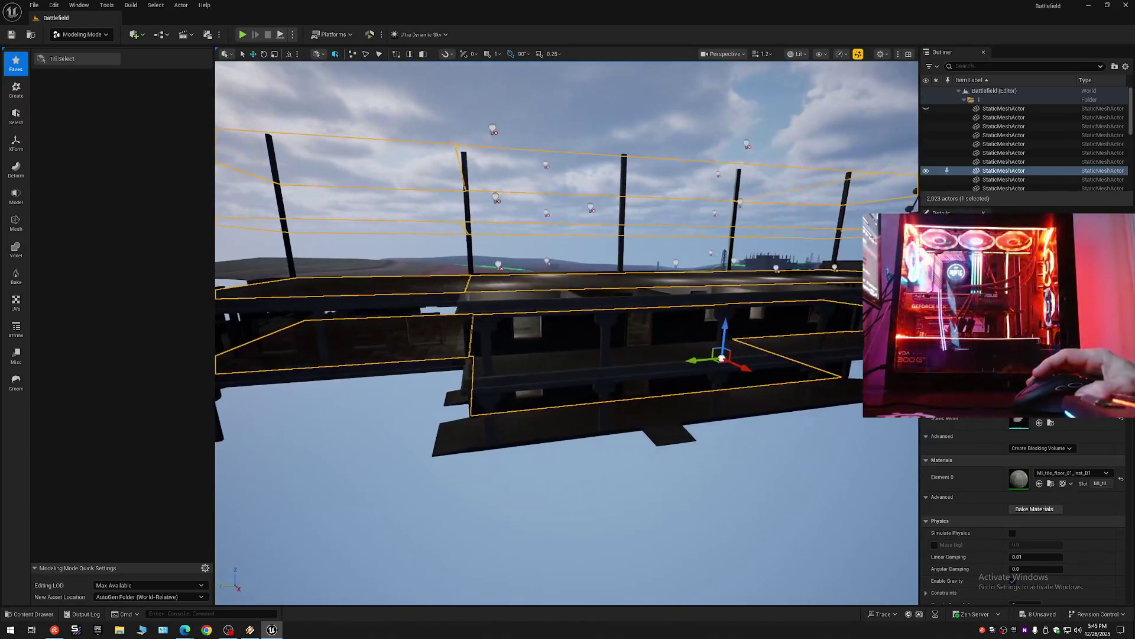
pyautogui.press('q')
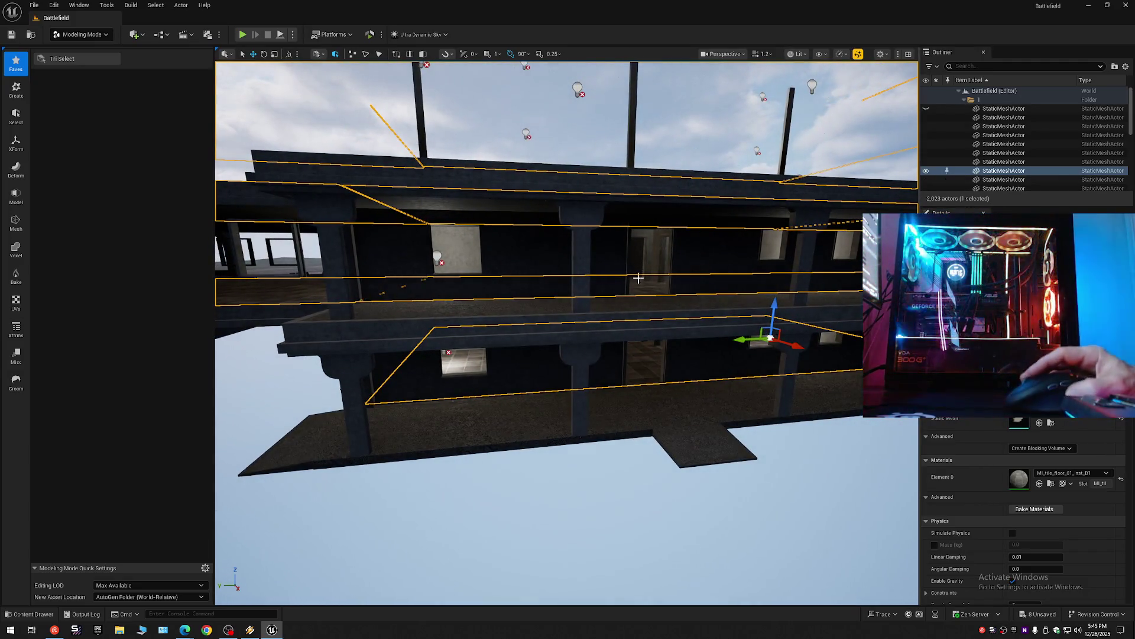
pyautogui.click(62, 59)
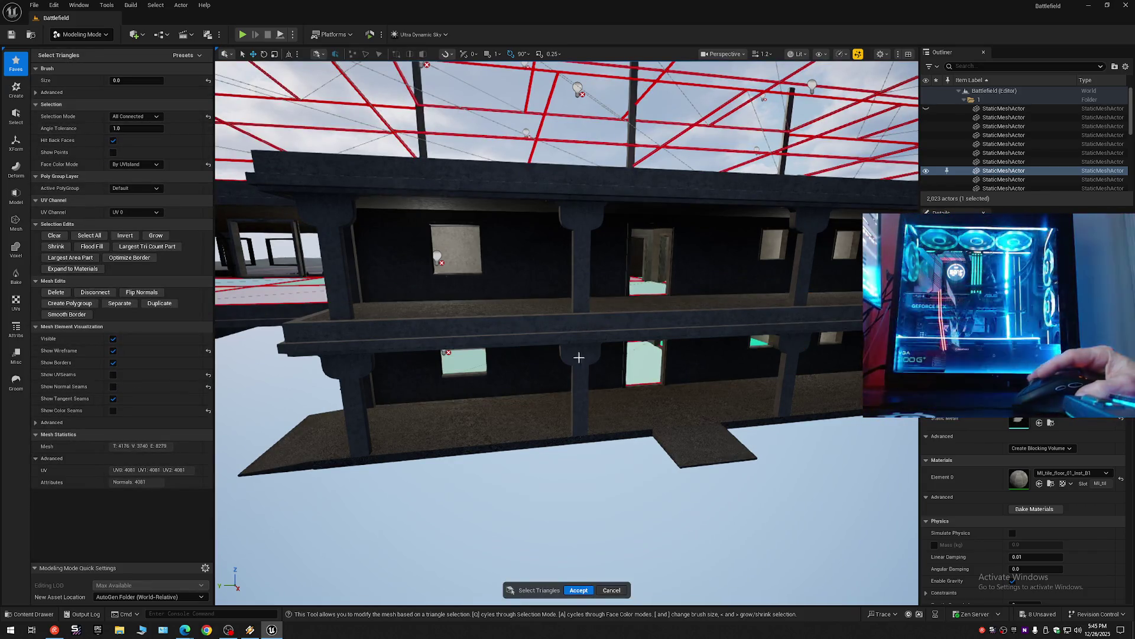
# Collapse the Outliner to top-level folders and hide folders 1 and 1 Floor 2.
pyautogui.click(642, 365)
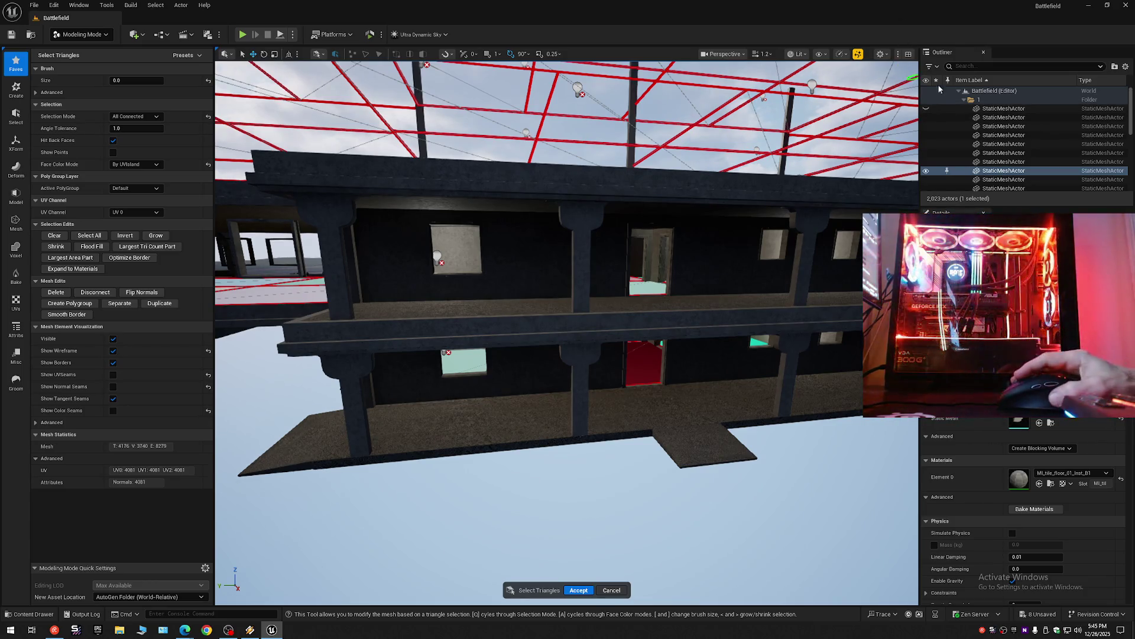
pyautogui.click(1126, 67)
pyautogui.click(1063, 111)
pyautogui.click(959, 90)
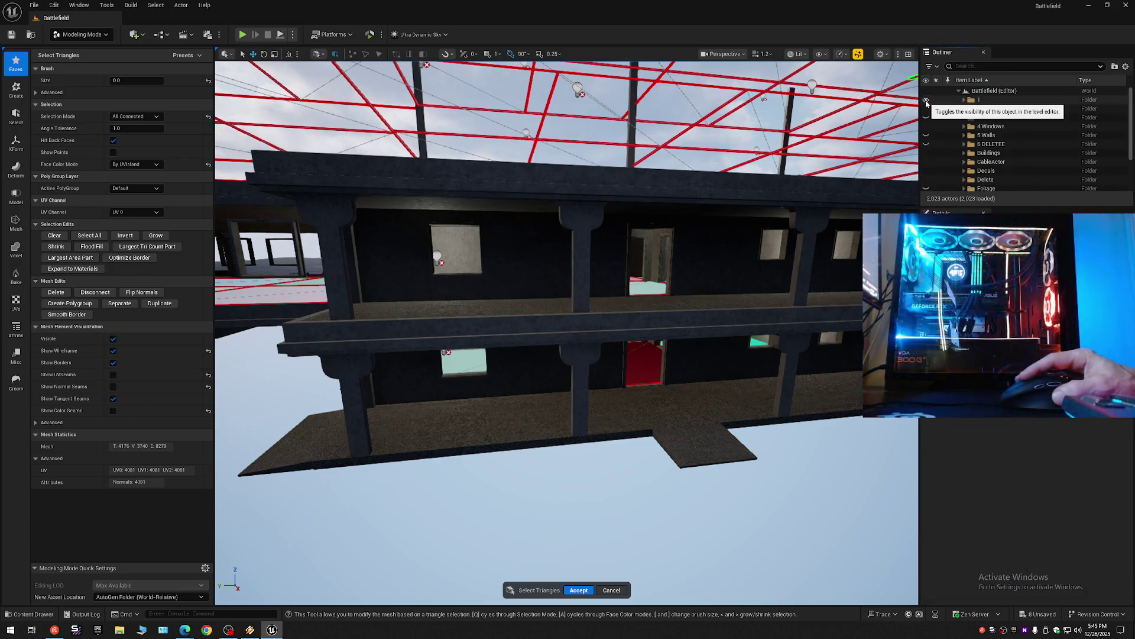
pyautogui.click(927, 100)
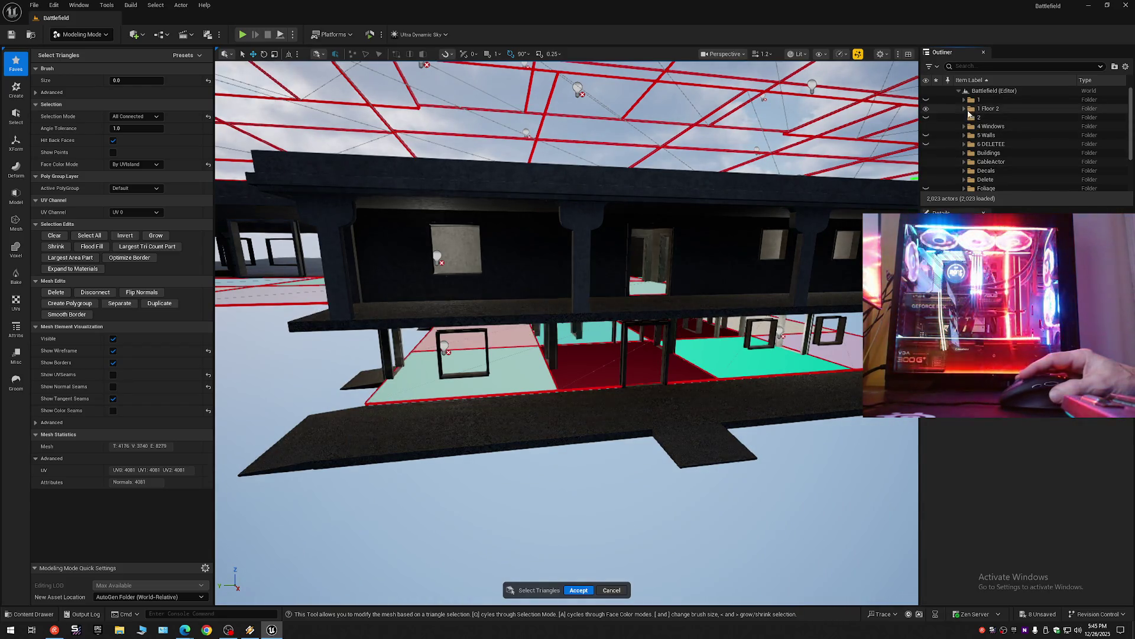
pyautogui.click(926, 110)
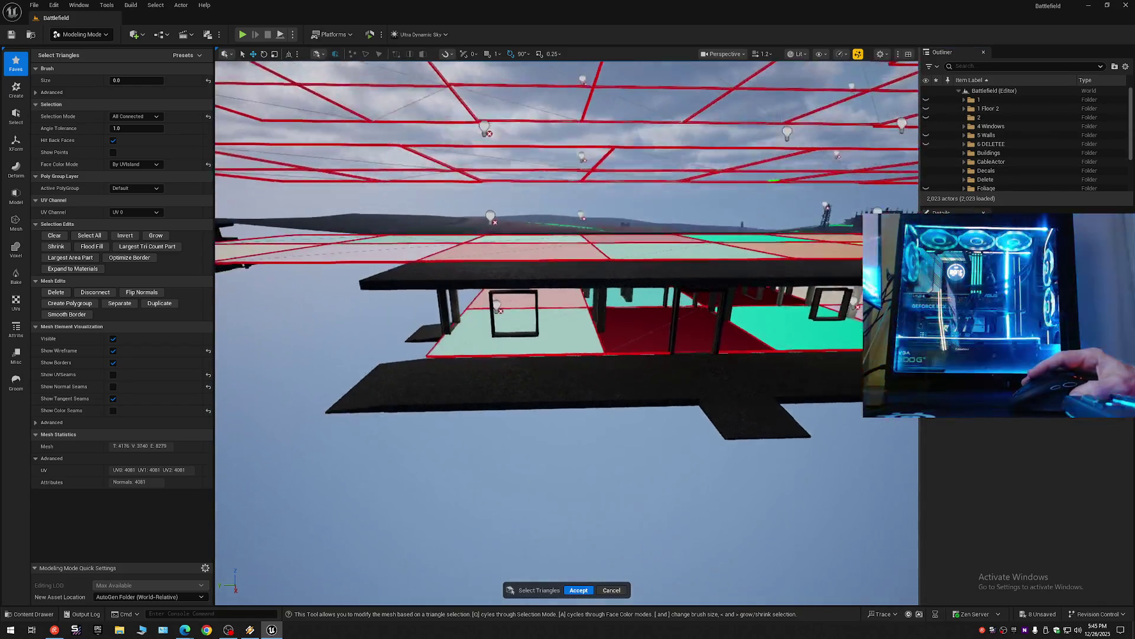
# Select the lower floor's teal and pink triangles across the building.
pyautogui.scroll(-2, 566, 333)
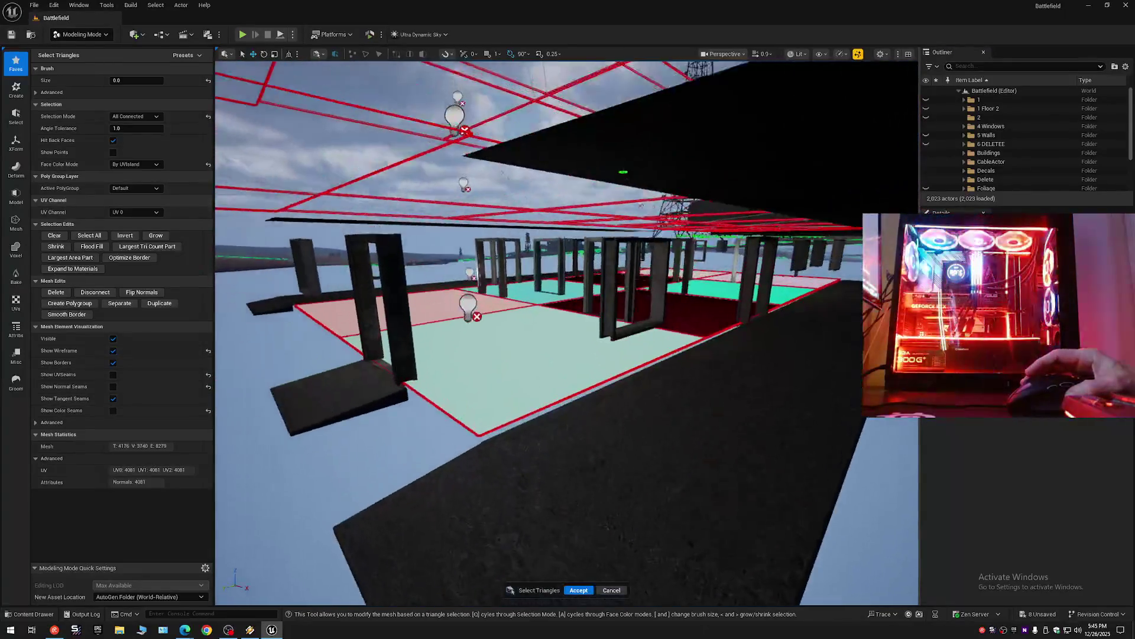
pyautogui.scroll(-1, 567, 332)
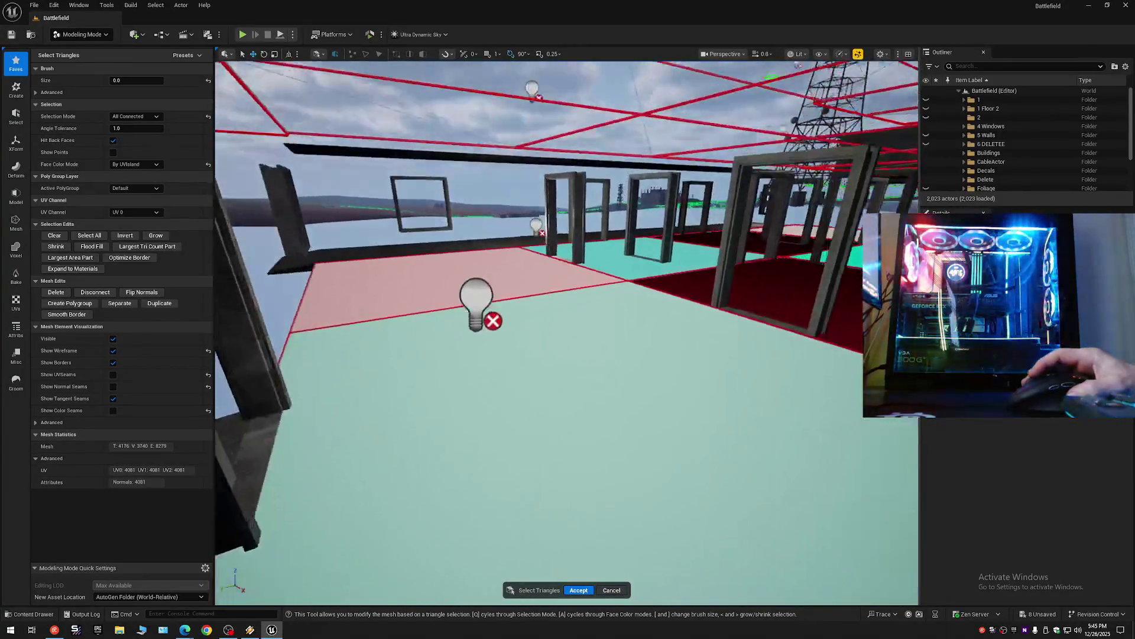
pyautogui.moveTo(626, 305)
pyautogui.mouseDown()
pyautogui.moveTo(570, 337)
pyautogui.moveTo(650, 290)
pyautogui.mouseUp()
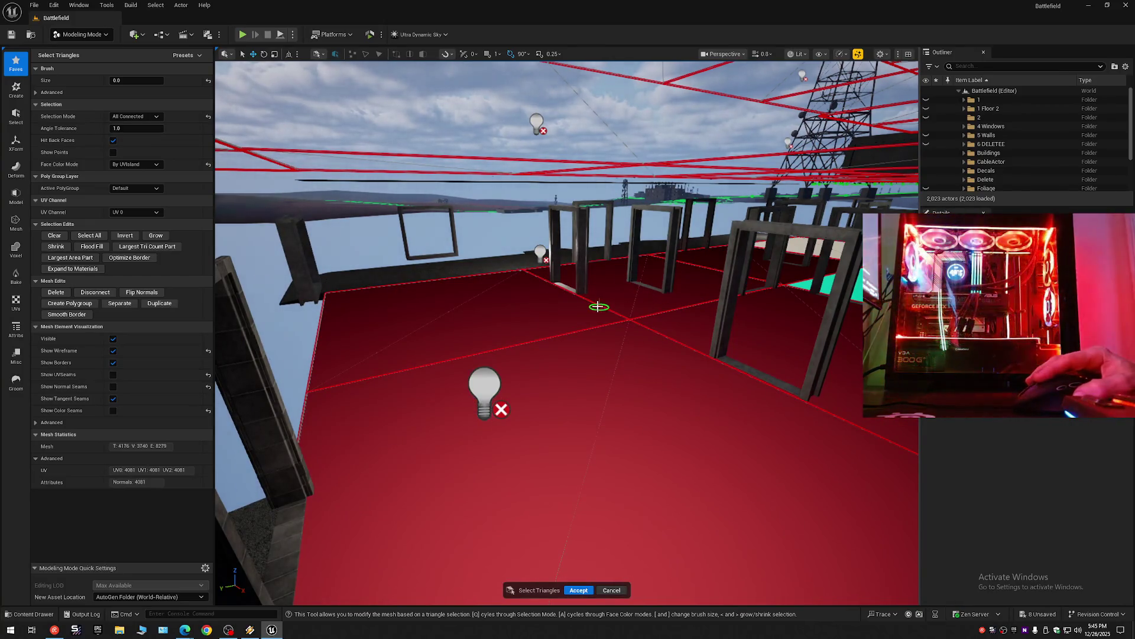
pyautogui.scroll(-1, 684, 347)
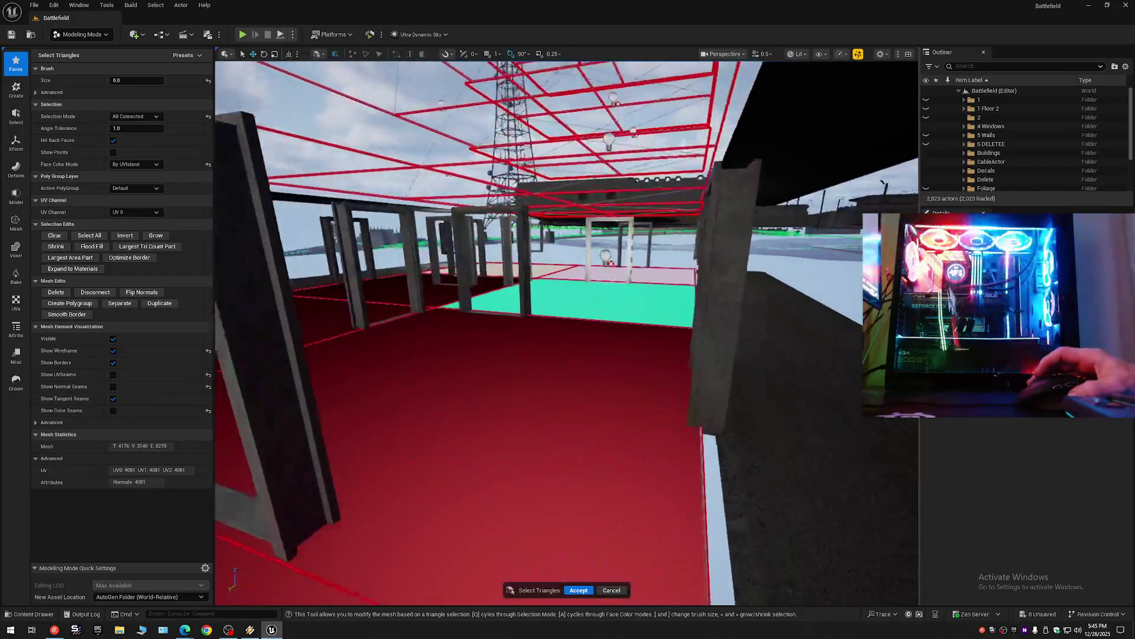
pyautogui.click(568, 355)
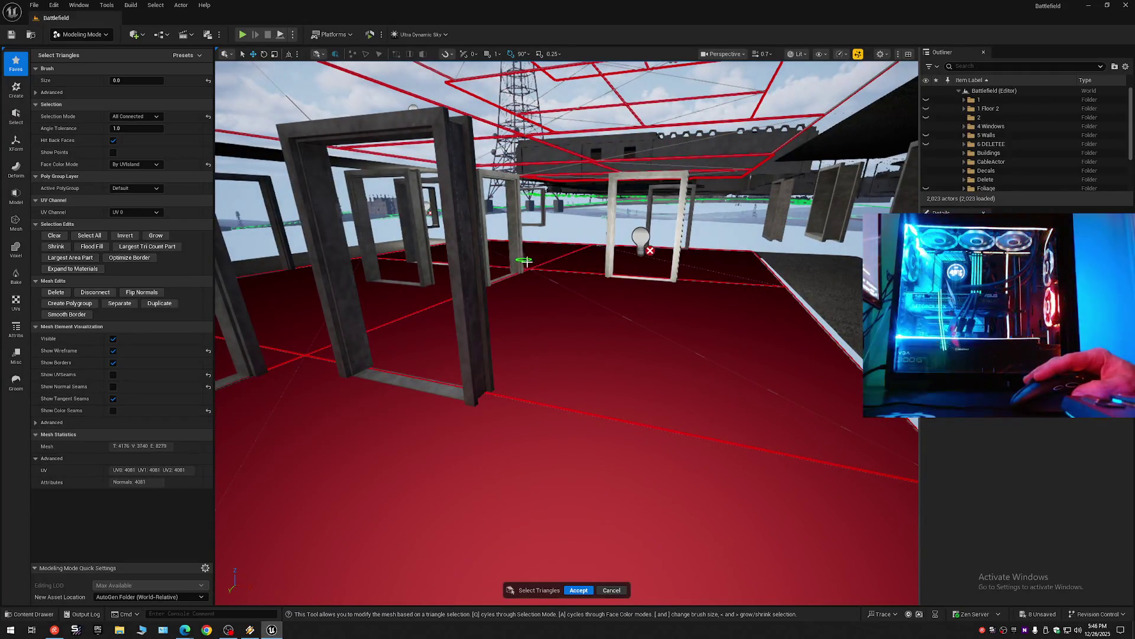
pyautogui.scroll(-5, 567, 331)
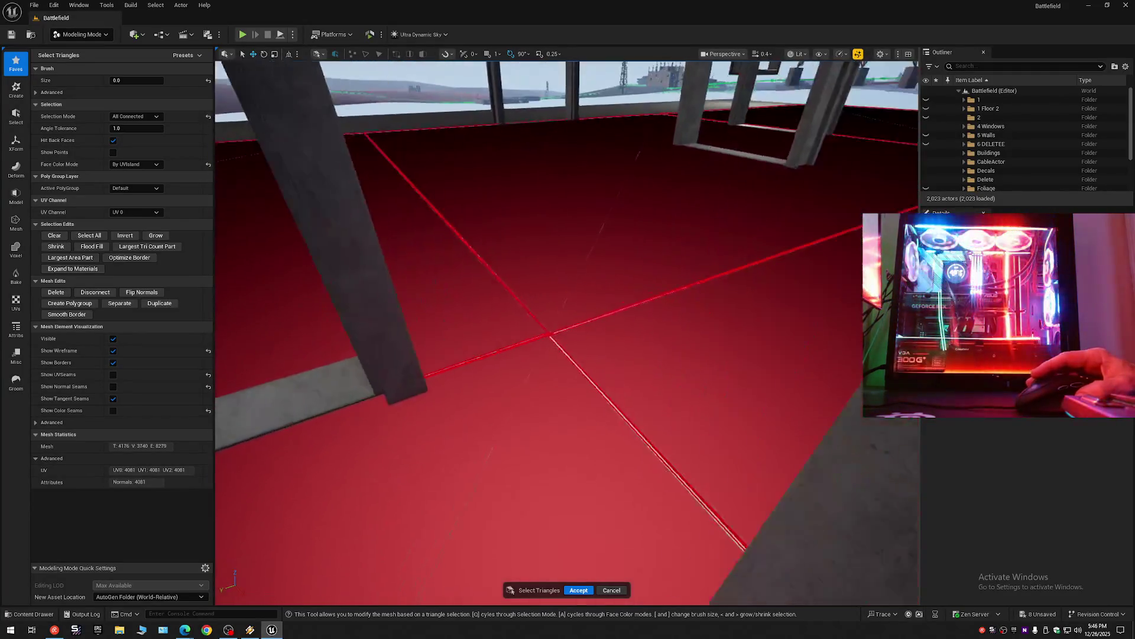
pyautogui.scroll(5, 566, 332)
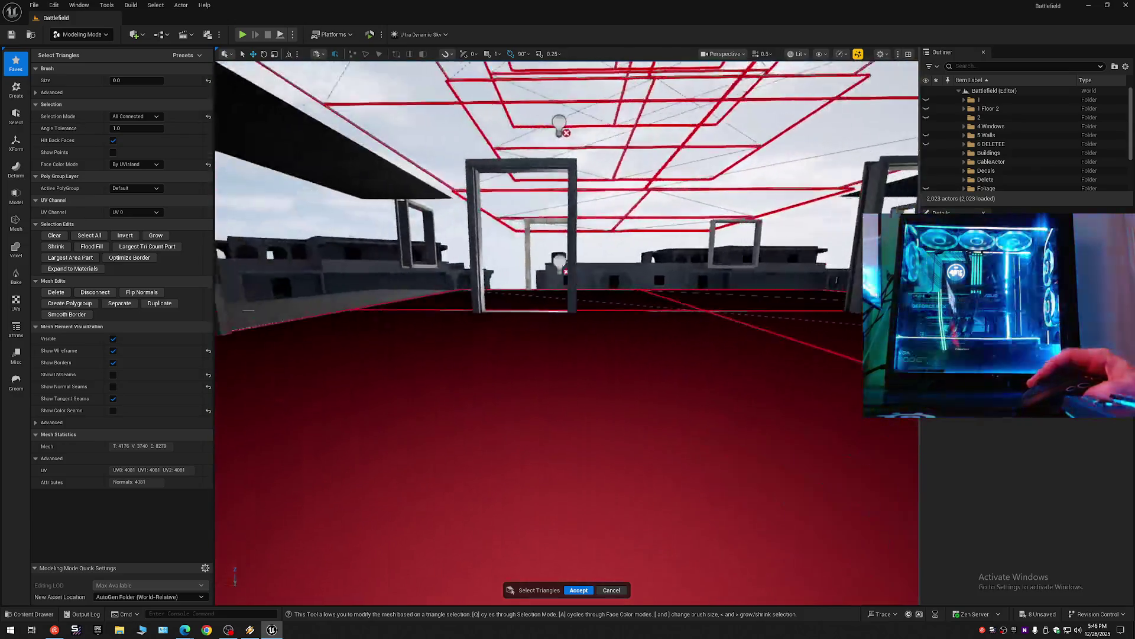
pyautogui.scroll(-10, 566, 331)
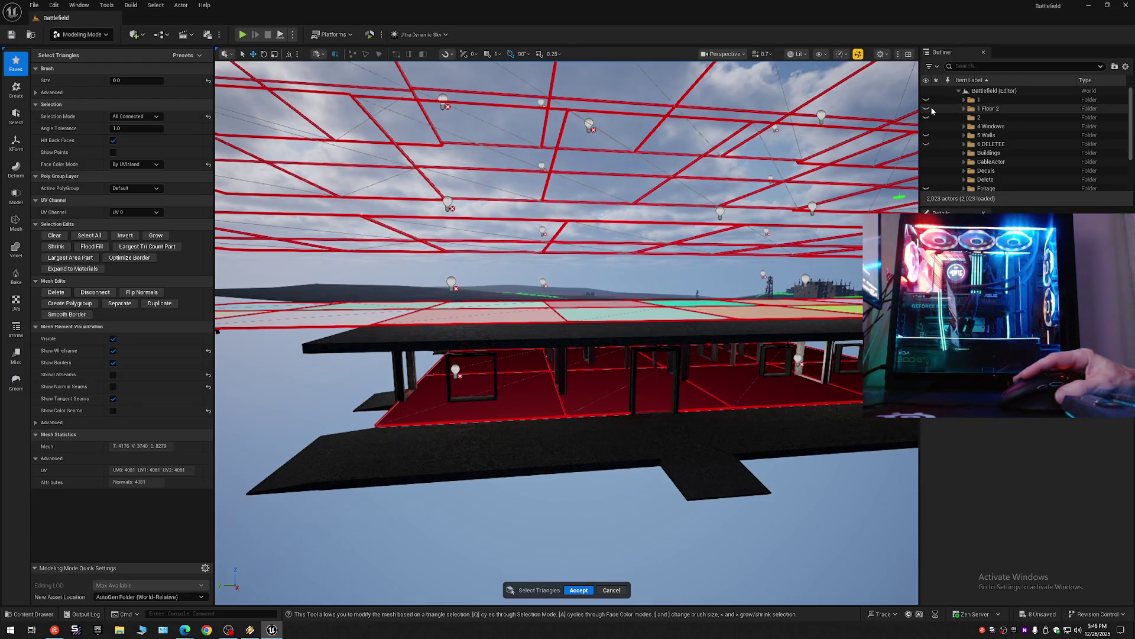
# Hide the 1 Floor 2 and 4 Windows folders in the Outliner.
pyautogui.click(964, 108)
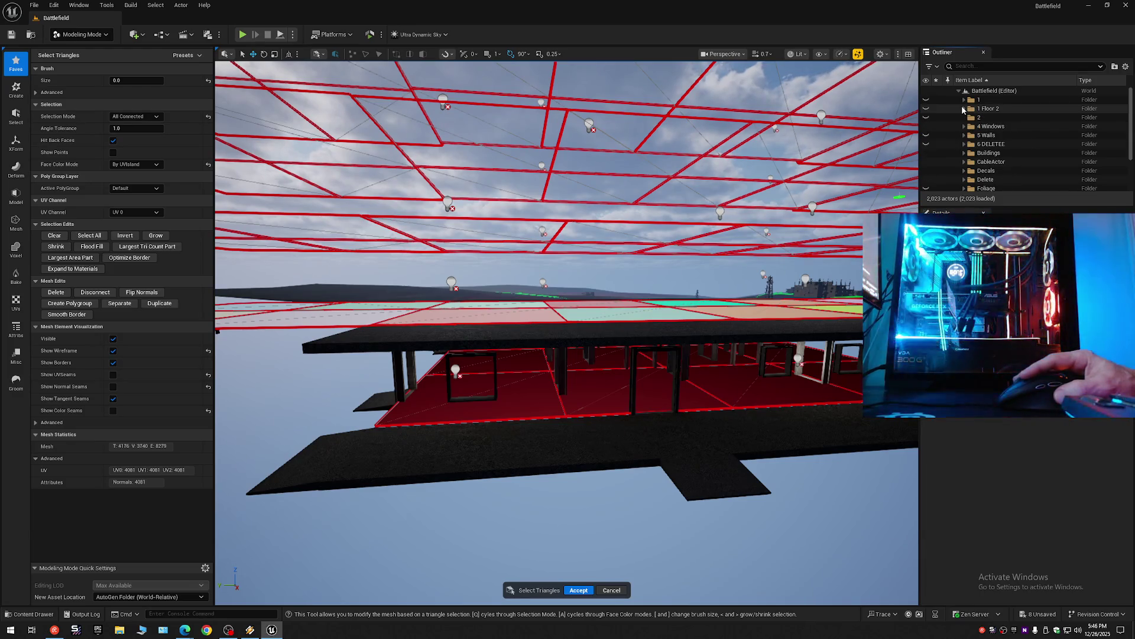
pyautogui.click(964, 109)
pyautogui.click(926, 108)
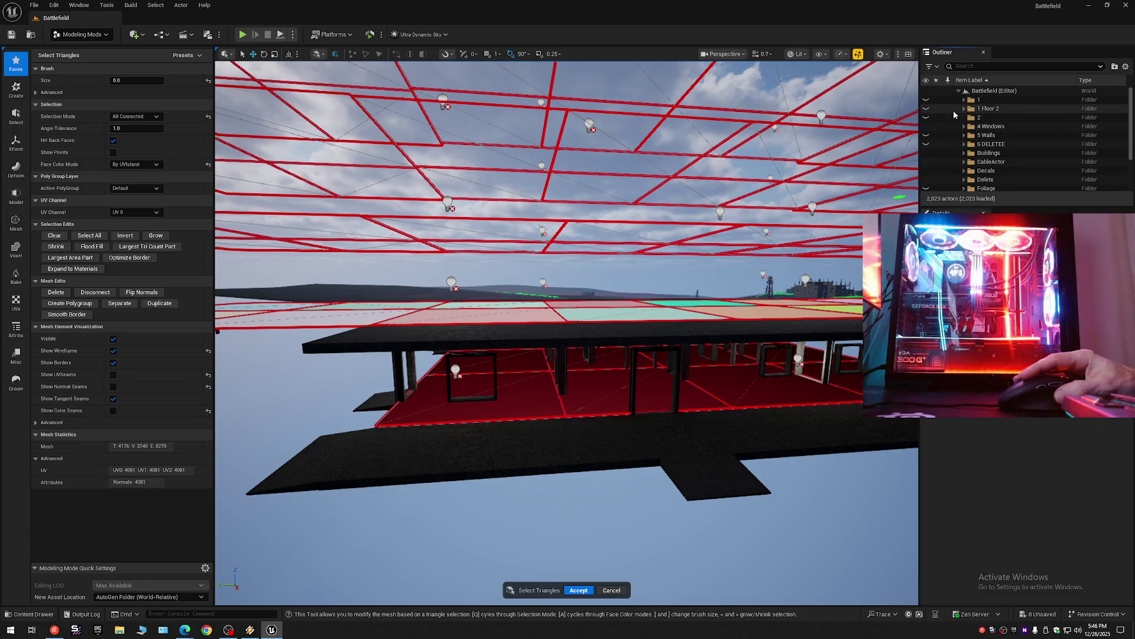
pyautogui.click(926, 126)
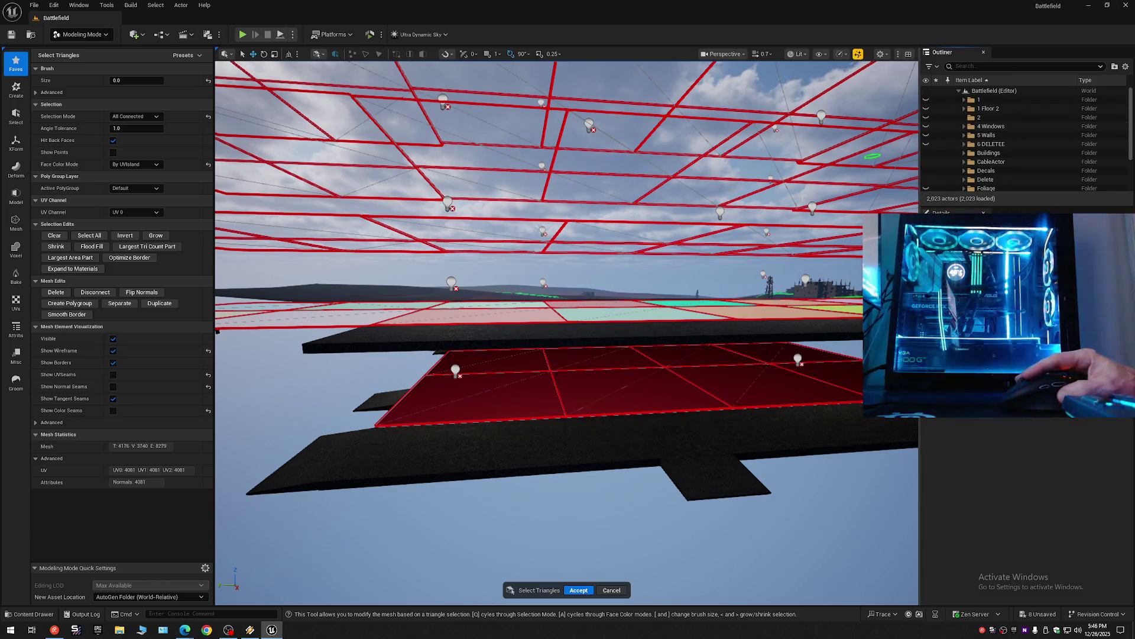
# Hide the 1 Outside Floor 2 and 1 Outside Ground Floor slabs, then open the Selection Mode list.
pyautogui.moveTo(769, 266); pyautogui.dragTo(779, 259)
pyautogui.scroll(-3, 946, 166)
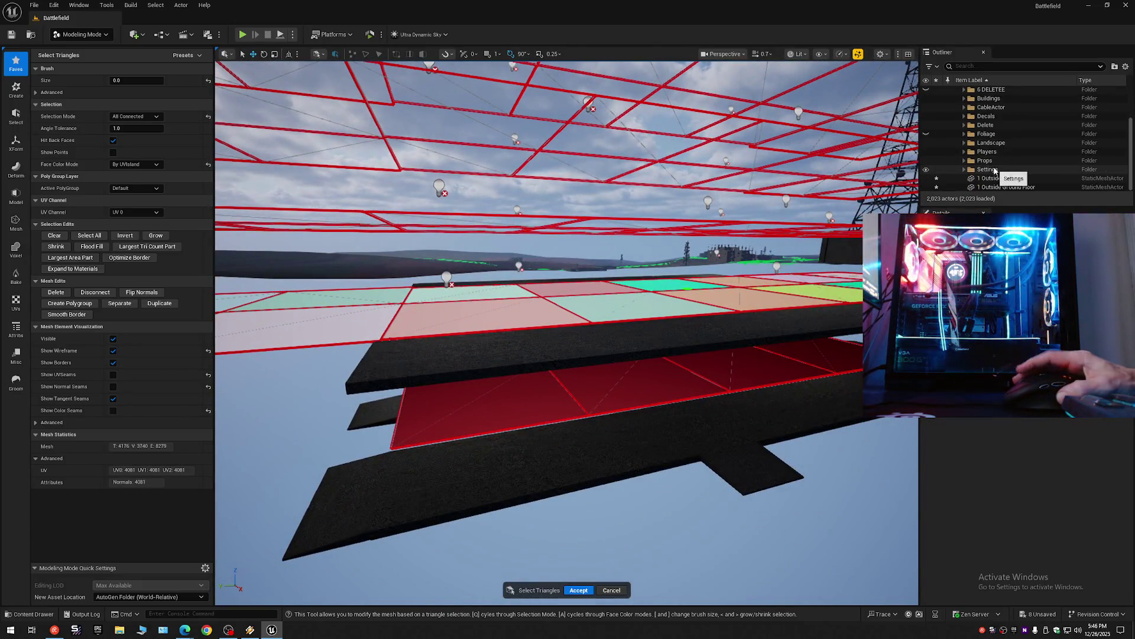
pyautogui.click(926, 178)
pyautogui.click(926, 187)
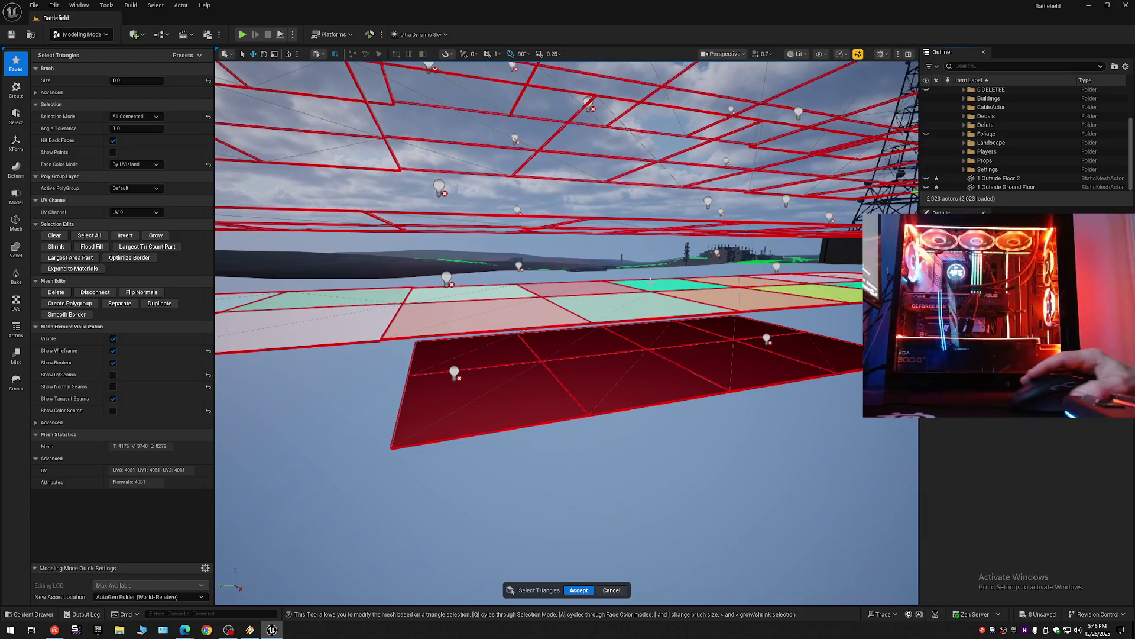
pyautogui.click(135, 116)
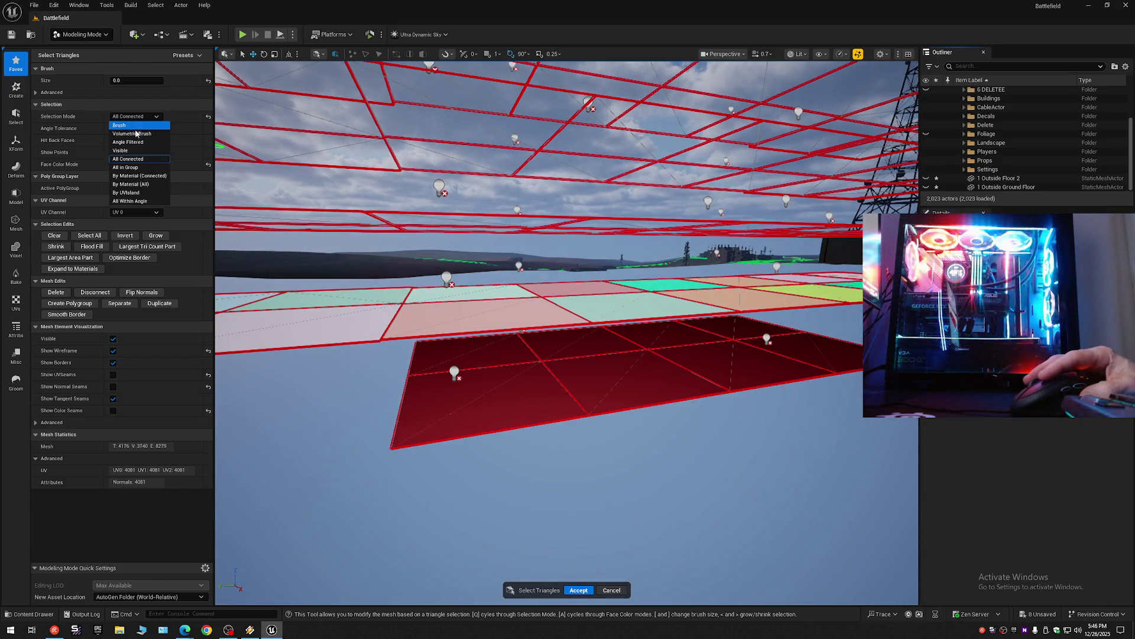
# Switch triangle selection to a Volumetric Brush with size 0.0488.
pyautogui.click(135, 138)
pyautogui.scroll(3, 437, 401)
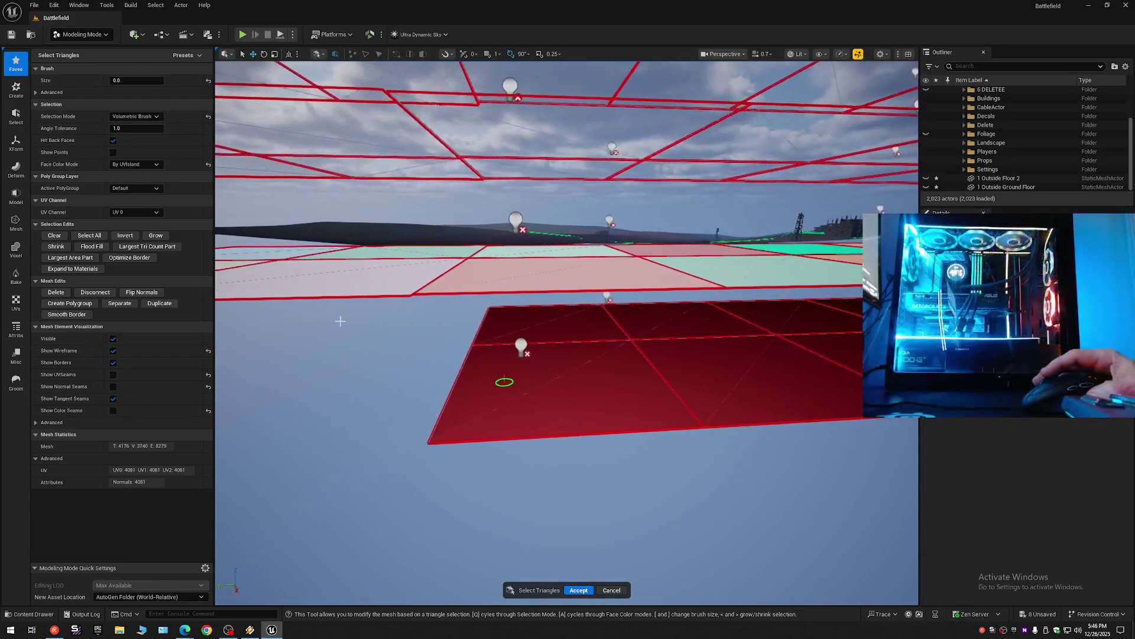
pyautogui.moveTo(136, 80); pyautogui.dragTo(134, 80)
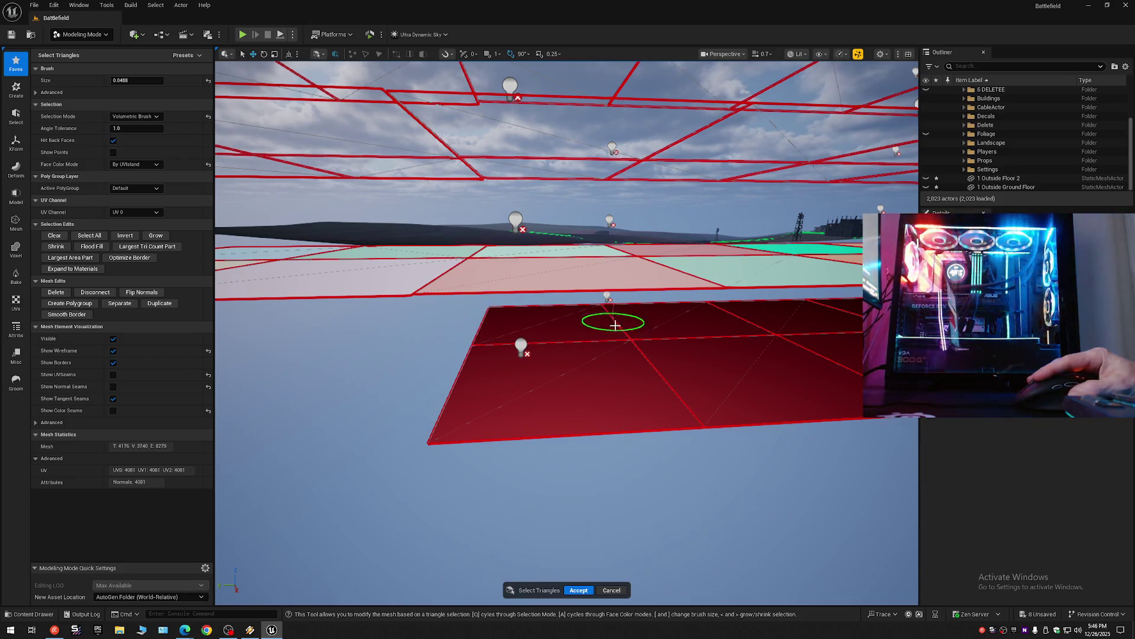
pyautogui.scroll(2, 659, 393)
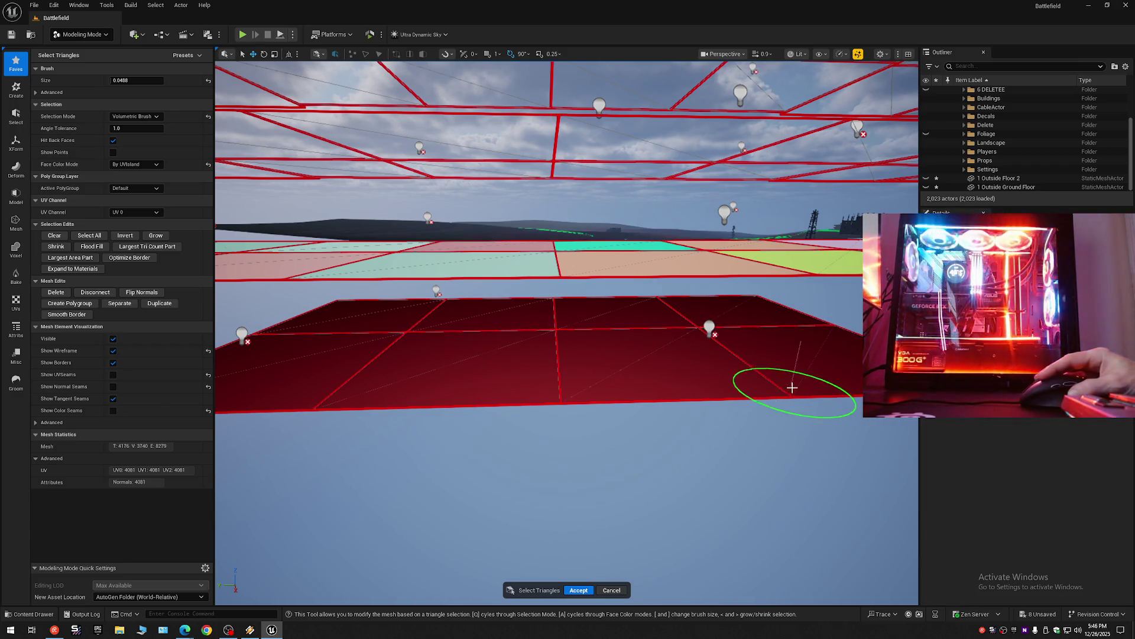
# Paint the lower floor slab's triangles into the selection, checking coverage from several angles.
pyautogui.moveTo(855, 337)
pyautogui.mouseDown()
pyautogui.moveTo(654, 337)
pyautogui.moveTo(655, 317)
pyautogui.mouseUp()
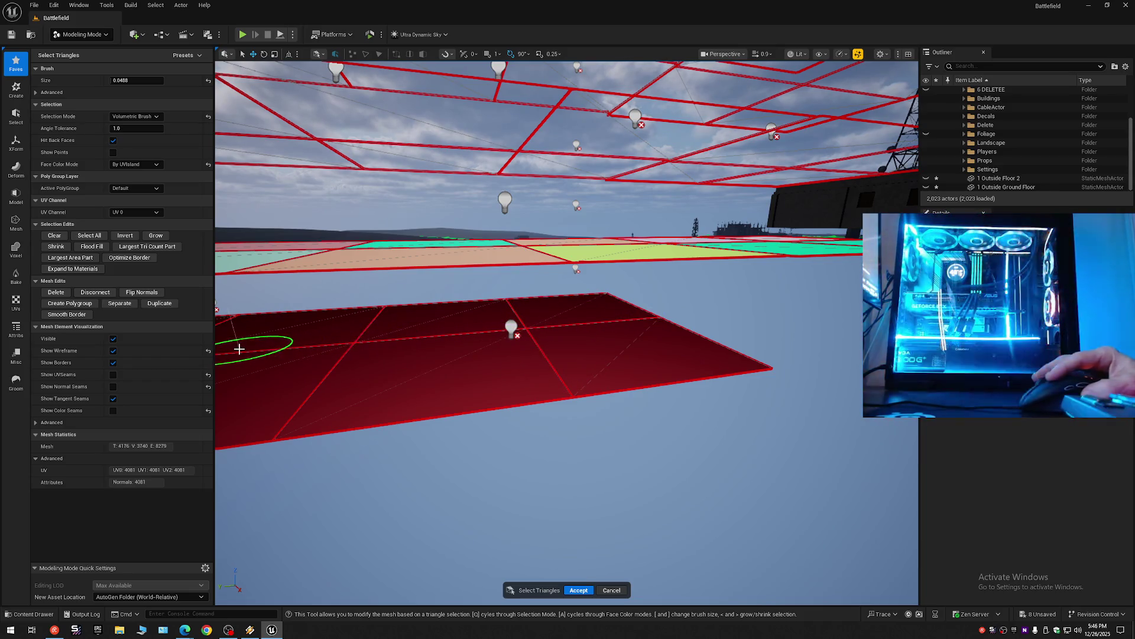
pyautogui.scroll(5, 563, 338)
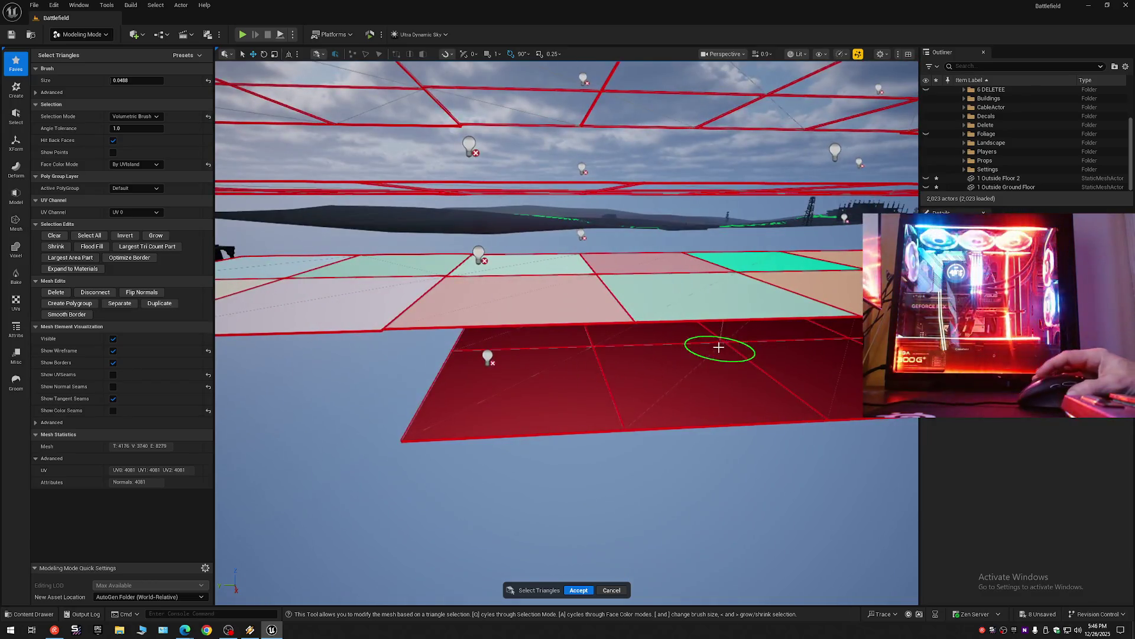
pyautogui.scroll(-3, 719, 348)
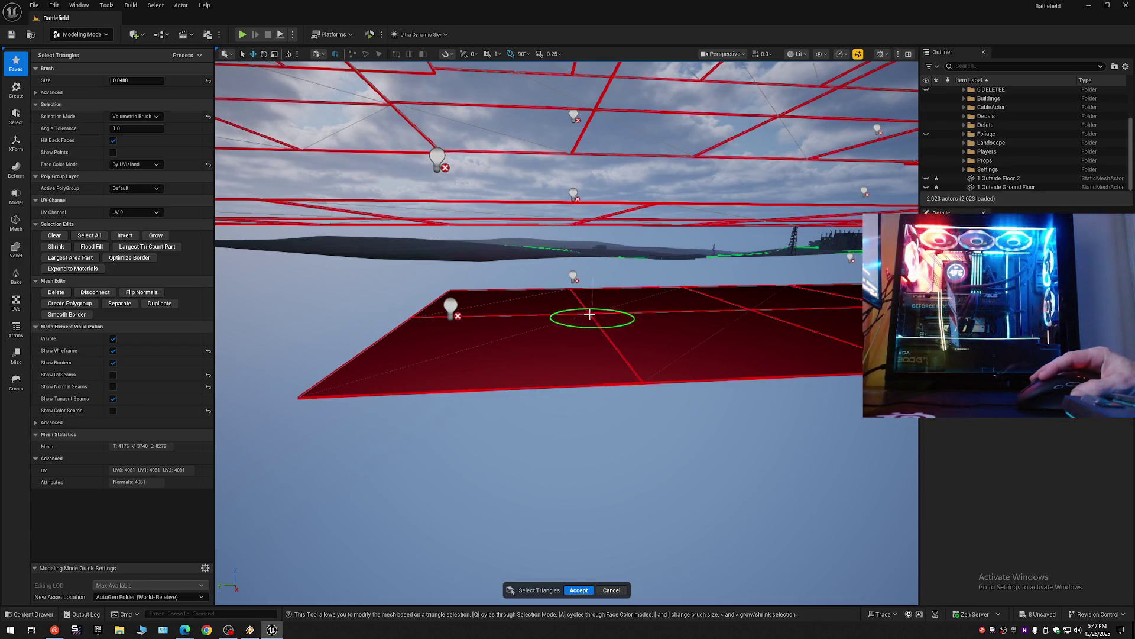
pyautogui.scroll(5, 577, 293)
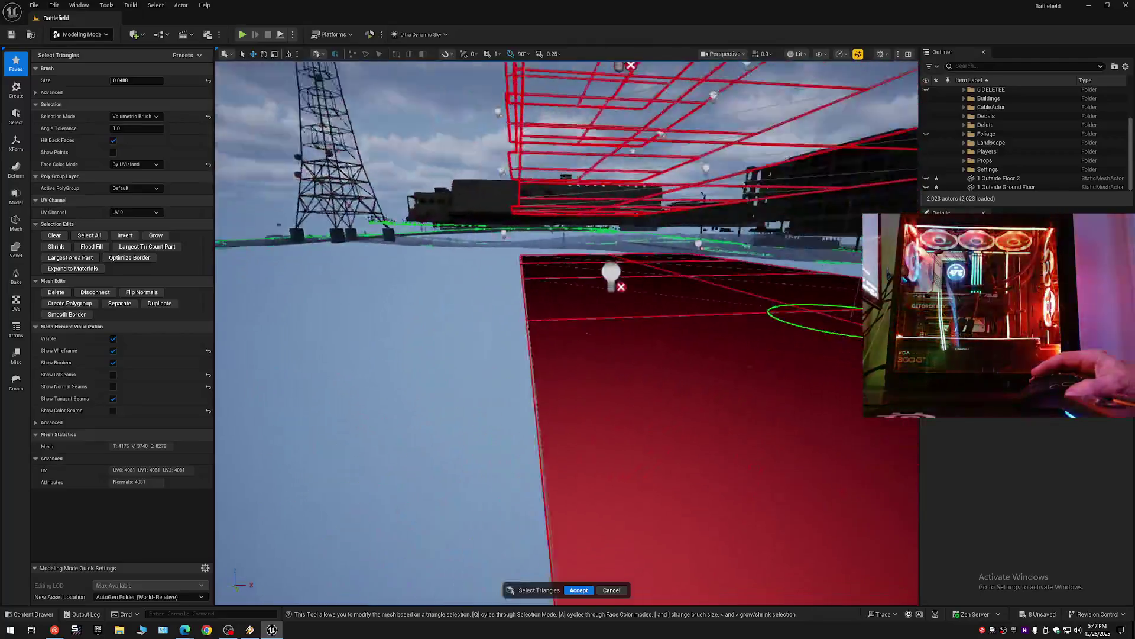
pyautogui.scroll(-3, 410, 179)
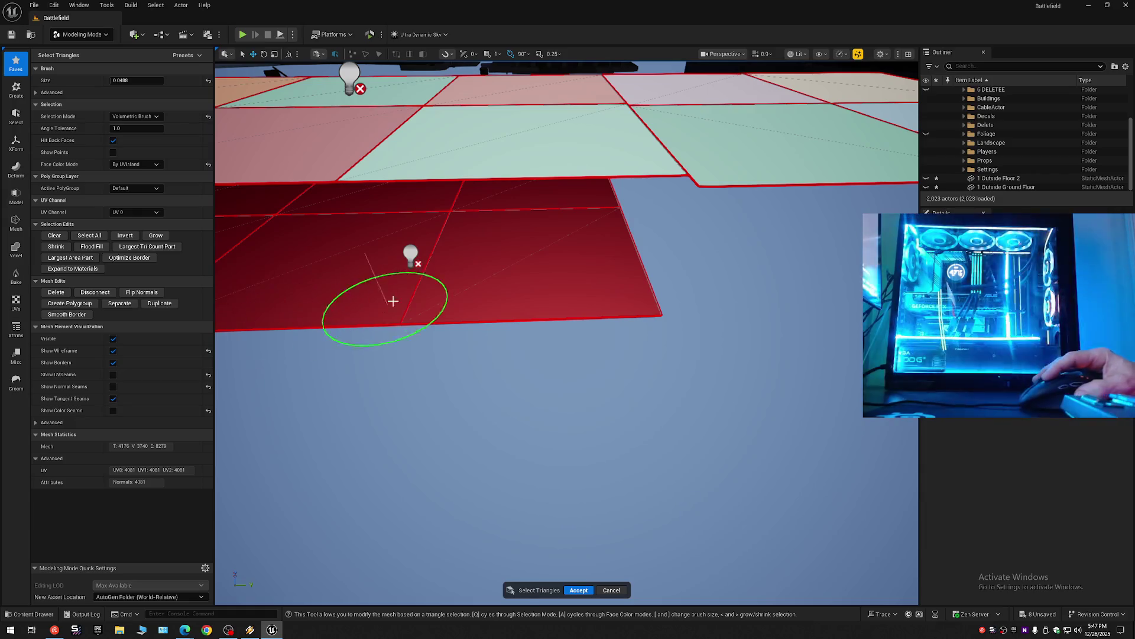
pyautogui.scroll(-4, 241, 304)
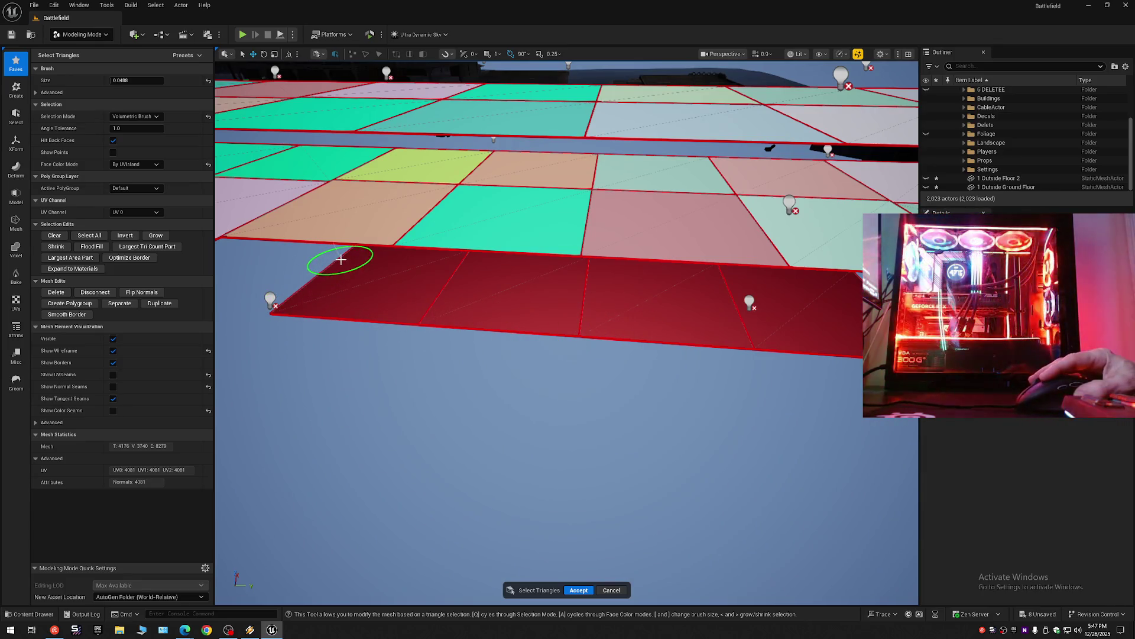
pyautogui.scroll(6, 597, 290)
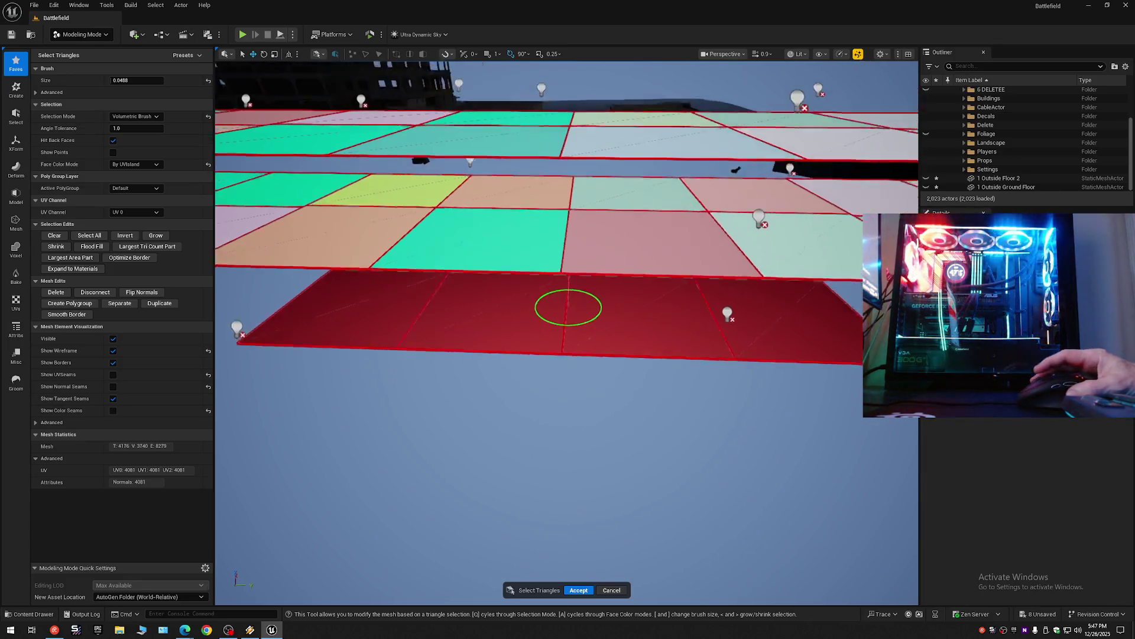
pyautogui.scroll(-2, 567, 331)
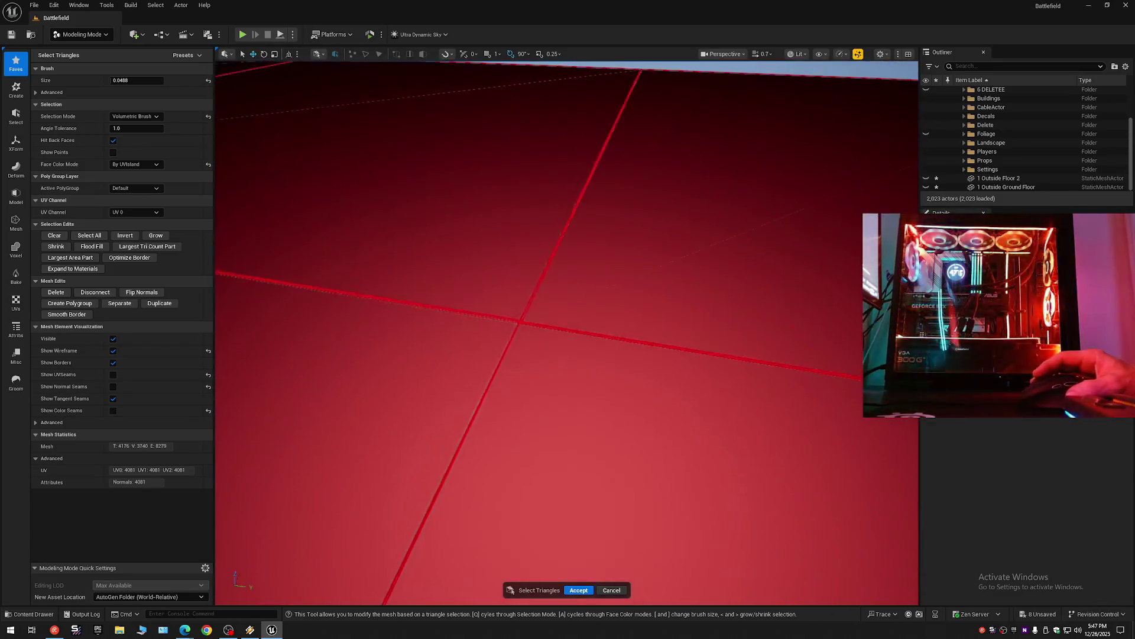
pyautogui.scroll(2, 567, 331)
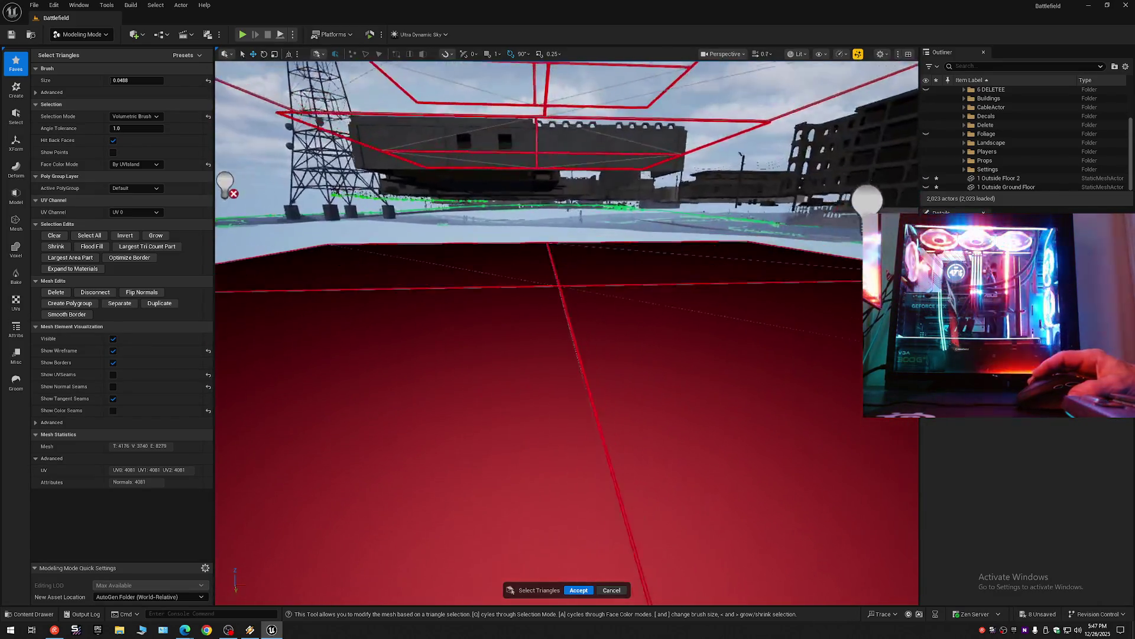
pyautogui.scroll(-5, 521, 231)
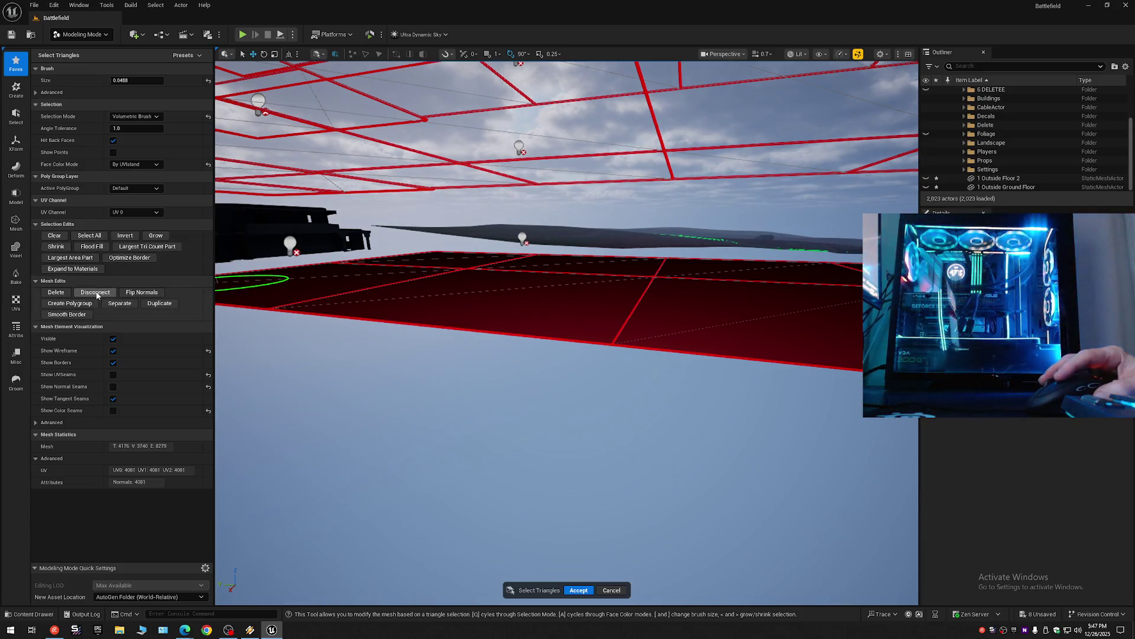
# Separate the selected slab into StaticMeshActor_Submesh and undo an accidental move of it.
pyautogui.click(120, 304)
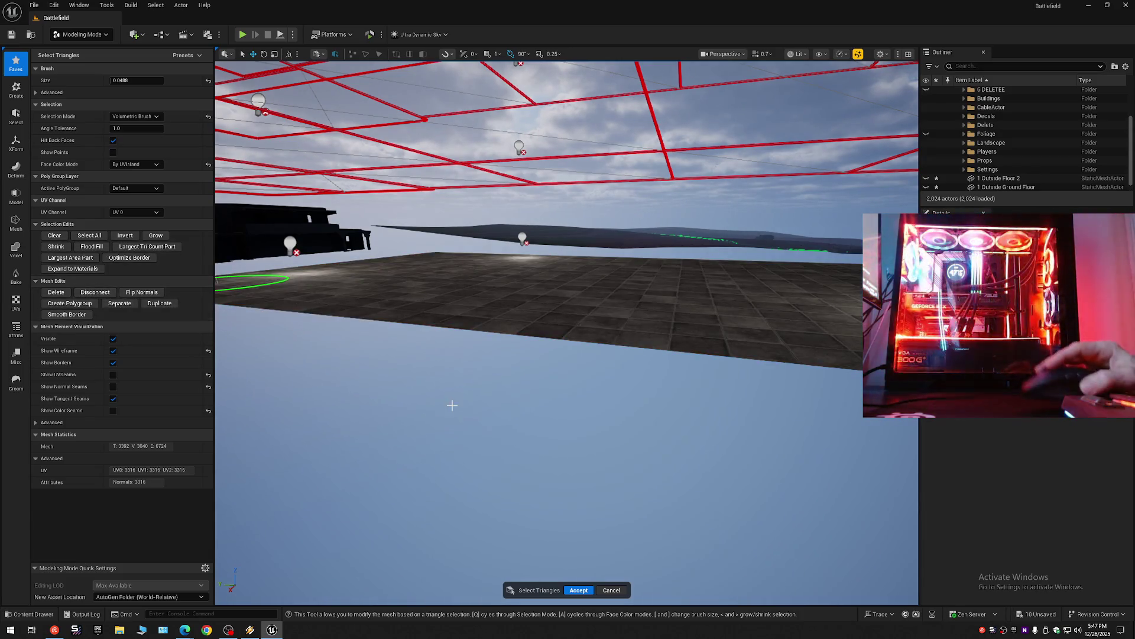
pyautogui.click(579, 590)
pyautogui.moveTo(547, 444); pyautogui.dragTo(547, 482)
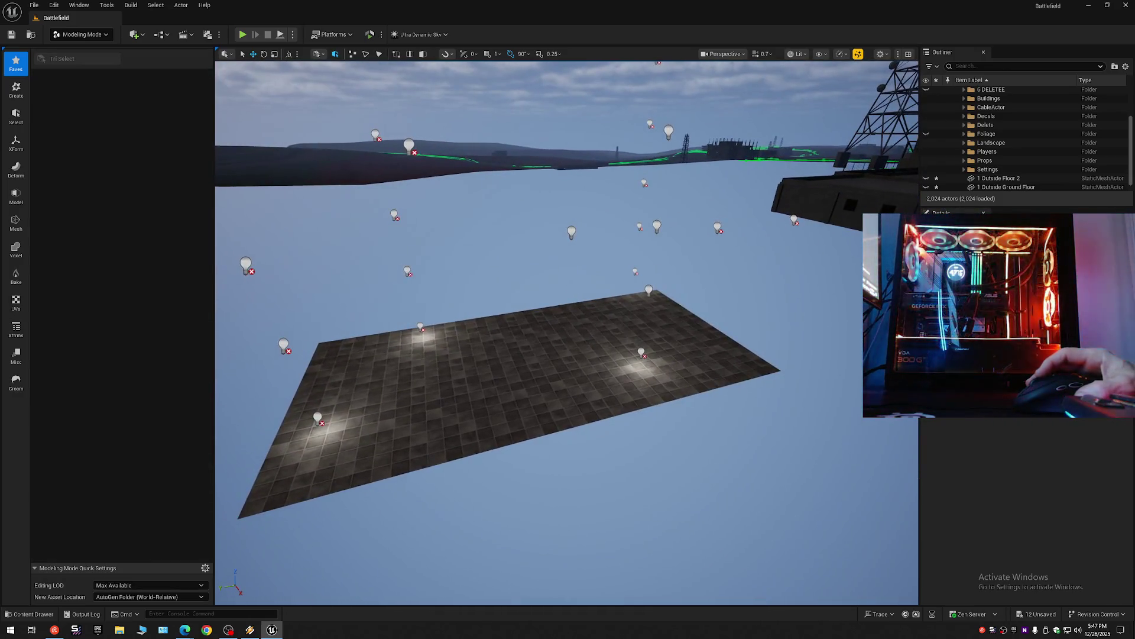
pyautogui.click(537, 378)
pyautogui.scroll(4, 628, 342)
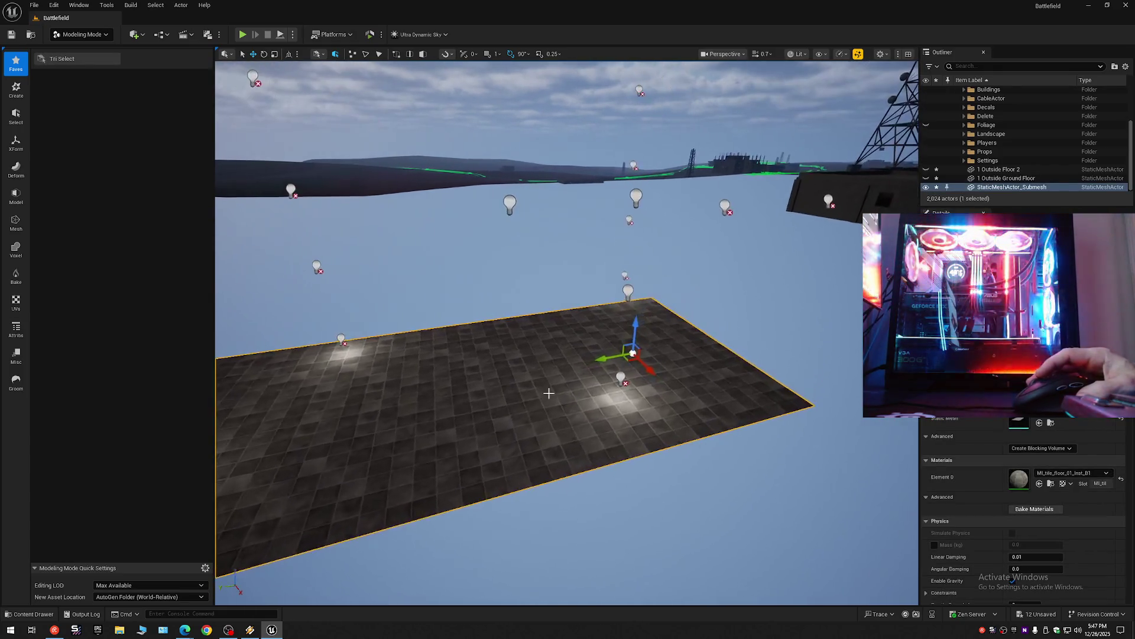
pyautogui.moveTo(628, 342); pyautogui.dragTo(628, 370)
pyautogui.moveTo(541, 320); pyautogui.dragTo(541, 320)
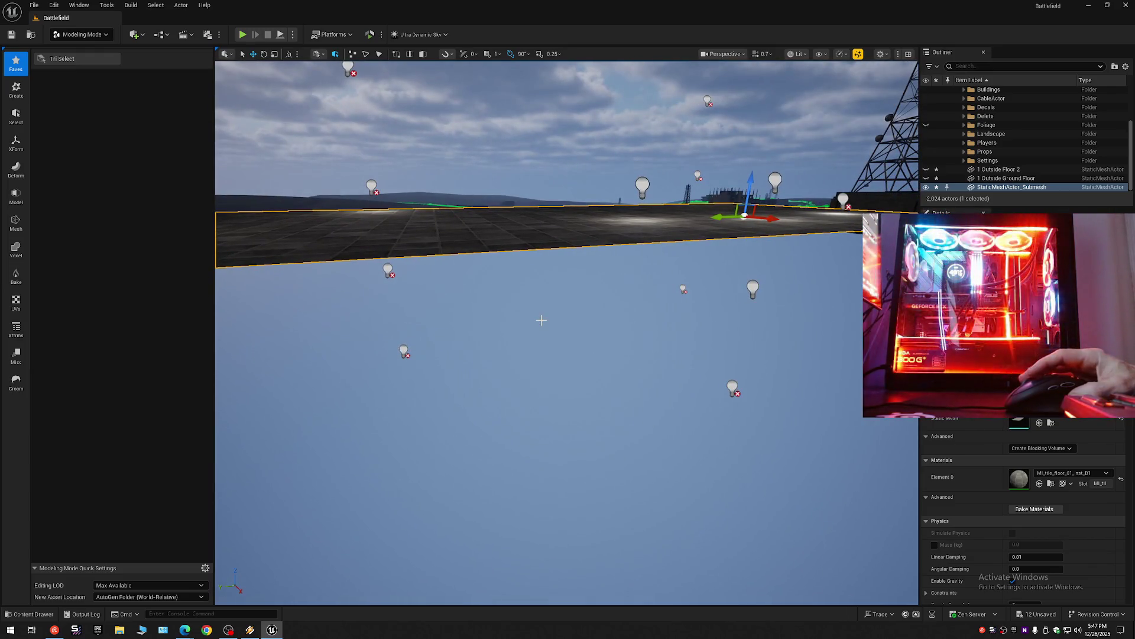
pyautogui.hotkey('ctrl', 'z')
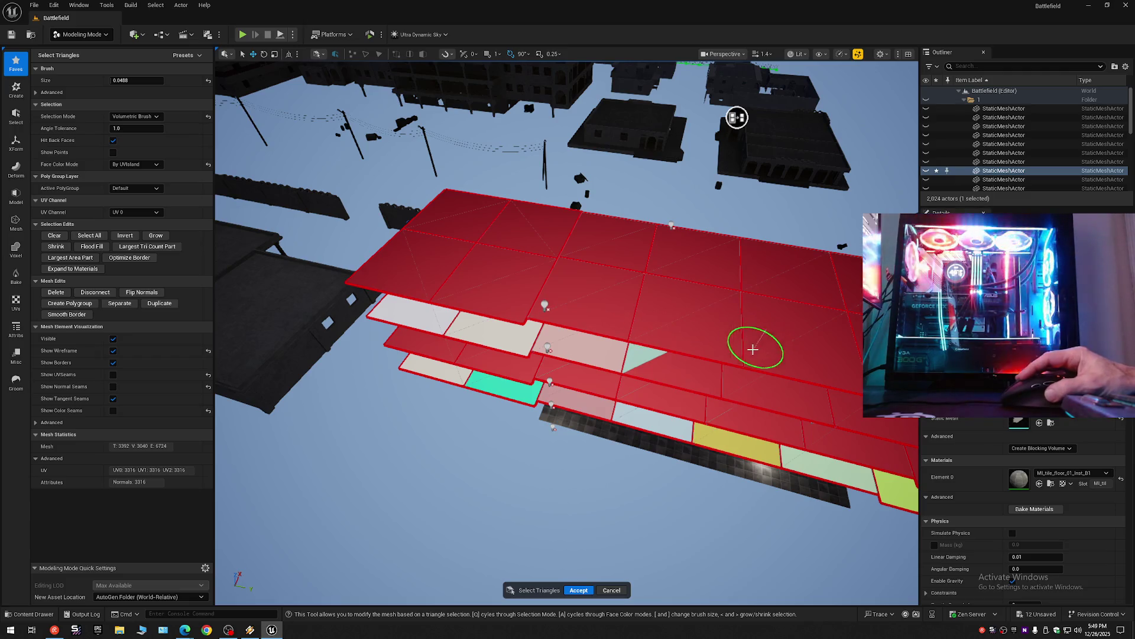
# Brush-select the light faces along the rows of the upper floor layers.
pyautogui.moveTo(857, 379)
pyautogui.mouseDown()
pyautogui.moveTo(672, 337)
pyautogui.moveTo(365, 342)
pyautogui.moveTo(460, 357)
pyautogui.mouseUp()
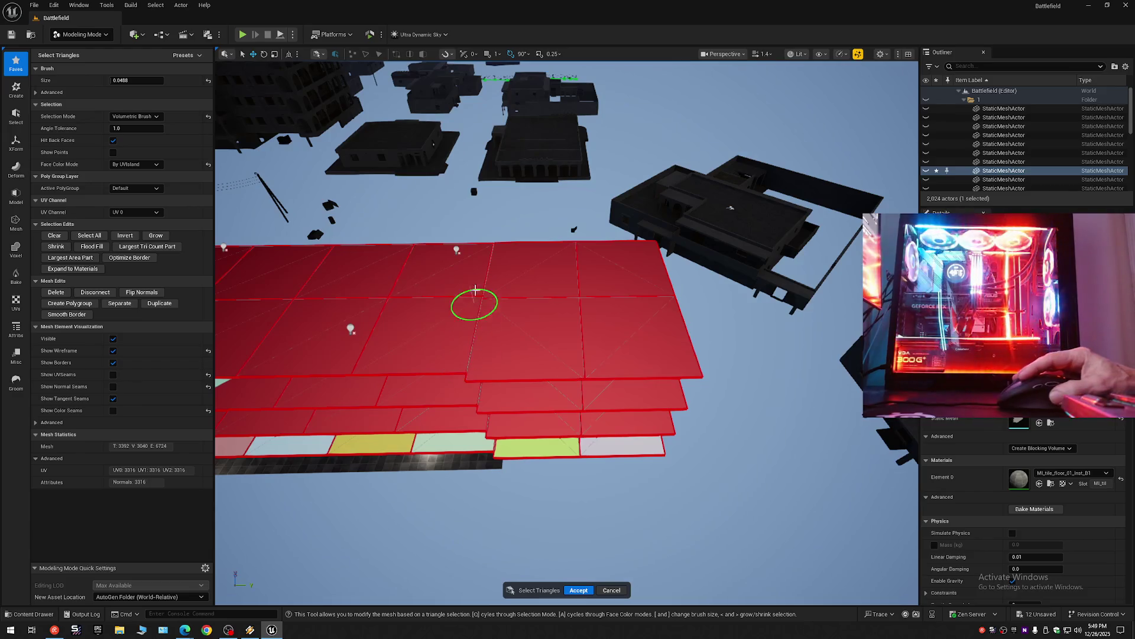
pyautogui.moveTo(591, 338)
pyautogui.mouseDown()
pyautogui.moveTo(623, 256)
pyautogui.moveTo(623, 178)
pyautogui.moveTo(254, 113)
pyautogui.moveTo(329, 207)
pyautogui.moveTo(458, 329)
pyautogui.moveTo(856, 308)
pyautogui.mouseUp()
pyautogui.moveTo(816, 272); pyautogui.dragTo(711, 270)
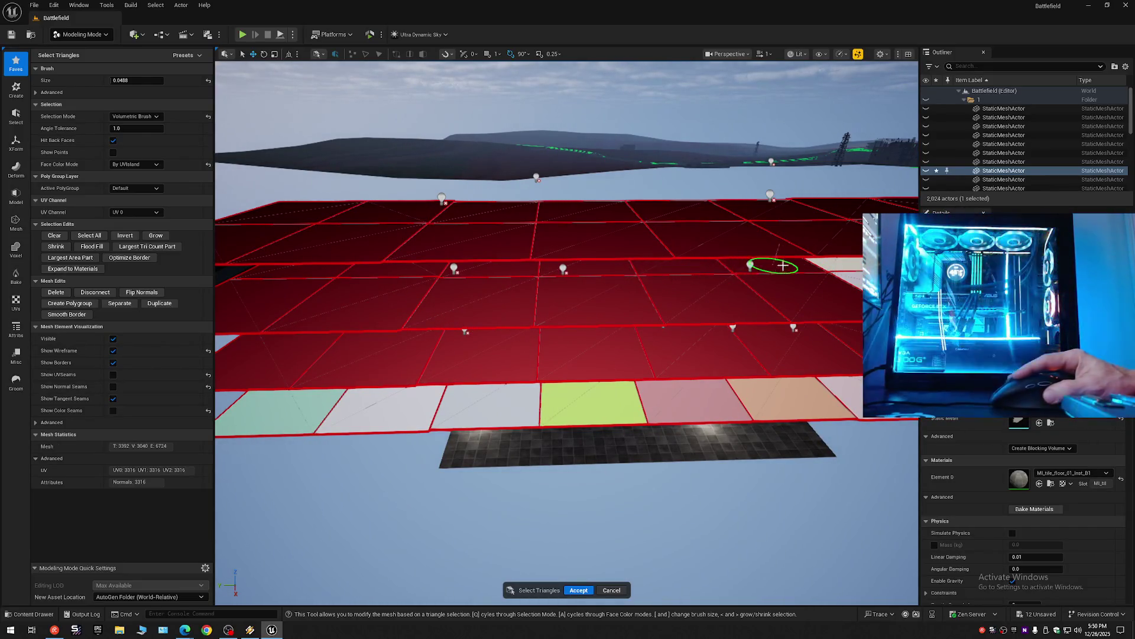
pyautogui.moveTo(702, 292)
pyautogui.mouseDown()
pyautogui.moveTo(578, 321)
pyautogui.moveTo(292, 296)
pyautogui.moveTo(455, 281)
pyautogui.mouseUp()
pyautogui.moveTo(542, 268); pyautogui.dragTo(706, 270)
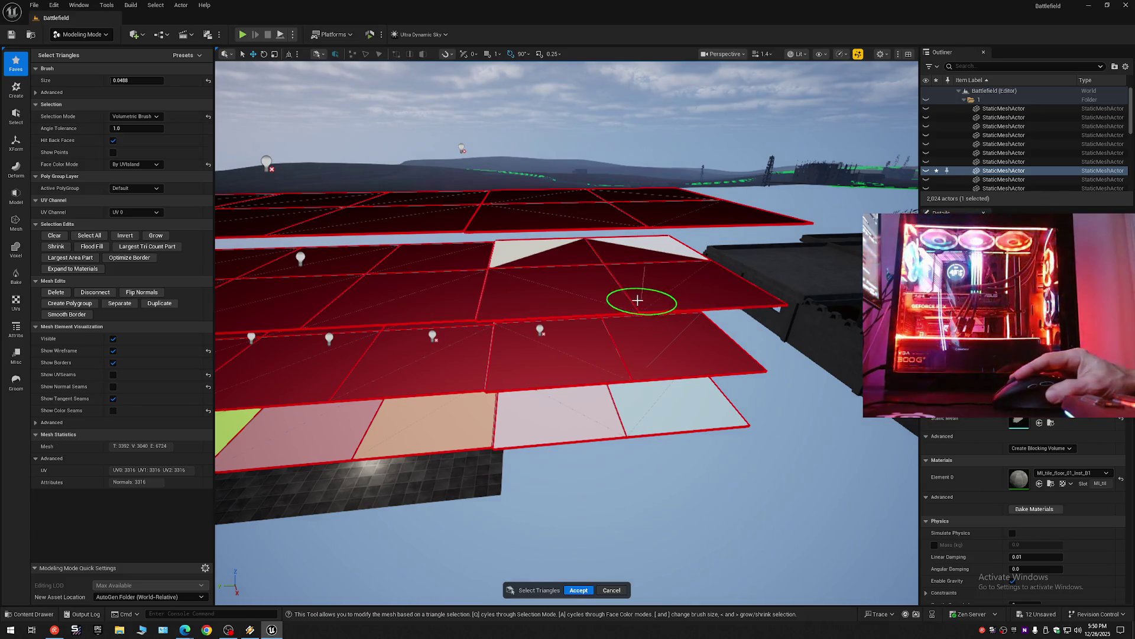
pyautogui.moveTo(626, 252)
pyautogui.mouseDown()
pyautogui.moveTo(602, 238)
pyautogui.moveTo(522, 241)
pyautogui.mouseUp()
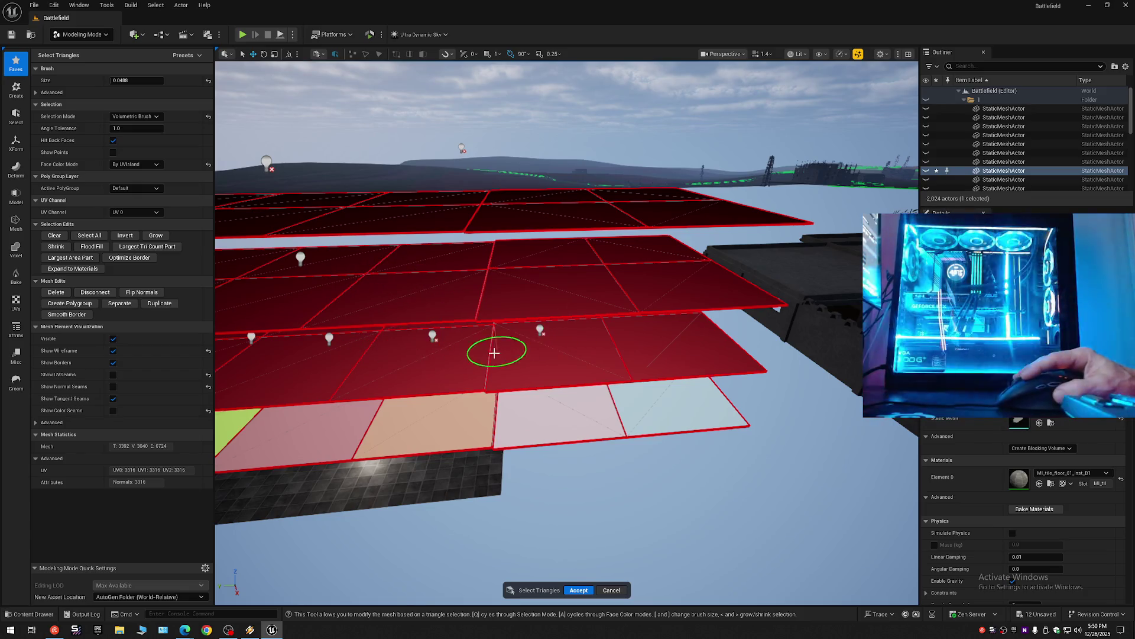
# Delete the selected upper floor triangles, leaving the mesh at 1172 triangles.
pyautogui.scroll(5, 601, 334)
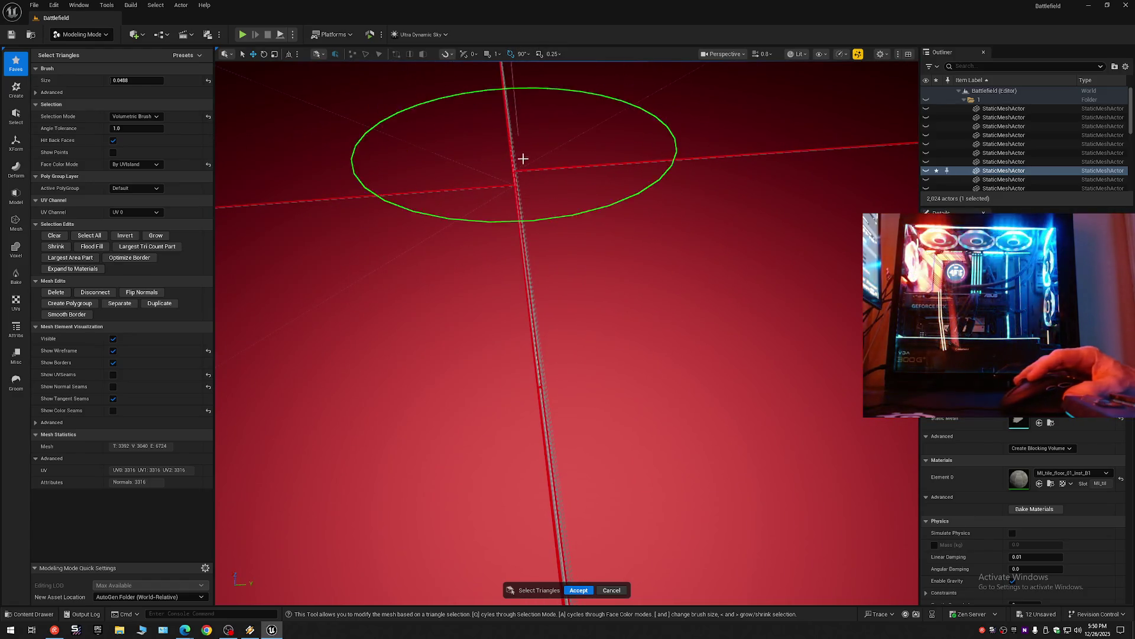
pyautogui.scroll(-1, 522, 153)
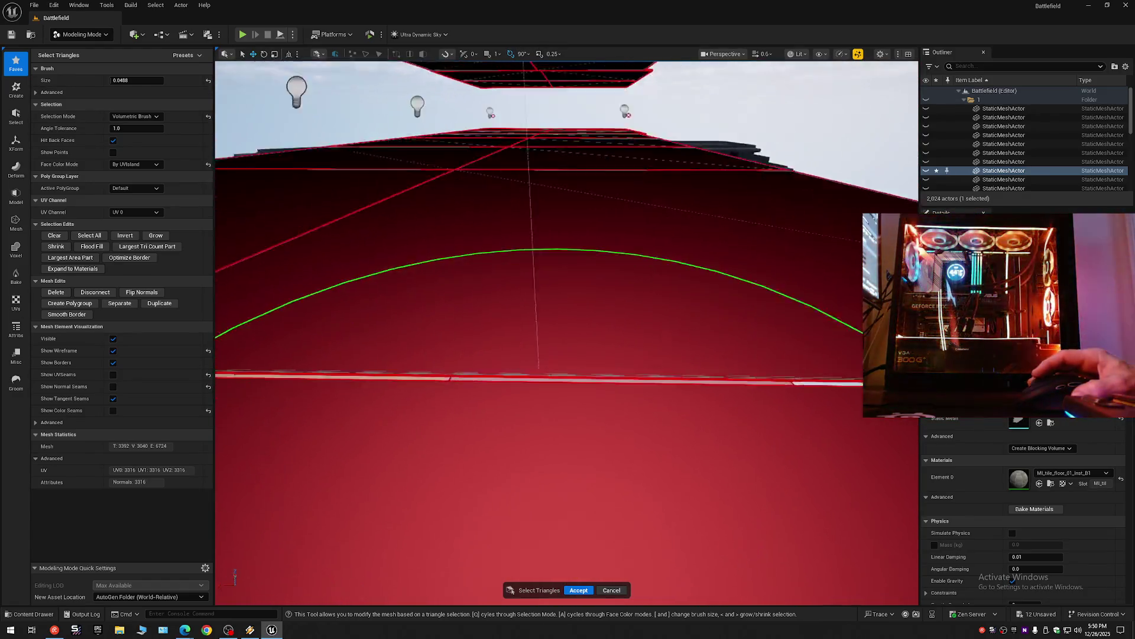
pyautogui.scroll(-1, 566, 332)
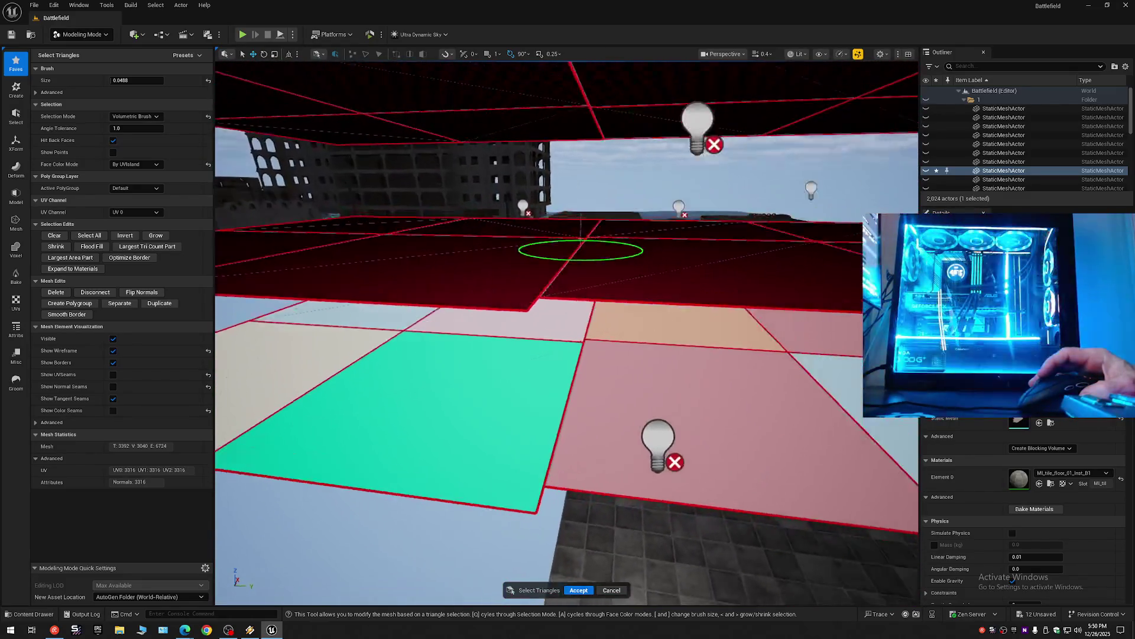
pyautogui.scroll(2, 561, 89)
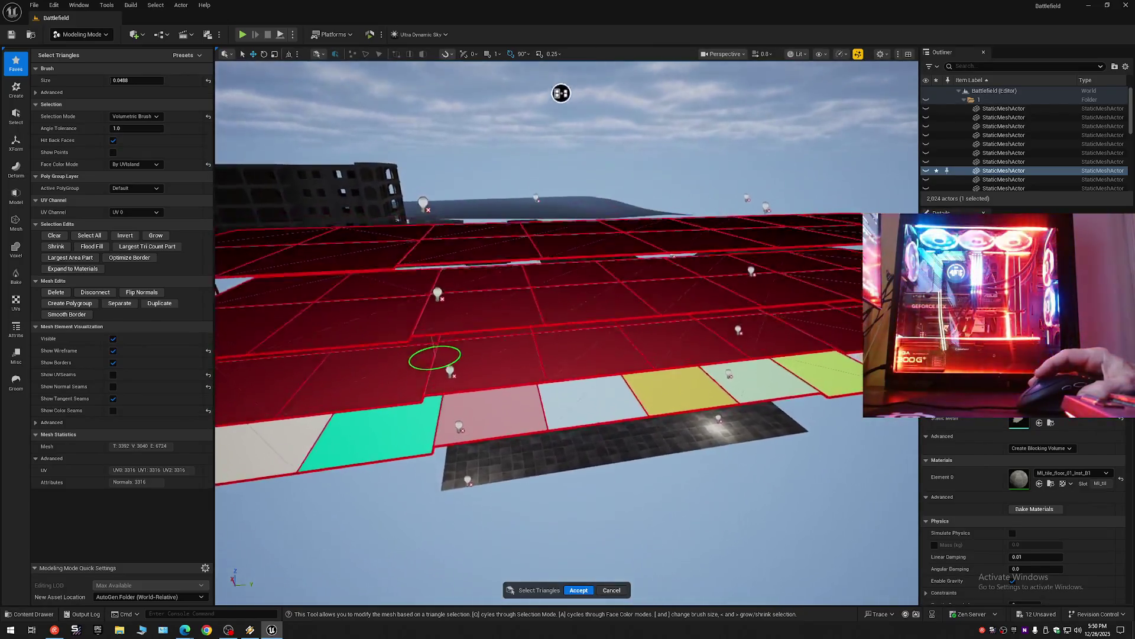
pyautogui.scroll(1, 561, 90)
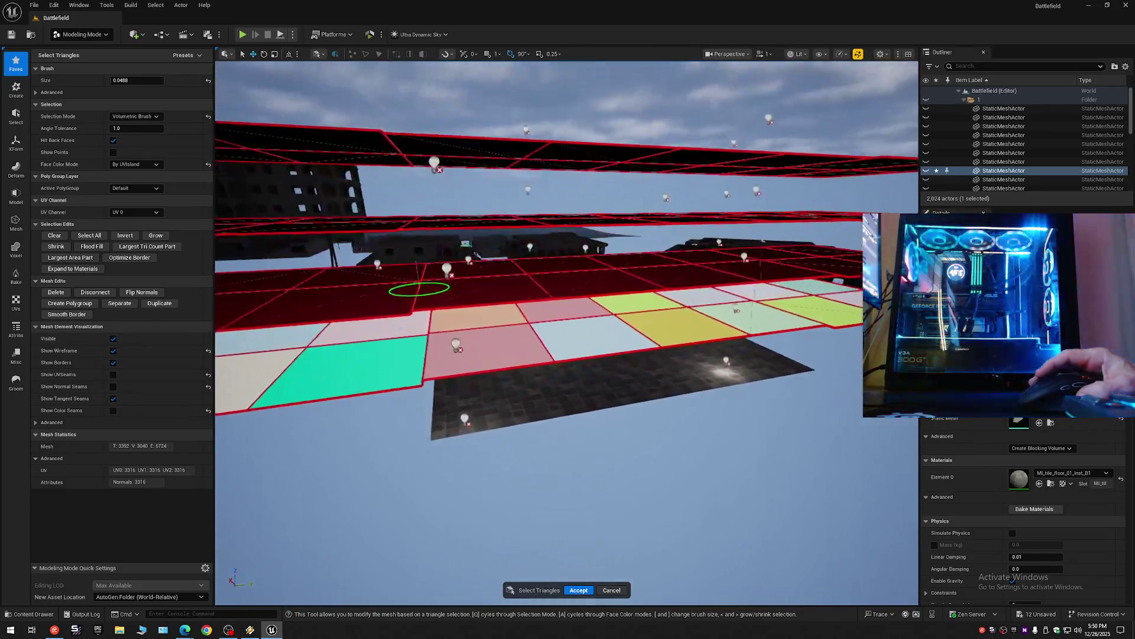
pyautogui.press('Delete')
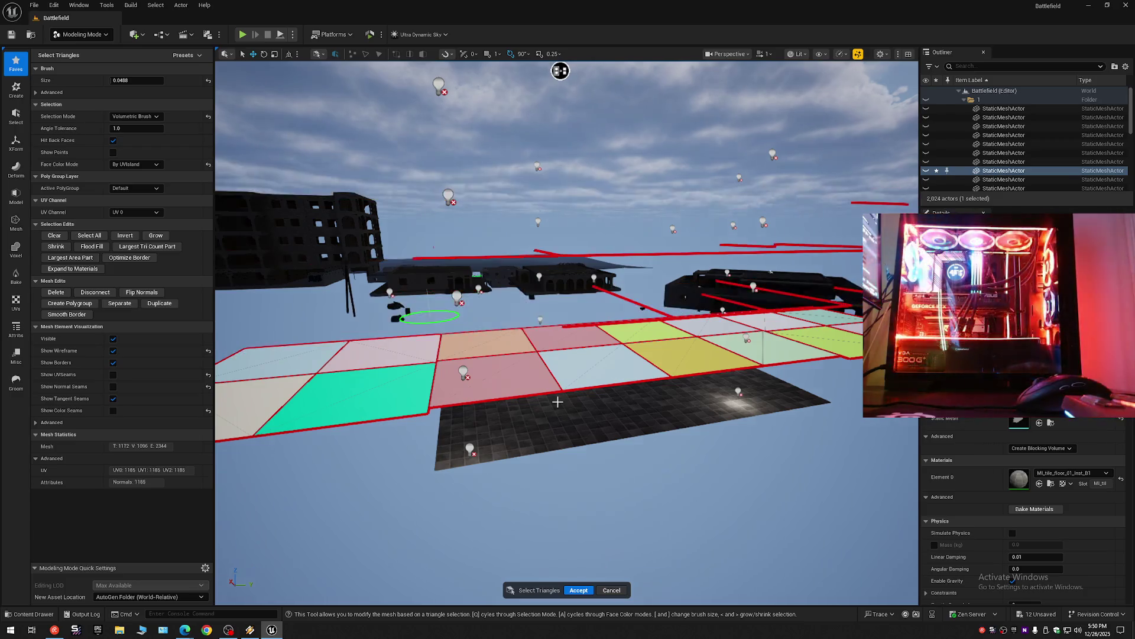
# Reduce the volumetric brush size to 0.1108 and paint the nearest tiles of the floor strip.
pyautogui.scroll(-1, 564, 405)
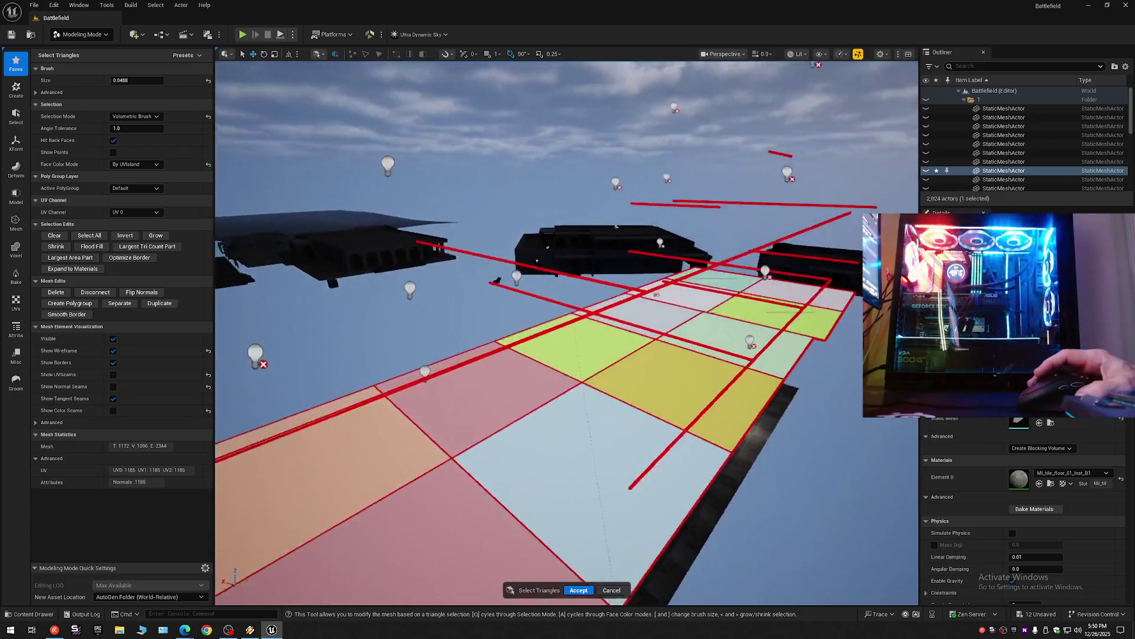
pyautogui.scroll(1, 566, 333)
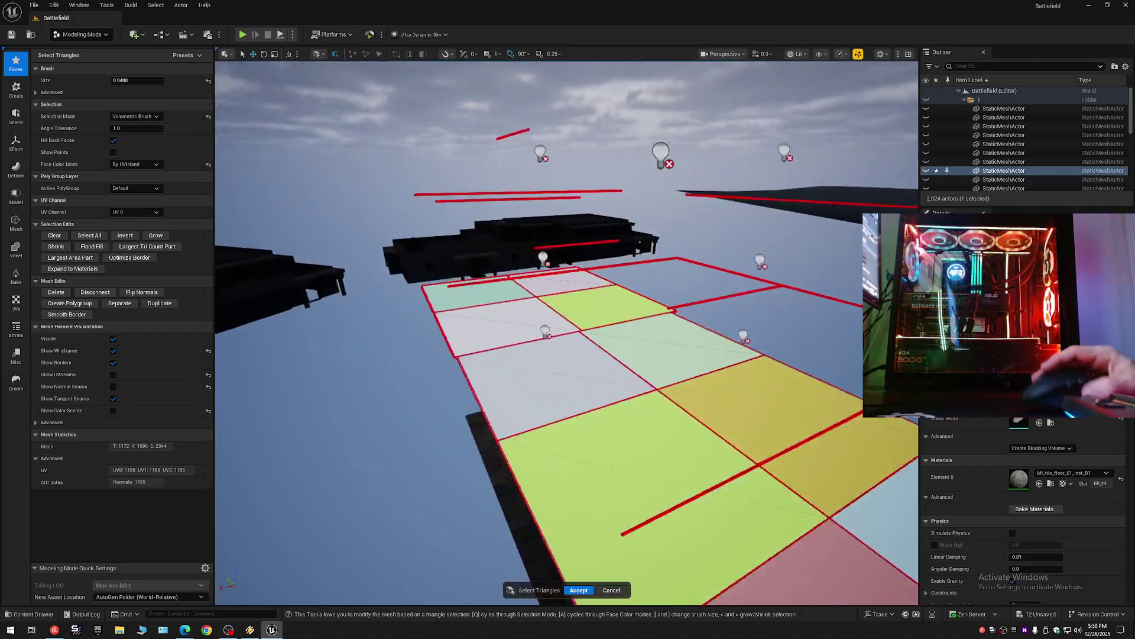
pyautogui.press('w')
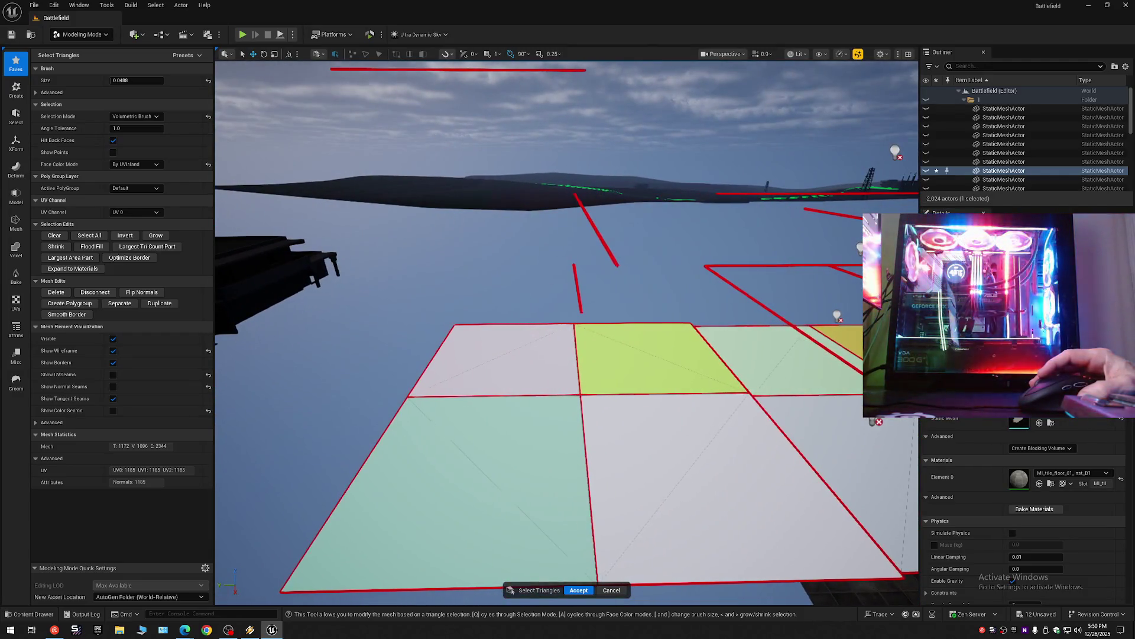
pyautogui.press('s')
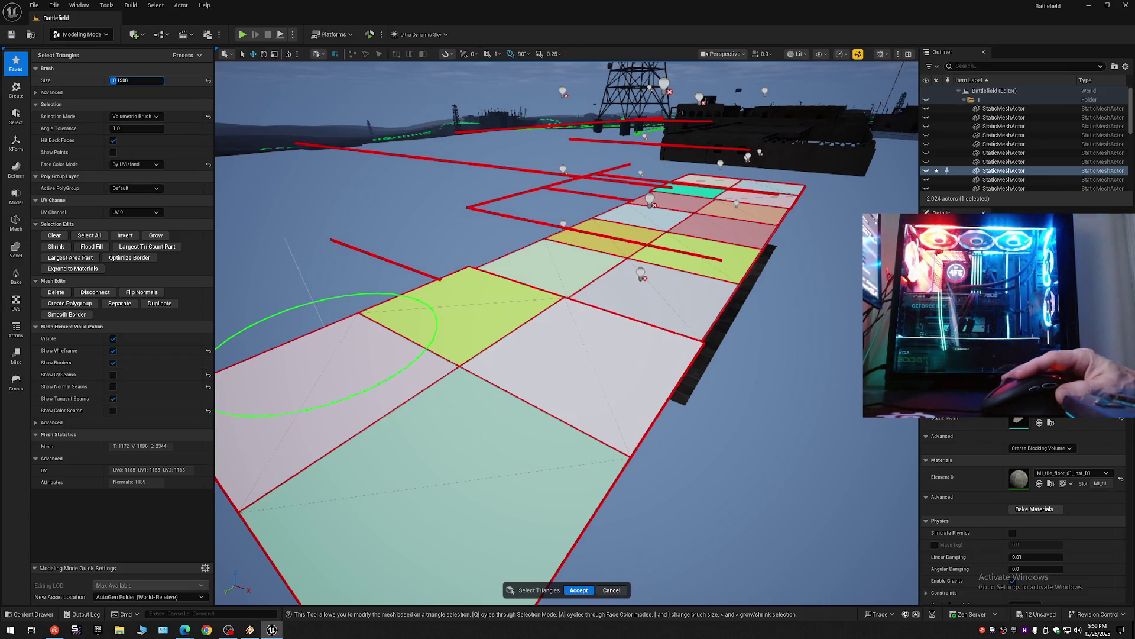
pyautogui.scroll(5, 414, 334)
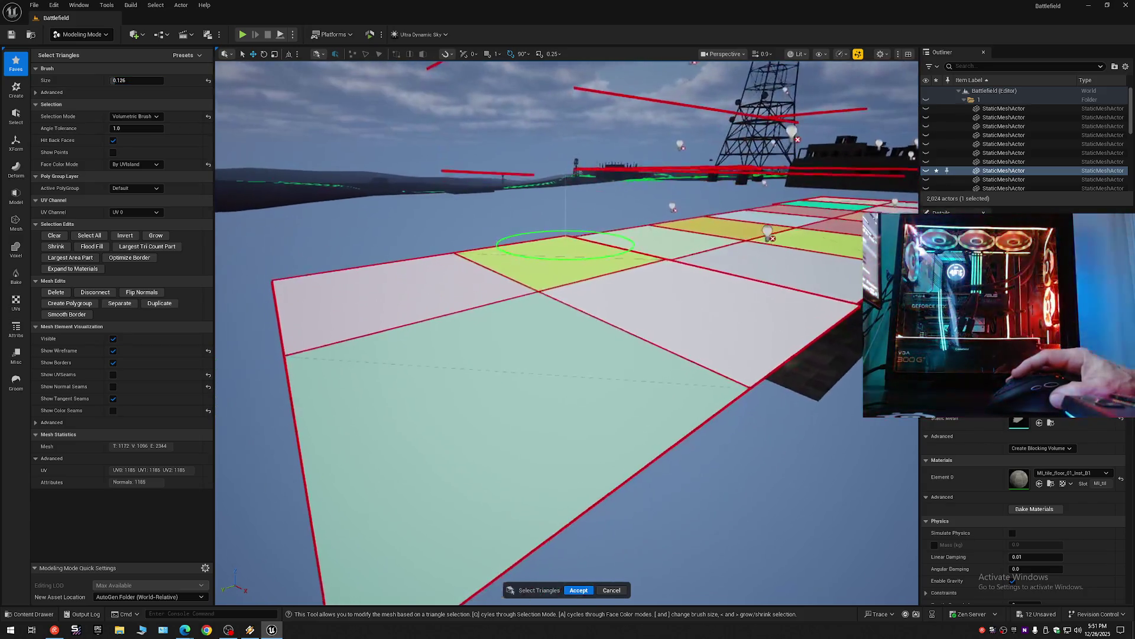
pyautogui.scroll(10, 536, 307)
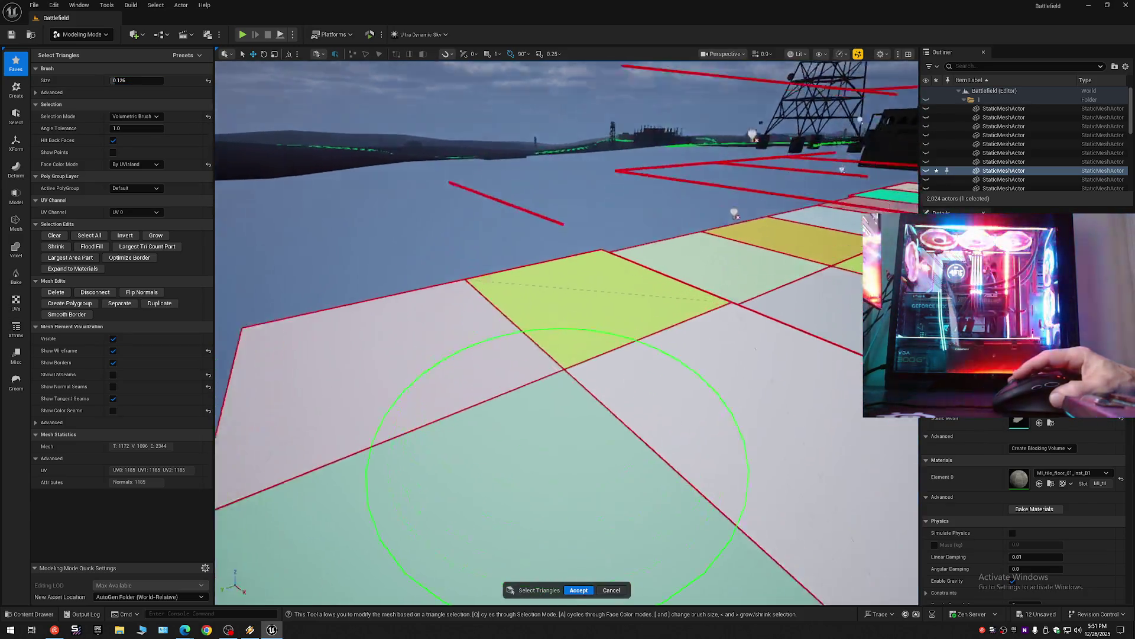
pyautogui.scroll(-5, 567, 332)
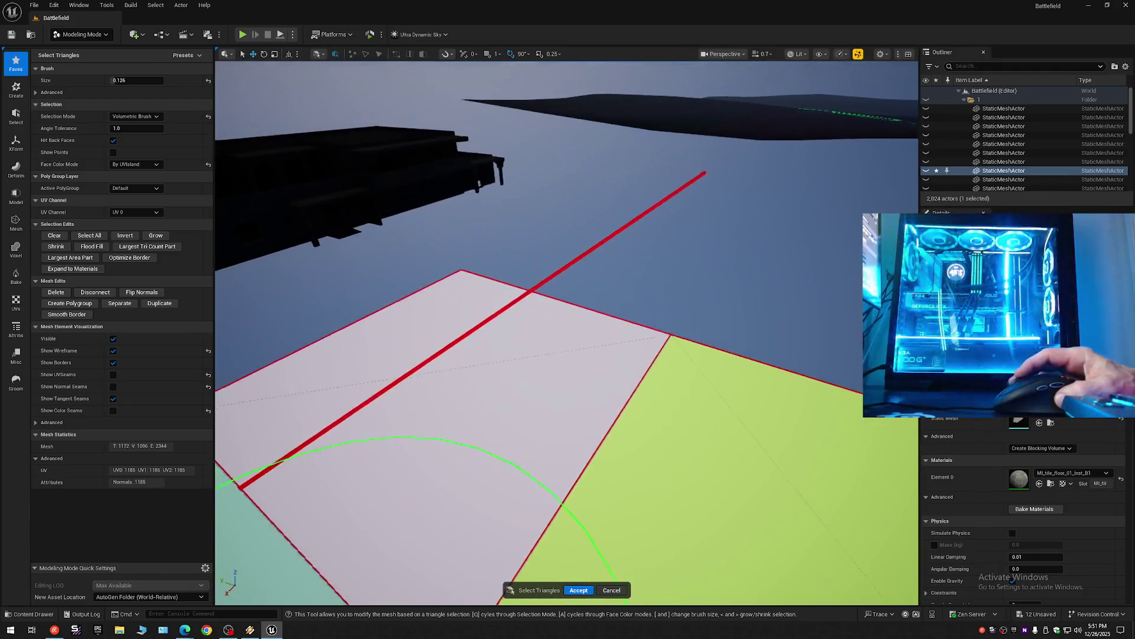
pyautogui.scroll(-4, 566, 333)
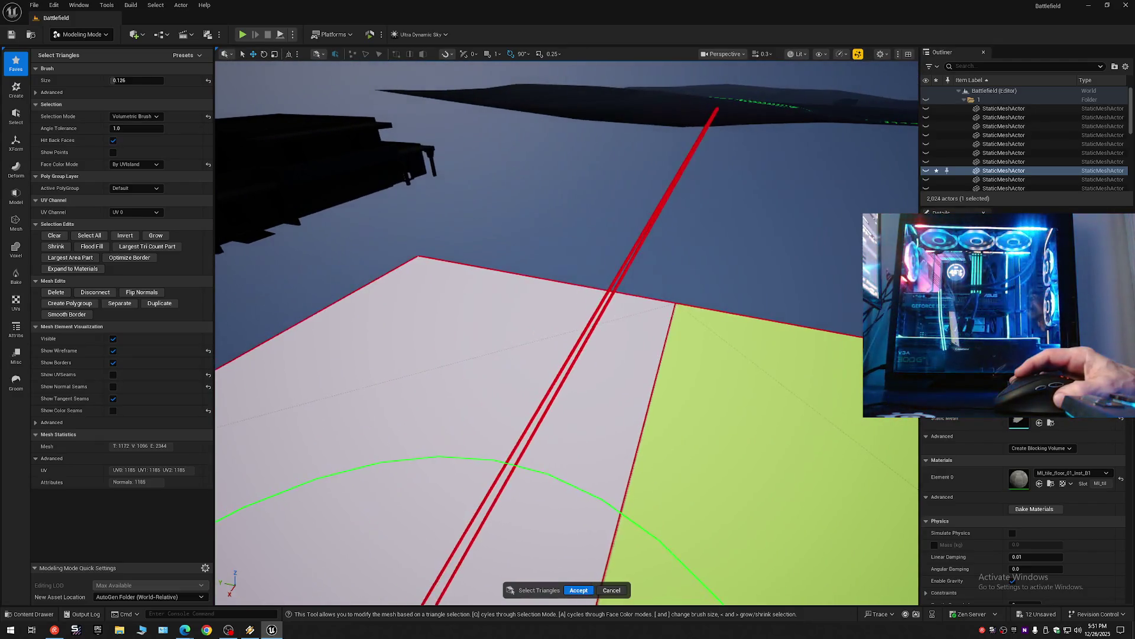
pyautogui.scroll(1, 567, 332)
pyautogui.scroll(-5, 359, 192)
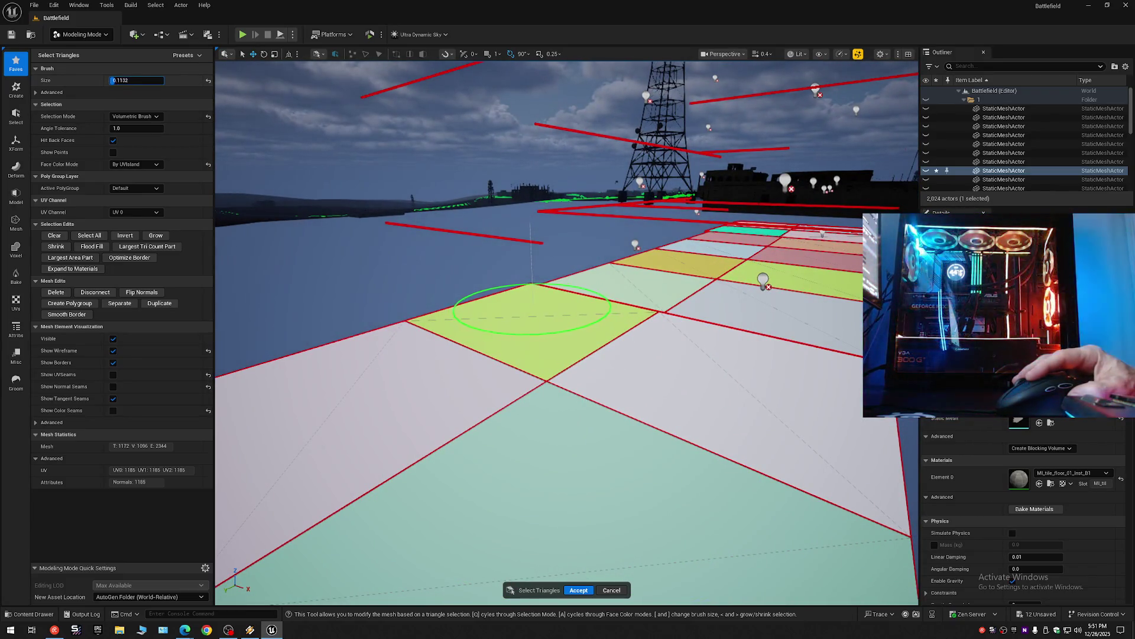
pyautogui.scroll(5, 532, 307)
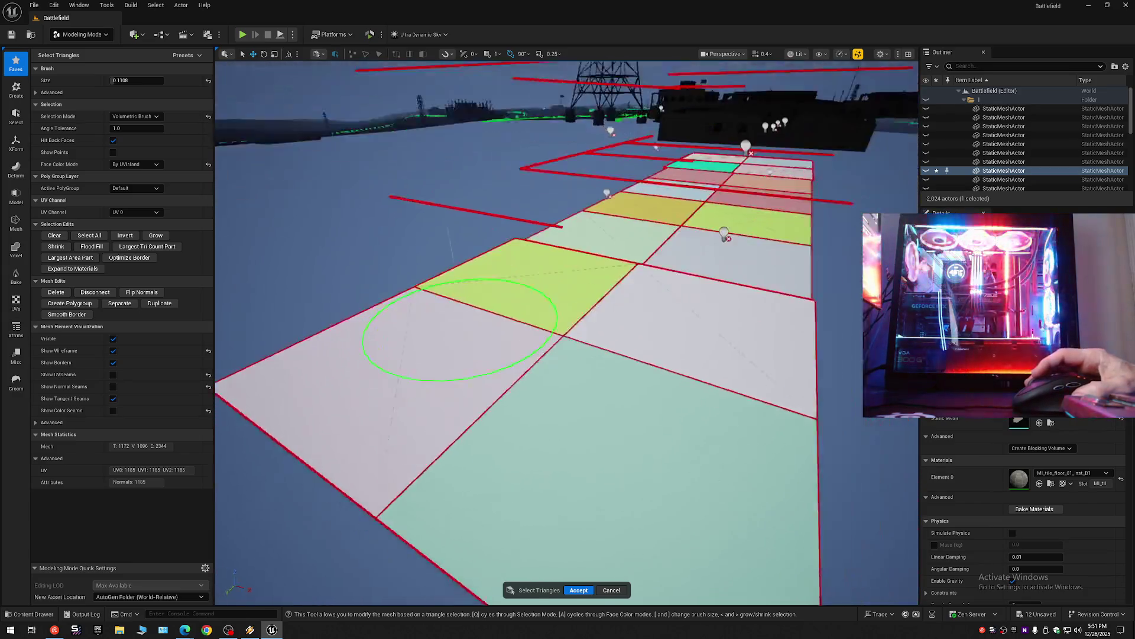
pyautogui.moveTo(404, 308)
pyautogui.mouseDown()
pyautogui.moveTo(331, 339)
pyautogui.moveTo(648, 459)
pyautogui.moveTo(730, 436)
pyautogui.moveTo(757, 284)
pyautogui.mouseUp()
# Brush the far rows of the floor tile grid into the selection, undoing one stray stroke.
pyautogui.moveTo(654, 229); pyautogui.dragTo(553, 210)
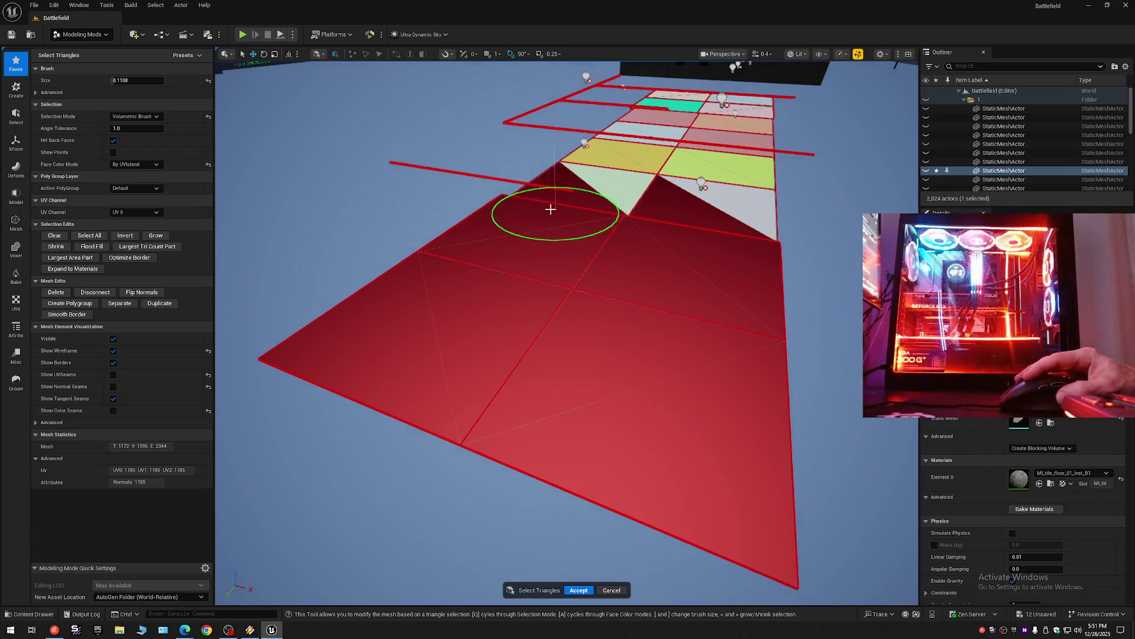
pyautogui.moveTo(644, 251)
pyautogui.mouseDown()
pyautogui.moveTo(431, 329)
pyautogui.moveTo(641, 423)
pyautogui.moveTo(730, 256)
pyautogui.moveTo(748, 169)
pyautogui.mouseUp()
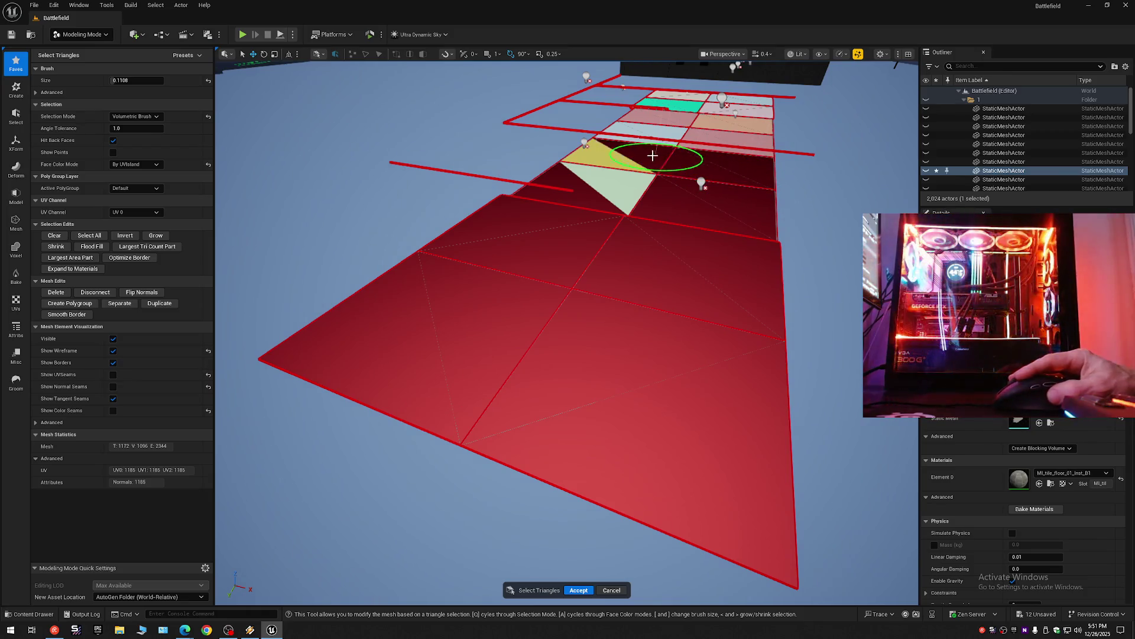
pyautogui.moveTo(608, 155)
pyautogui.mouseDown()
pyautogui.moveTo(622, 179)
pyautogui.moveTo(616, 337)
pyautogui.moveTo(502, 385)
pyautogui.moveTo(219, 384)
pyautogui.moveTo(223, 284)
pyautogui.moveTo(241, 253)
pyautogui.moveTo(510, 272)
pyautogui.mouseUp()
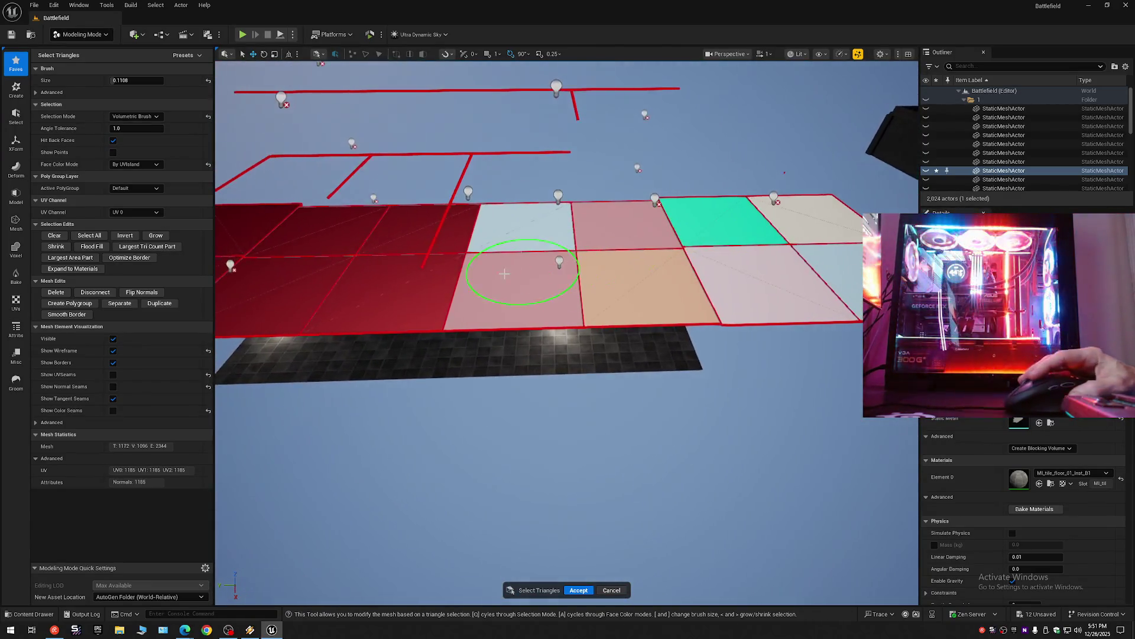
pyautogui.moveTo(458, 308)
pyautogui.mouseDown()
pyautogui.moveTo(836, 297)
pyautogui.moveTo(824, 208)
pyautogui.moveTo(722, 197)
pyautogui.moveTo(578, 211)
pyautogui.moveTo(628, 219)
pyautogui.mouseUp()
pyautogui.moveTo(699, 286)
pyautogui.mouseDown()
pyautogui.moveTo(748, 279)
pyautogui.moveTo(692, 266)
pyautogui.mouseUp()
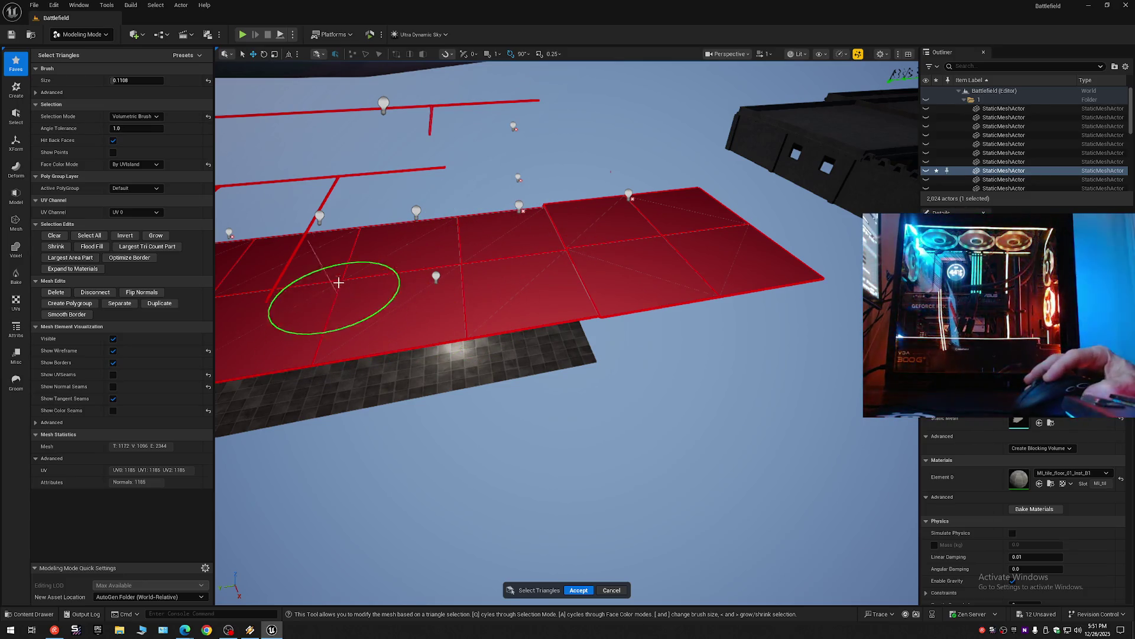
pyautogui.moveTo(347, 246)
pyautogui.mouseDown()
pyautogui.moveTo(507, 256)
pyautogui.moveTo(757, 246)
pyautogui.moveTo(641, 293)
pyautogui.mouseUp()
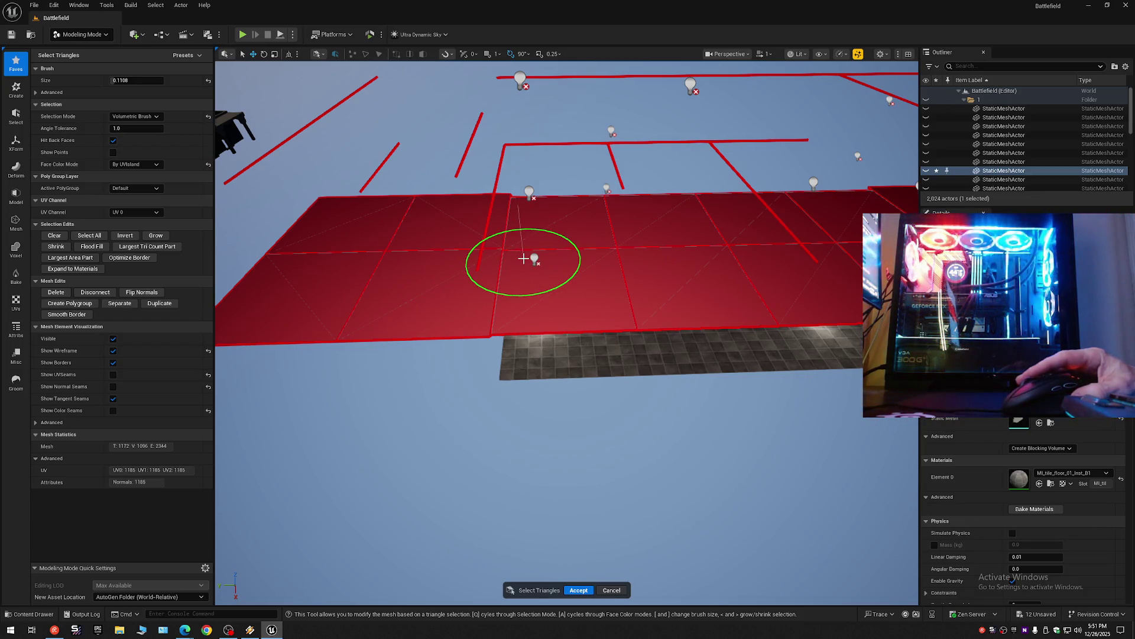
pyautogui.hotkey('ctrl', 'z')
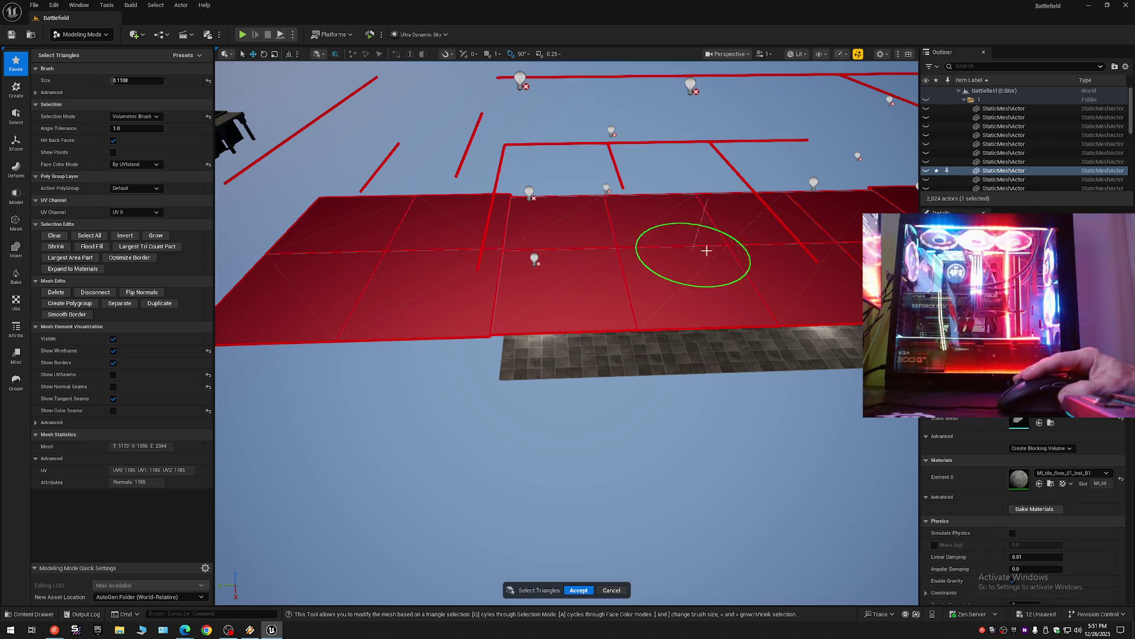
pyautogui.moveTo(753, 247)
pyautogui.mouseDown()
pyautogui.moveTo(380, 178)
pyautogui.moveTo(375, 243)
pyautogui.moveTo(538, 254)
pyautogui.mouseUp()
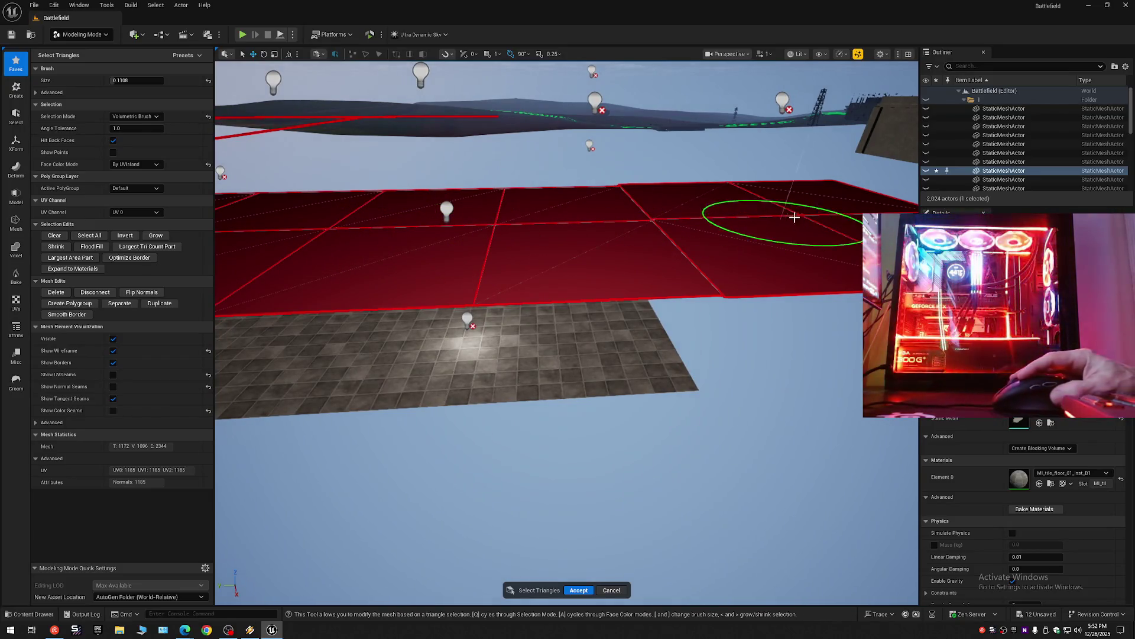
pyautogui.moveTo(836, 221)
pyautogui.mouseDown()
pyautogui.moveTo(722, 254)
pyautogui.moveTo(760, 544)
pyautogui.moveTo(684, 266)
pyautogui.moveTo(590, 226)
pyautogui.moveTo(533, 287)
pyautogui.moveTo(524, 266)
pyautogui.moveTo(444, 233)
pyautogui.moveTo(378, 235)
pyautogui.moveTo(451, 261)
pyautogui.moveTo(451, 274)
pyautogui.moveTo(518, 260)
pyautogui.moveTo(438, 265)
pyautogui.mouseUp()
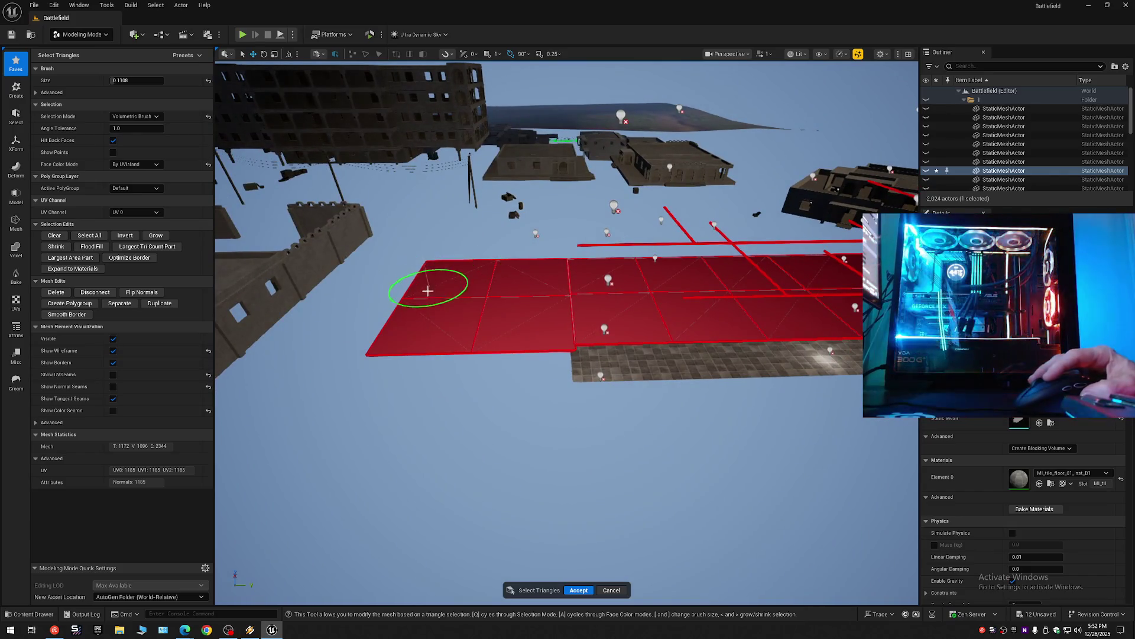
pyautogui.moveTo(438, 265); pyautogui.dragTo(466, 306)
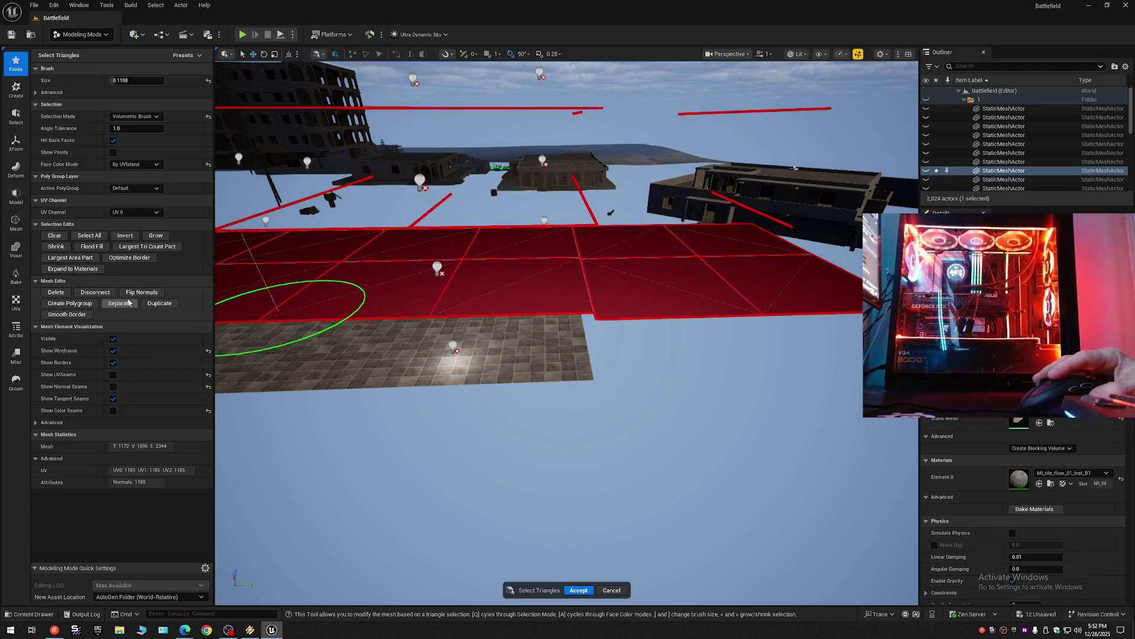
# Separate the brushed tile rows into their own StaticMeshActor and frame the new floor piece.
pyautogui.click(119, 304)
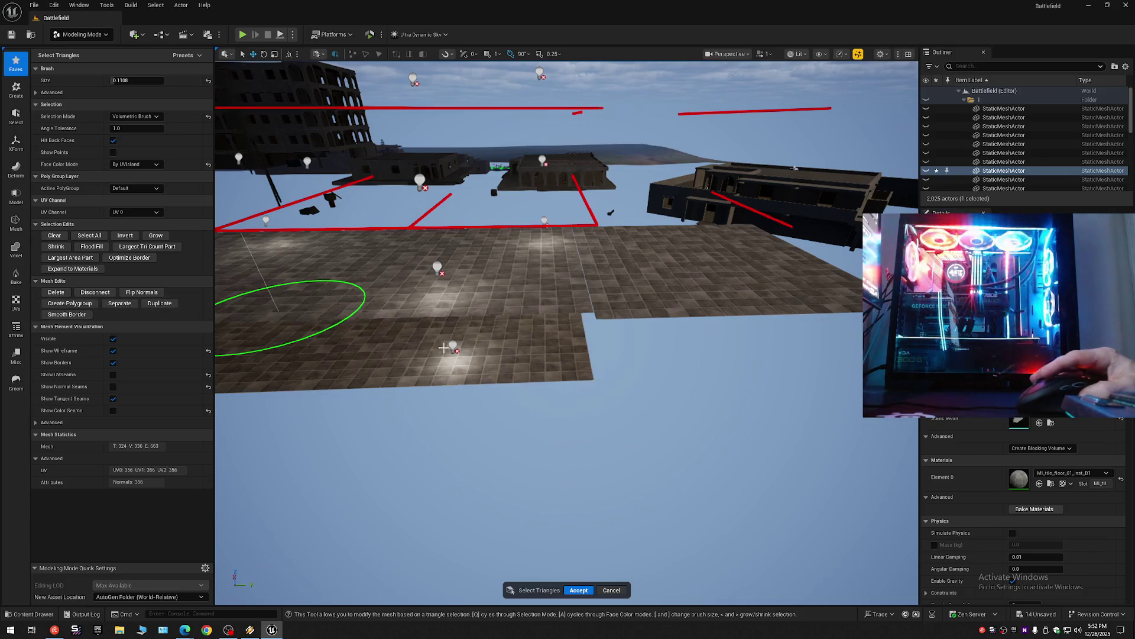
pyautogui.click(577, 590)
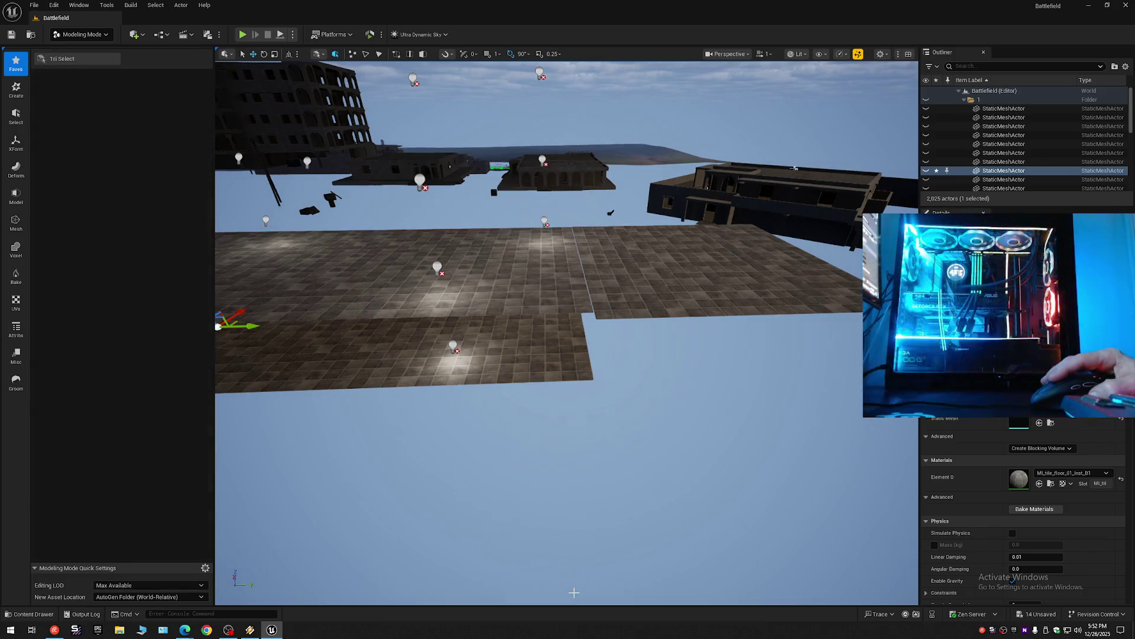
pyautogui.click(500, 317)
pyautogui.scroll(5, 501, 317)
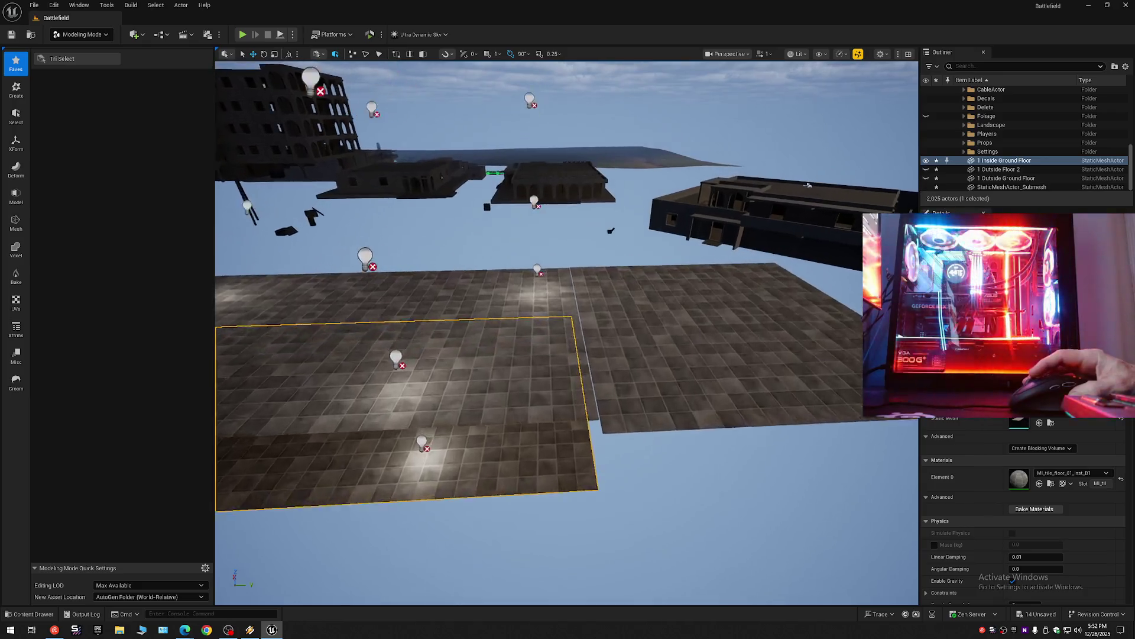
pyautogui.press('f')
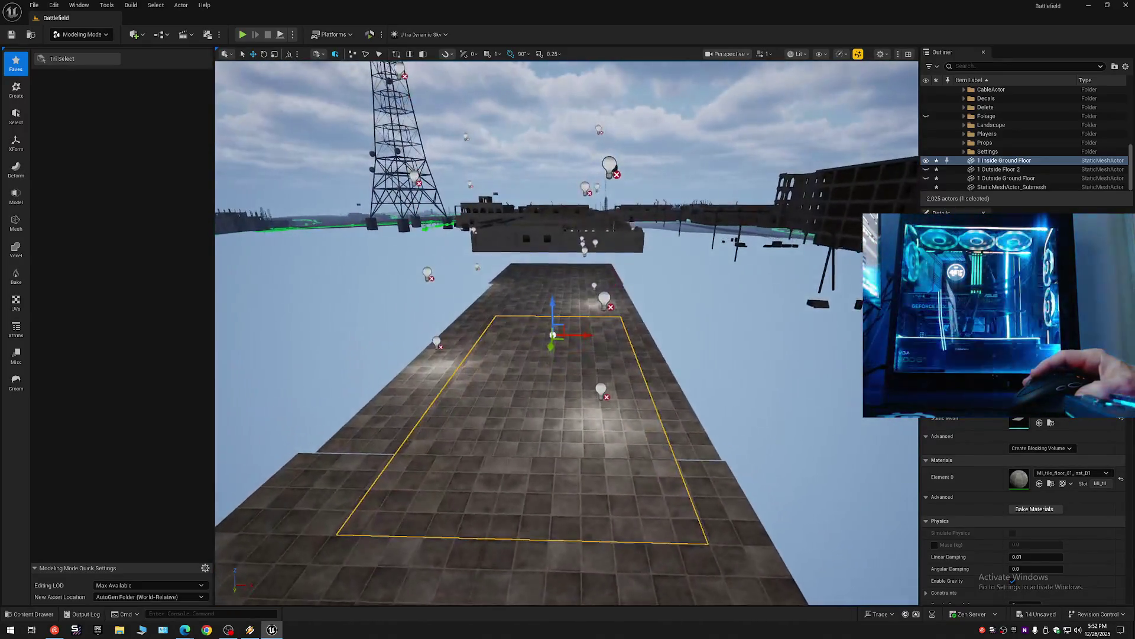
# Toggle folder 1's visibility in the Outliner while orbiting around the floor piece.
pyautogui.moveTo(818, 129)
pyautogui.mouseDown()
pyautogui.moveTo(722, 126)
pyautogui.moveTo(819, 129)
pyautogui.mouseUp()
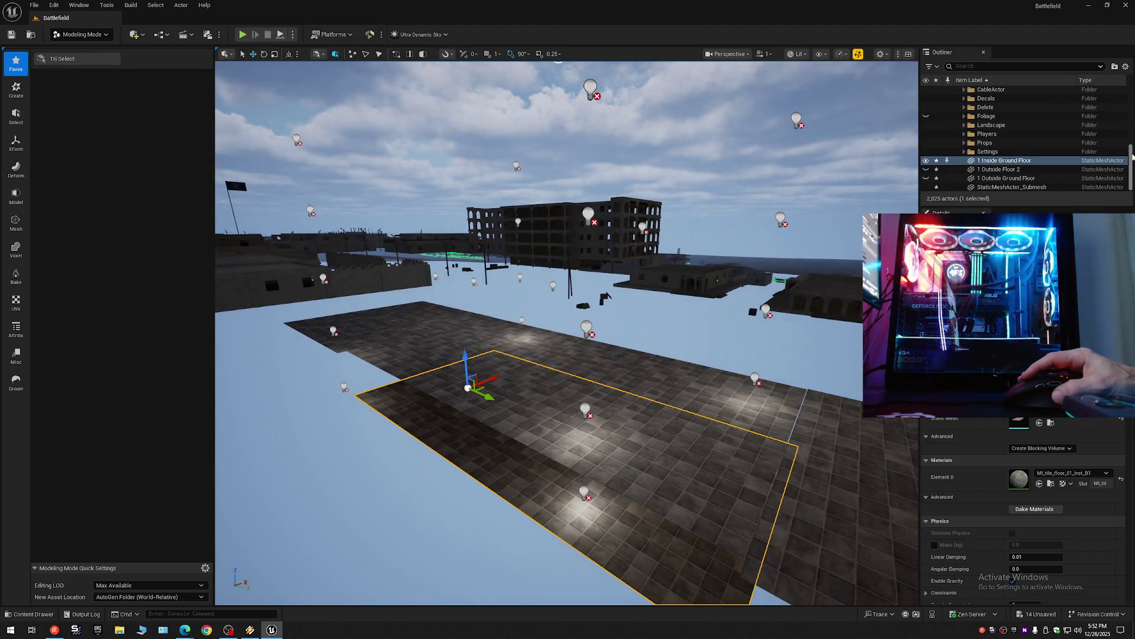
pyautogui.moveTo(1131, 158); pyautogui.dragTo(1015, 109)
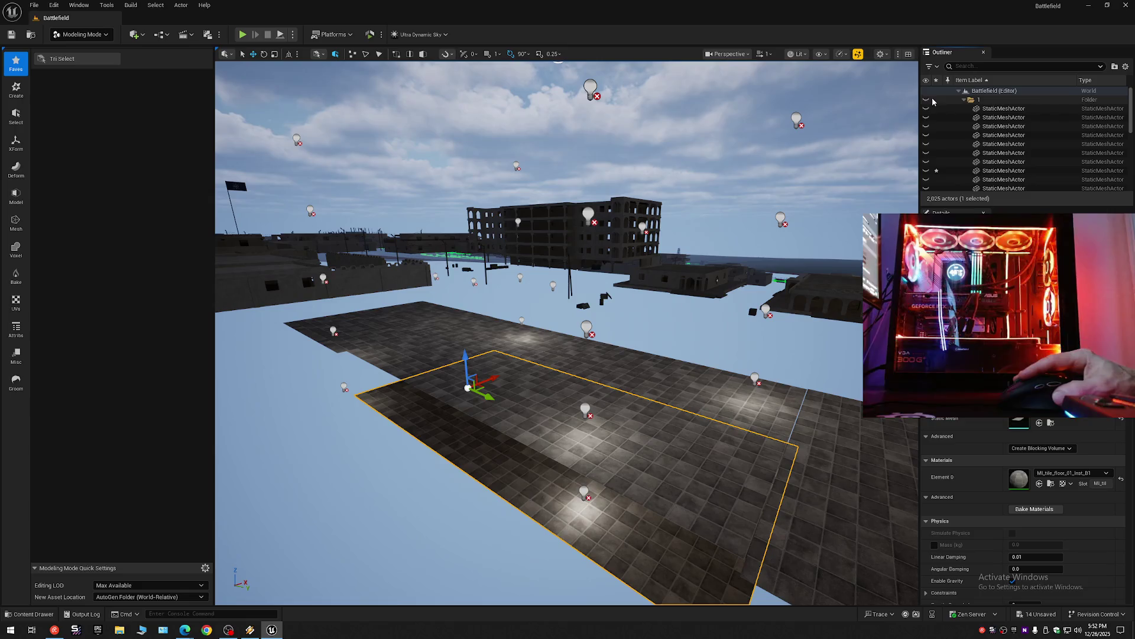
pyautogui.click(927, 101)
pyautogui.click(927, 100)
pyautogui.click(927, 100)
pyautogui.moveTo(567, 331)
pyautogui.mouseDown()
pyautogui.moveTo(497, 331)
pyautogui.moveTo(567, 332)
pyautogui.mouseUp()
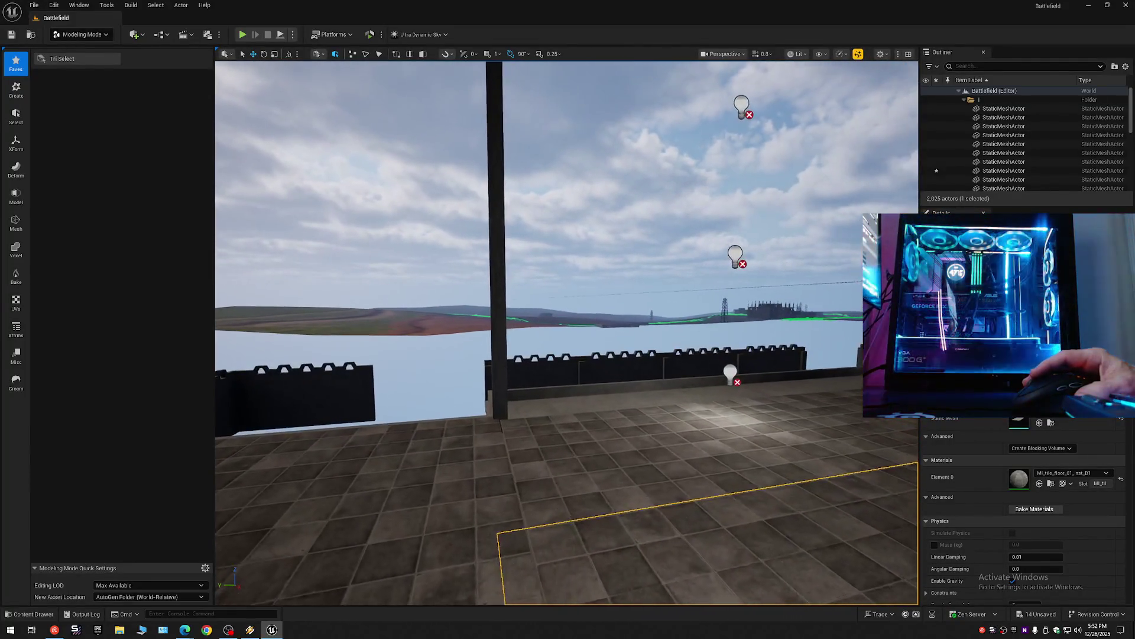
pyautogui.moveTo(718, 225); pyautogui.dragTo(717, 248)
pyautogui.scroll(-1, 717, 249)
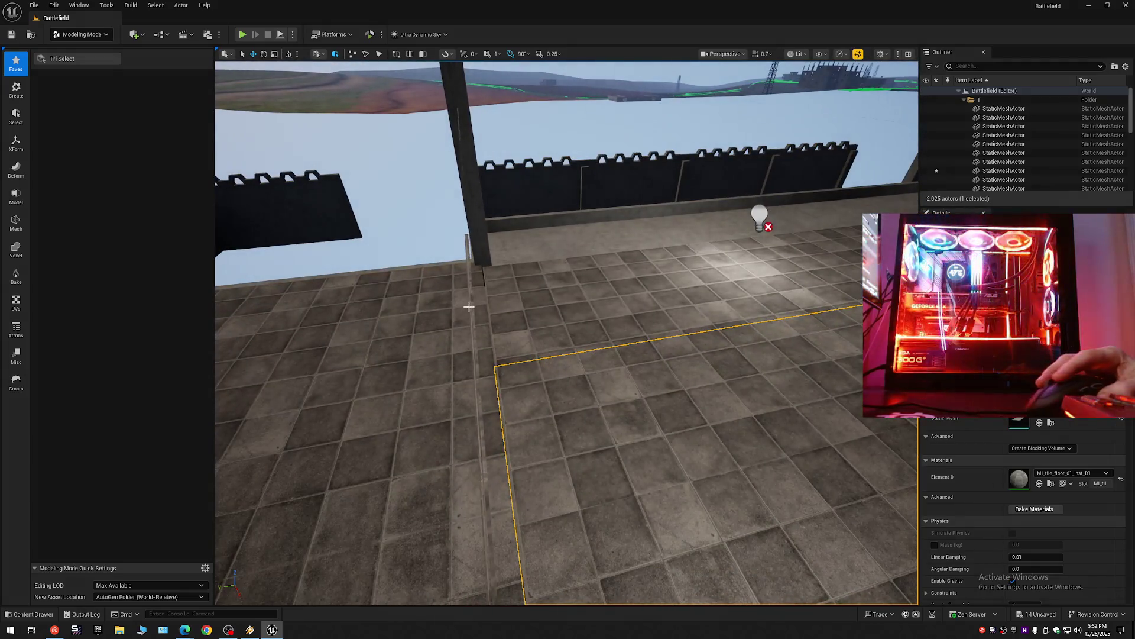
pyautogui.scroll(-2, 467, 304)
pyautogui.moveTo(473, 307); pyautogui.dragTo(438, 295)
pyautogui.moveTo(576, 274); pyautogui.dragTo(576, 273)
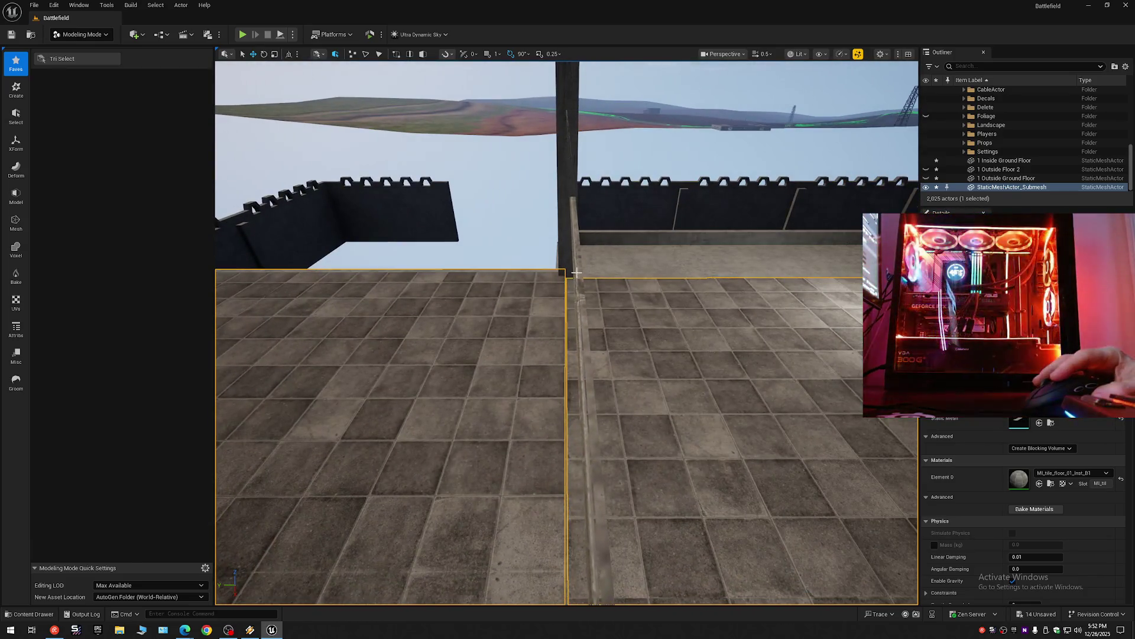
# Select the thin rail between the floor meshes and view the floating slabs from beneath.
pyautogui.click(588, 414)
pyautogui.moveTo(588, 414); pyautogui.dragTo(574, 385)
pyautogui.scroll(2, 567, 337)
pyautogui.moveTo(567, 331); pyautogui.dragTo(566, 355)
pyautogui.moveTo(463, 80)
pyautogui.mouseDown()
pyautogui.moveTo(489, 96)
pyautogui.moveTo(496, 157)
pyautogui.moveTo(456, 110)
pyautogui.moveTo(479, 76)
pyautogui.moveTo(390, 324)
pyautogui.mouseUp()
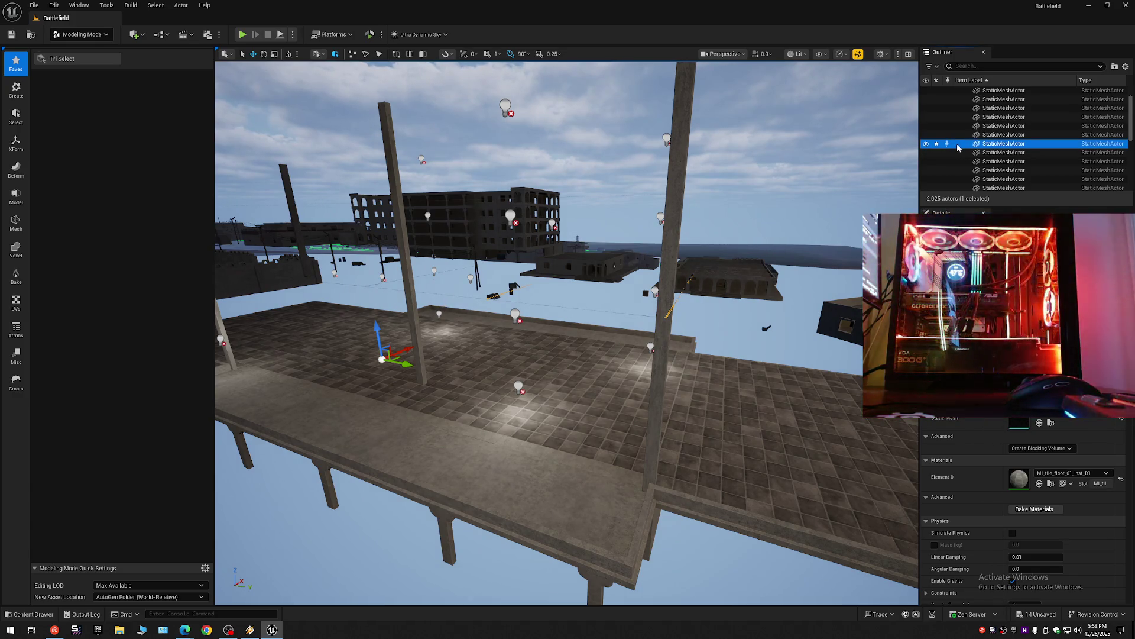
pyautogui.press('Delete')
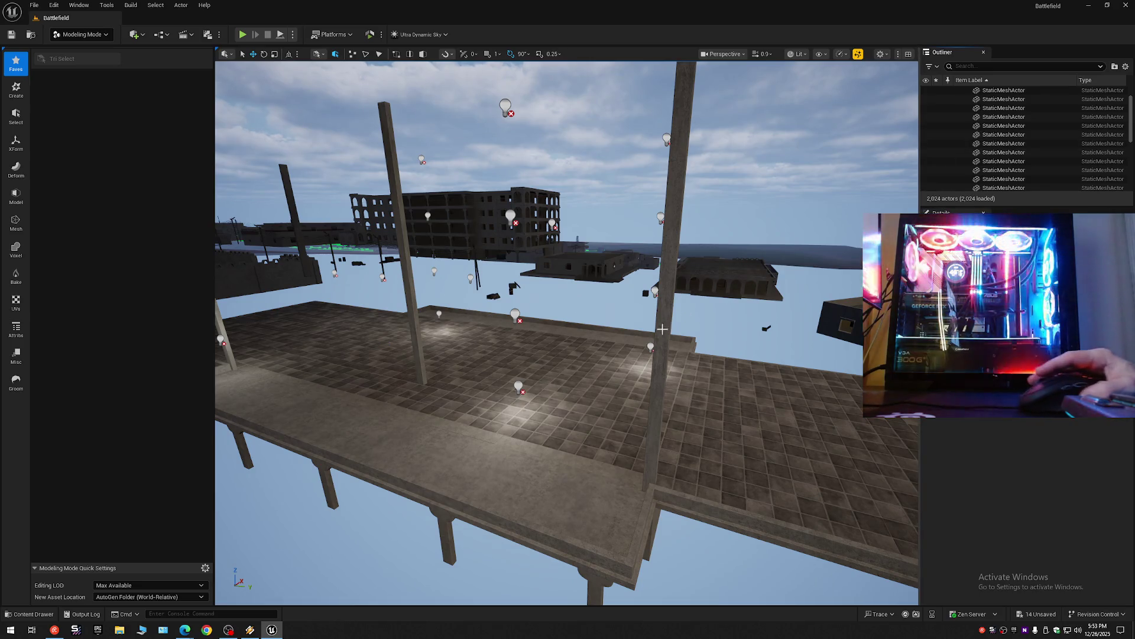
pyautogui.scroll(2, 664, 327)
pyautogui.press('w')
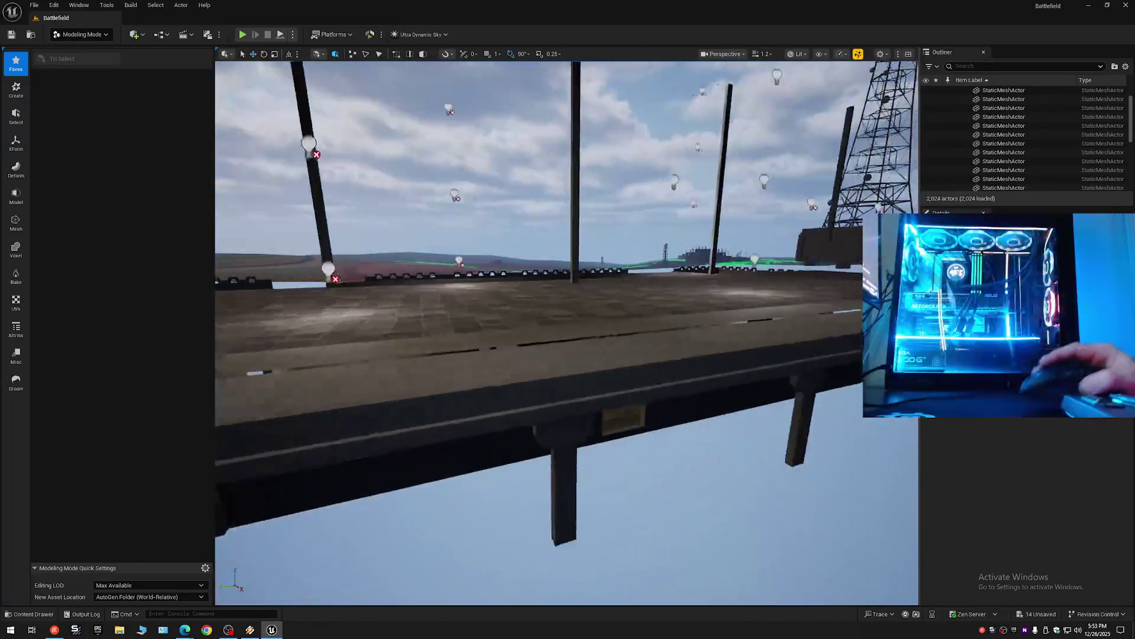
pyautogui.press('s')
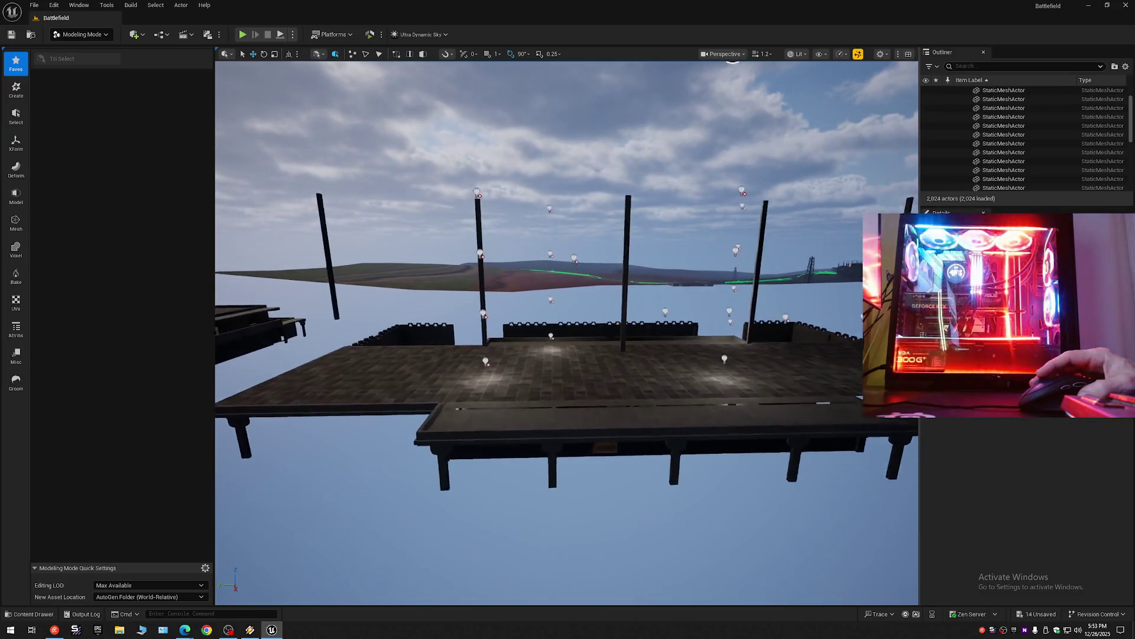
pyautogui.press('w')
pyautogui.scroll(-2, 566, 333)
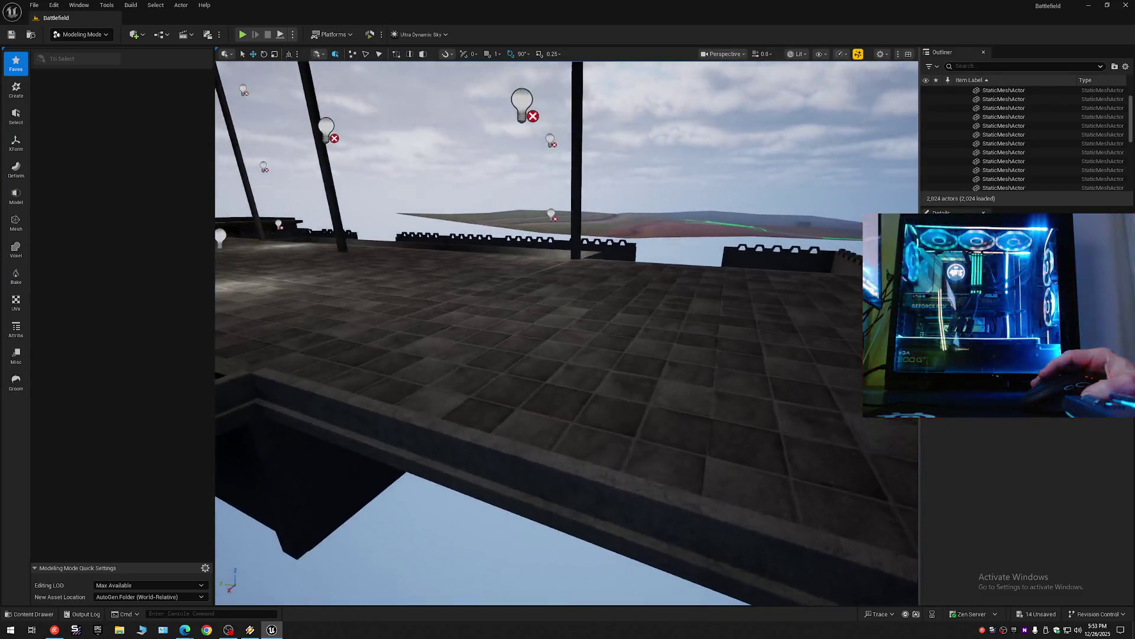
pyautogui.press('s')
pyautogui.scroll(-1, 567, 332)
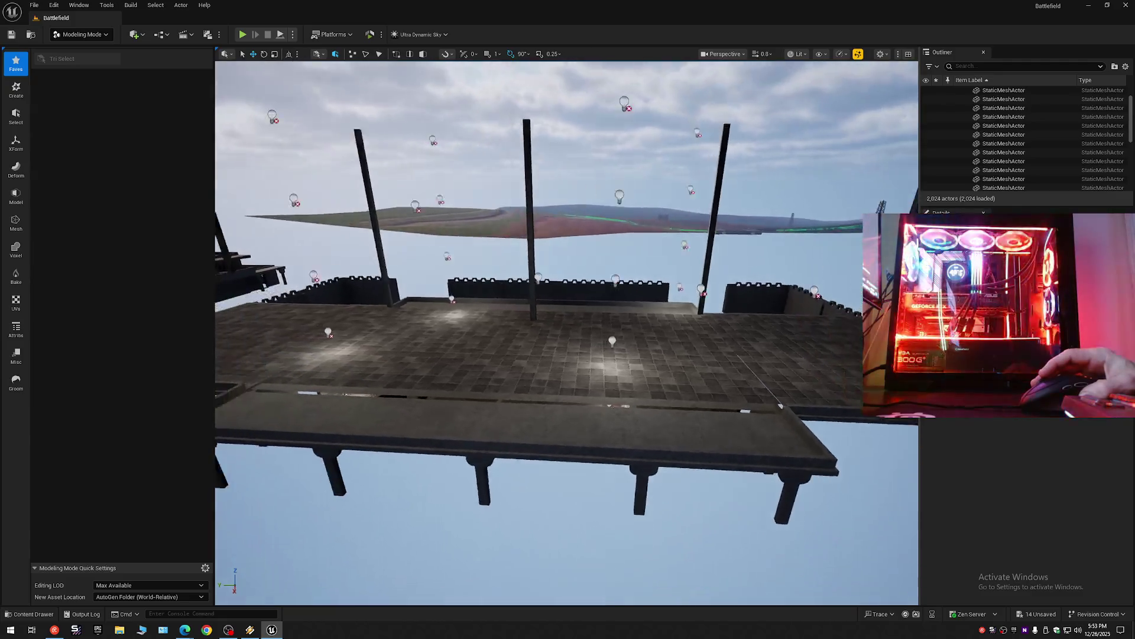
pyautogui.press('s')
pyautogui.click(1126, 66)
pyautogui.click(1019, 114)
pyautogui.click(959, 91)
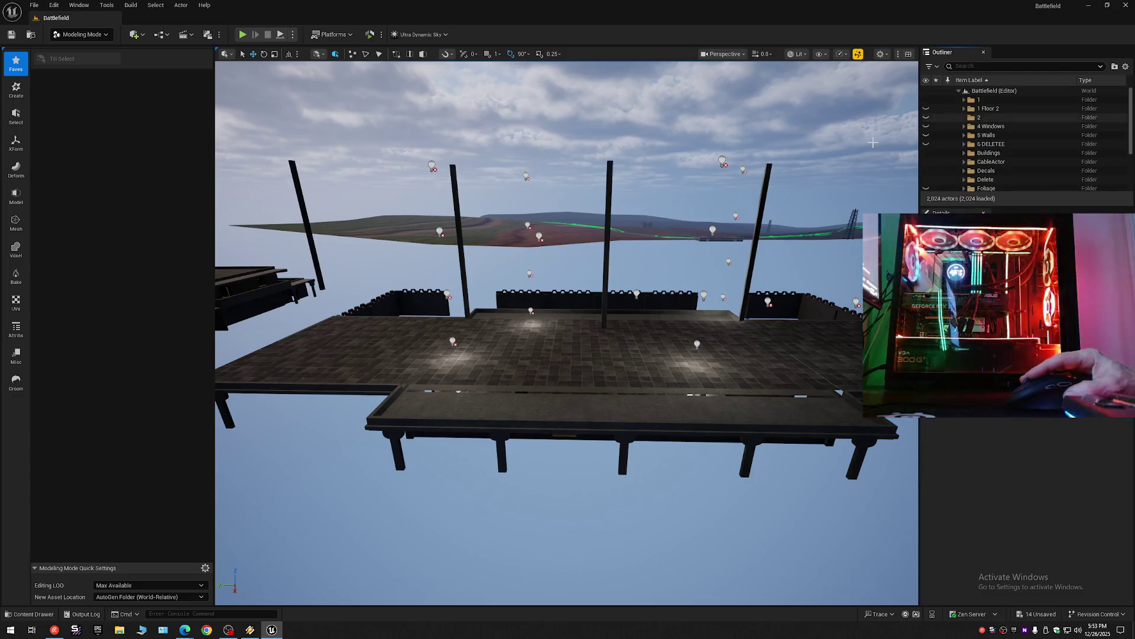
pyautogui.press('w')
pyautogui.press('w')
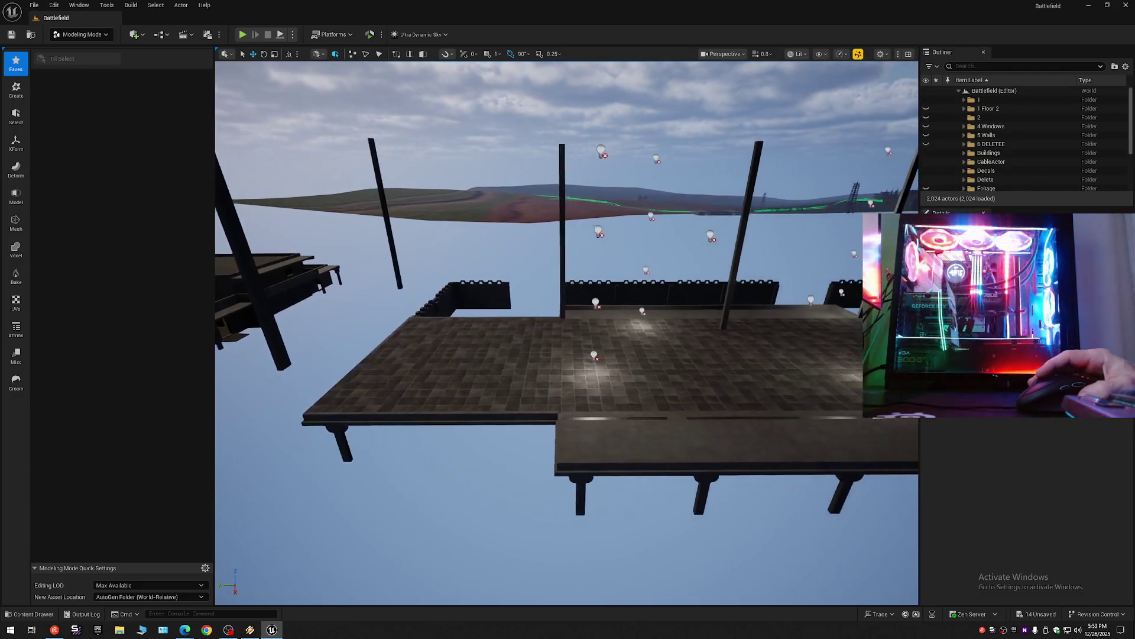
pyautogui.press('w')
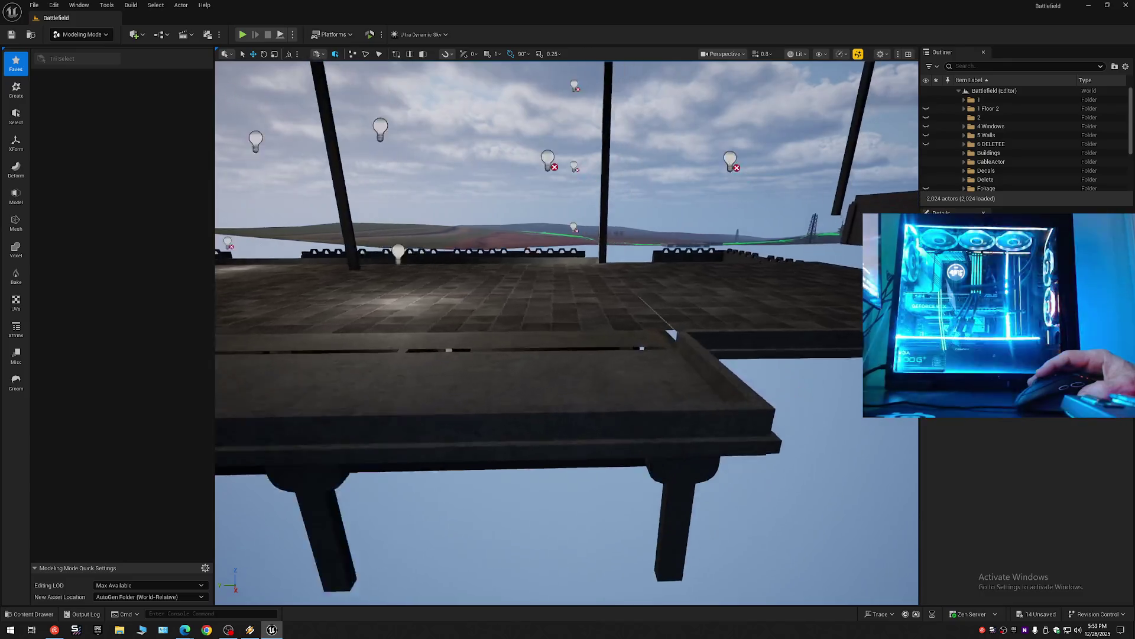
pyautogui.press('w')
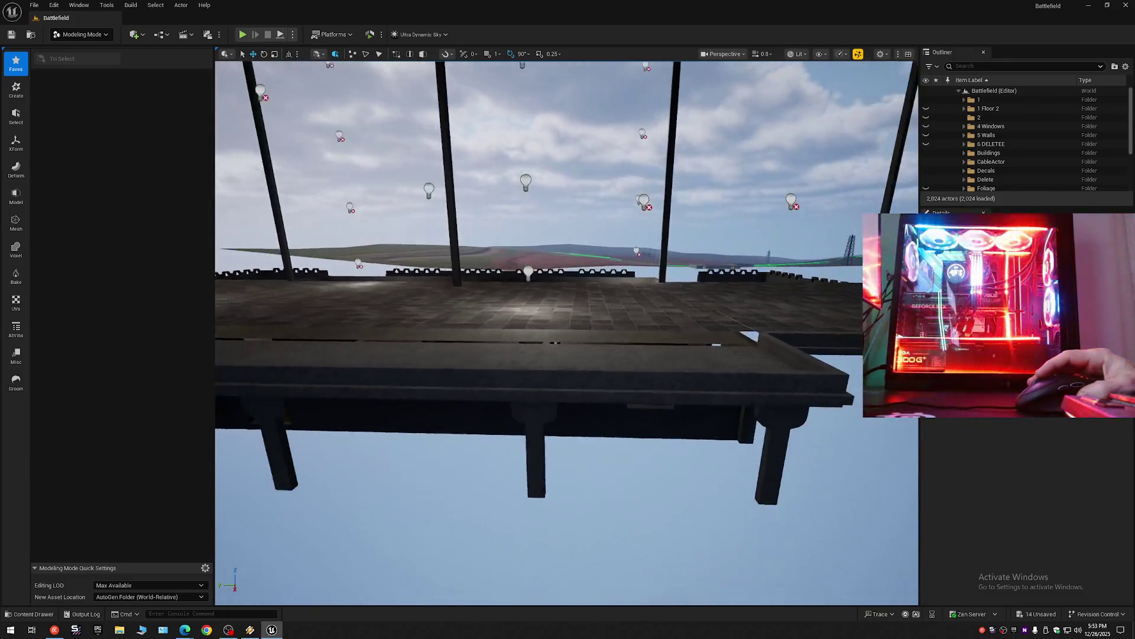
pyautogui.click(927, 100)
pyautogui.click(927, 101)
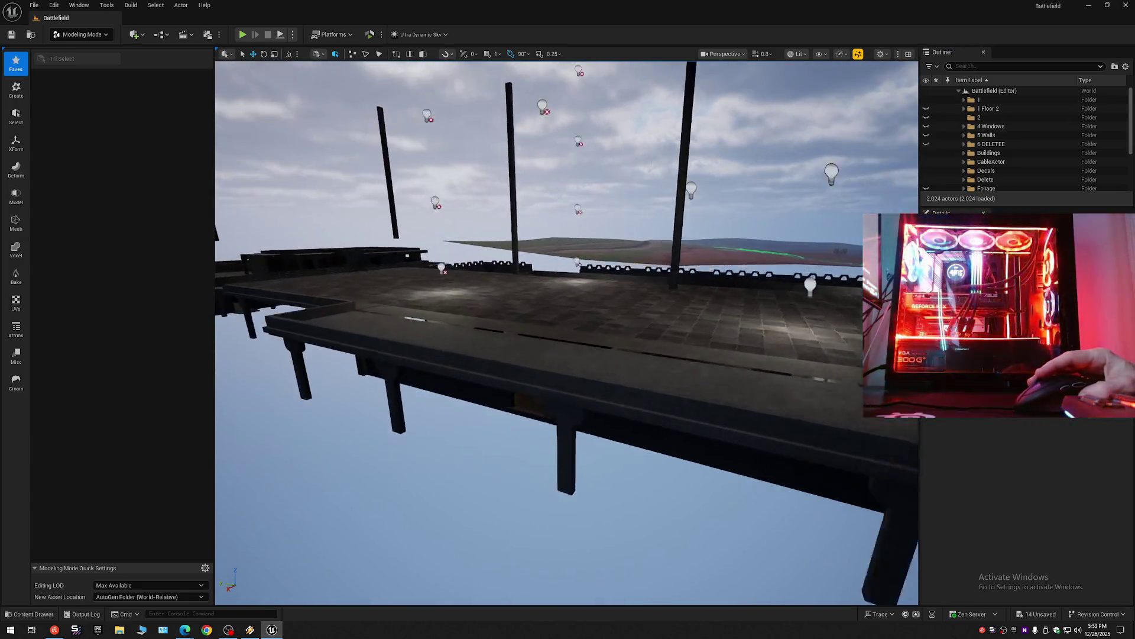
pyautogui.press('w')
pyautogui.scroll(-1, 567, 333)
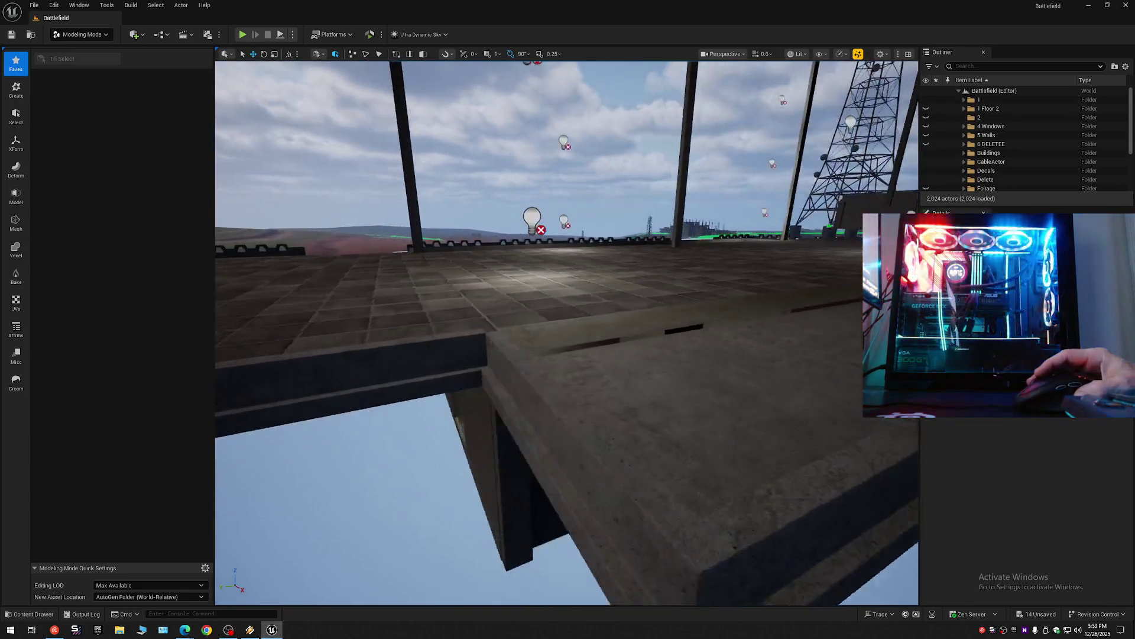
pyautogui.press('s')
pyautogui.press('e')
pyautogui.scroll(-1, 567, 332)
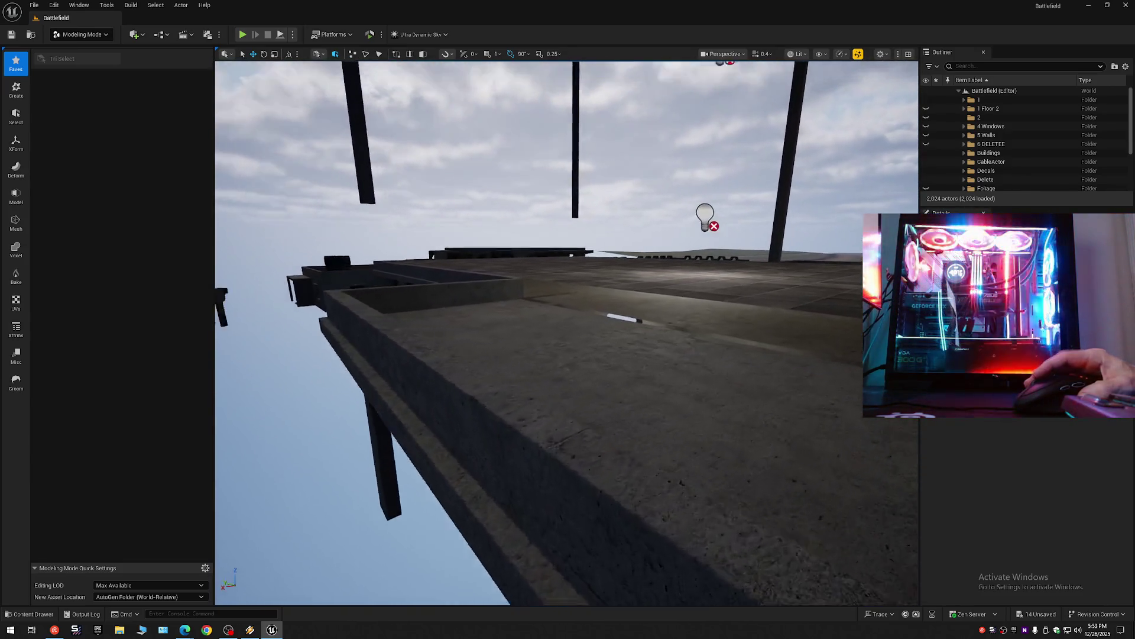
pyautogui.press('q')
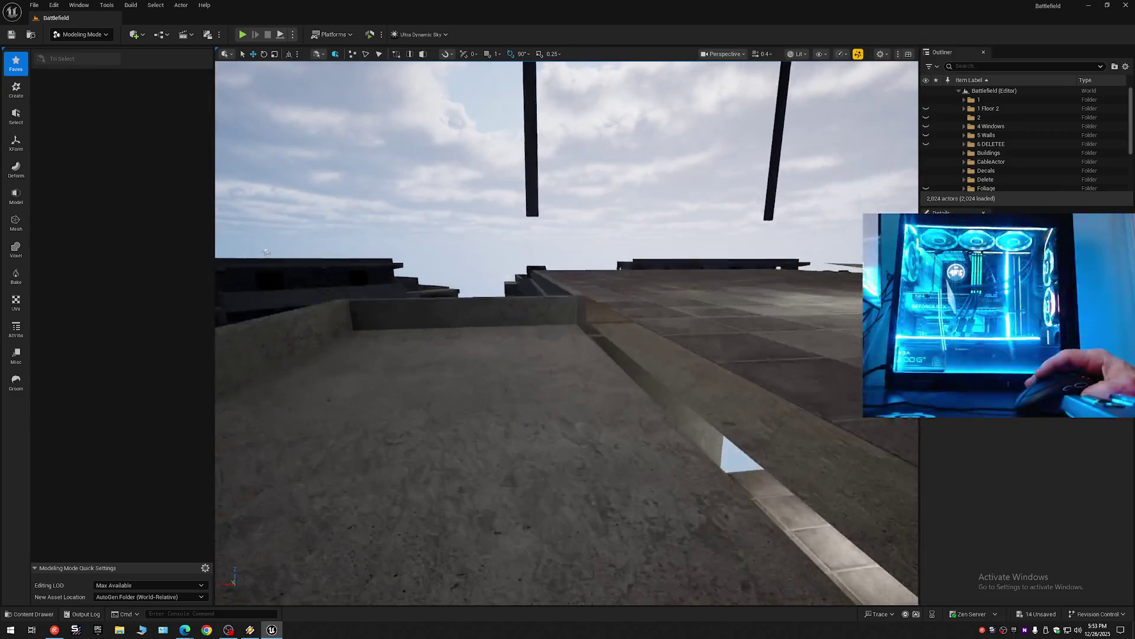
pyautogui.press('e')
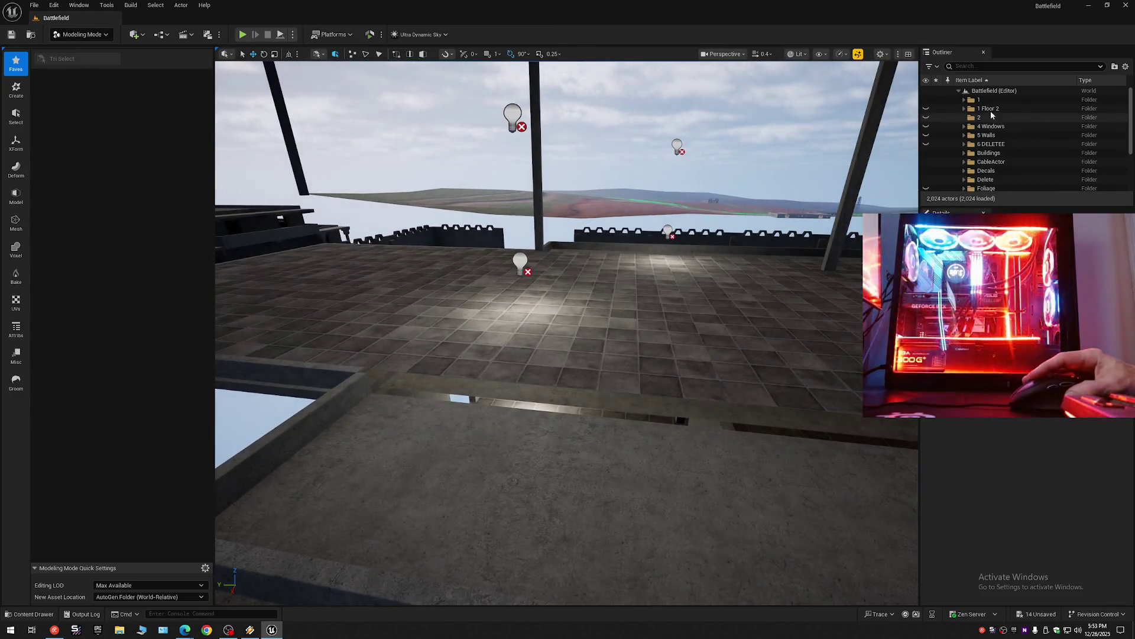
pyautogui.press('q')
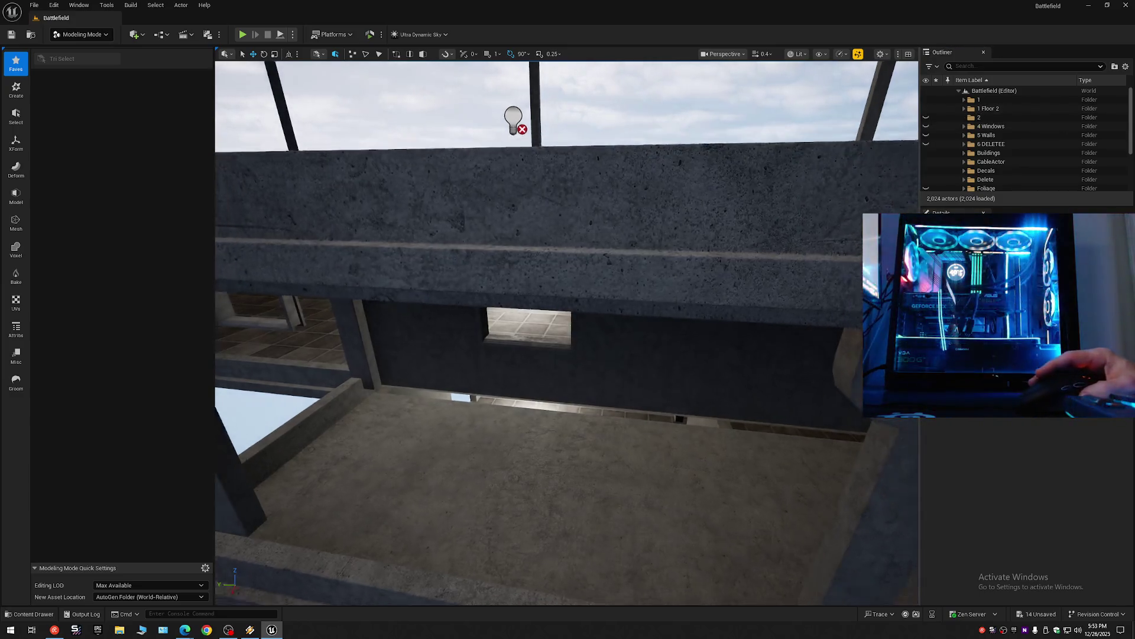
pyautogui.press('q')
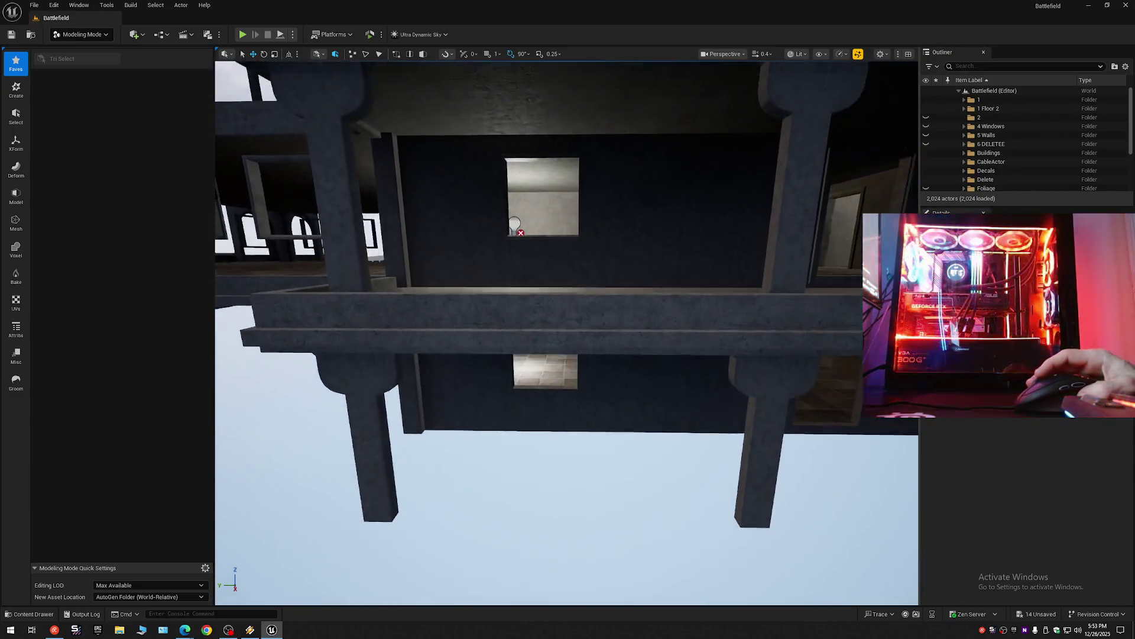
pyautogui.press('w')
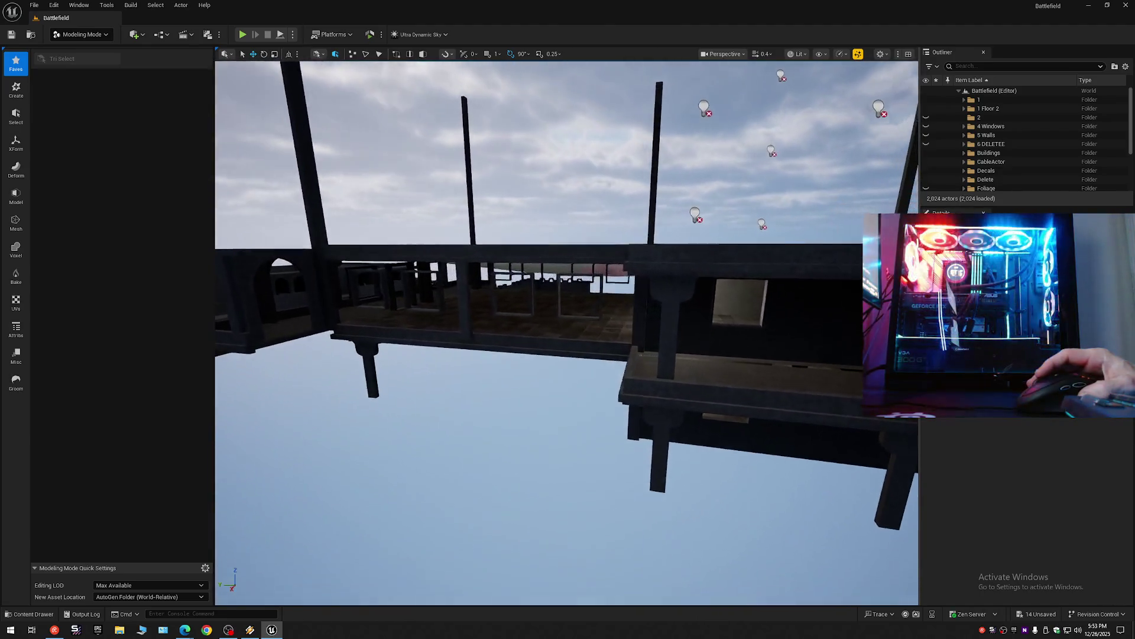
pyautogui.press('w')
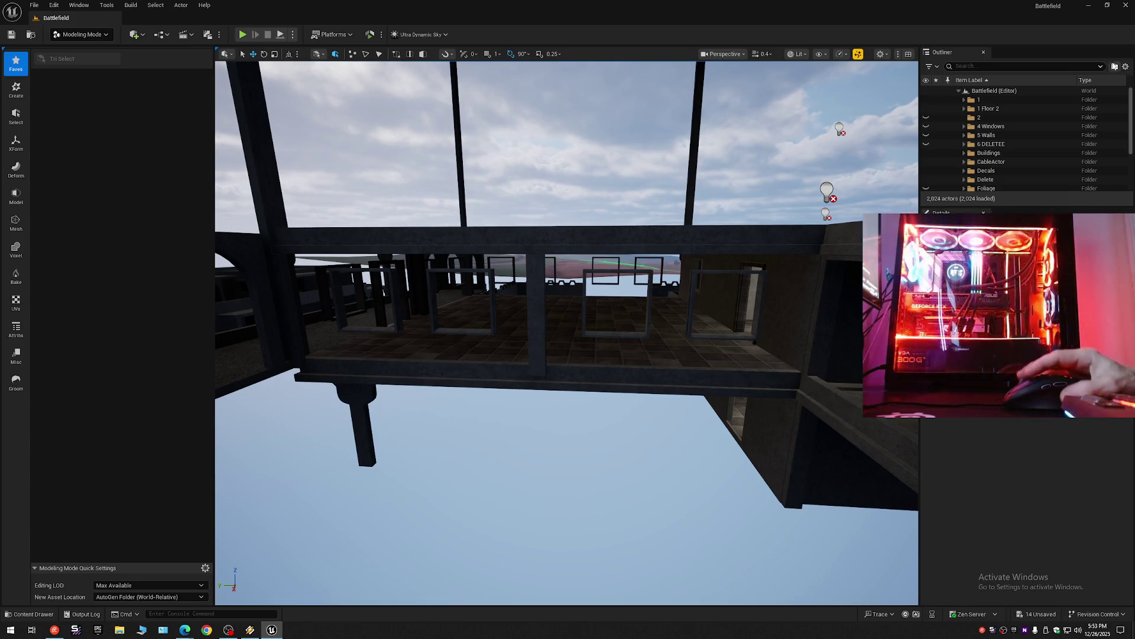
pyautogui.click(927, 111)
pyautogui.click(927, 110)
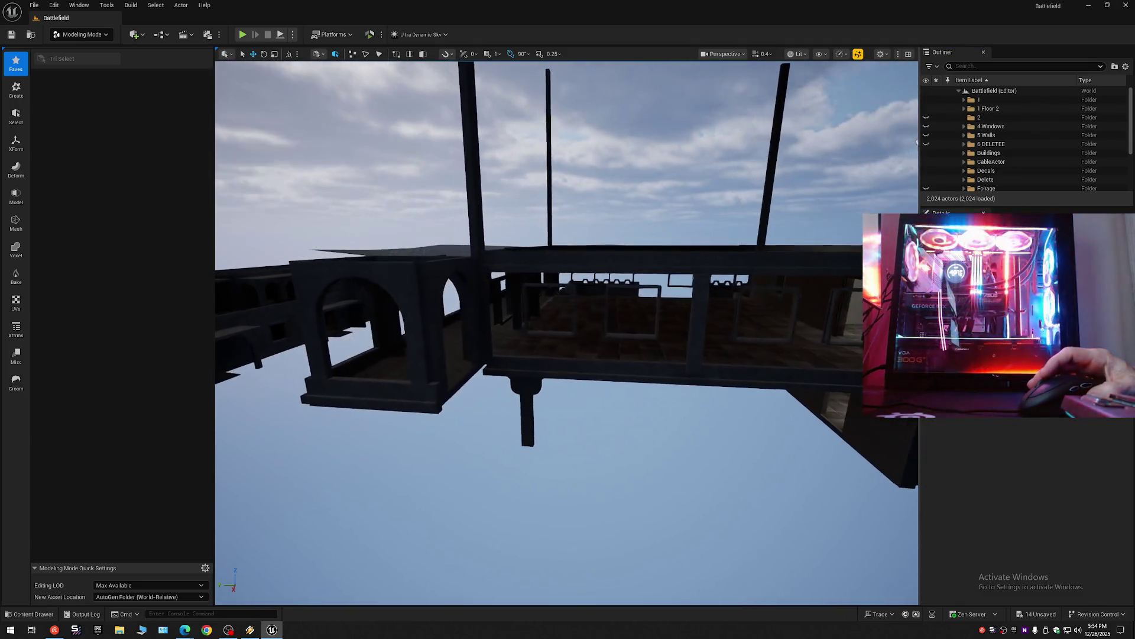
pyautogui.scroll(1, 567, 331)
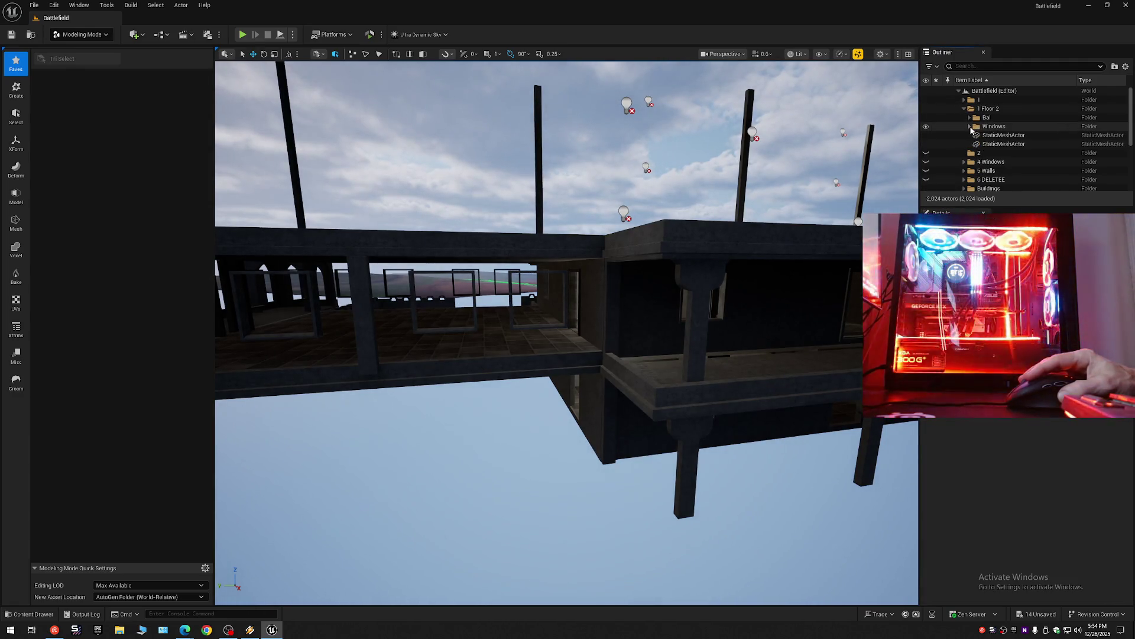
pyautogui.click(993, 135)
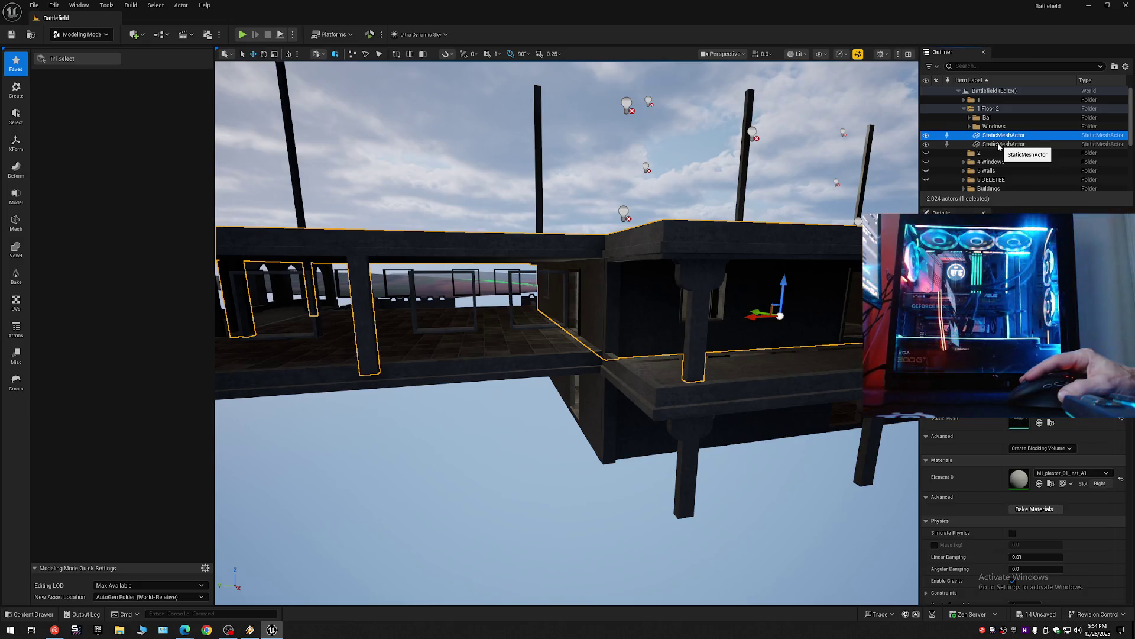
pyautogui.click(999, 145)
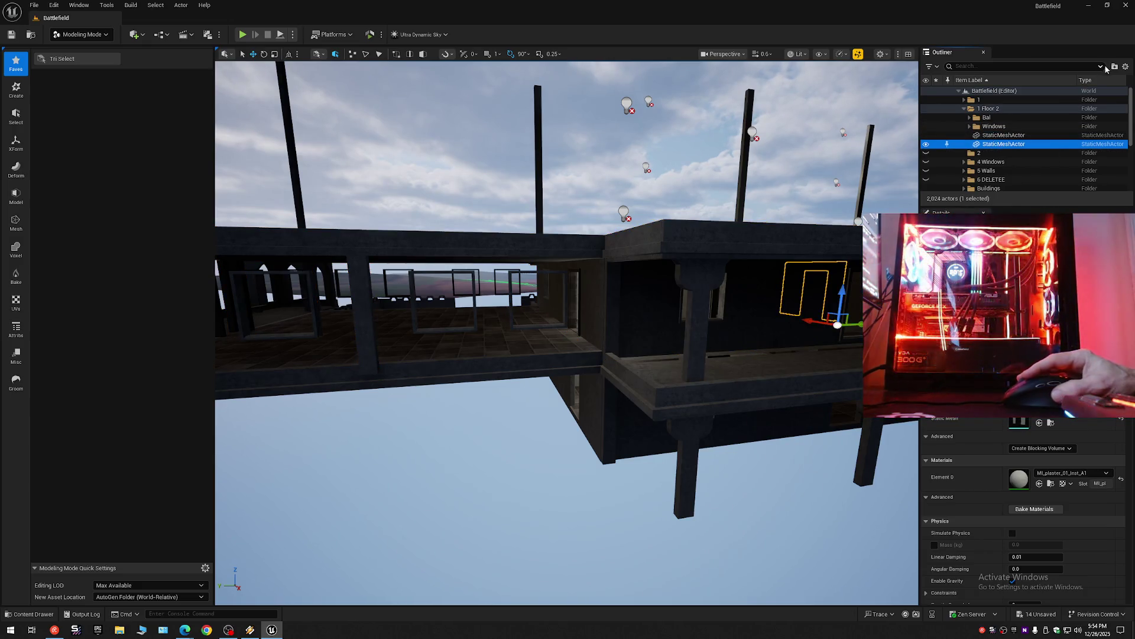
pyautogui.doubleClick(991, 109)
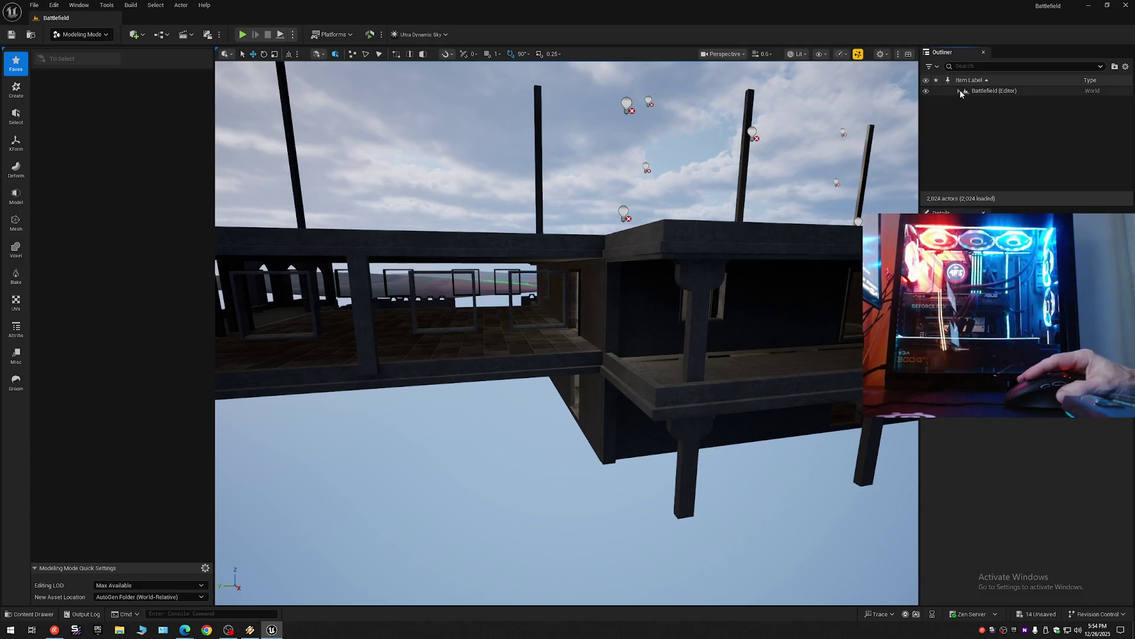
pyautogui.moveTo(901, 155)
pyautogui.mouseDown()
pyautogui.moveTo(884, 79)
pyautogui.moveTo(1062, 79)
pyautogui.mouseUp()
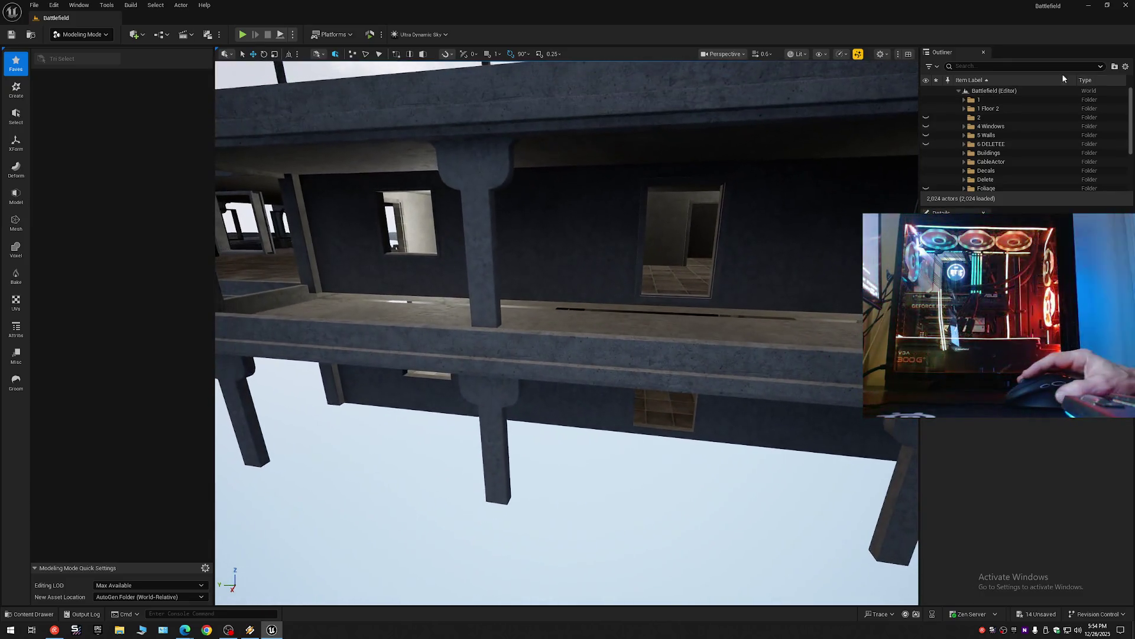
pyautogui.click(926, 99)
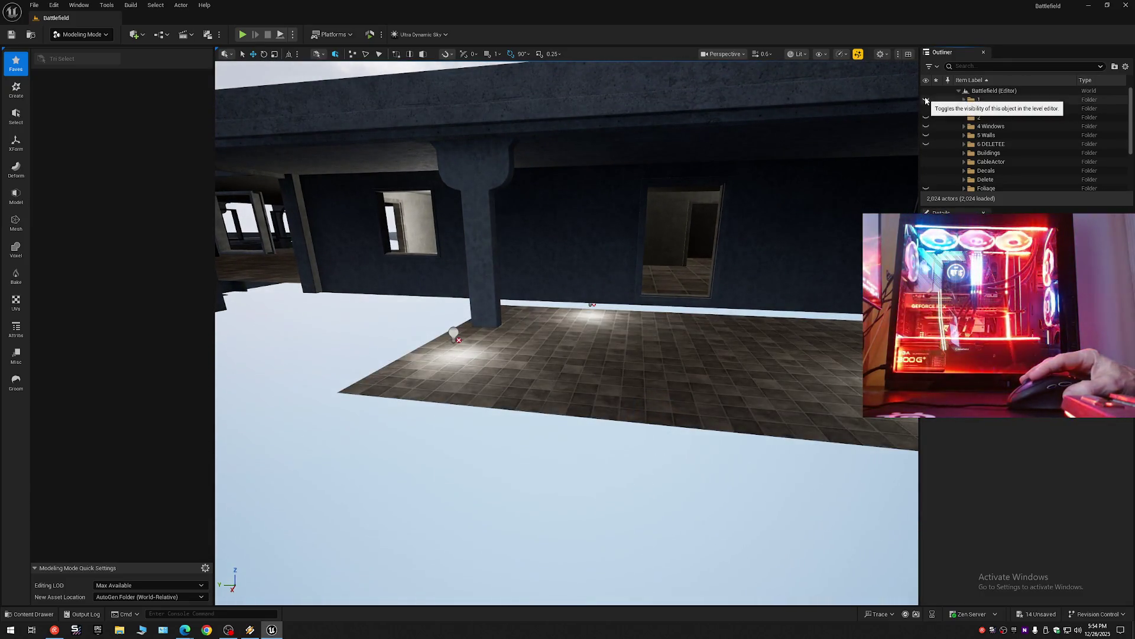
pyautogui.click(926, 100)
pyautogui.moveTo(591, 295); pyautogui.dragTo(580, 272)
pyautogui.moveTo(862, 177); pyautogui.dragTo(861, 177)
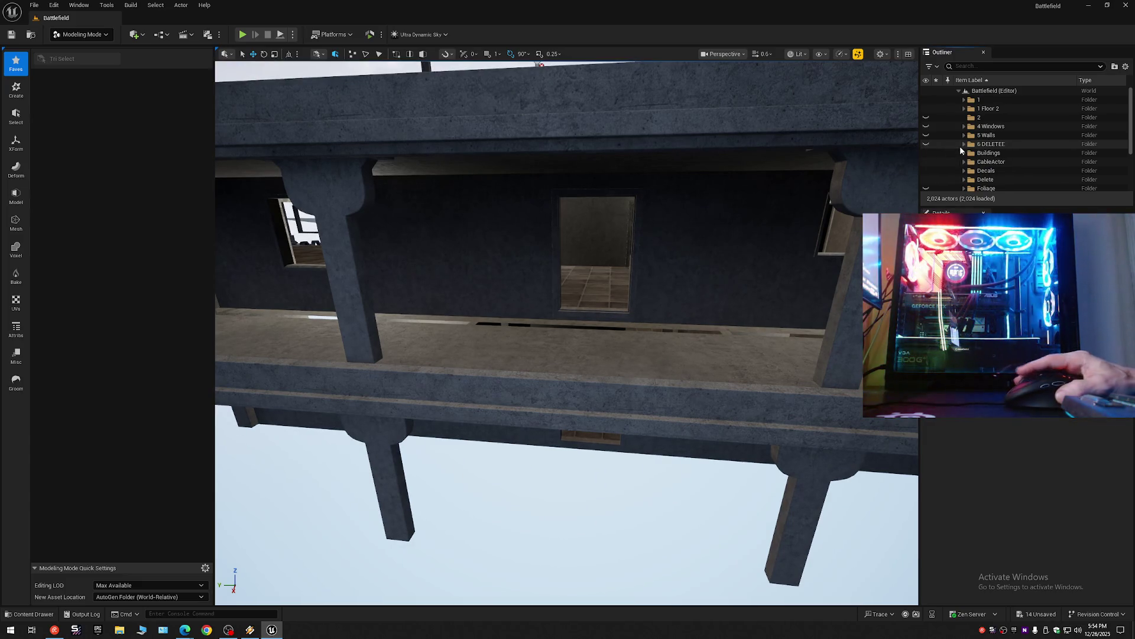
pyautogui.scroll(-3, 960, 147)
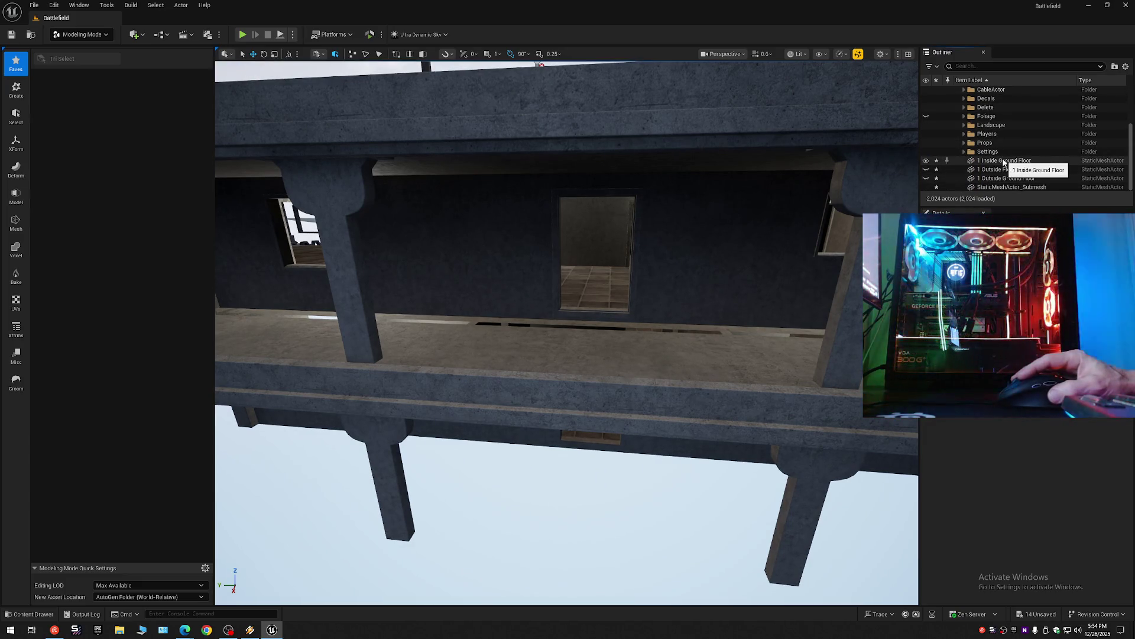
# Unhide the 1 Outside Floor 2 and 1 Outside Ground Floor meshes.
pyautogui.click(987, 170)
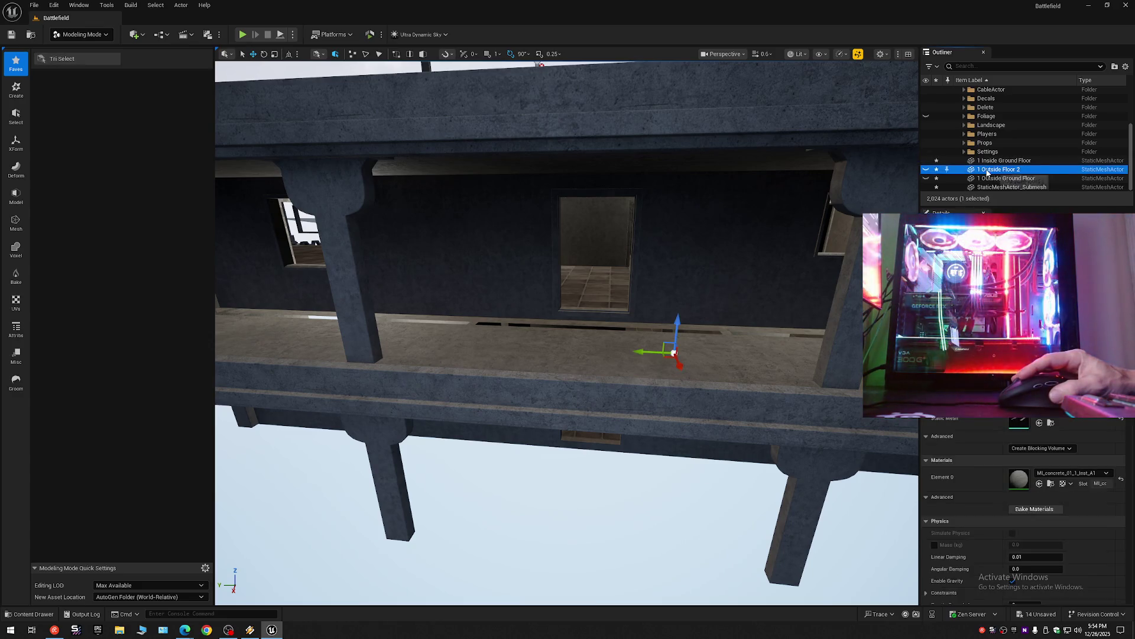
pyautogui.click(926, 171)
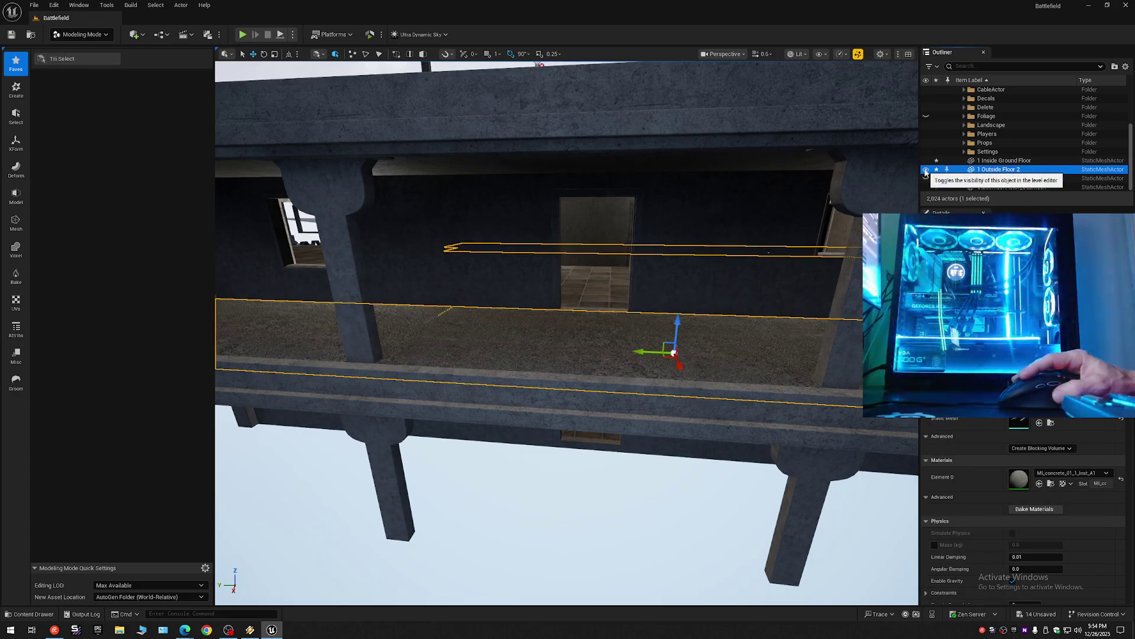
pyautogui.click(940, 179)
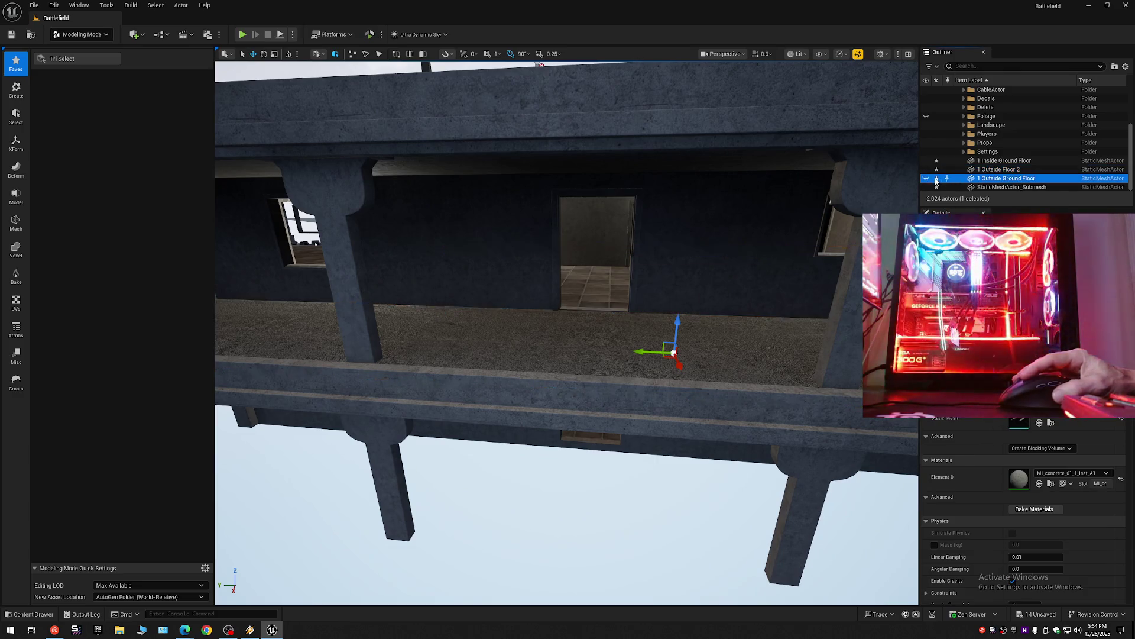
pyautogui.click(926, 178)
# Check which floor each mesh is, then start renaming StaticMeshActor_Submesh.
pyautogui.click(958, 187)
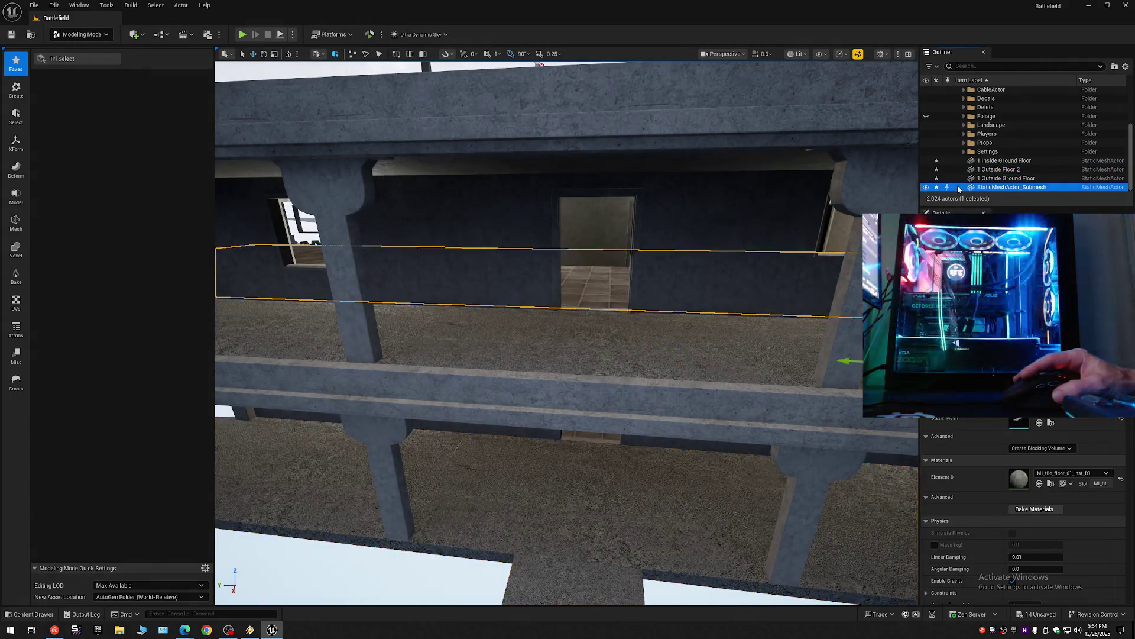
pyautogui.moveTo(568, 331)
pyautogui.mouseDown()
pyautogui.moveTo(497, 390)
pyautogui.moveTo(497, 373)
pyautogui.mouseUp()
pyautogui.click(989, 162)
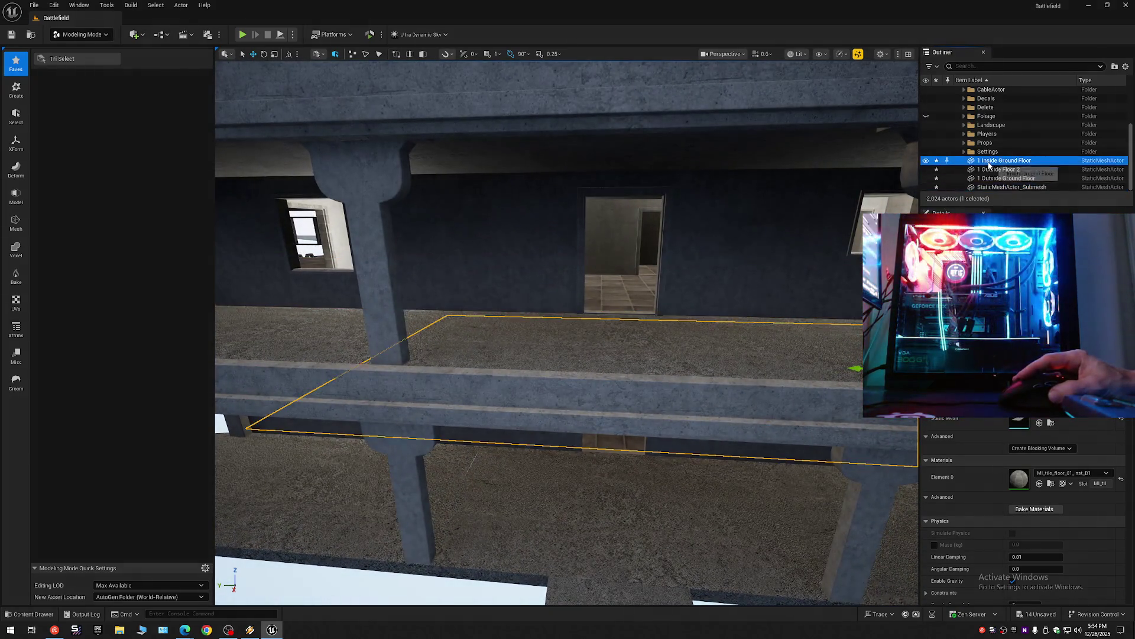
pyautogui.click(991, 170)
pyautogui.click(995, 178)
pyautogui.click(998, 187)
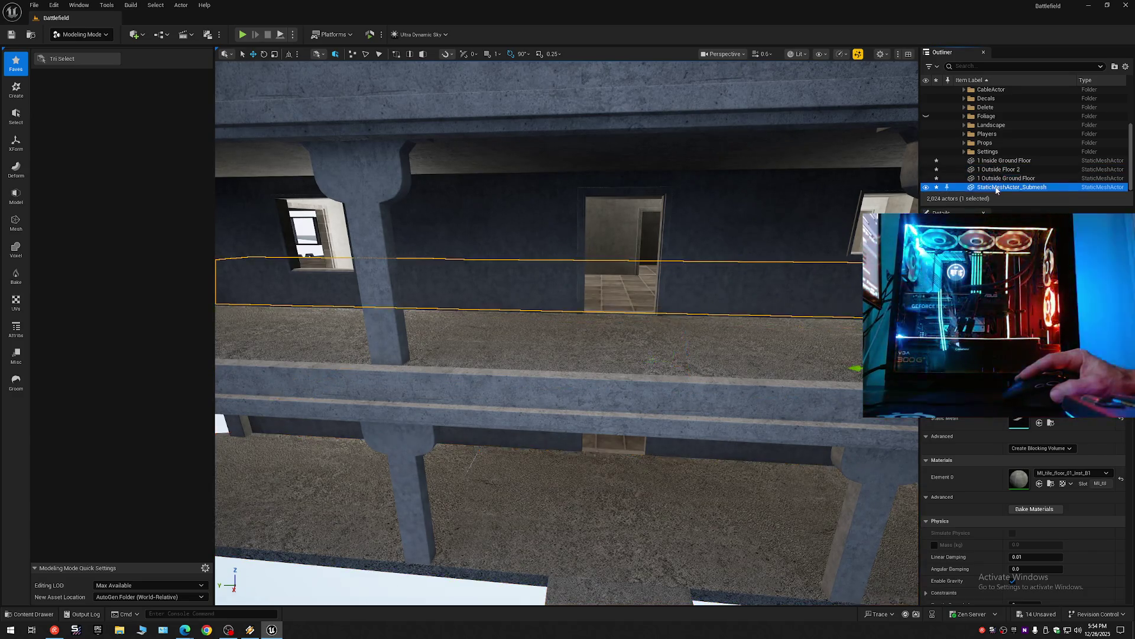
pyautogui.click(996, 188)
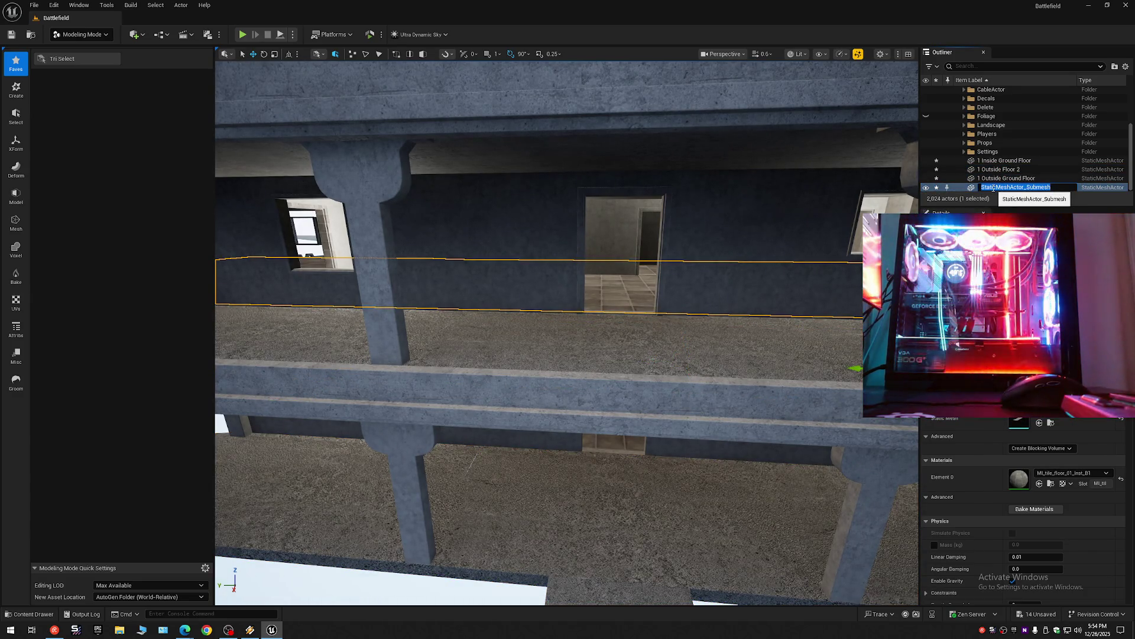
# Name the upper inside floor mesh '1 Inside Floor 1'.
pyautogui.write('1 In')
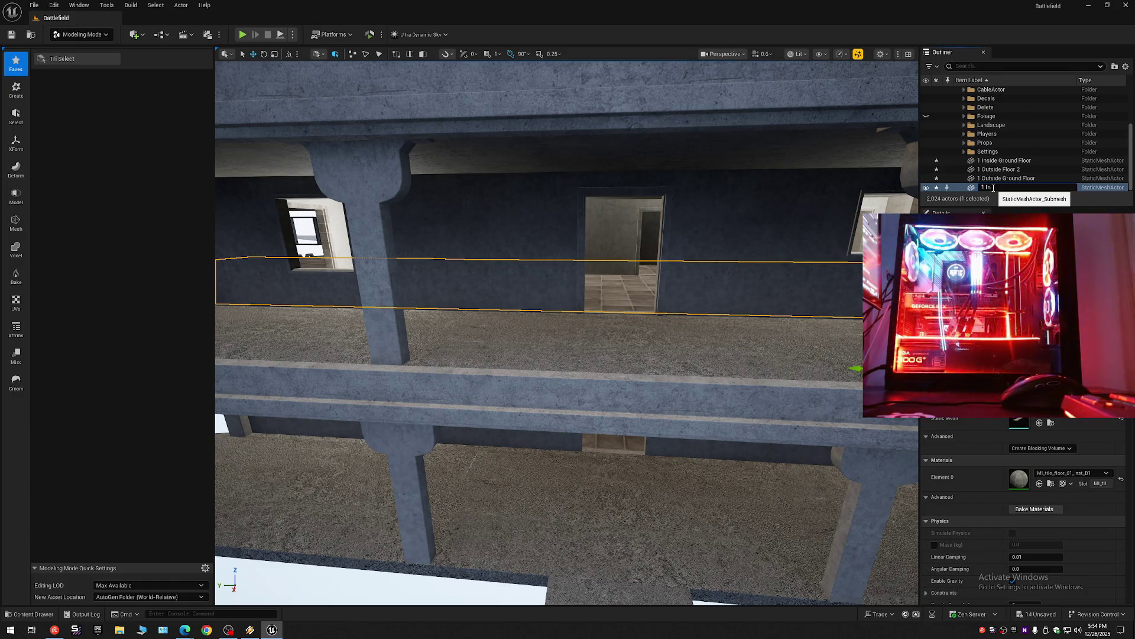
pyautogui.write('side')
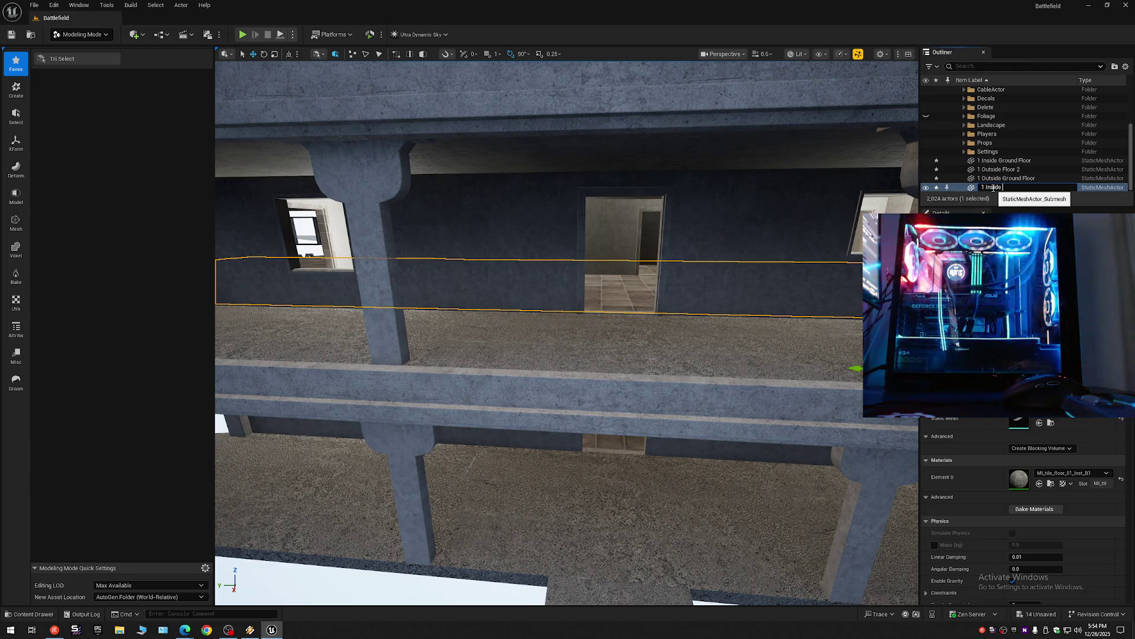
pyautogui.write(' F')
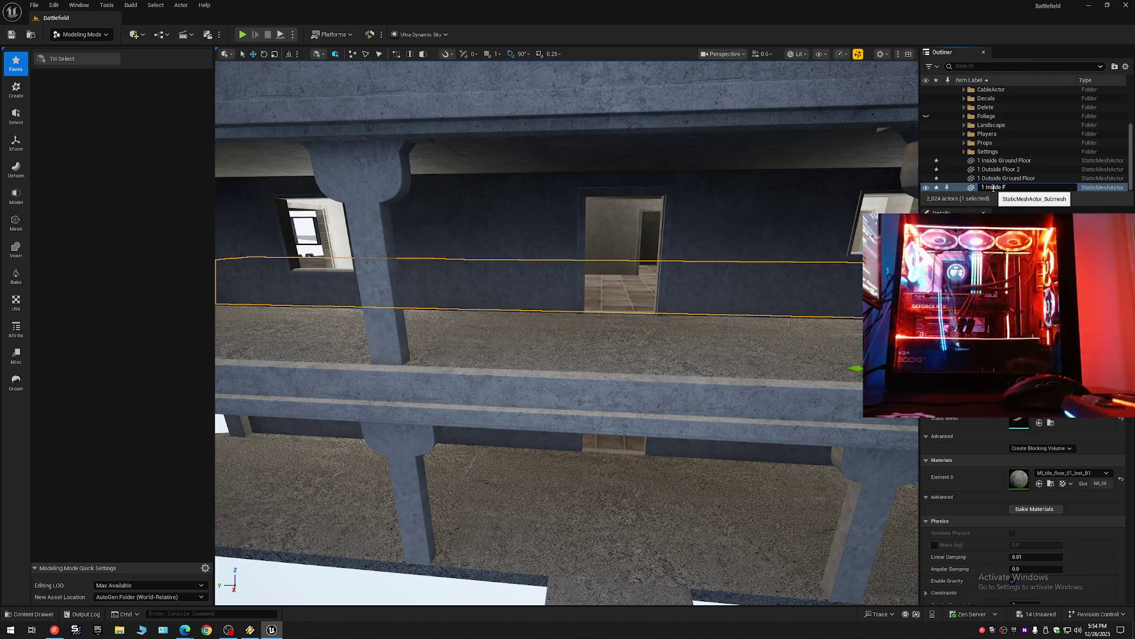
pyautogui.write('loor')
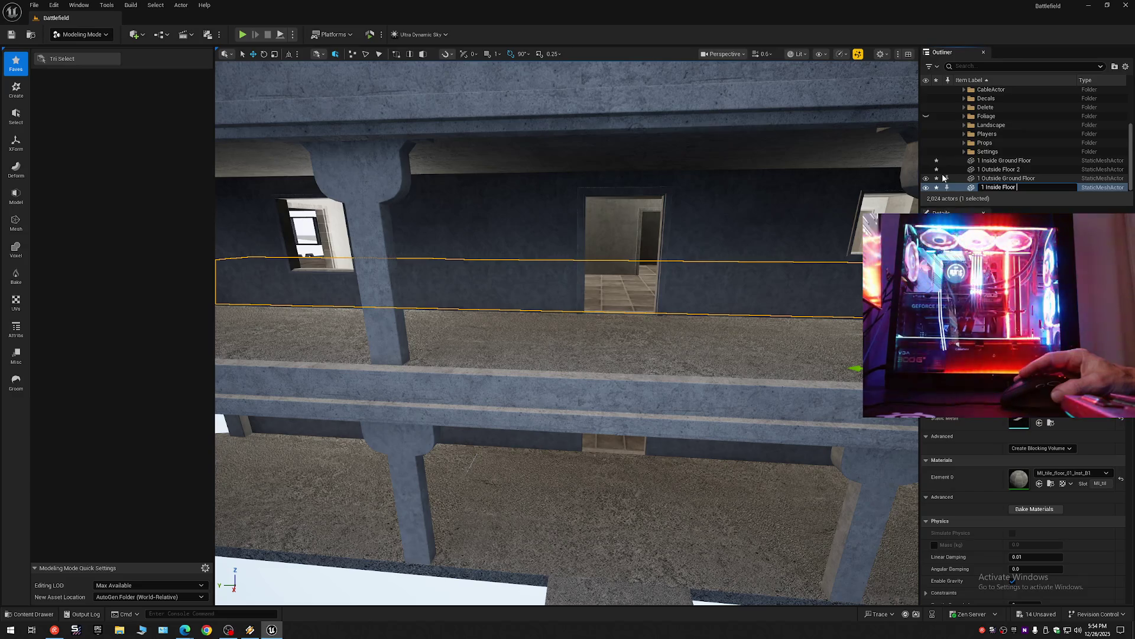
pyautogui.write('1')
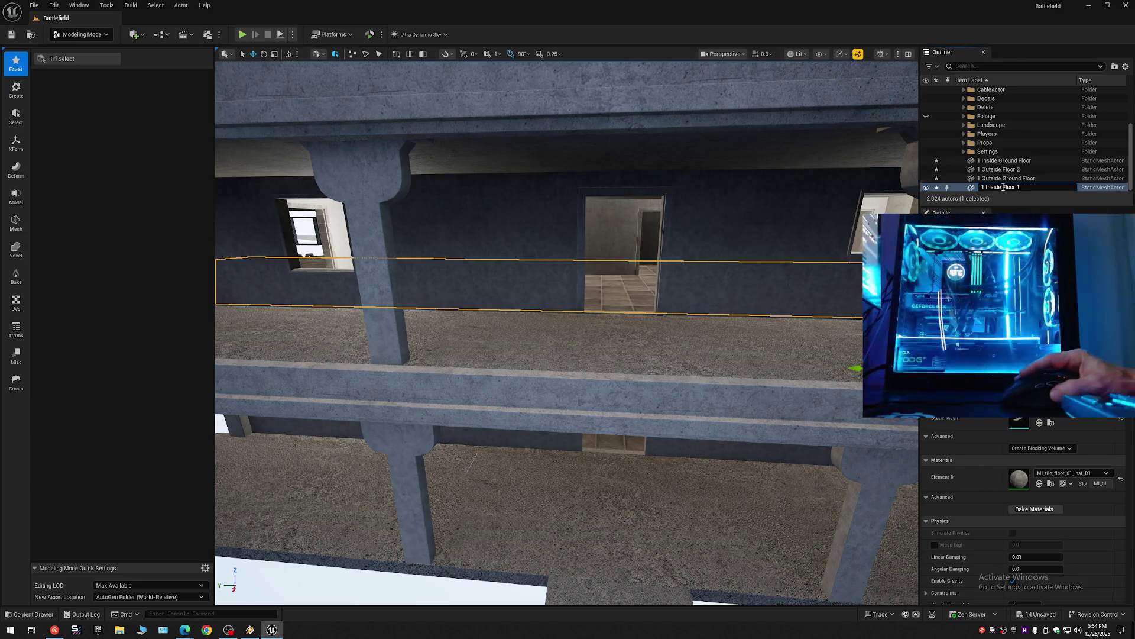
pyautogui.press('Return')
# Select 1 Outside Floor 2 and 1 Outside Ground Floor and frame both in the viewport.
pyautogui.click(995, 179)
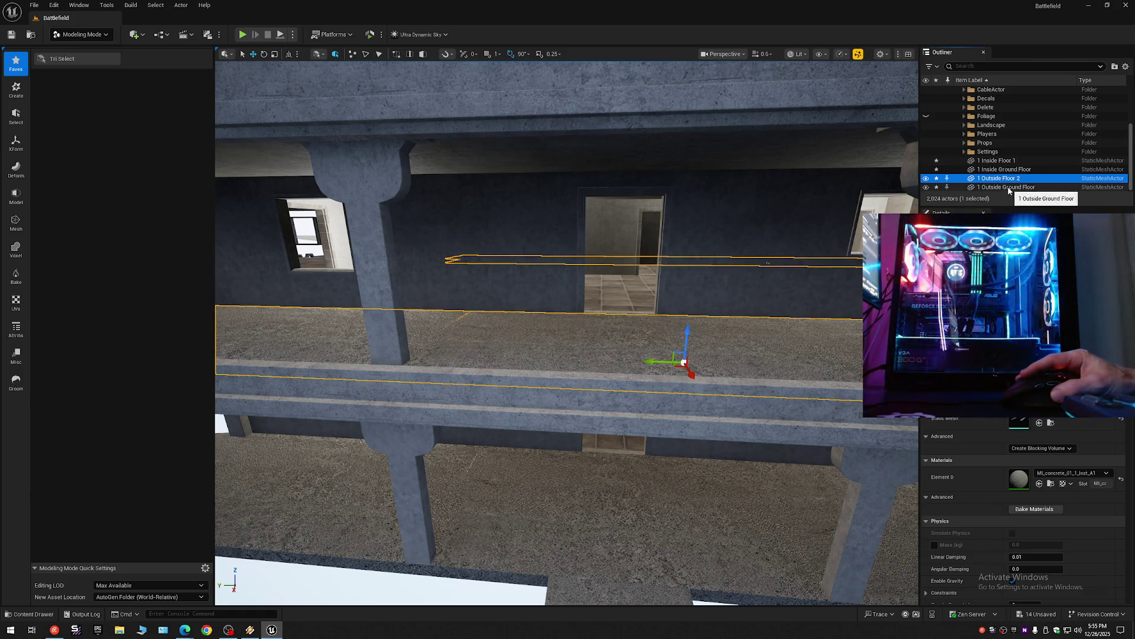
pyautogui.keyDown('ctrl'); pyautogui.click(1001, 188); pyautogui.keyUp('ctrl')
pyautogui.press('f')
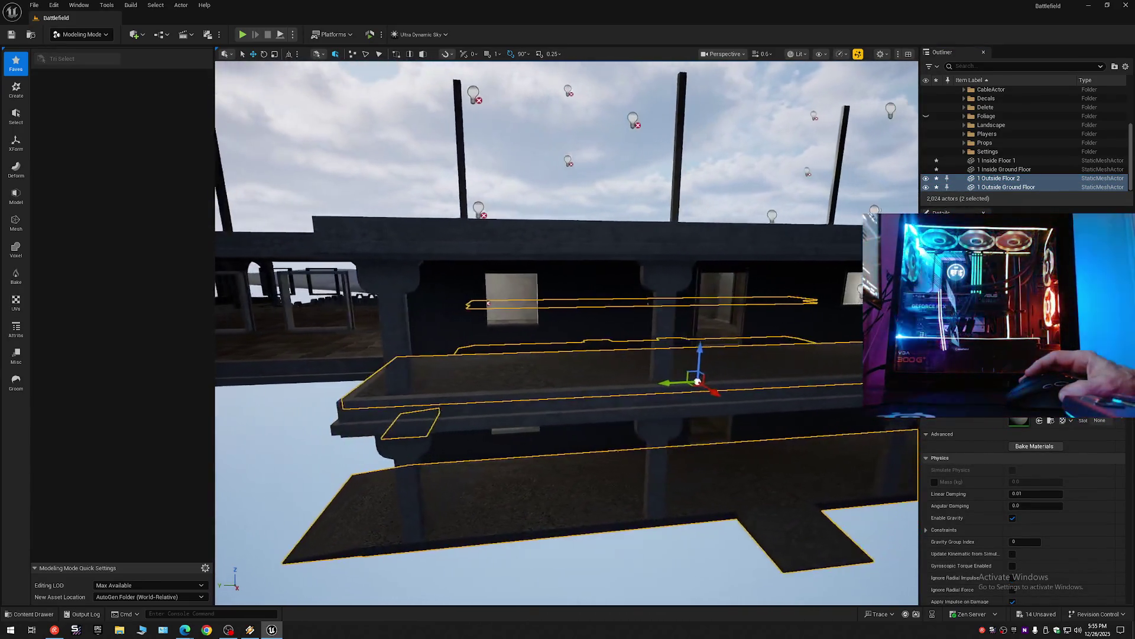
# Rename the '1 Inside Floor 1' mesh to '1 Inside Floor 2'.
pyautogui.click(1010, 170)
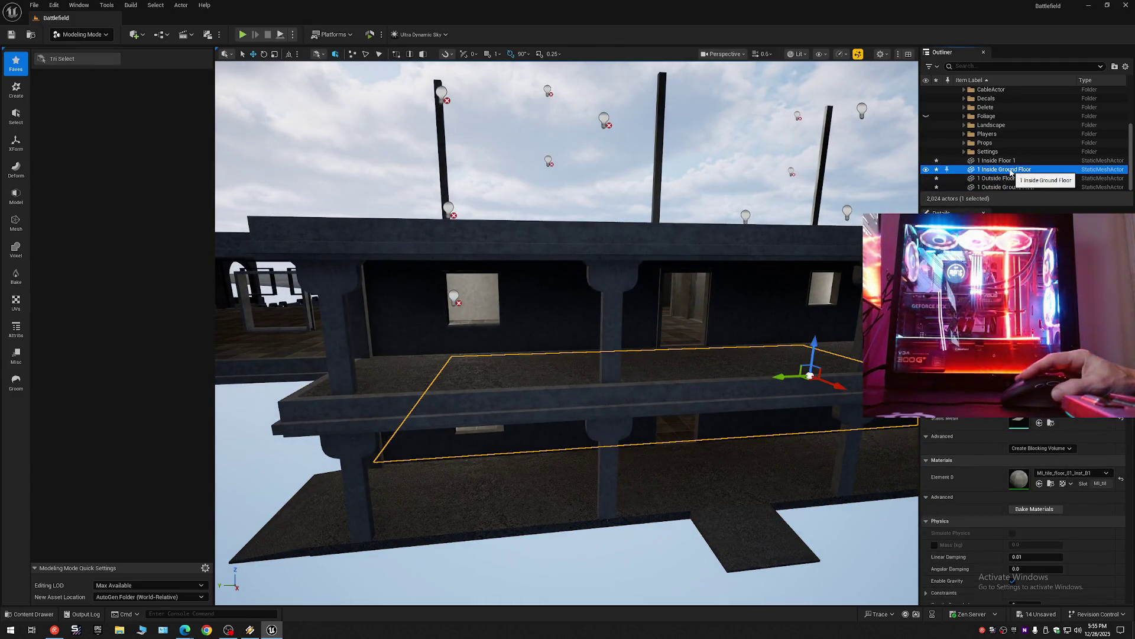
pyautogui.click(1010, 163)
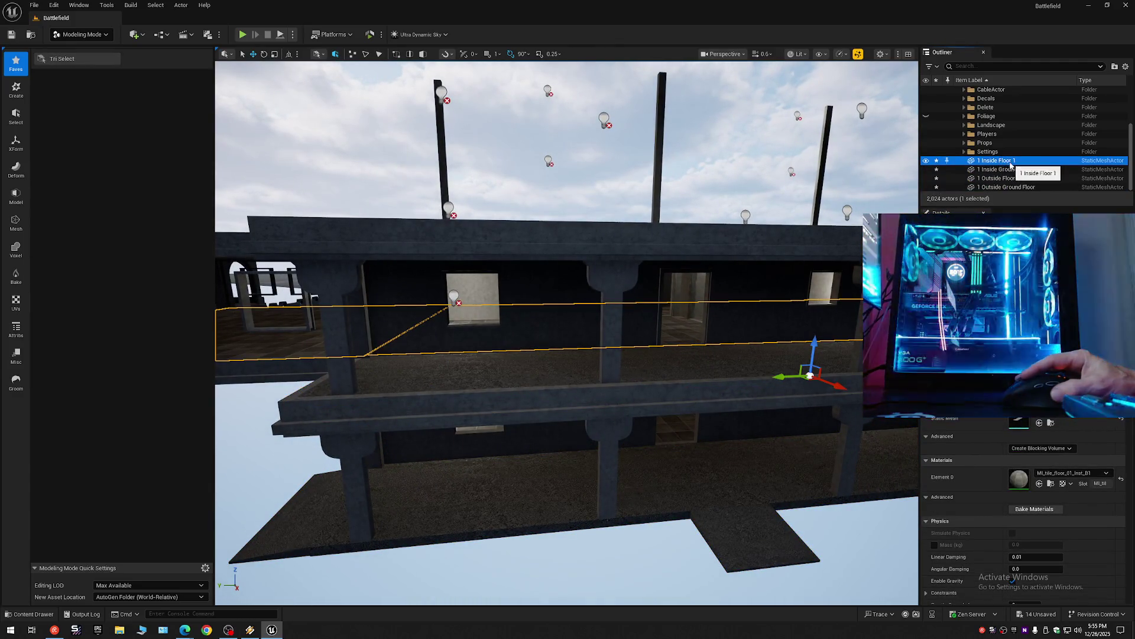
pyautogui.click(1011, 162)
pyautogui.click(1027, 163)
pyautogui.press('BackSpace')
pyautogui.press('BackSpace')
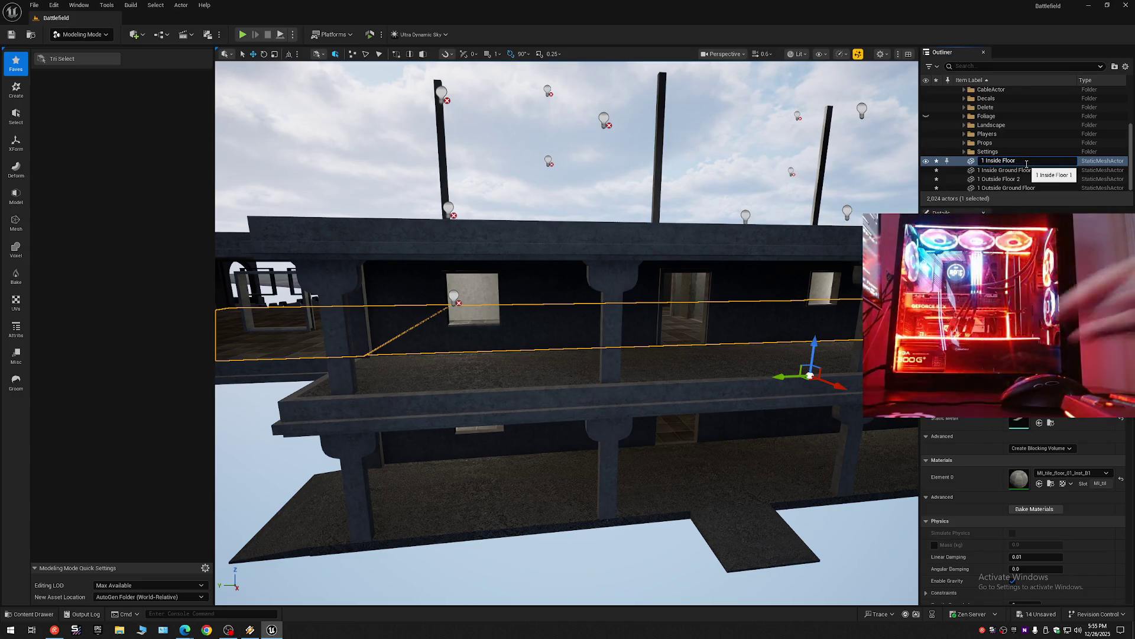
pyautogui.write(' 2')
pyautogui.press('Return')
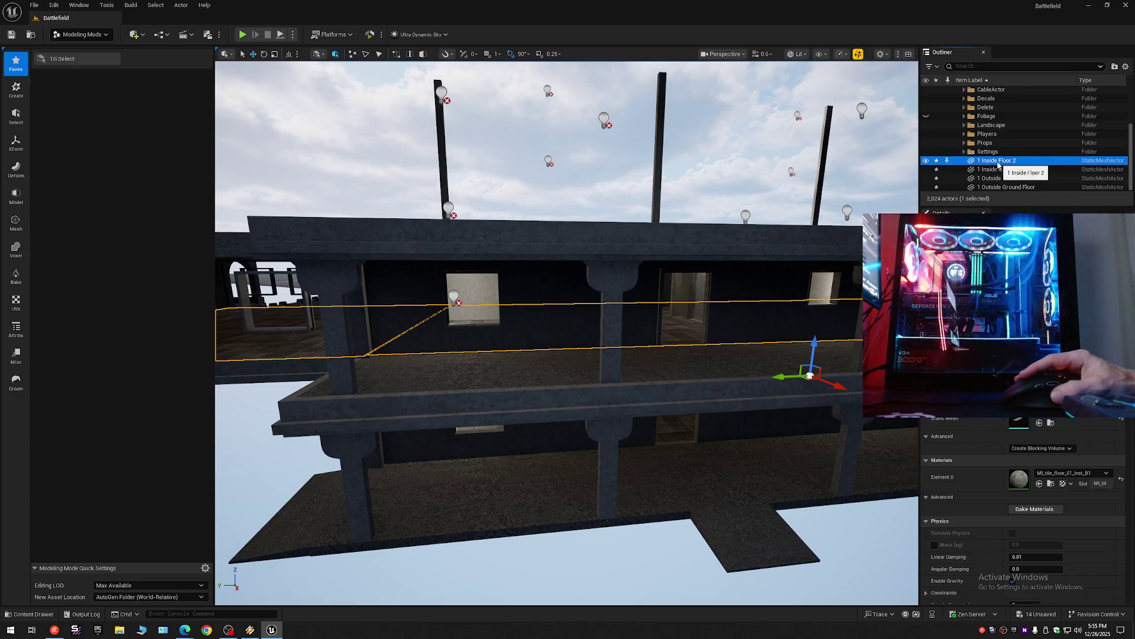
pyautogui.scroll(3, 998, 165)
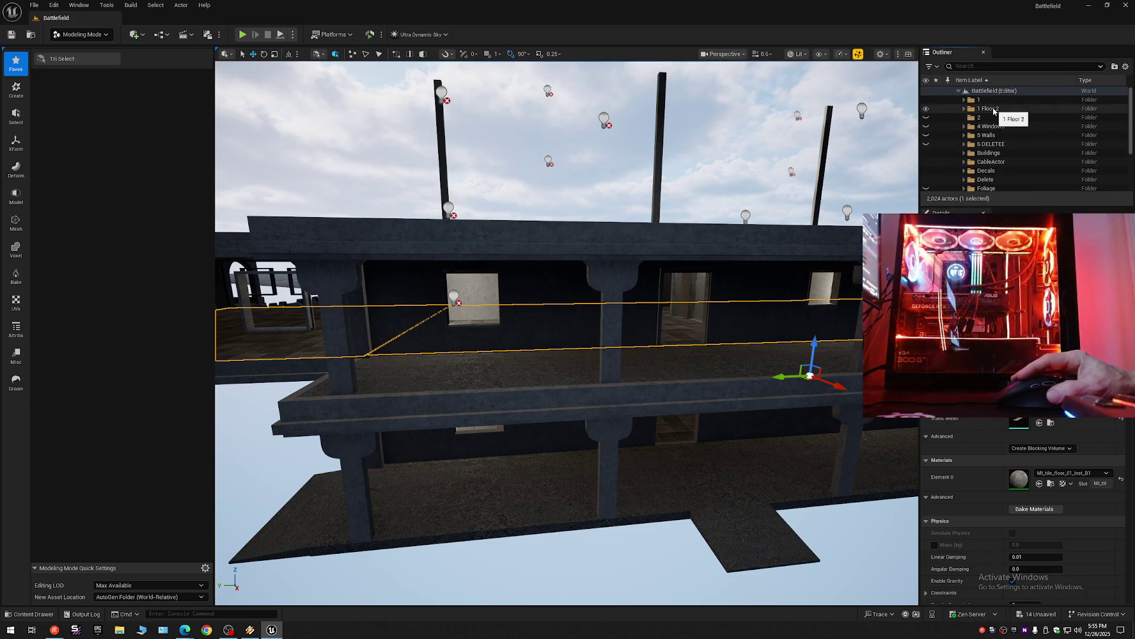
# Create a subfolder named 'Floor' inside the 1 Floor 2 folder.
pyautogui.click(995, 111)
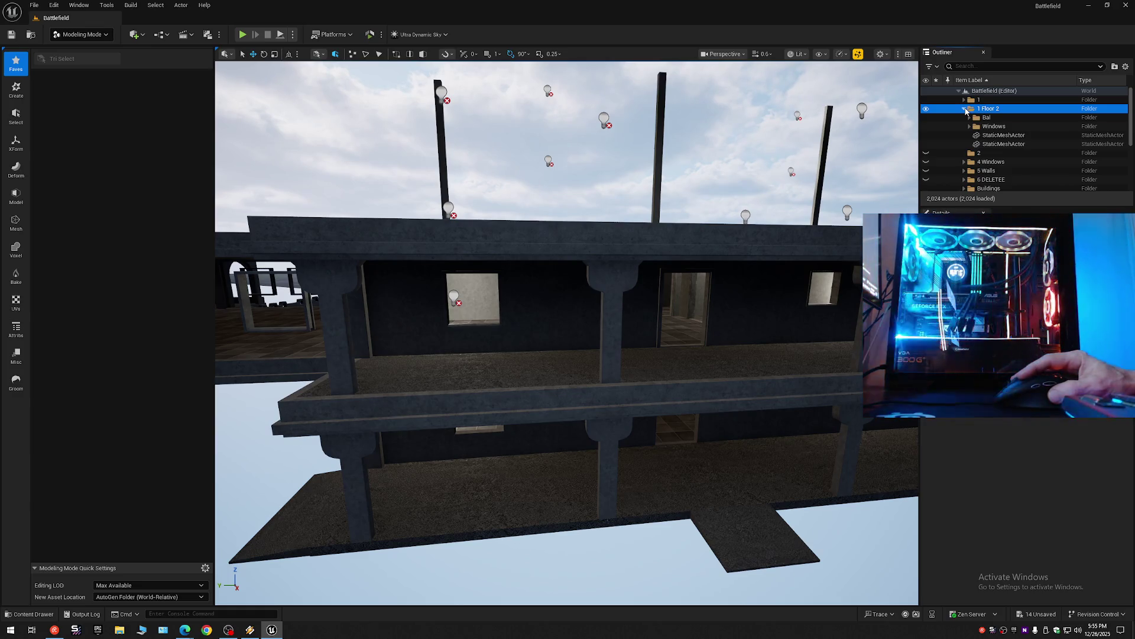
pyautogui.rightClick(982, 111)
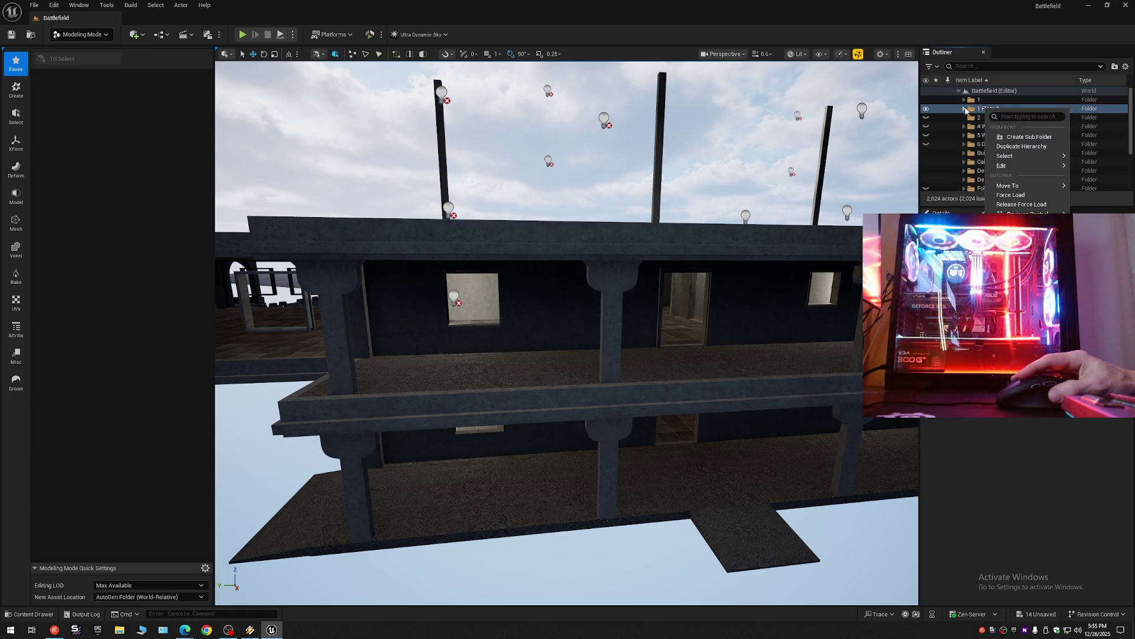
pyautogui.click(967, 110)
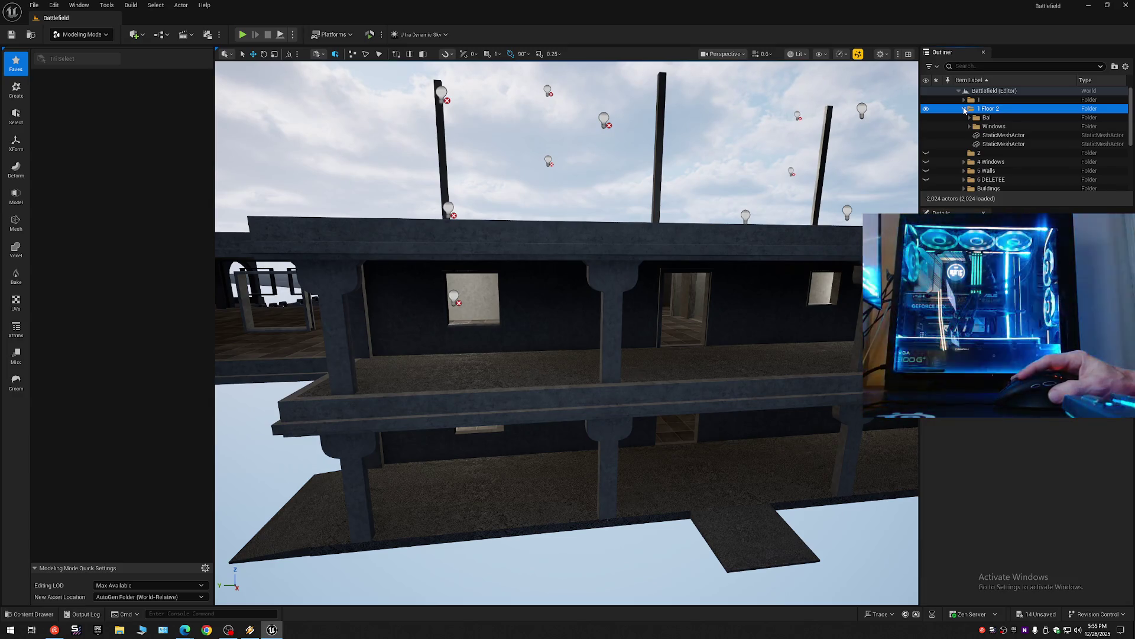
pyautogui.rightClick(987, 111)
pyautogui.click(1013, 137)
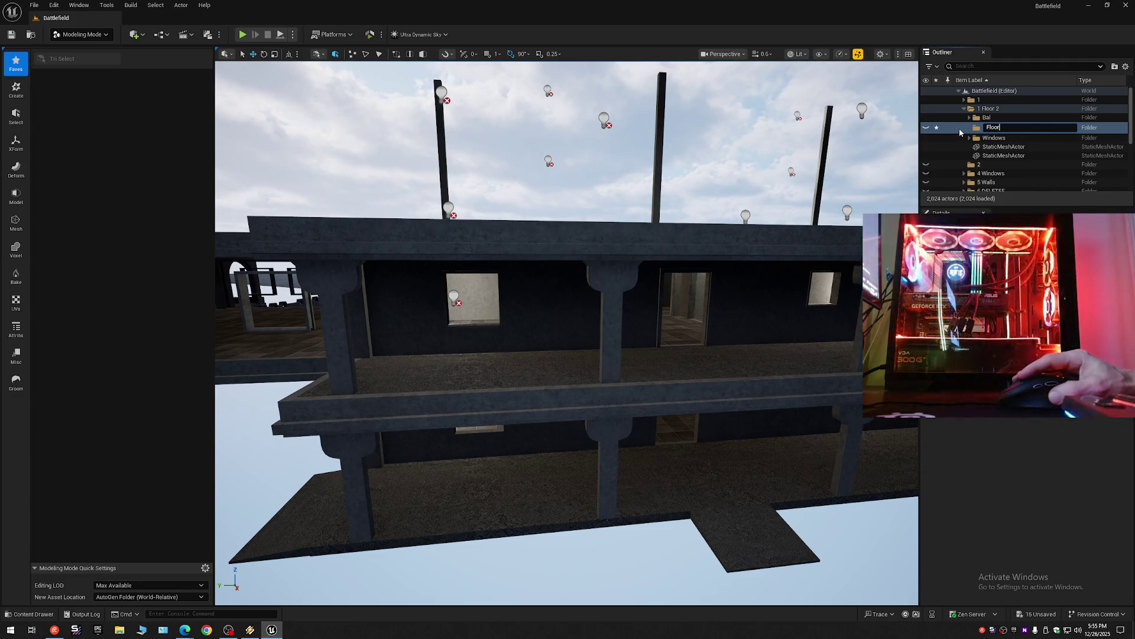
pyautogui.press('Return')
# Move the four inside and outside floor meshes into Floor, then collapse the Outliner to Battlefield.
pyautogui.scroll(-5, 997, 161)
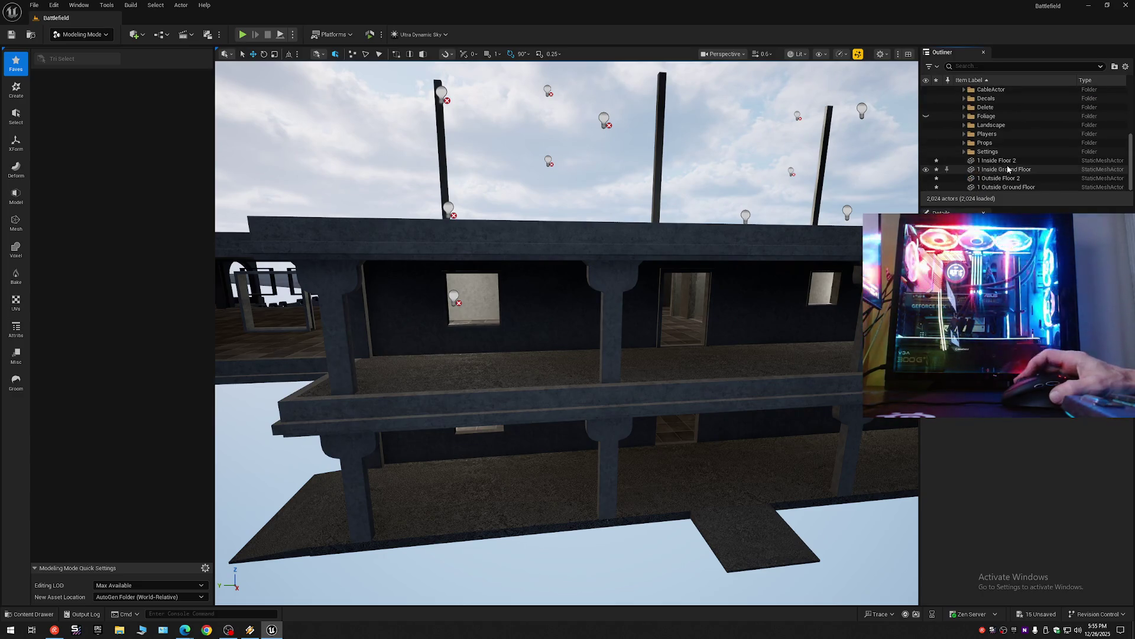
pyautogui.click(1007, 165)
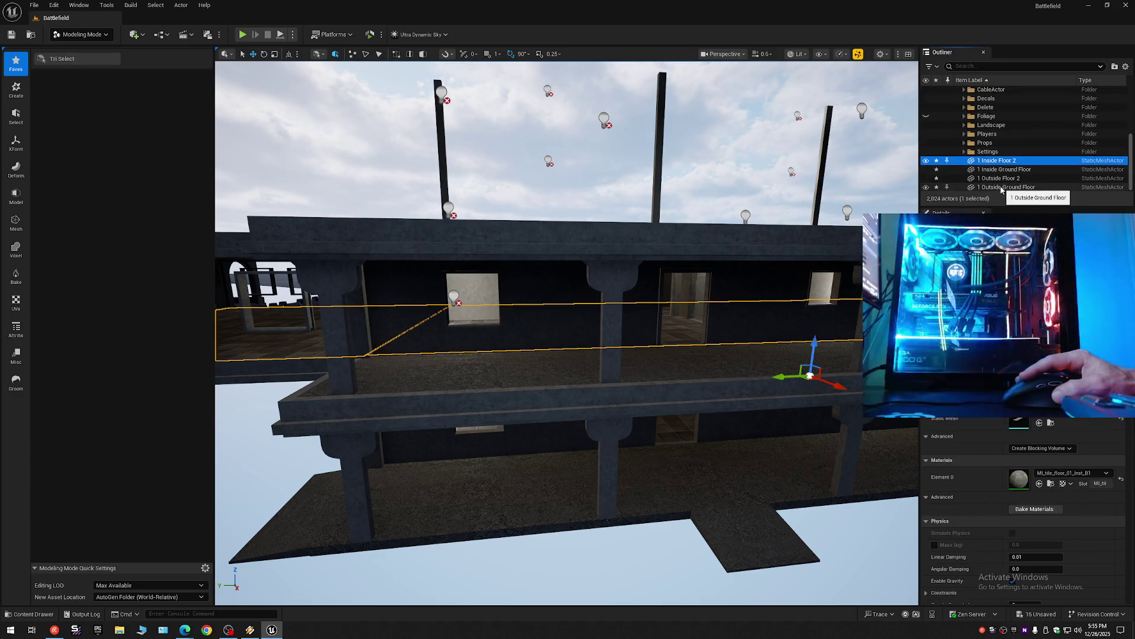
pyautogui.press('Up')
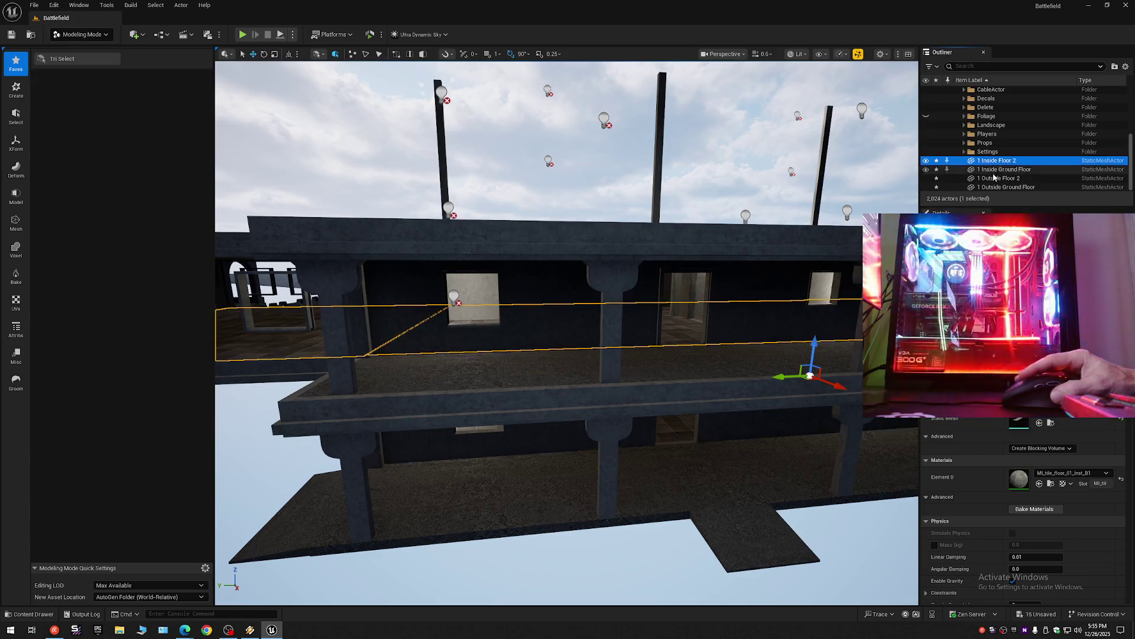
pyautogui.rightClick(995, 173)
pyautogui.moveTo(1017, 519)
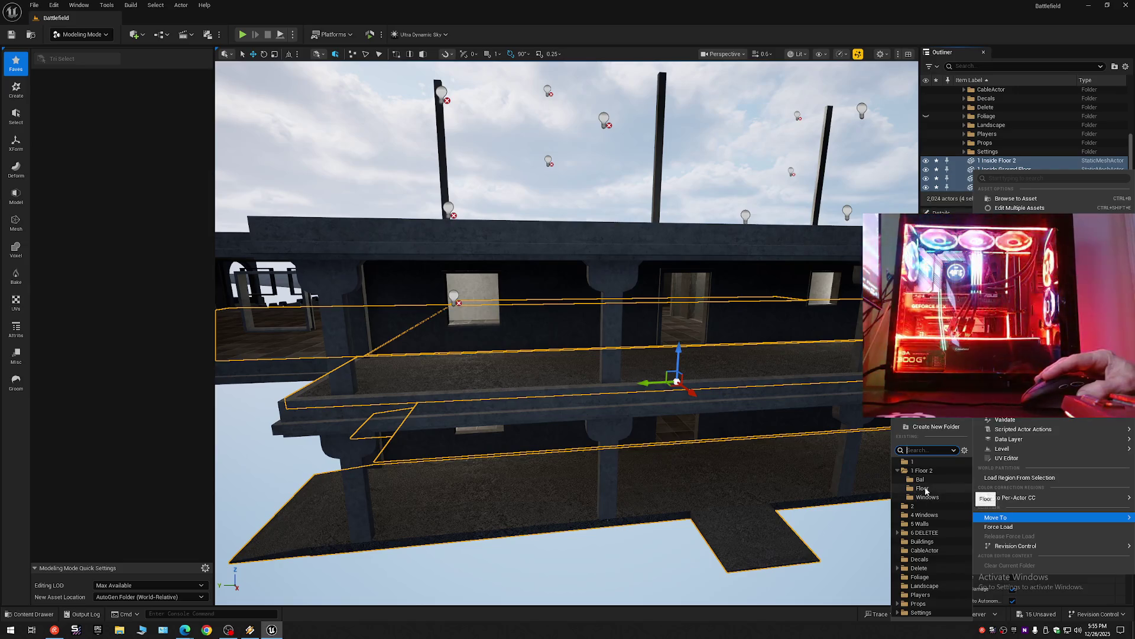
pyautogui.click(924, 488)
pyautogui.click(1126, 67)
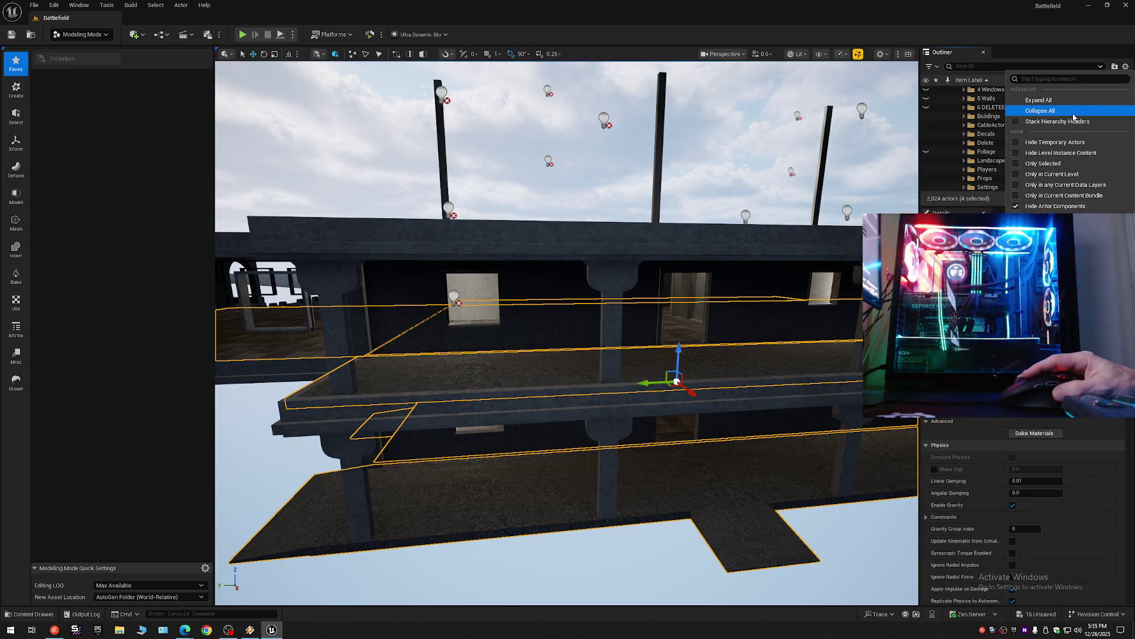
pyautogui.click(1074, 111)
pyautogui.click(960, 91)
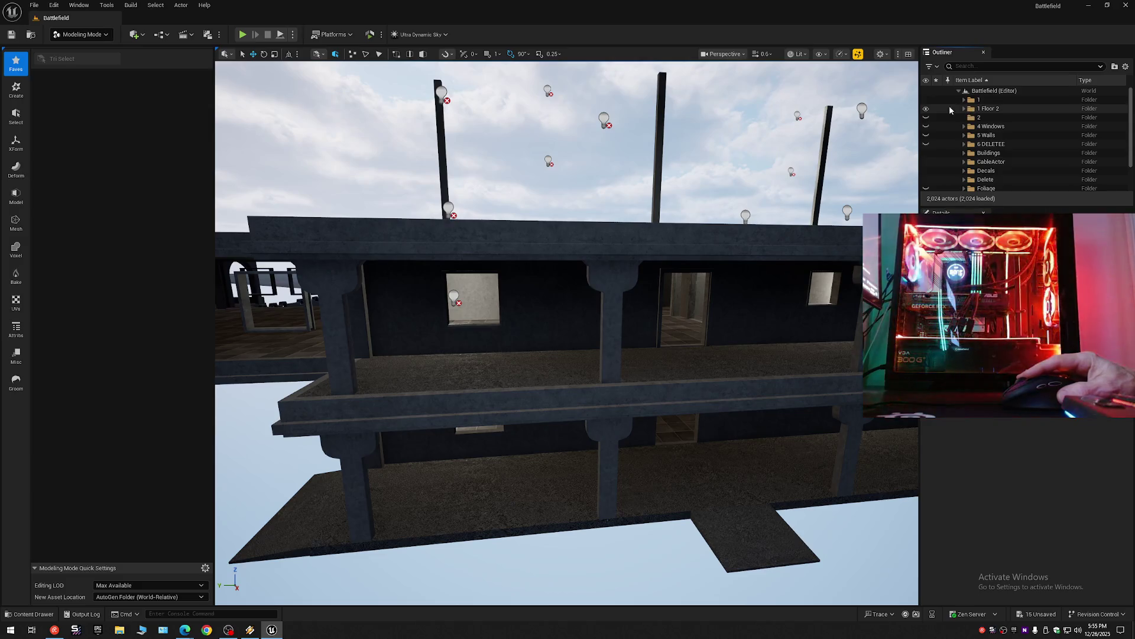
# Toggle the 1 Floor 2 folder's visibility off and on, then pull back to view the building.
pyautogui.click(927, 110)
pyautogui.click(926, 110)
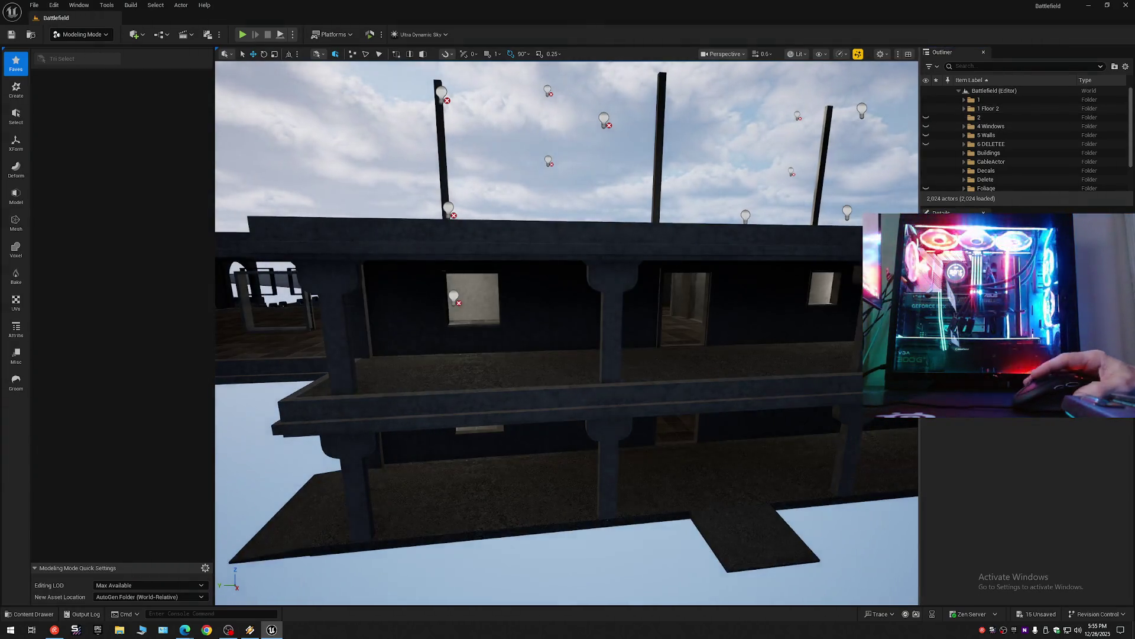
pyautogui.scroll(2, 567, 332)
pyautogui.press('s')
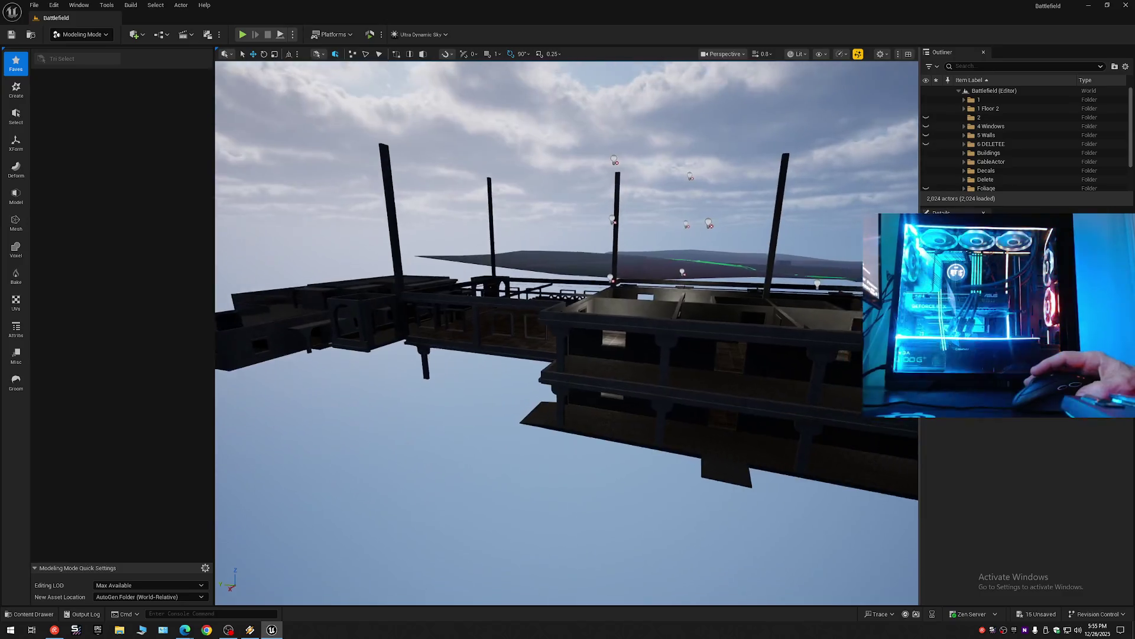
pyautogui.press('w')
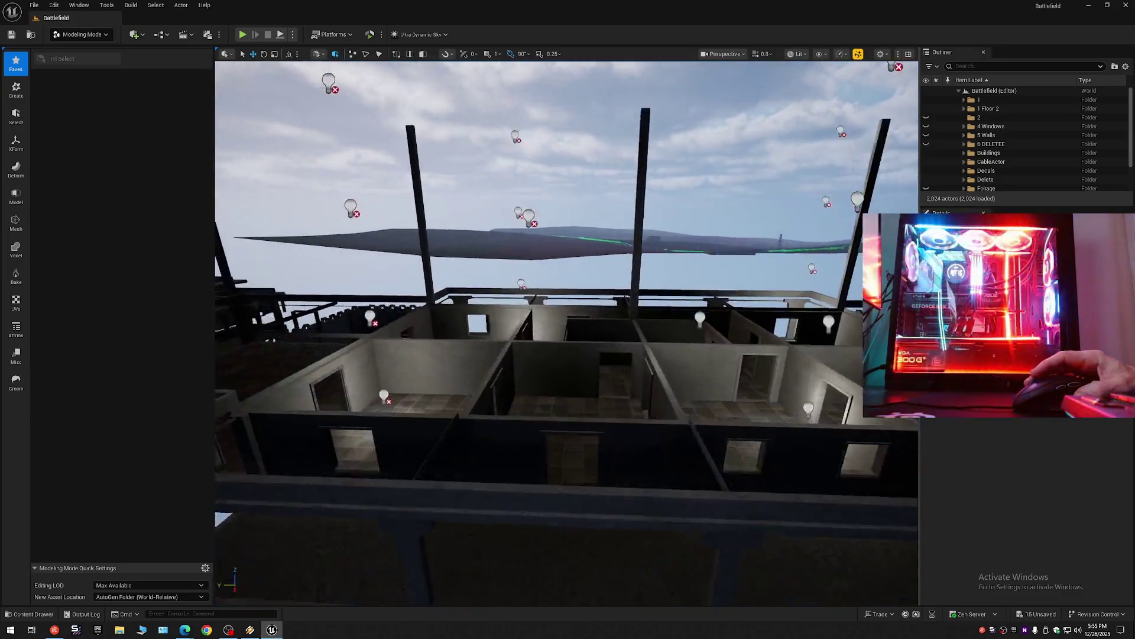
pyautogui.scroll(-1, 567, 332)
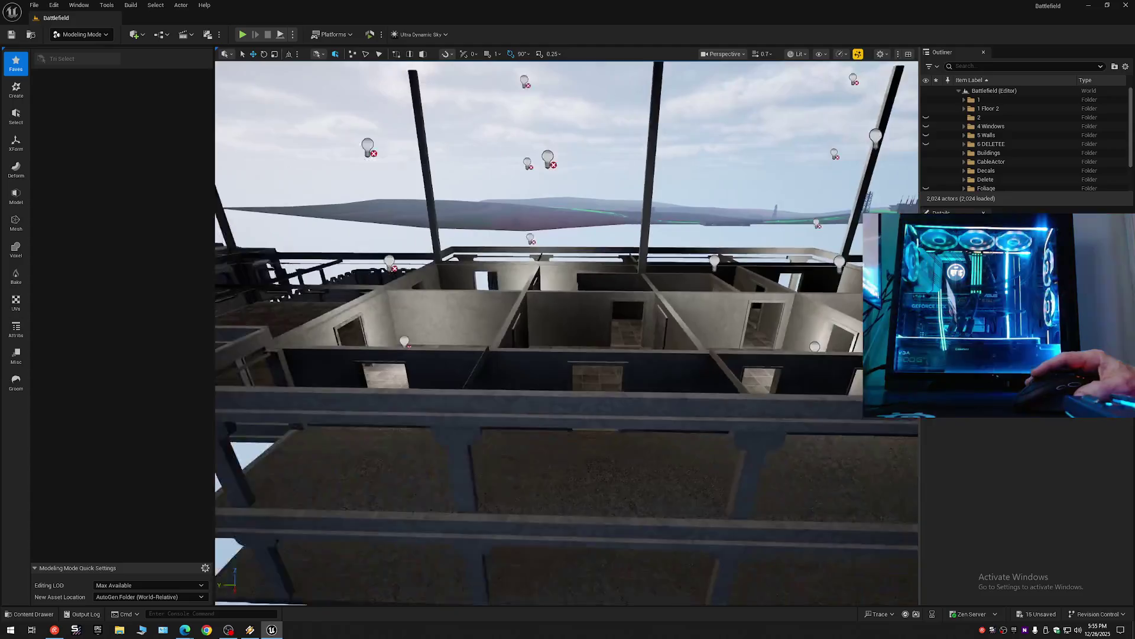
pyautogui.press('s')
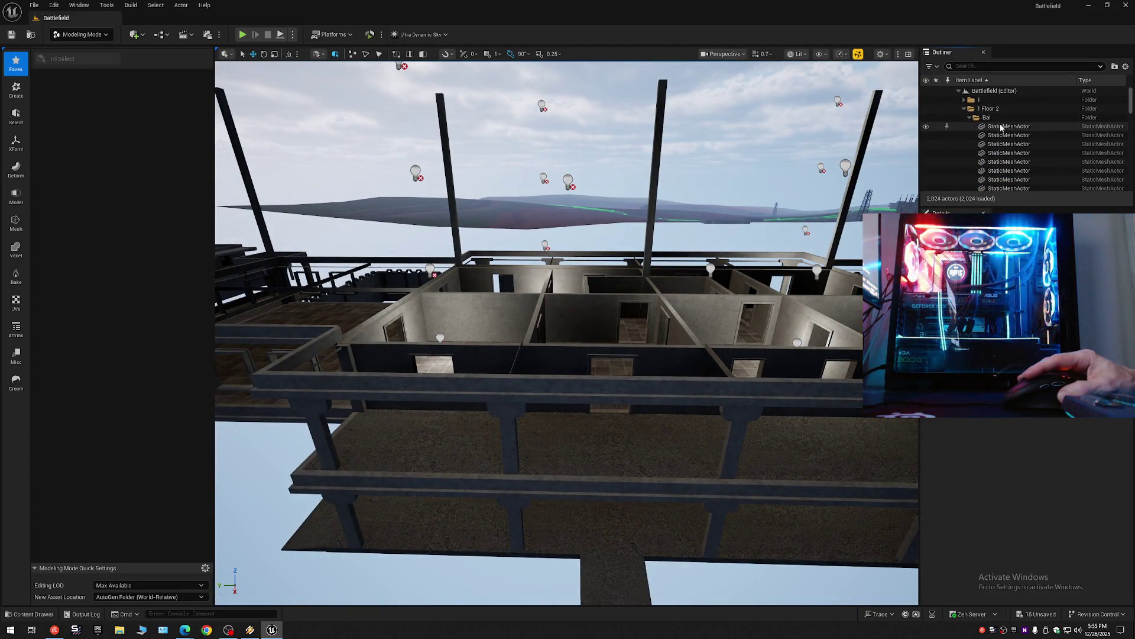
# Select the 78 static meshes in the Bal folder.
pyautogui.click(1001, 126)
pyautogui.moveTo(1131, 105)
pyautogui.mouseDown()
pyautogui.moveTo(1132, 185)
pyautogui.moveTo(1132, 172)
pyautogui.mouseUp()
pyautogui.keyDown('shift'); pyautogui.click(998, 154); pyautogui.keyUp('shift')
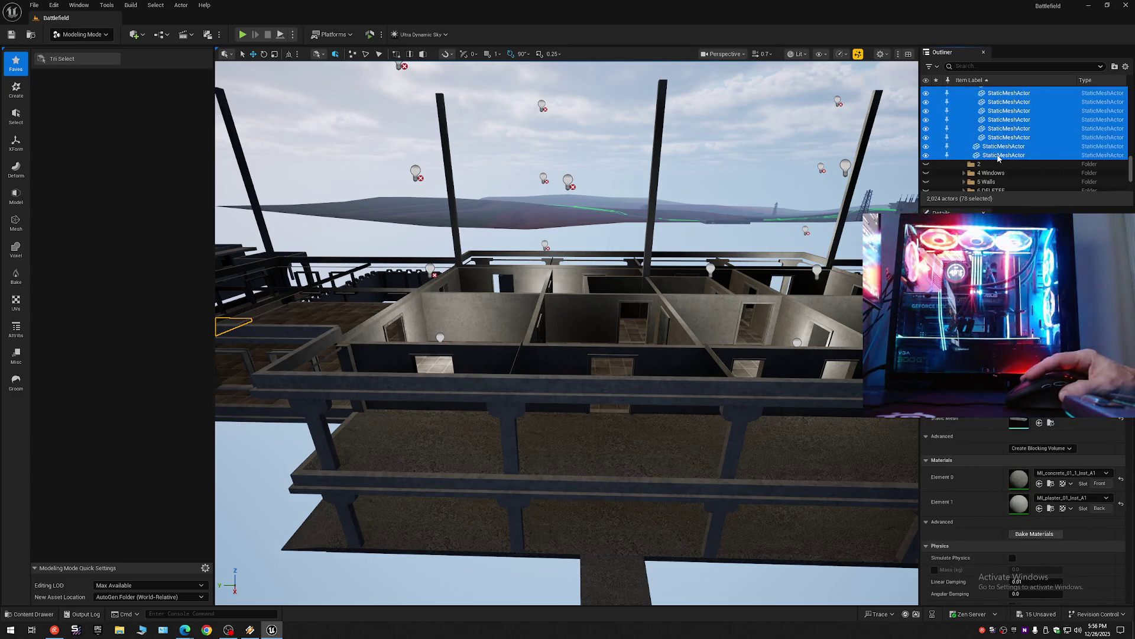
pyautogui.scroll(-3, 1008, 143)
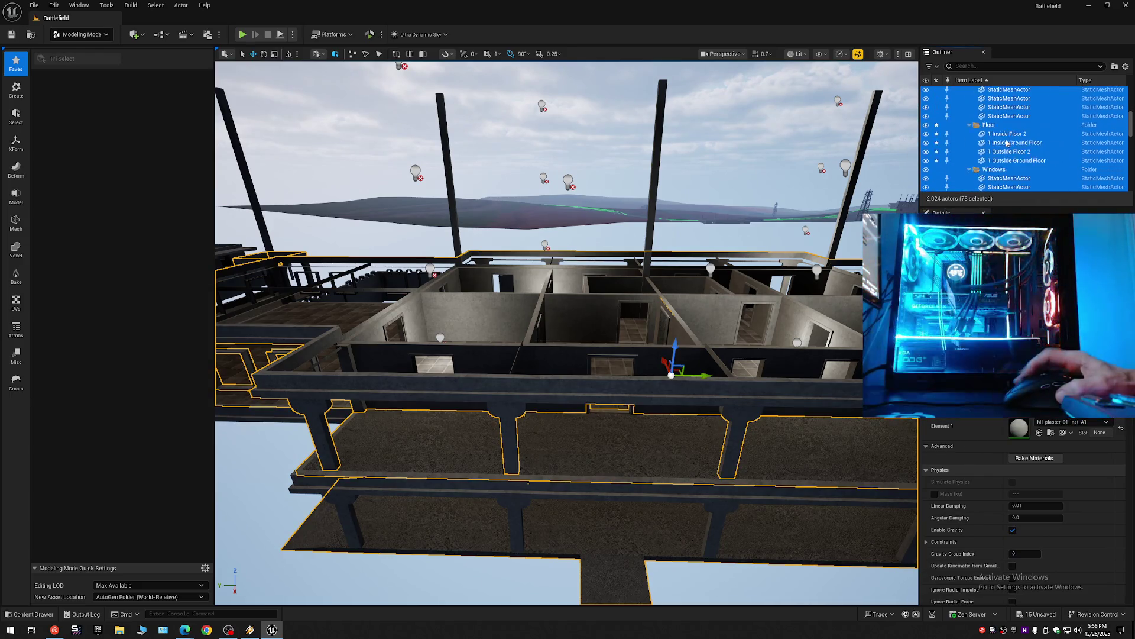
pyautogui.scroll(5, 999, 136)
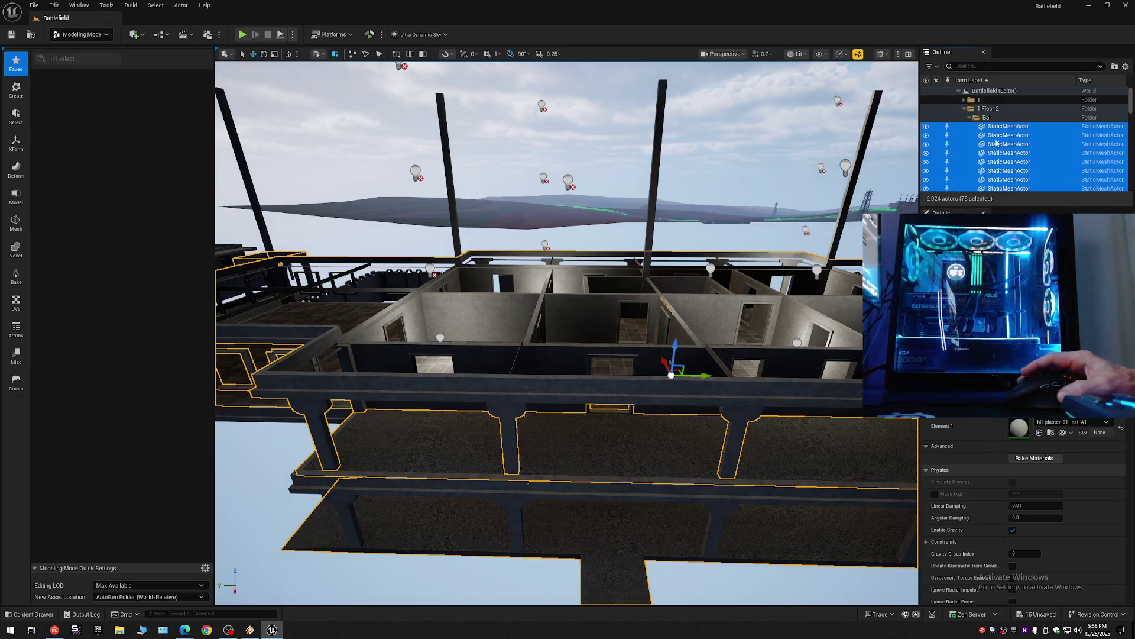
# Inspect the balcony from several angles, then collapse and hide the 1 Floor 2 folder.
pyautogui.moveTo(709, 213); pyautogui.dragTo(662, 218)
pyautogui.press('w')
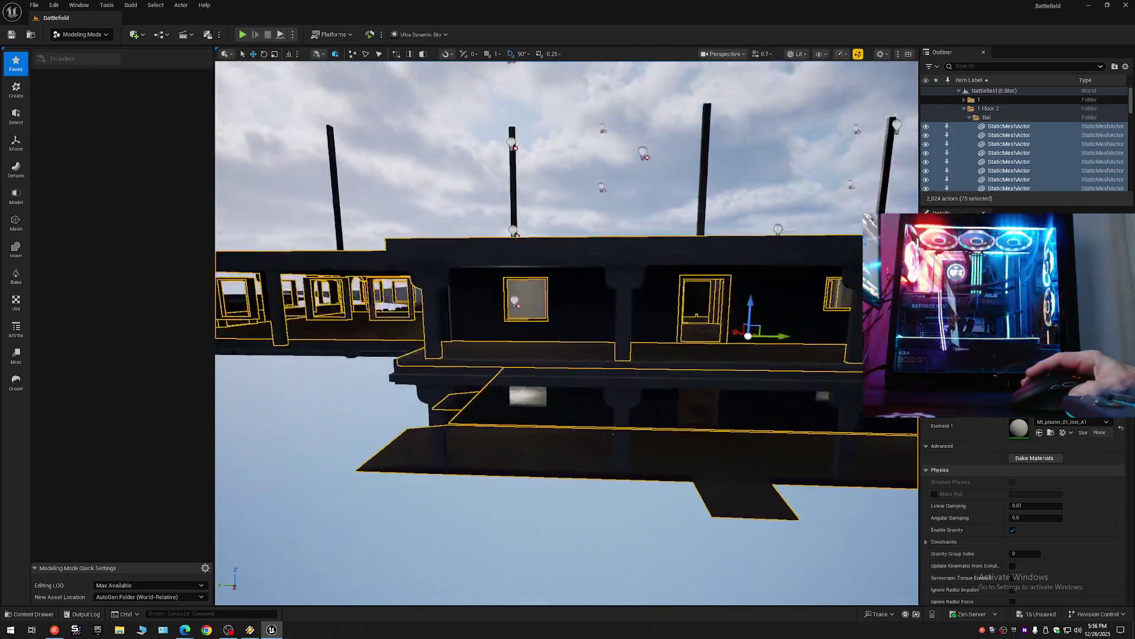
pyautogui.scroll(2, 567, 332)
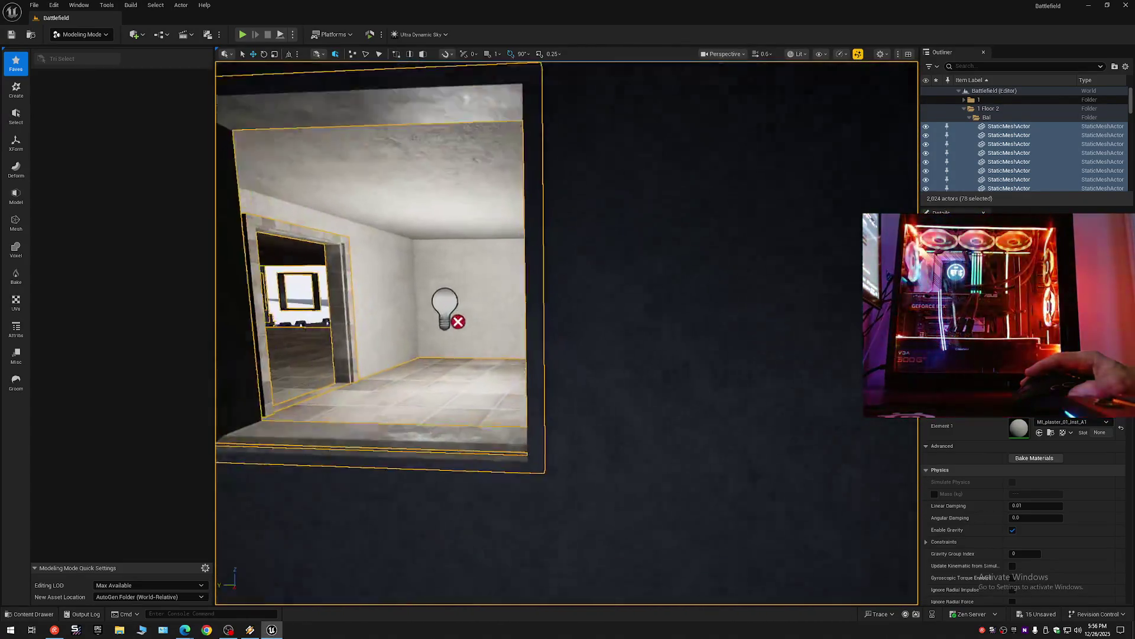
pyautogui.press('s')
pyautogui.scroll(2, 566, 332)
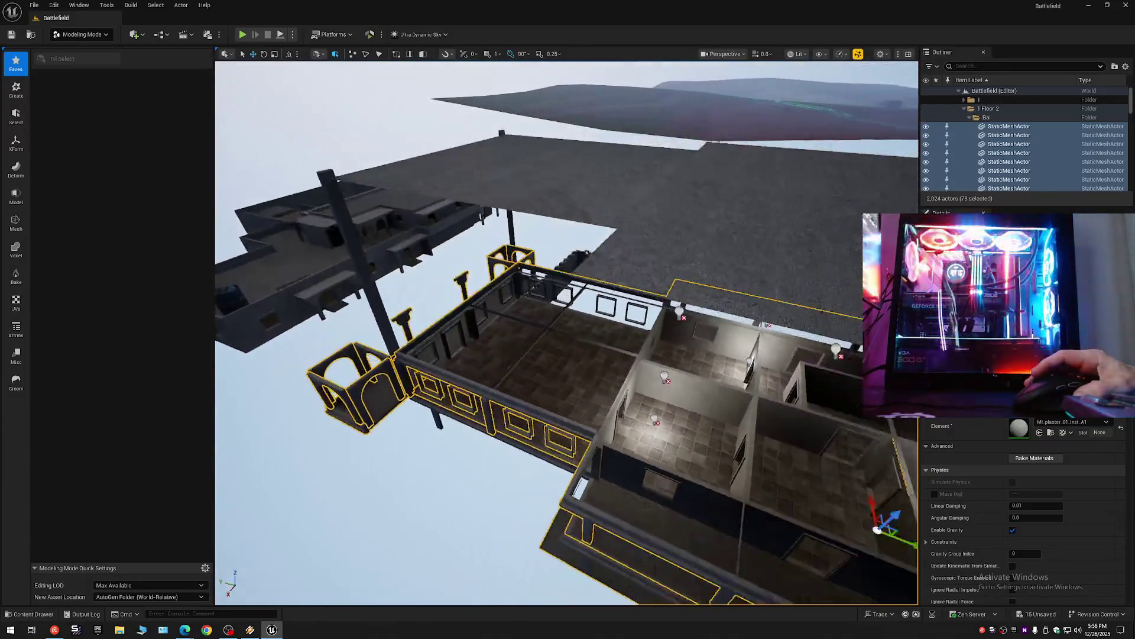
pyautogui.press('w')
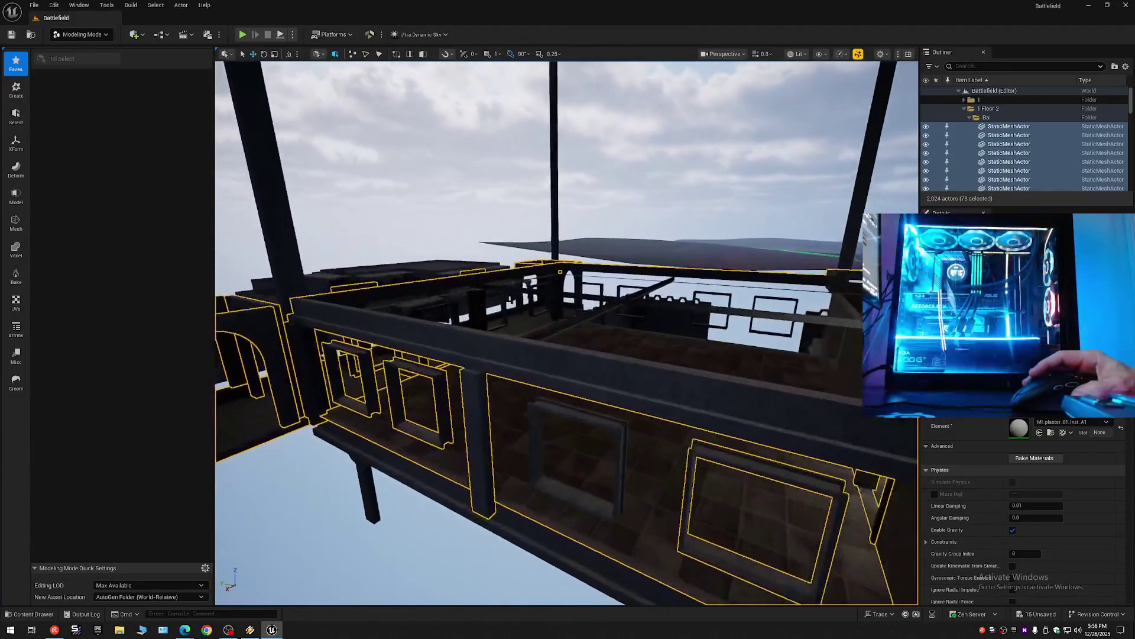
pyautogui.press('s')
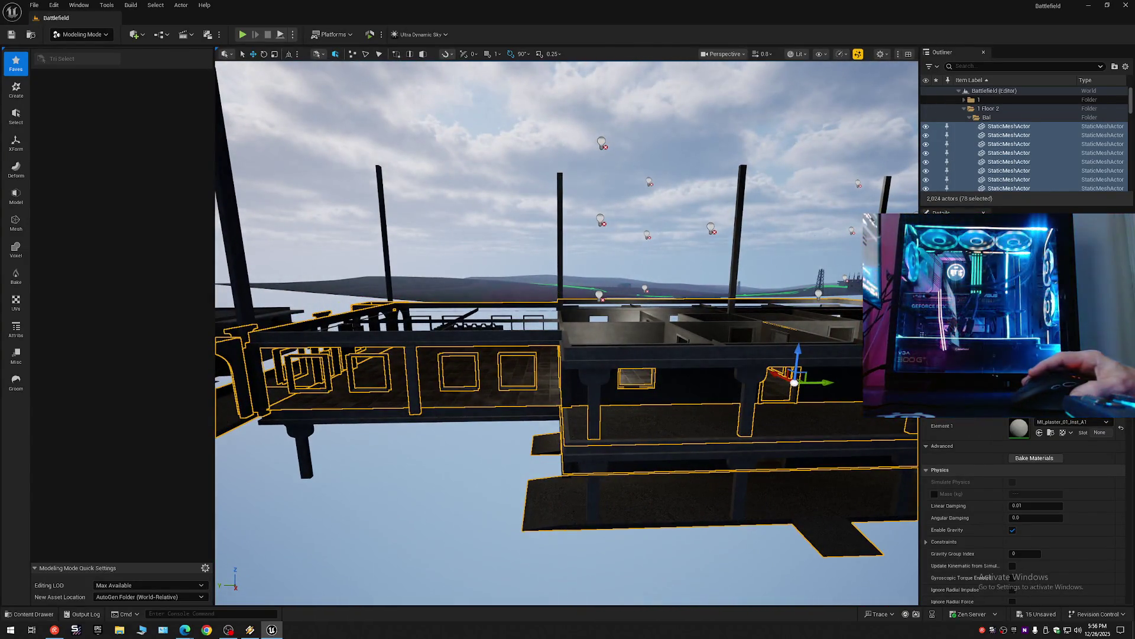
pyautogui.press('d')
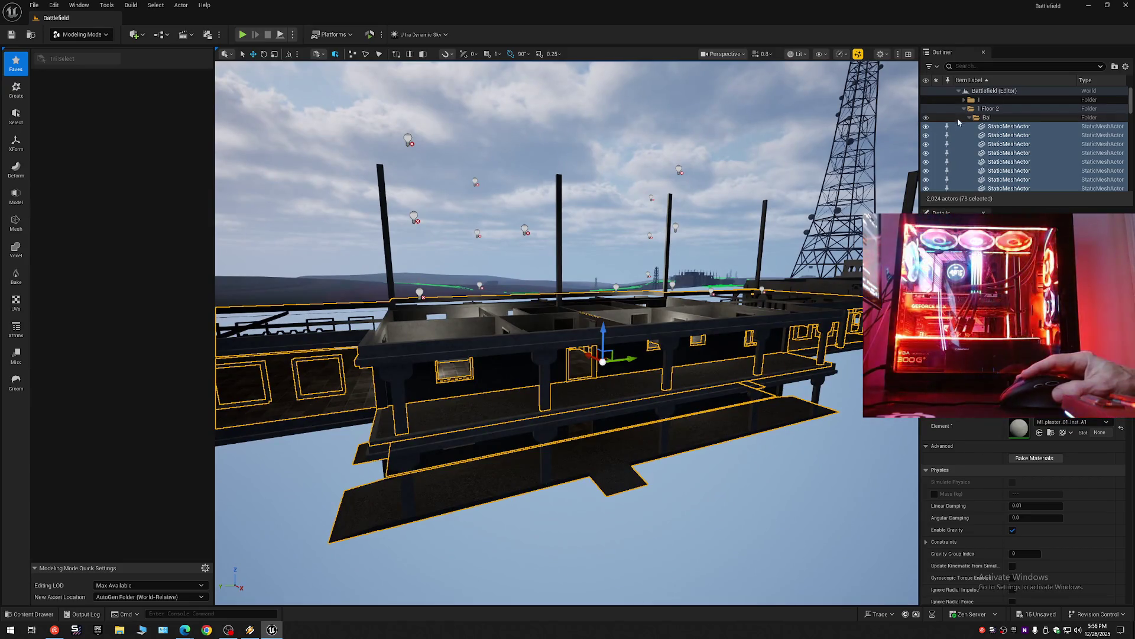
pyautogui.click(965, 109)
pyautogui.click(926, 108)
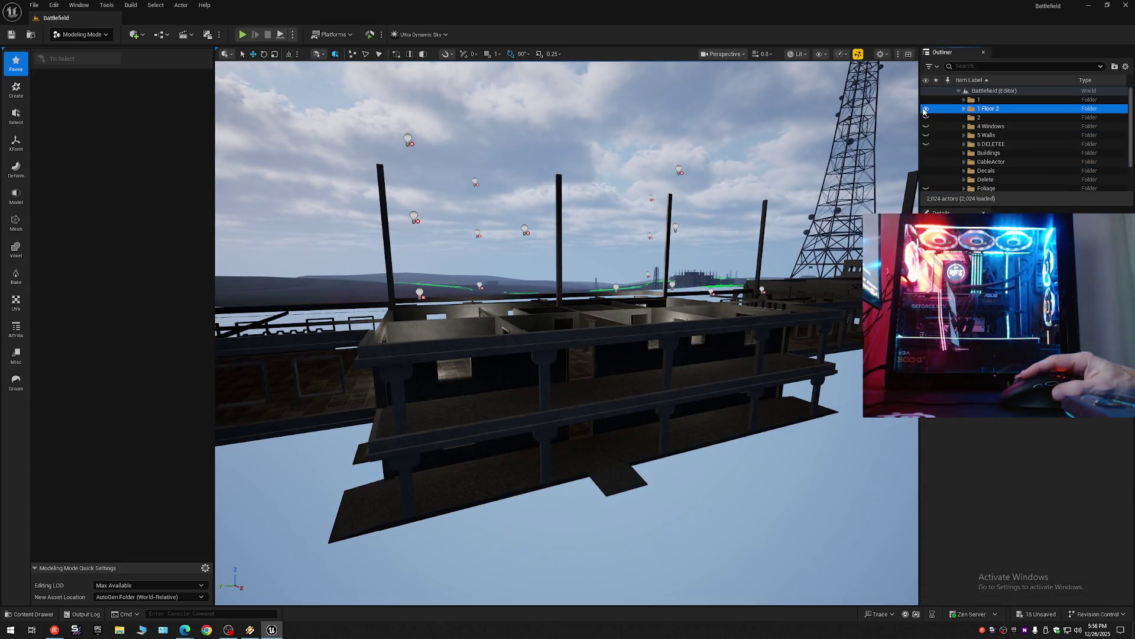
# Fly over the lower floor, then make the 1 Floor 2 folder visible again.
pyautogui.press('w')
pyautogui.press('w')
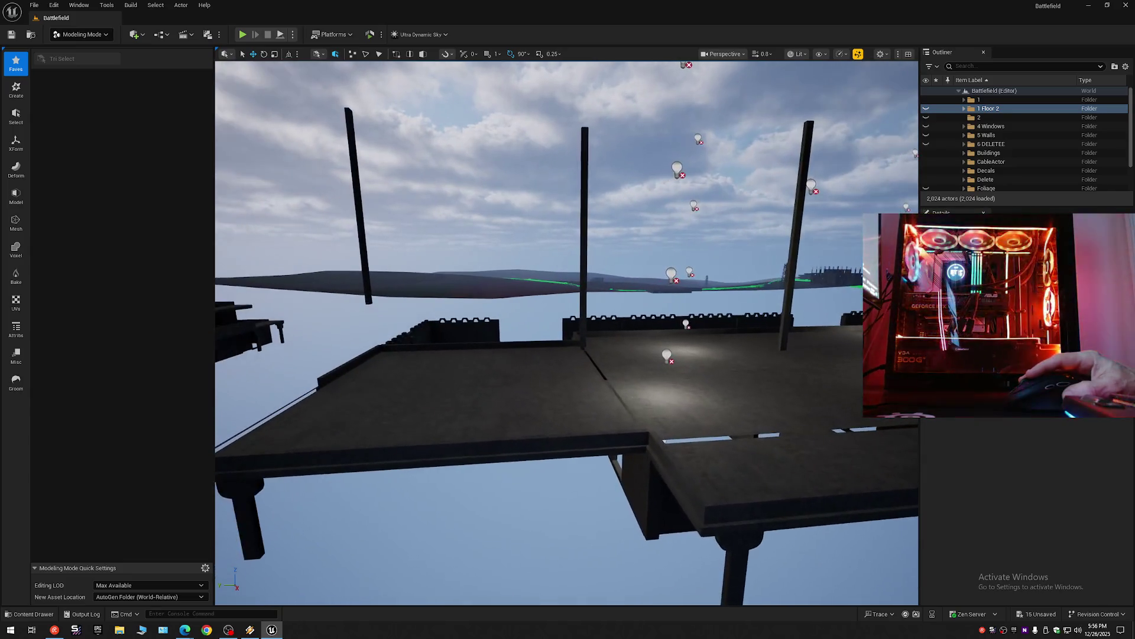
pyautogui.press('s')
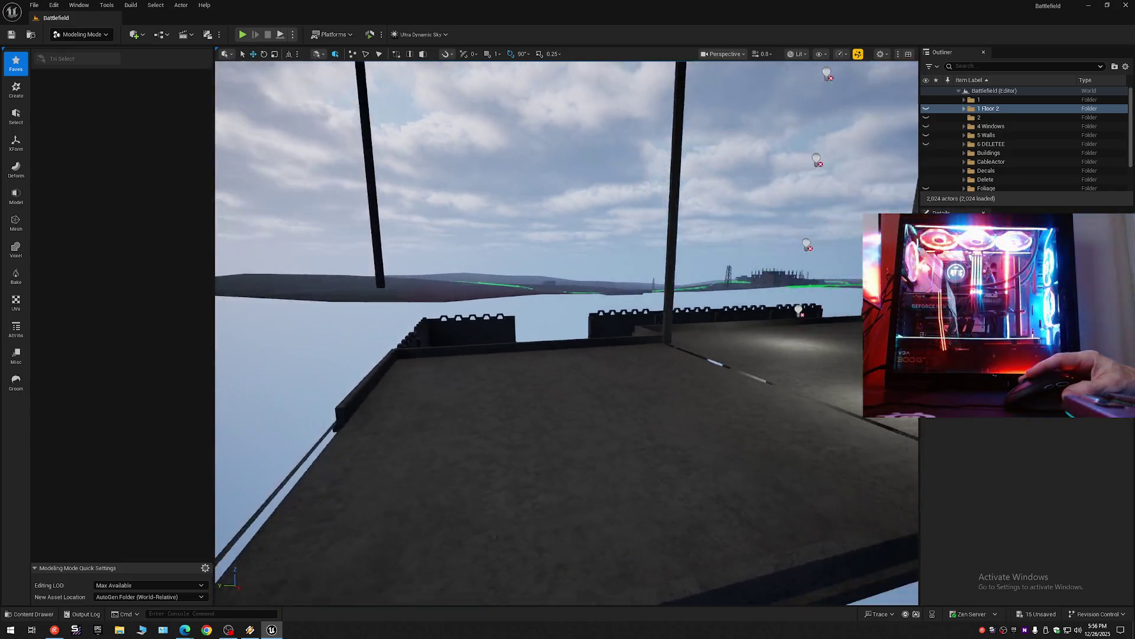
pyautogui.press('w')
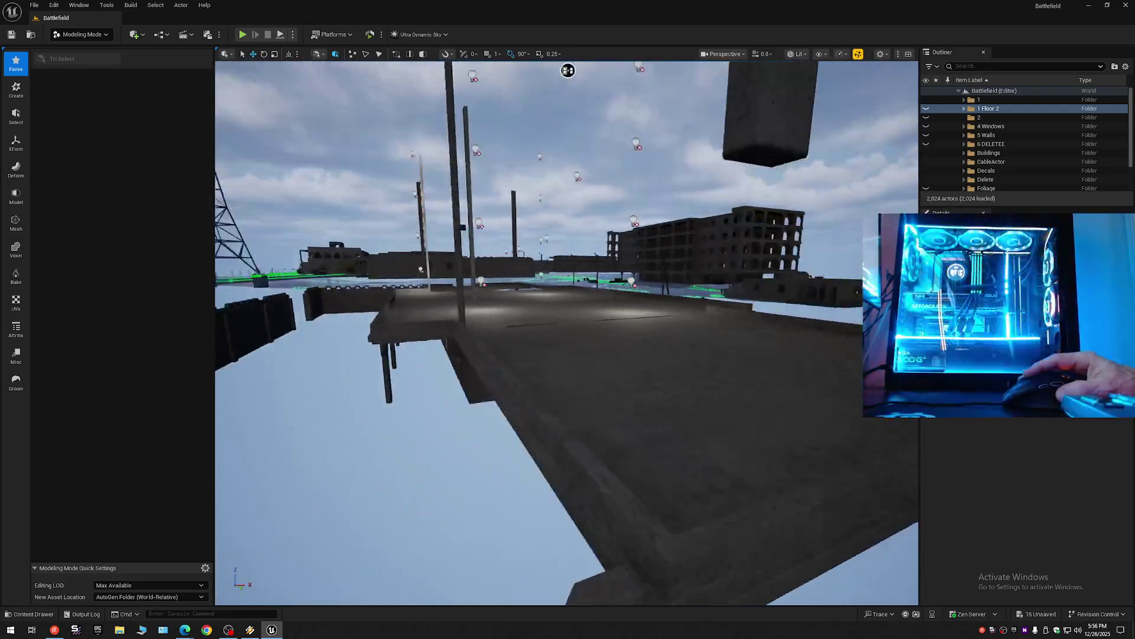
pyautogui.click(926, 110)
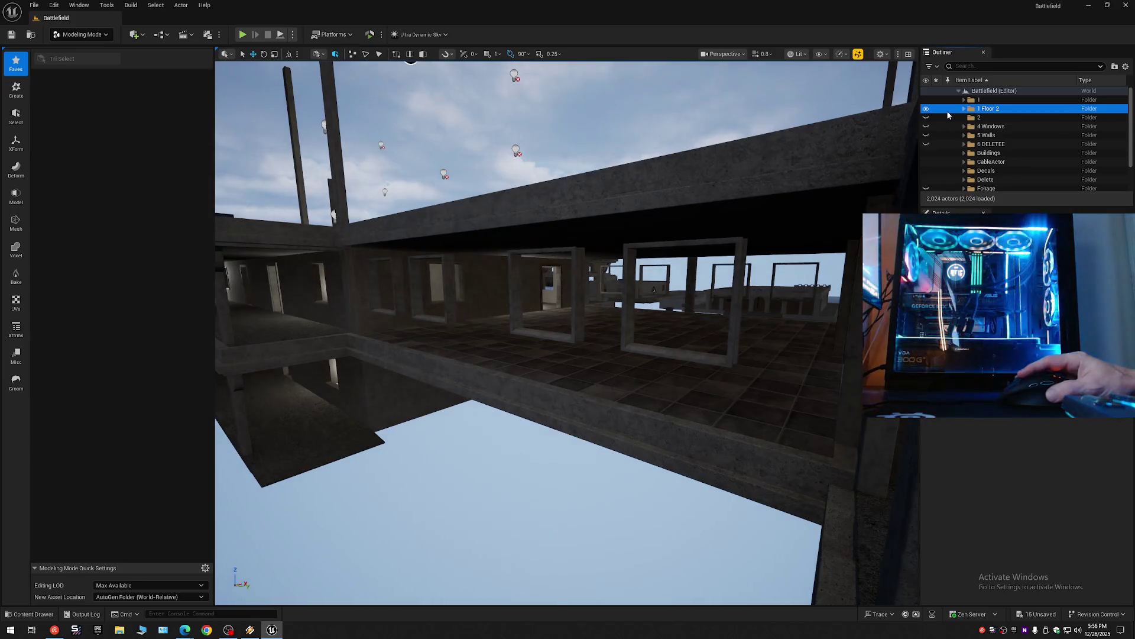
# Expand Battlefield and 1 Floor 2, and select the second loose StaticMeshActor.
pyautogui.click(963, 110)
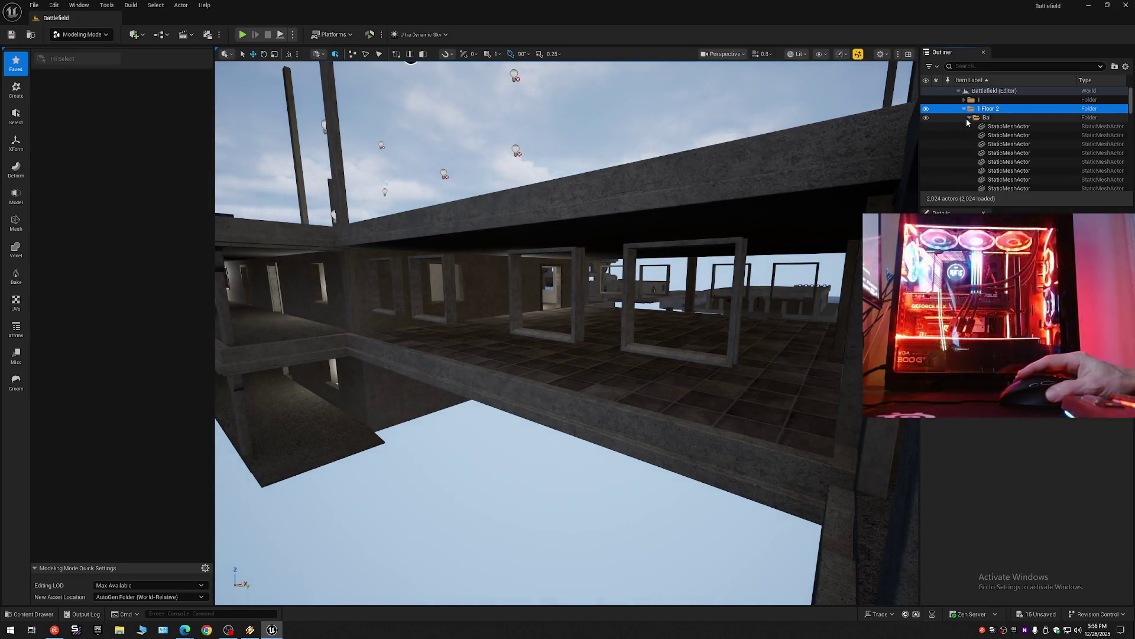
pyautogui.click(1127, 66)
pyautogui.click(985, 112)
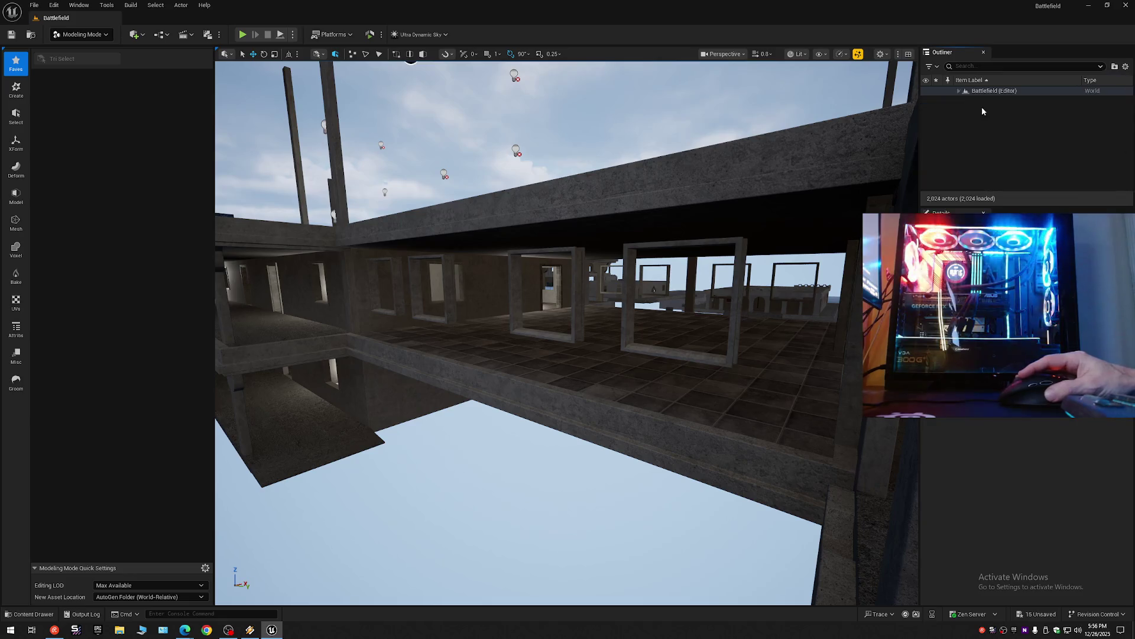
pyautogui.click(959, 92)
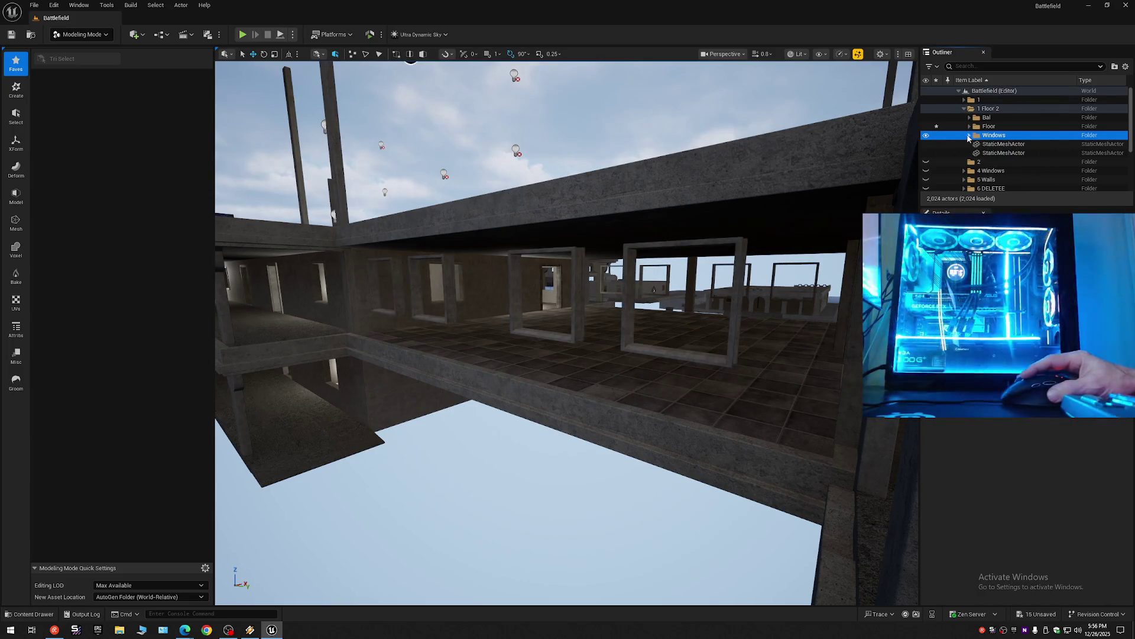
pyautogui.click(992, 153)
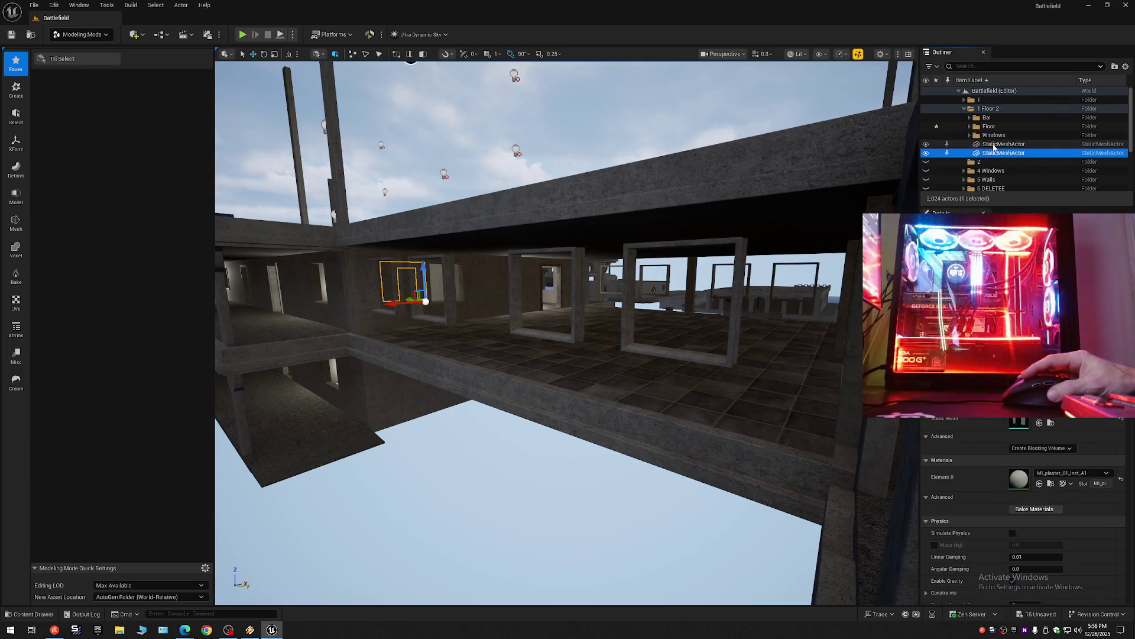
# Select the first loose mesh, fly above the floor slab, and switch to Selection Mode.
pyautogui.click(995, 145)
pyautogui.moveTo(785, 159); pyautogui.dragTo(783, 157)
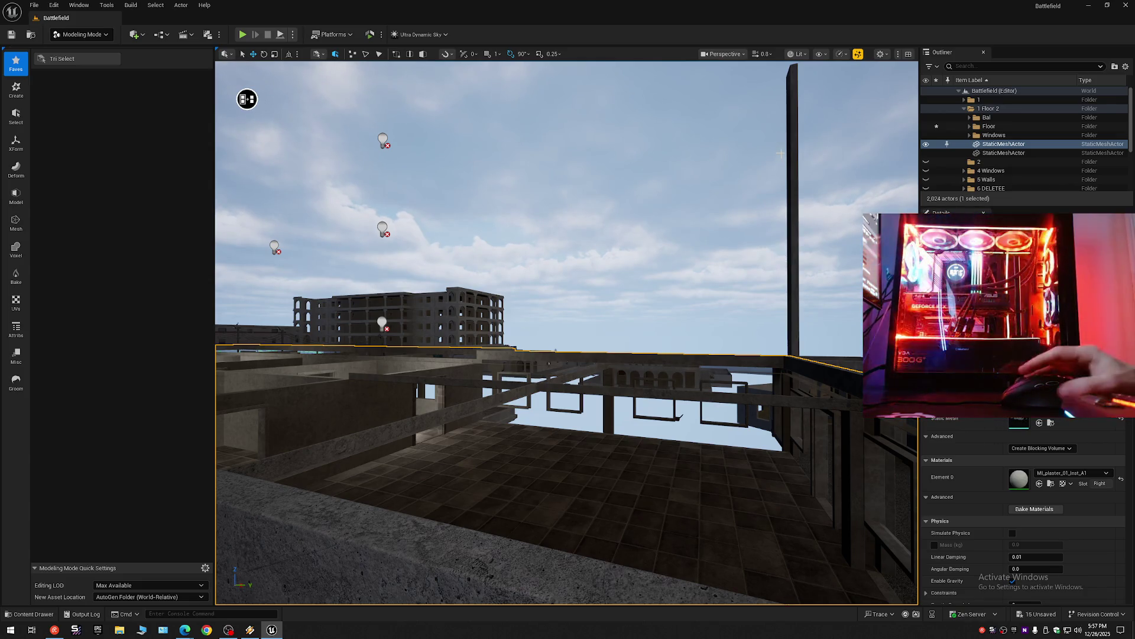
pyautogui.click(70, 37)
pyautogui.hotkey('shift', '1')
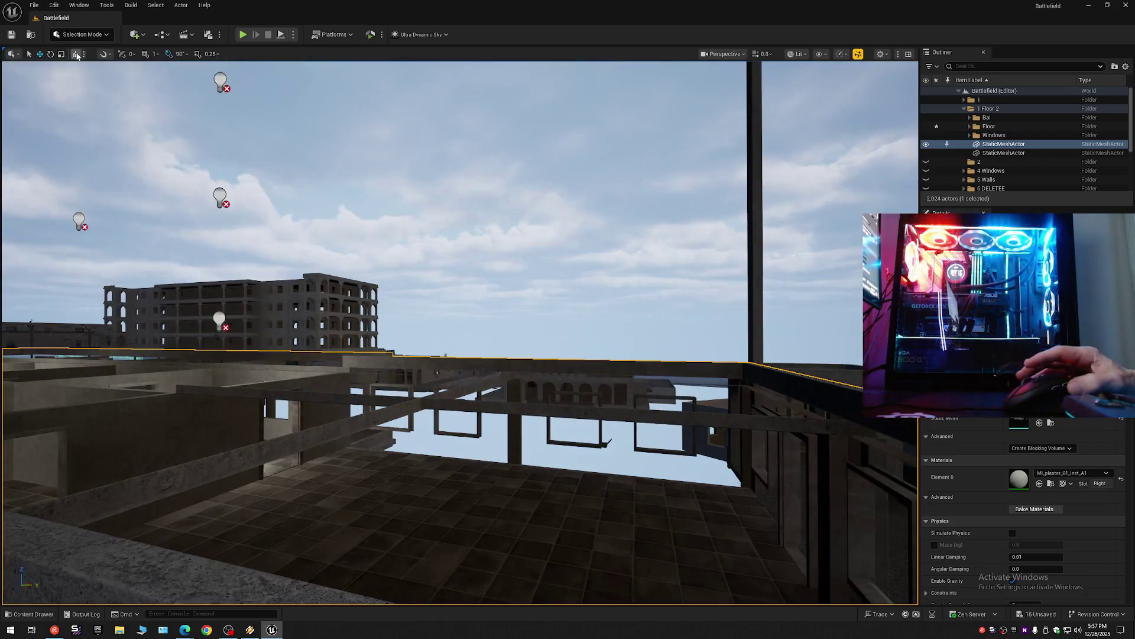
pyautogui.scroll(-10, 545, 406)
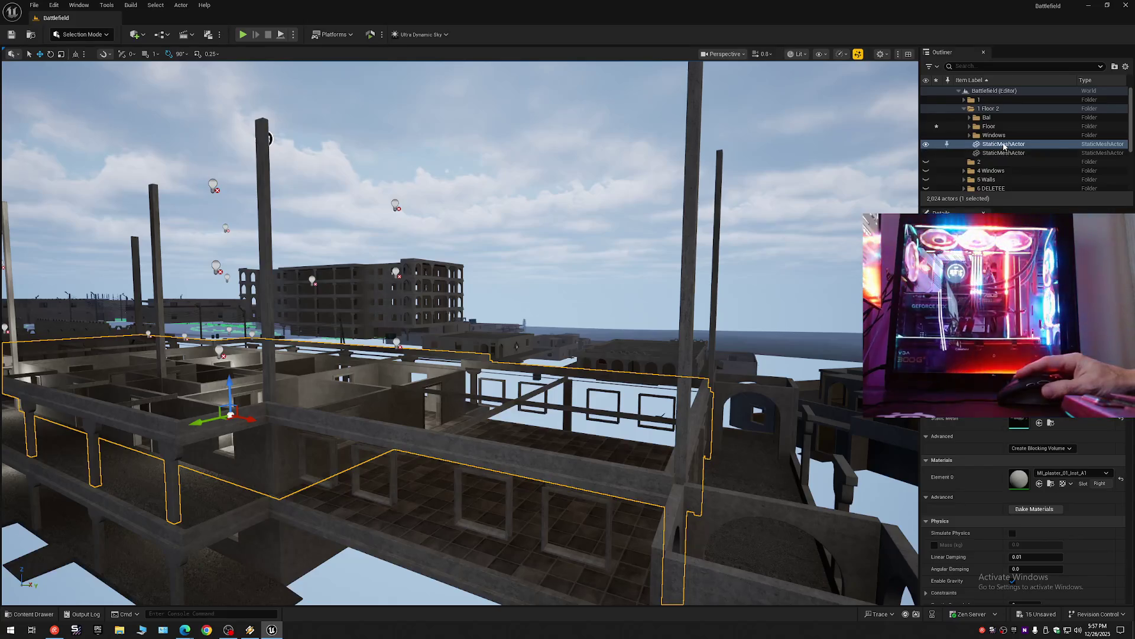
pyautogui.doubleClick(1003, 144)
pyautogui.doubleClick(1000, 153)
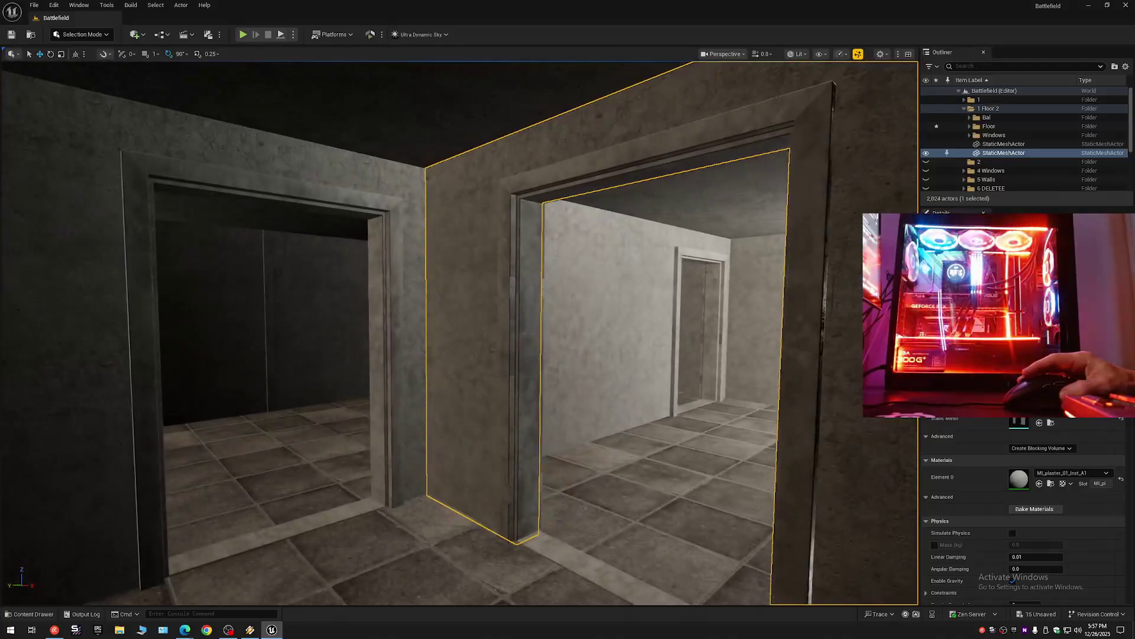
pyautogui.click(926, 154)
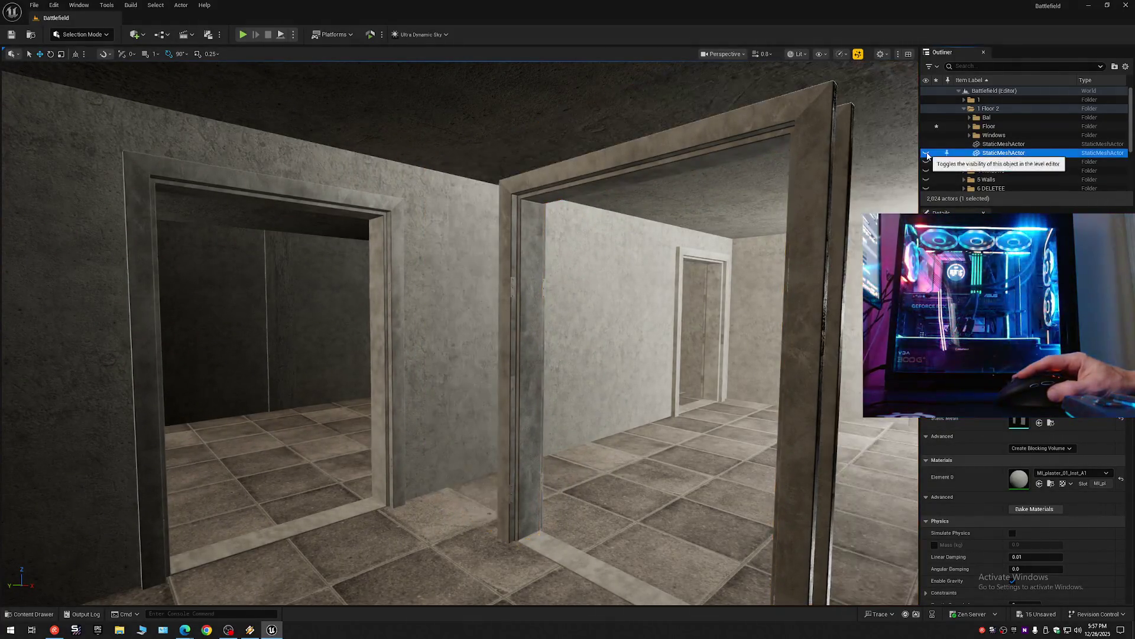
pyautogui.click(926, 155)
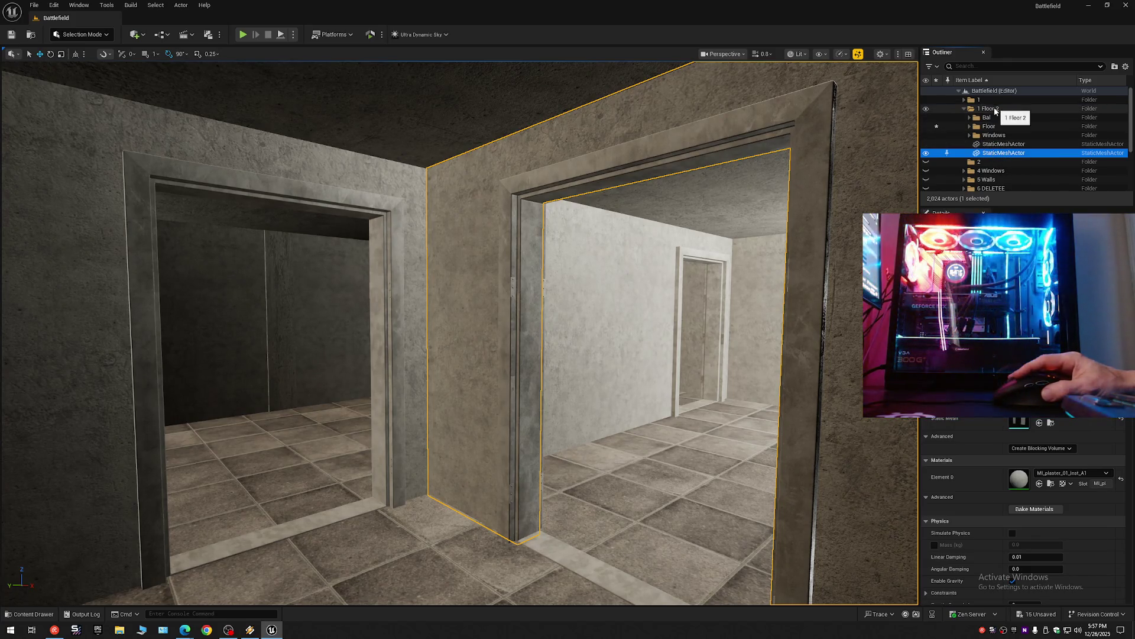
pyautogui.click(981, 143)
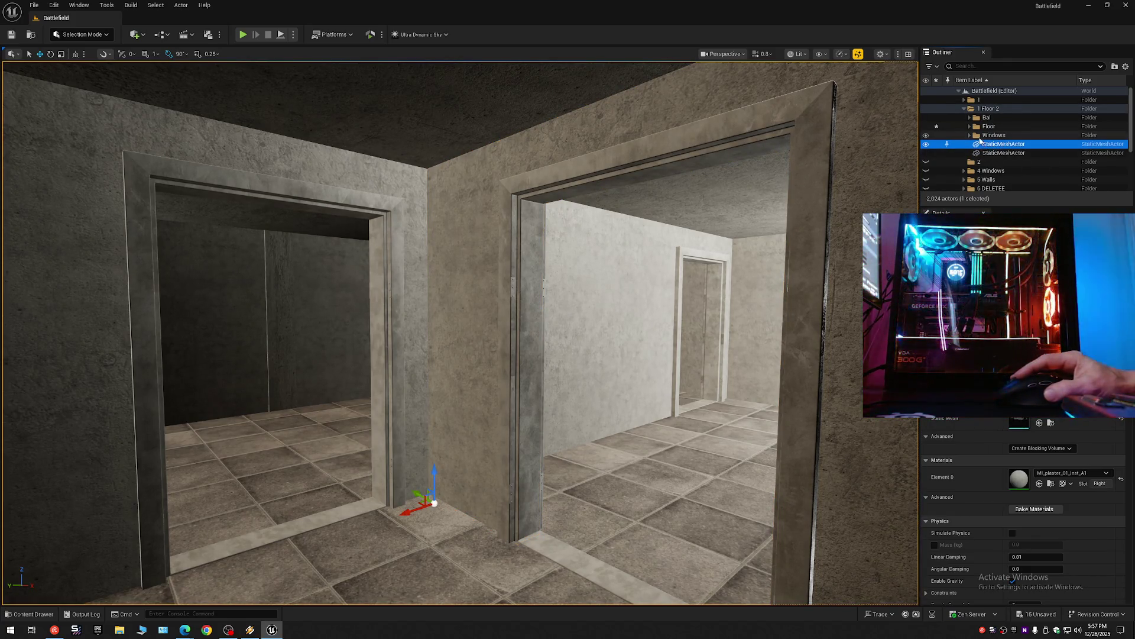
pyautogui.click(958, 136)
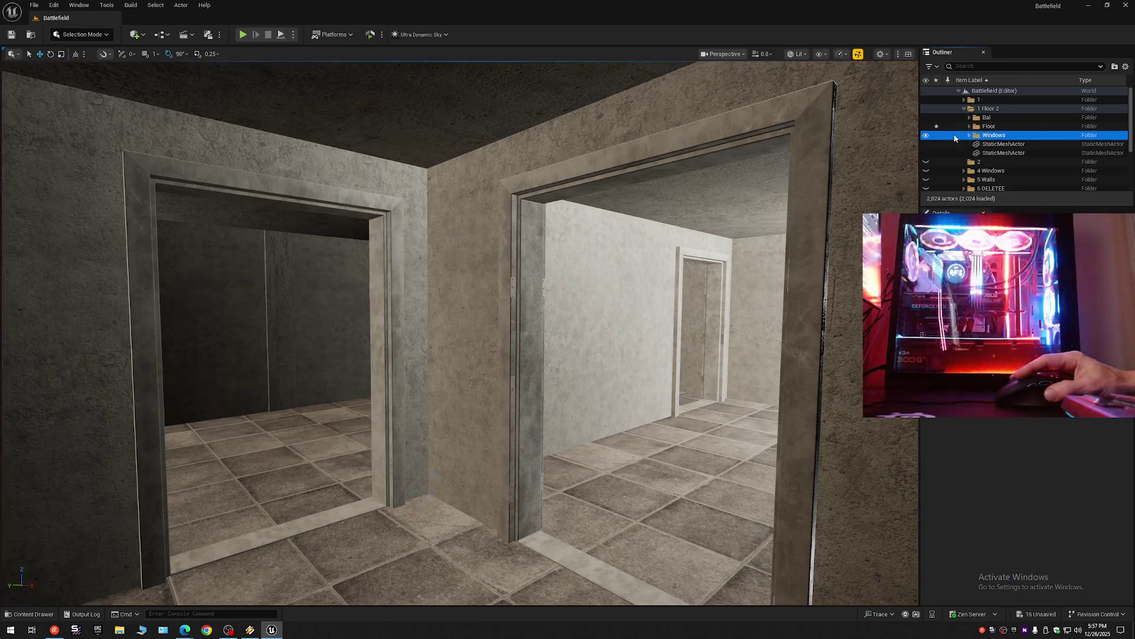
pyautogui.scroll(2, 459, 331)
pyautogui.press('w')
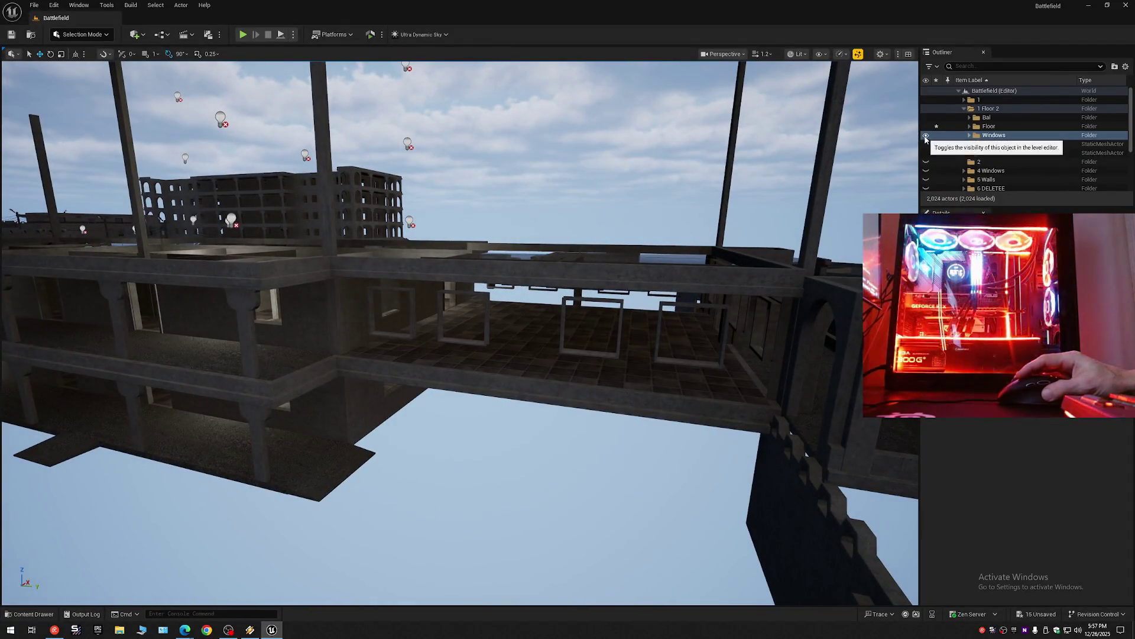
pyautogui.click(970, 140)
pyautogui.press('Left')
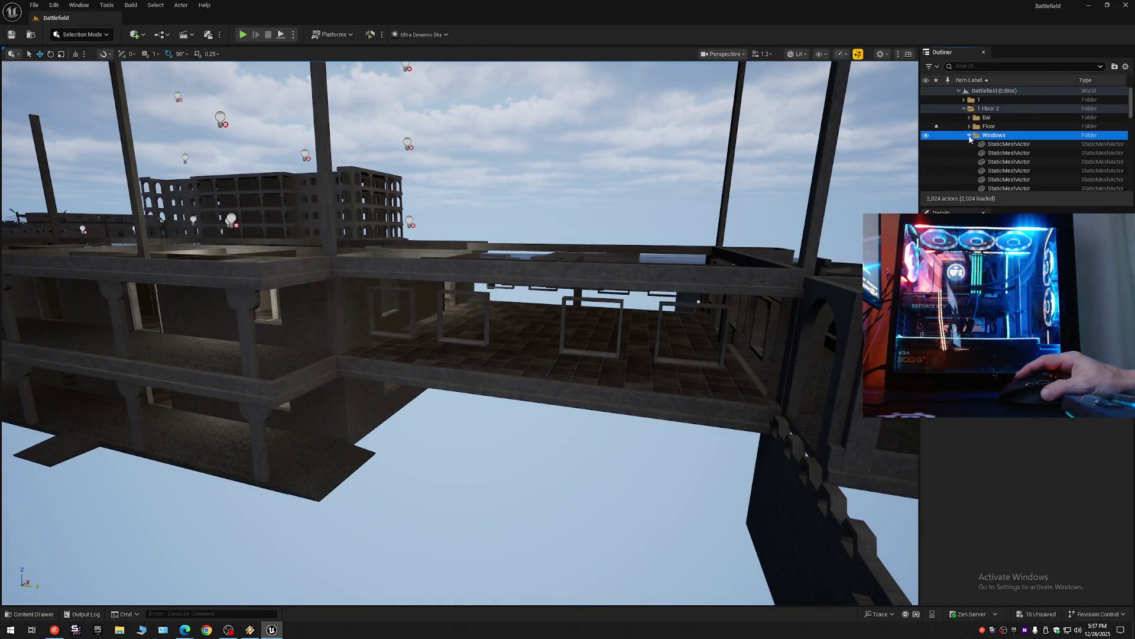
pyautogui.press('Up')
pyautogui.press('Up')
pyautogui.press('Right')
pyautogui.press('Down')
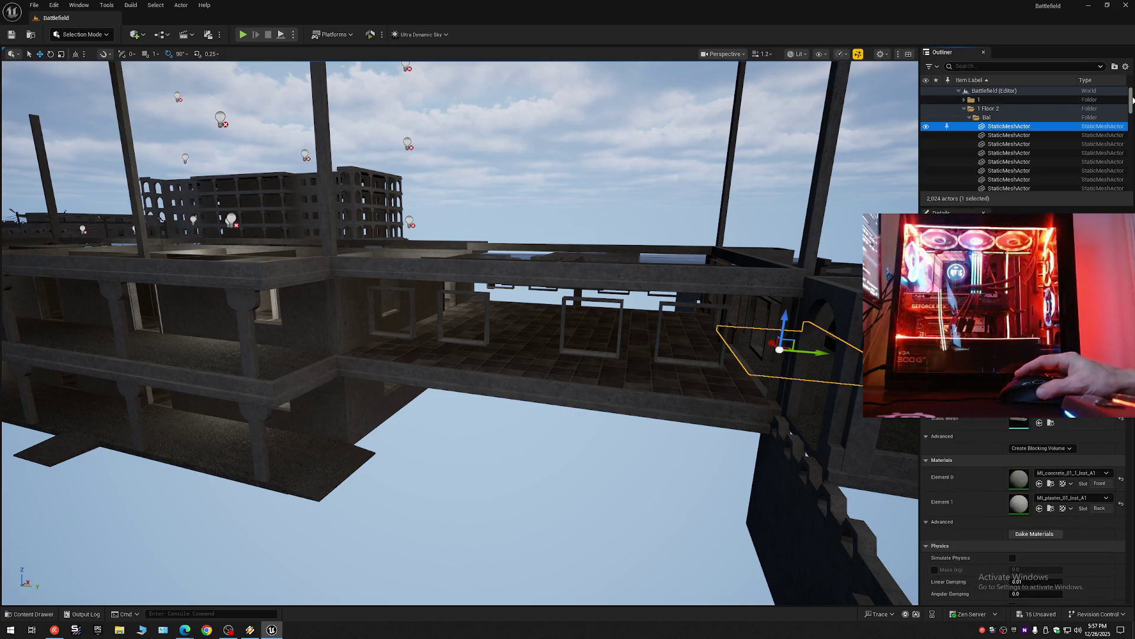
pyautogui.scroll(-10, 1032, 160)
pyautogui.scroll(3, 1031, 158)
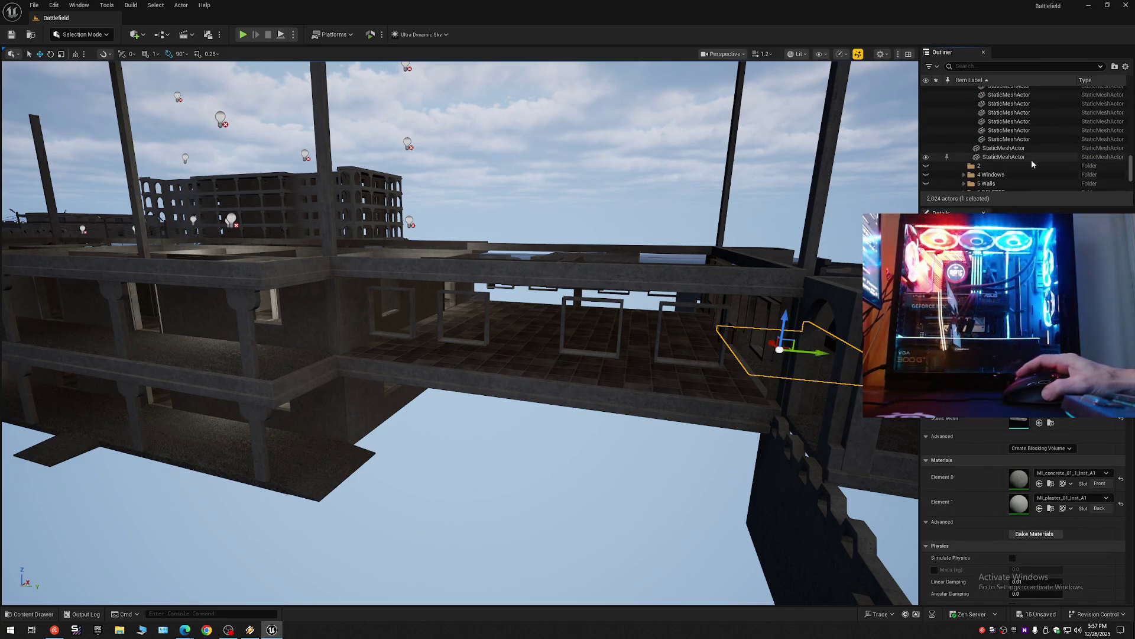
pyautogui.keyDown('shift'); pyautogui.click(1006, 157); pyautogui.keyUp('shift')
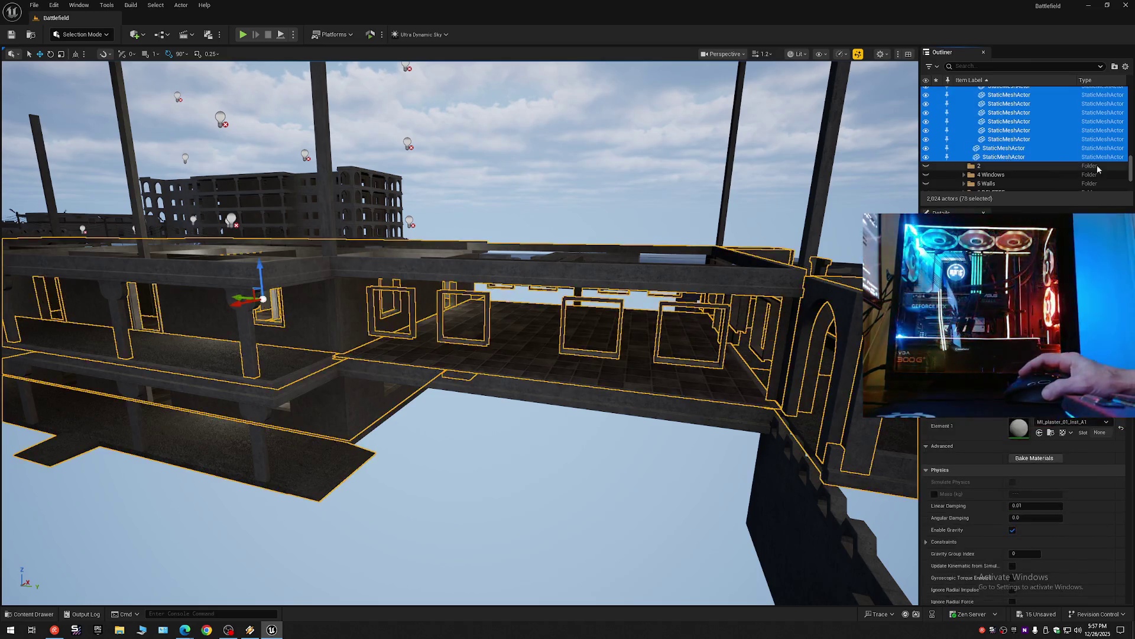
pyautogui.scroll(2, 970, 130)
pyautogui.scroll(2, 970, 121)
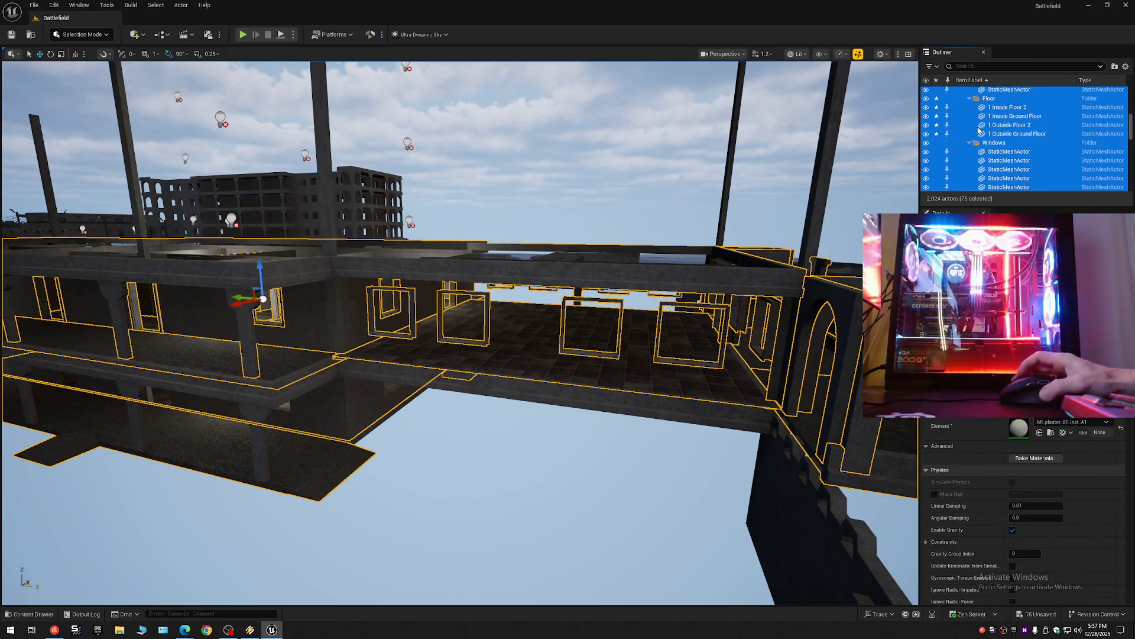
pyautogui.scroll(3, 999, 152)
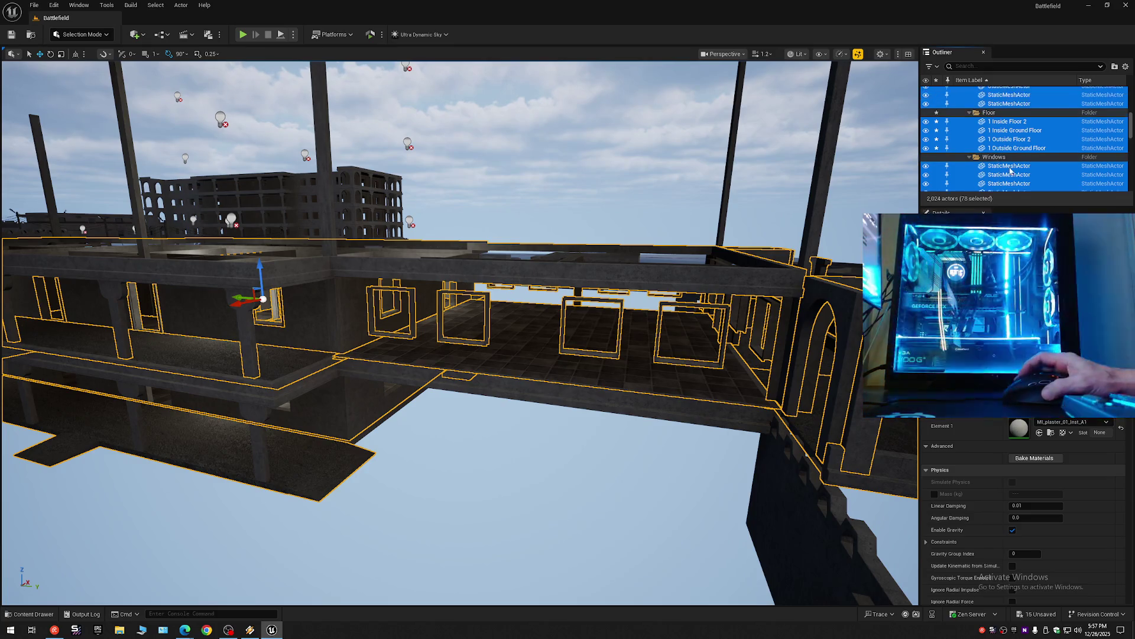
pyautogui.scroll(3, 999, 145)
pyautogui.moveTo(459, 331); pyautogui.dragTo(249, 334)
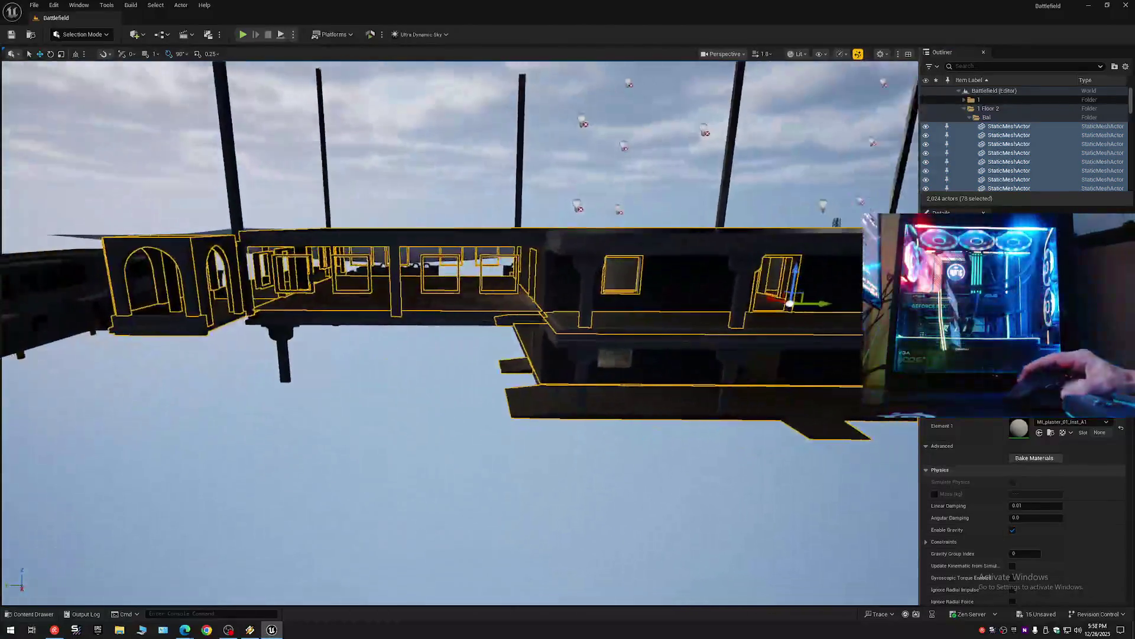
pyautogui.scroll(10, 414, 331)
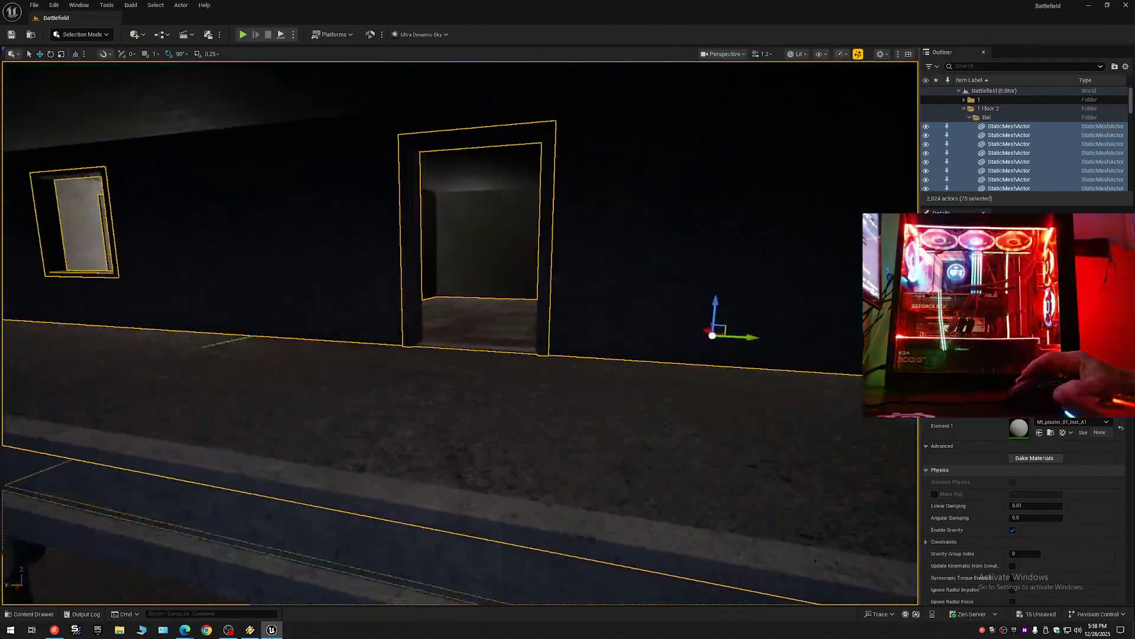
pyautogui.scroll(3, 461, 331)
pyautogui.scroll(-4, 462, 331)
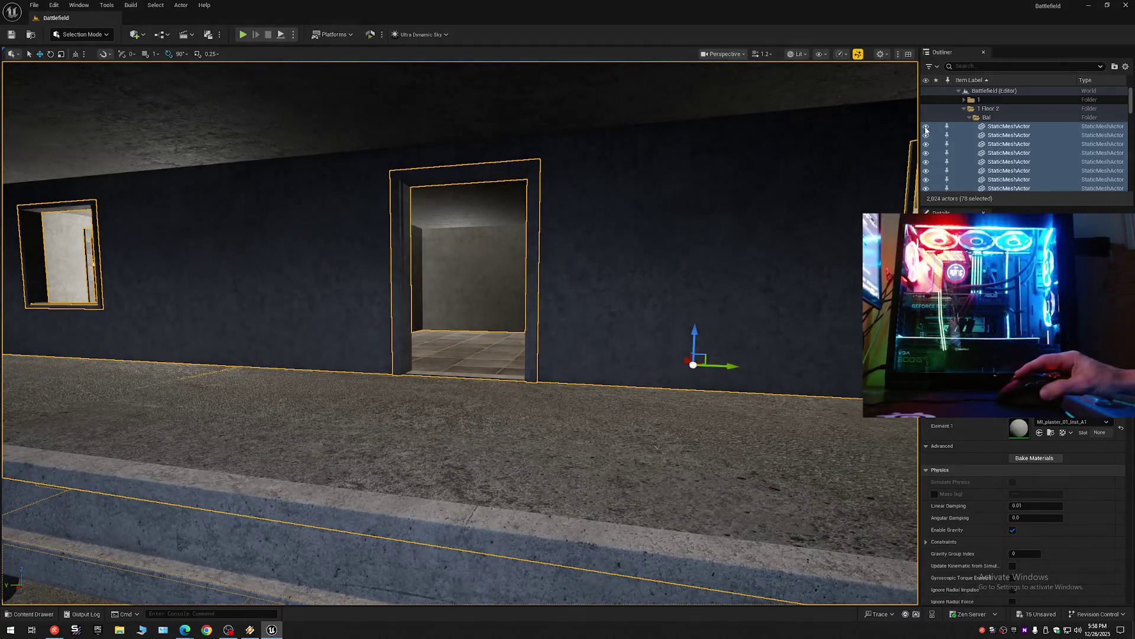
pyautogui.click(926, 128)
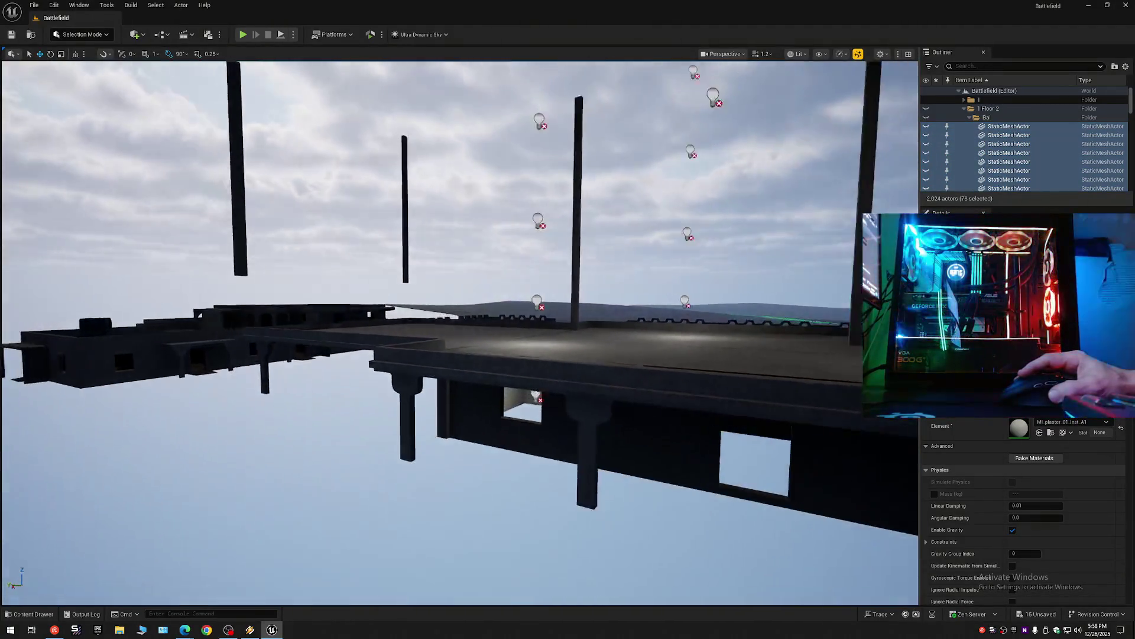
pyautogui.scroll(-5, 460, 331)
pyautogui.scroll(10, 460, 331)
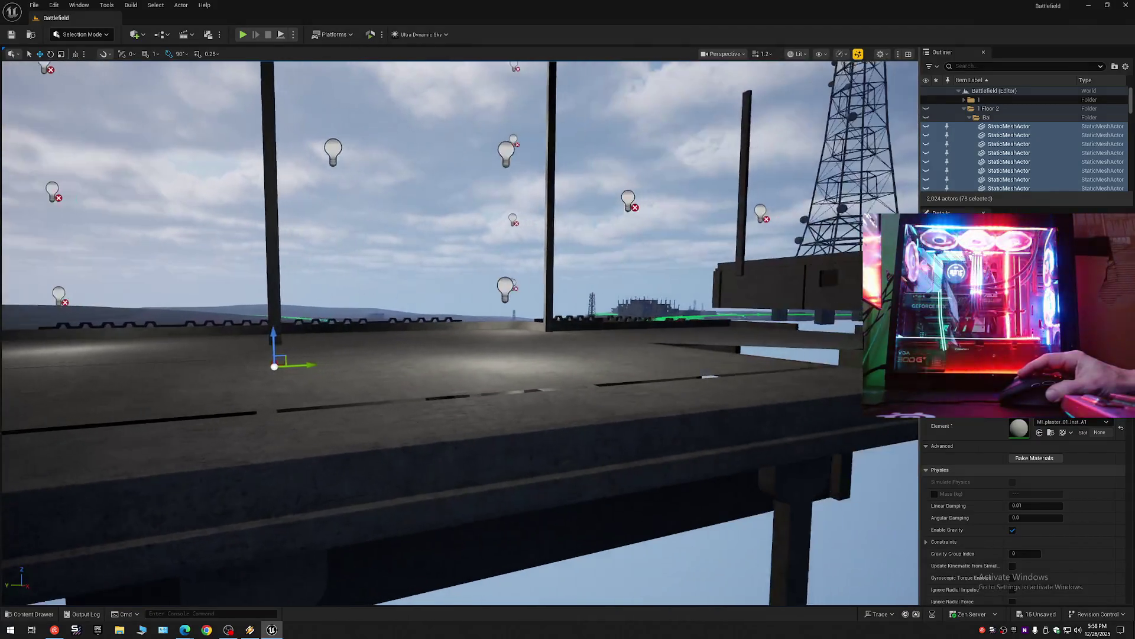
pyautogui.scroll(5, 461, 331)
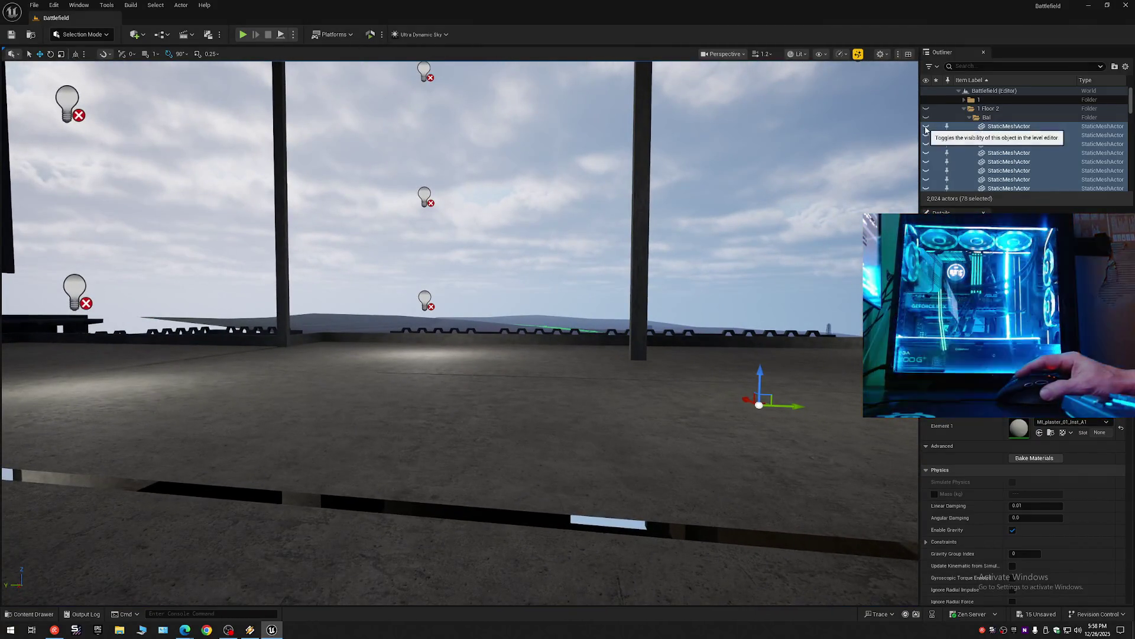
pyautogui.click(926, 129)
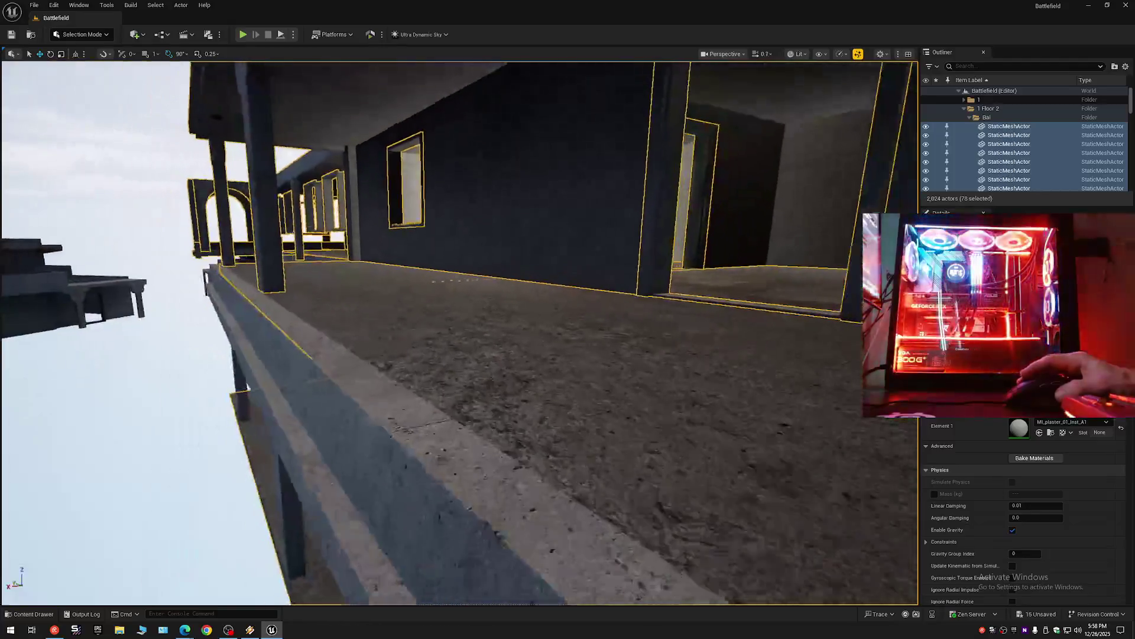
pyautogui.scroll(5, 460, 331)
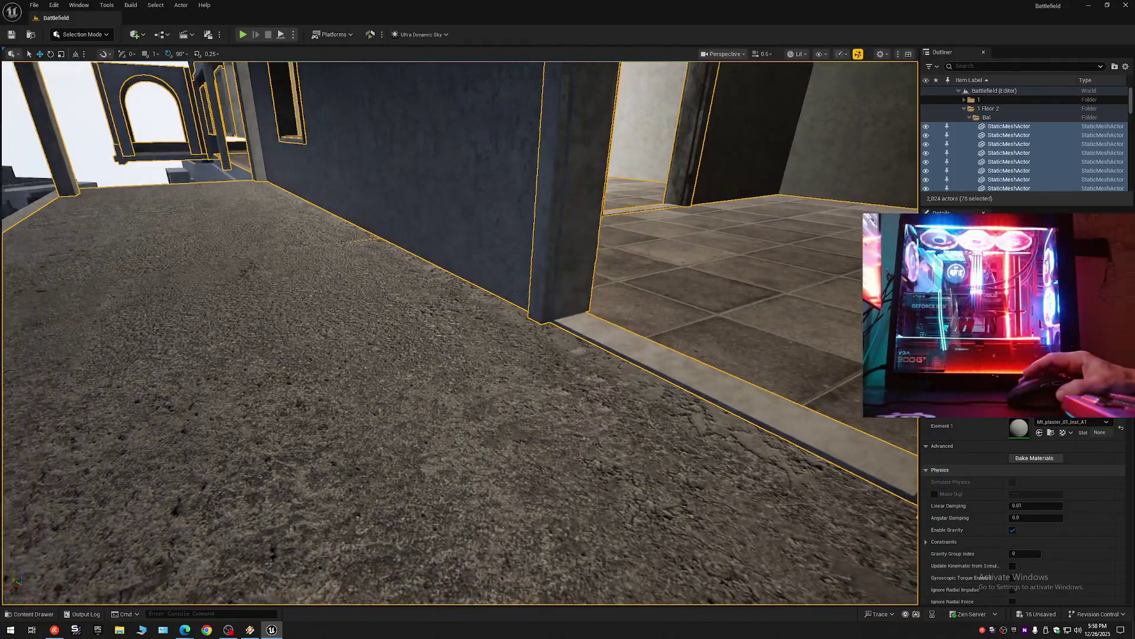
pyautogui.moveTo(460, 331); pyautogui.dragTo(296, 319)
pyautogui.moveTo(568, 331); pyautogui.dragTo(413, 325)
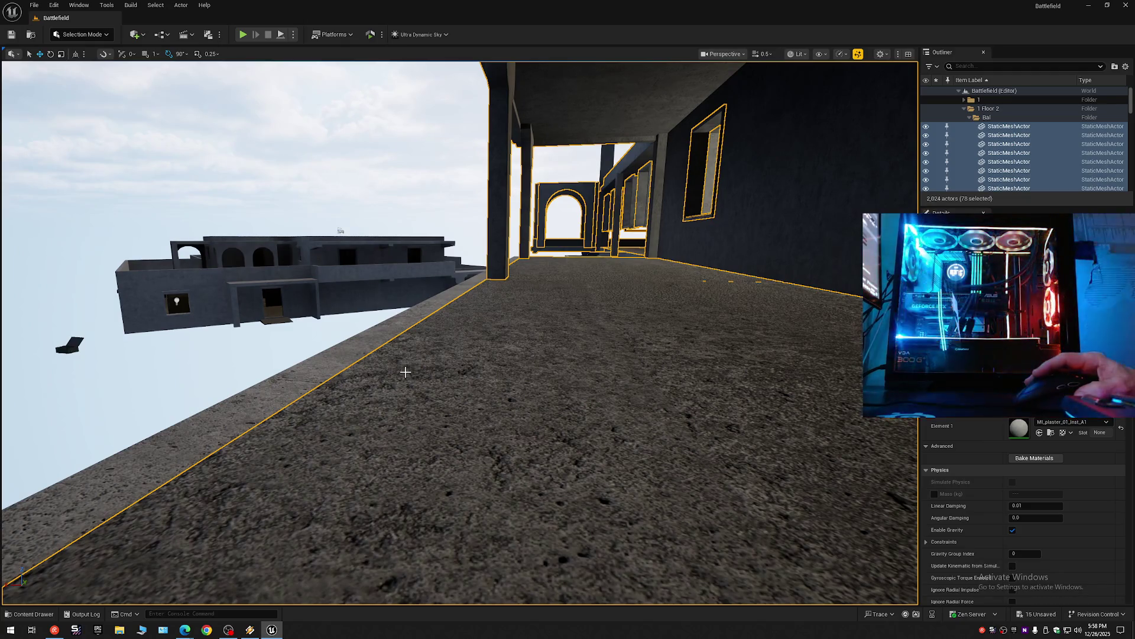
pyautogui.scroll(-1, 405, 371)
pyautogui.moveTo(448, 350); pyautogui.dragTo(319, 345)
pyautogui.moveTo(414, 331); pyautogui.dragTo(523, 330)
# Undo the last visibility change and unhide the balcony walls.
pyautogui.hotkey('ctrl', 'z')
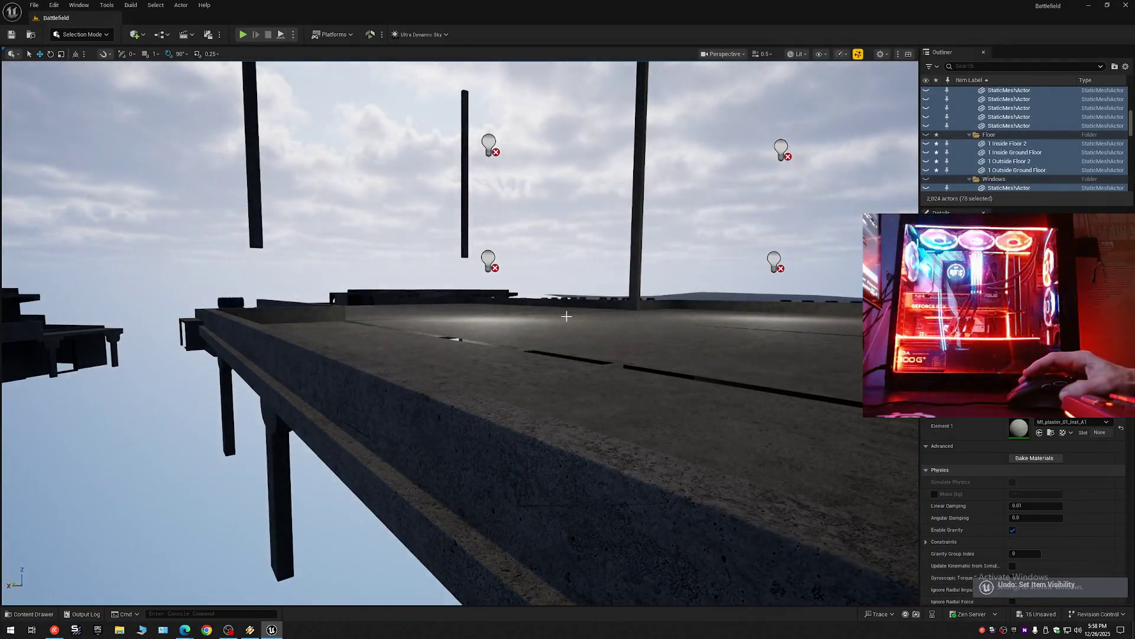
pyautogui.click(927, 146)
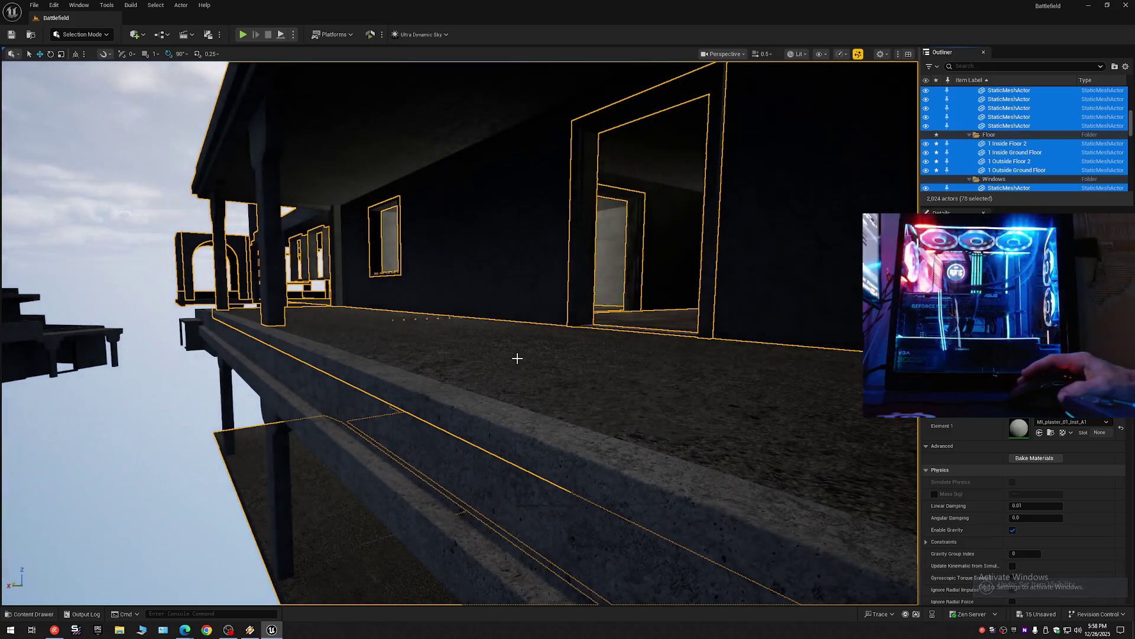
pyautogui.moveTo(516, 357)
pyautogui.mouseDown()
pyautogui.moveTo(532, 354)
pyautogui.moveTo(504, 355)
pyautogui.moveTo(520, 355)
pyautogui.mouseUp()
# Drop the orbit pivot onto the balcony floor and turn toward the building wall and windows.
pyautogui.keyDown('alt'); pyautogui.middleClick(536, 375); pyautogui.keyUp('alt')
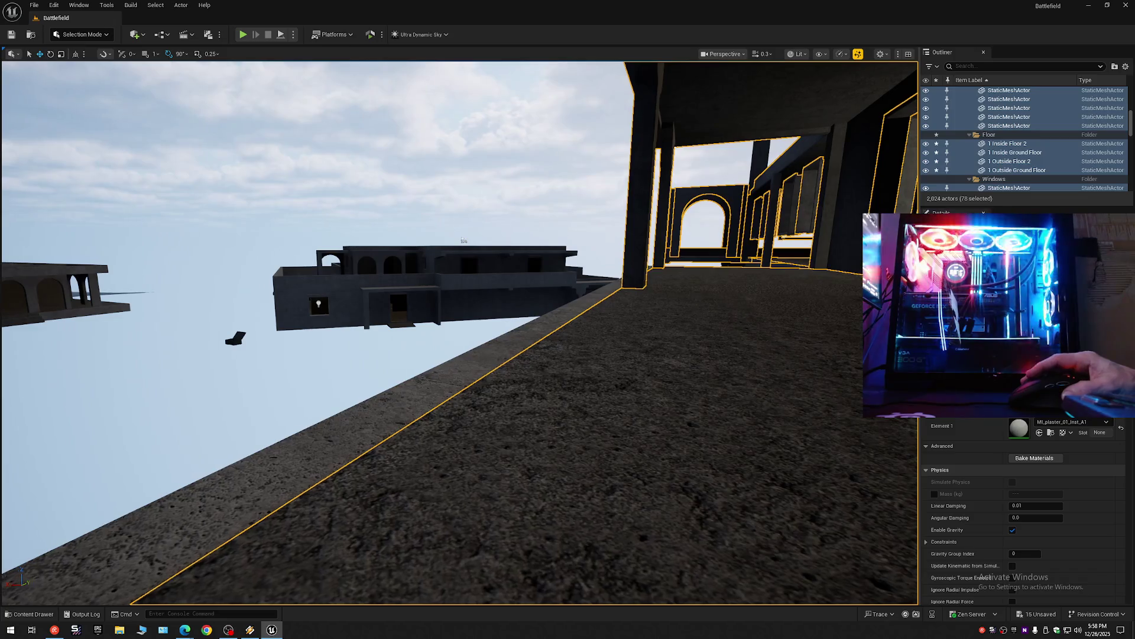
pyautogui.moveTo(535, 352); pyautogui.dragTo(534, 431)
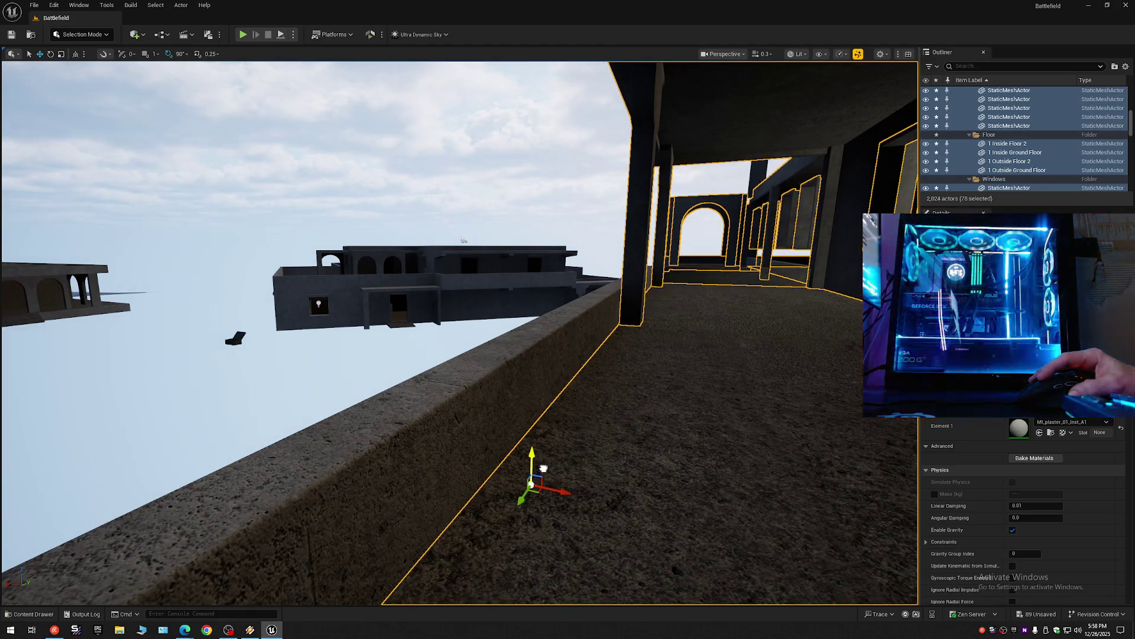
pyautogui.moveTo(609, 430); pyautogui.dragTo(497, 488)
pyautogui.scroll(-1, 568, 449)
pyautogui.scroll(-1, 521, 479)
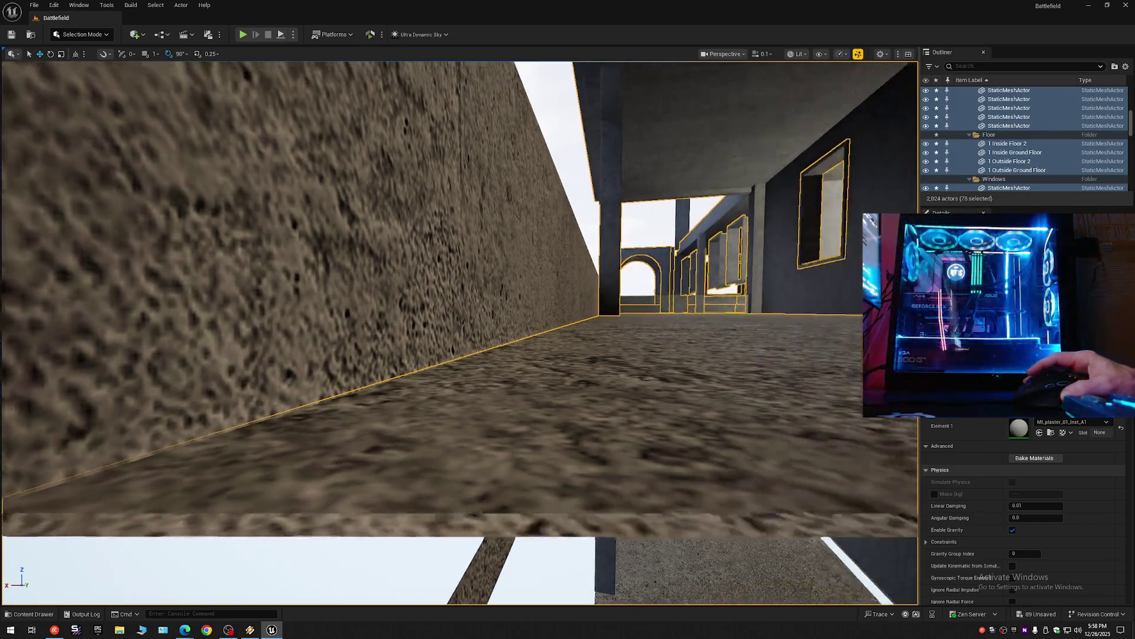
pyautogui.moveTo(497, 488)
pyautogui.mouseDown()
pyautogui.moveTo(461, 488)
pyautogui.moveTo(438, 455)
pyautogui.moveTo(423, 456)
pyautogui.moveTo(461, 456)
pyautogui.moveTo(426, 456)
pyautogui.mouseUp()
pyautogui.scroll(3, 455, 485)
pyautogui.scroll(-3, 438, 464)
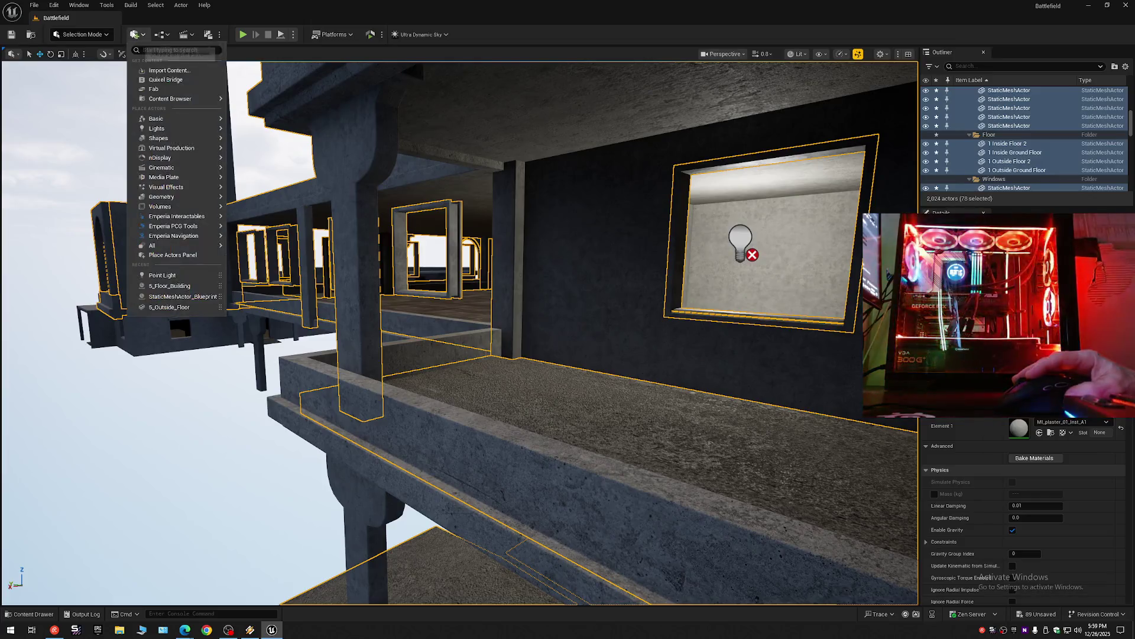
# Add a Cube from Quick Add Shapes and move it up to the balcony.
pyautogui.moveTo(452, 224); pyautogui.dragTo(383, 142)
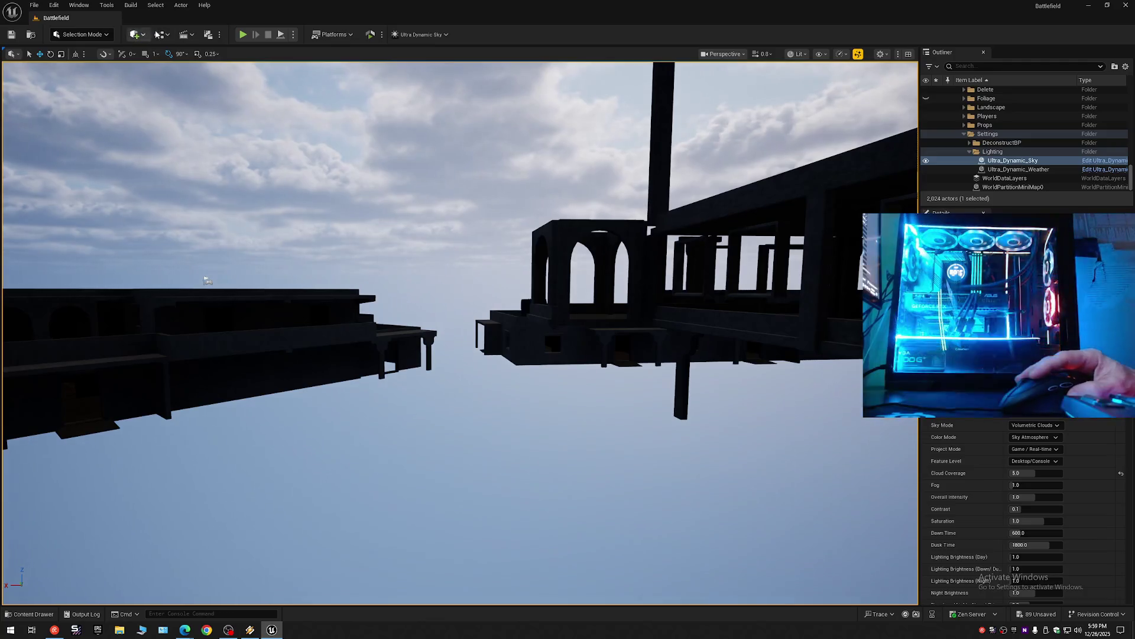
pyautogui.click(137, 35)
pyautogui.moveTo(177, 139)
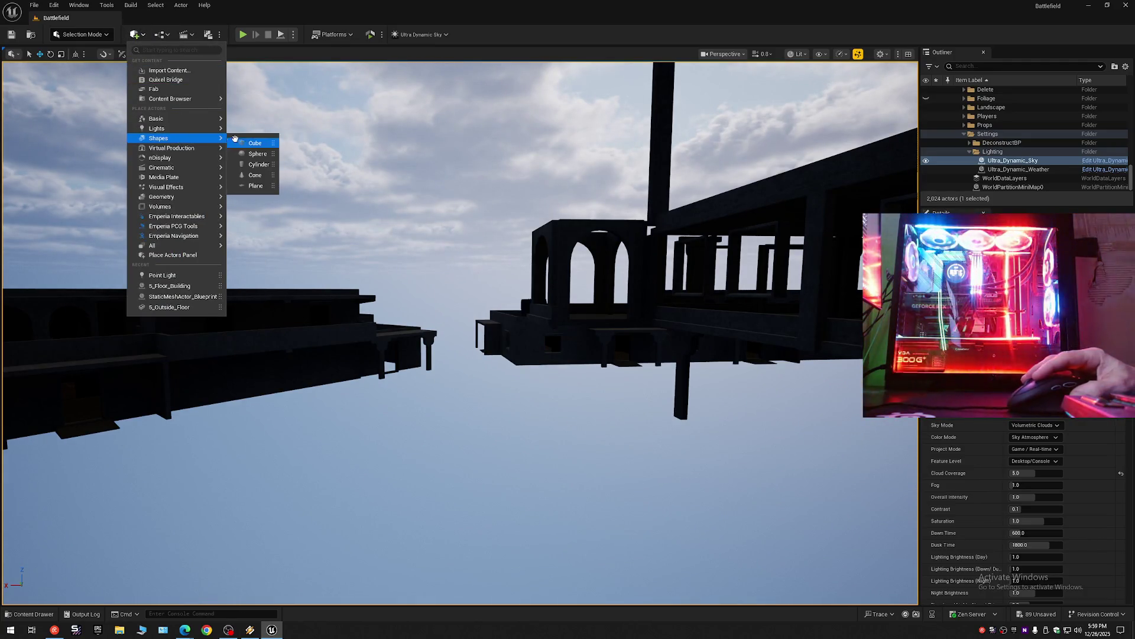
pyautogui.click(255, 143)
pyautogui.moveTo(423, 331)
pyautogui.mouseDown()
pyautogui.moveTo(414, 308)
pyautogui.moveTo(423, 320)
pyautogui.mouseUp()
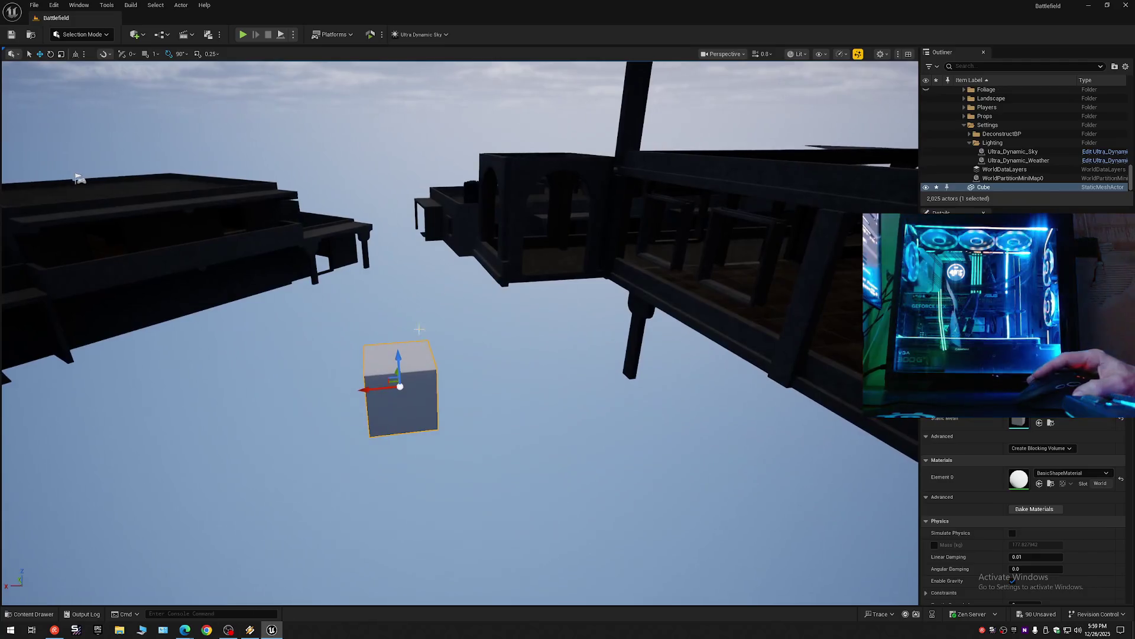
pyautogui.moveTo(396, 372); pyautogui.dragTo(374, 251)
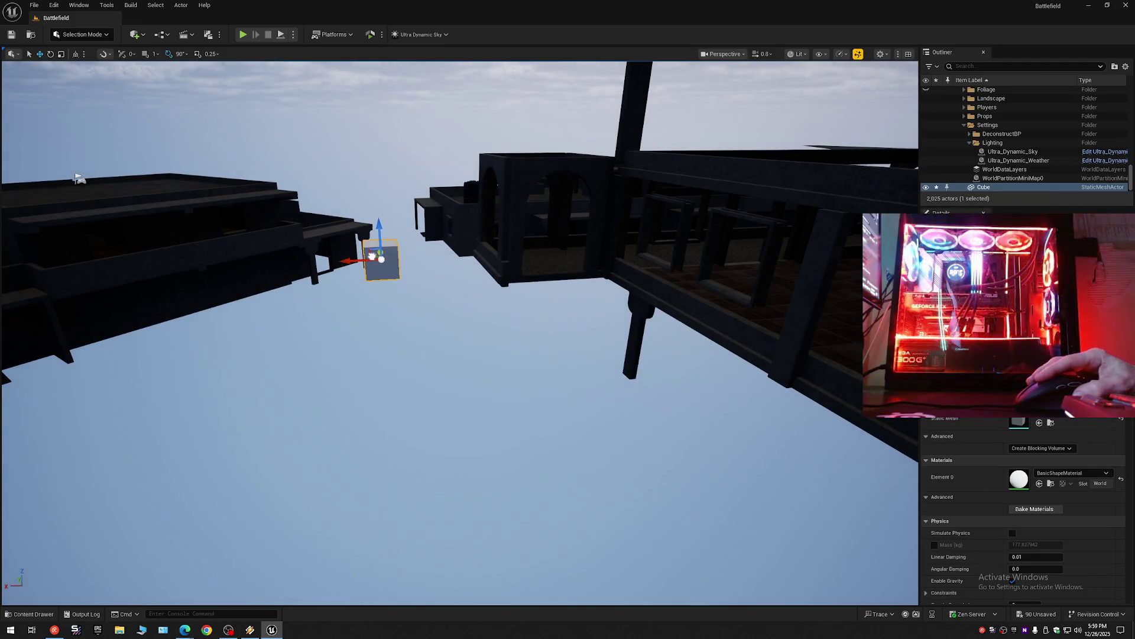
pyautogui.press('w')
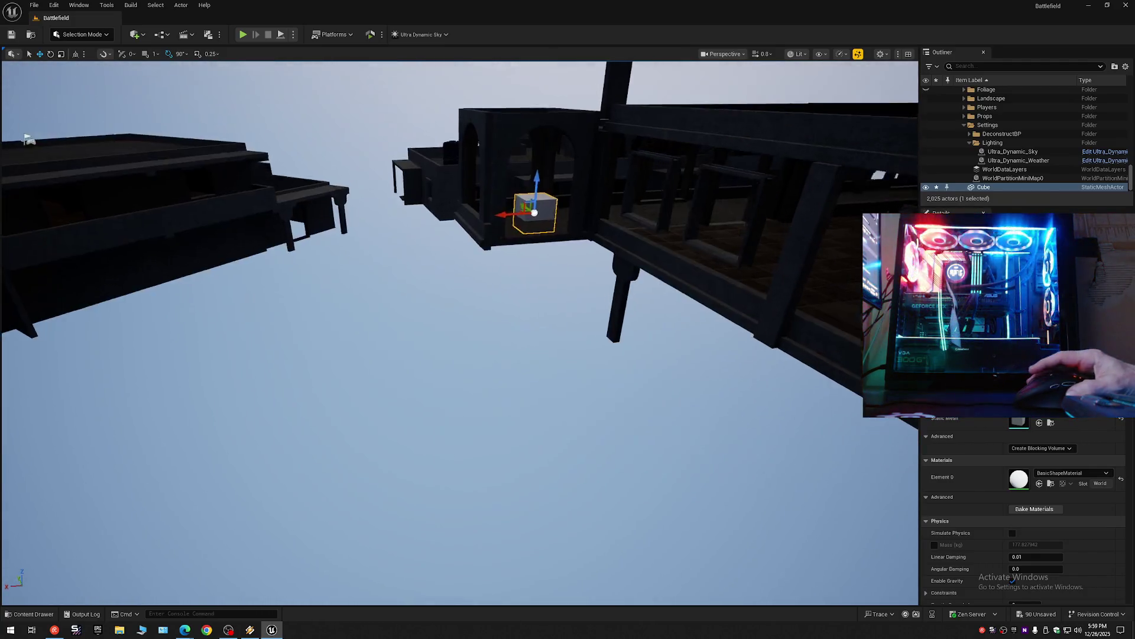
pyautogui.scroll(-2, 528, 230)
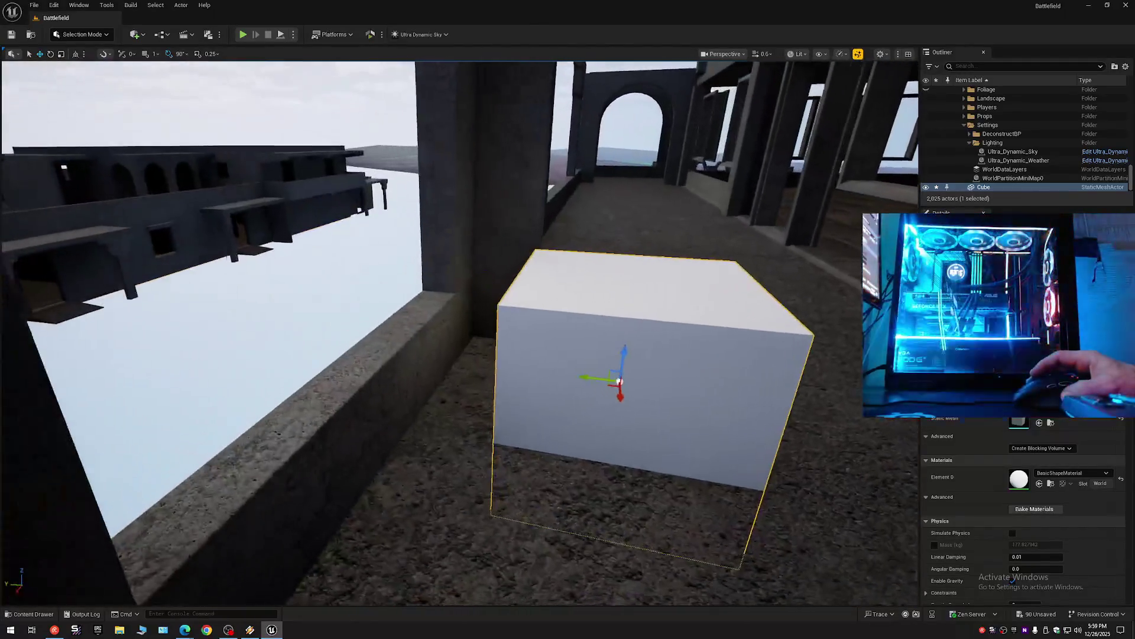
# Scale the cube into a flat slab and drop it onto the balcony floor with End.
pyautogui.press('e')
pyautogui.moveTo(634, 355)
pyautogui.mouseDown()
pyautogui.moveTo(634, 390)
pyautogui.moveTo(635, 319)
pyautogui.mouseUp()
pyautogui.press('w')
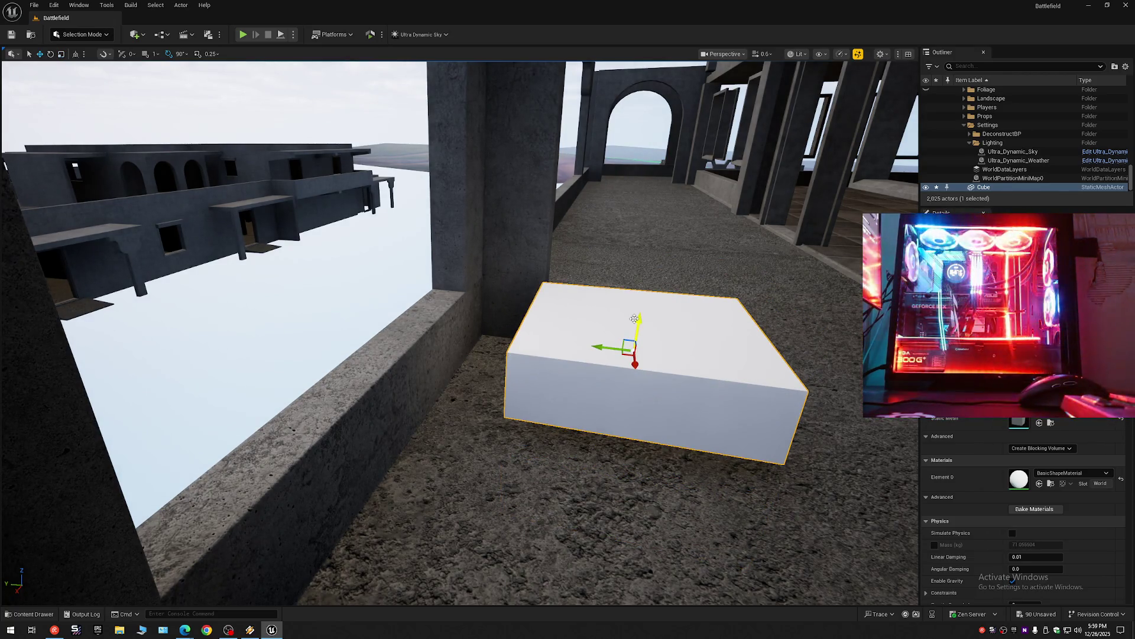
pyautogui.press('End')
# Slide the cube flush against the balcony ledge wall, undoing an accidental lift.
pyautogui.moveTo(605, 372); pyautogui.dragTo(500, 362)
pyautogui.scroll(-2, 614, 370)
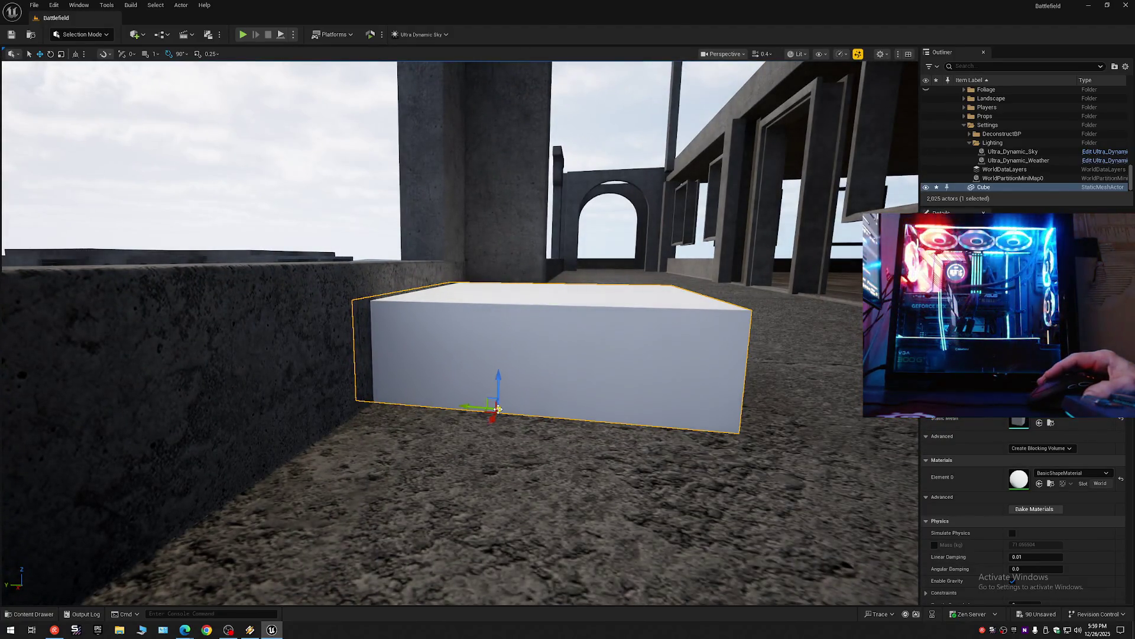
pyautogui.moveTo(498, 380); pyautogui.dragTo(499, 364)
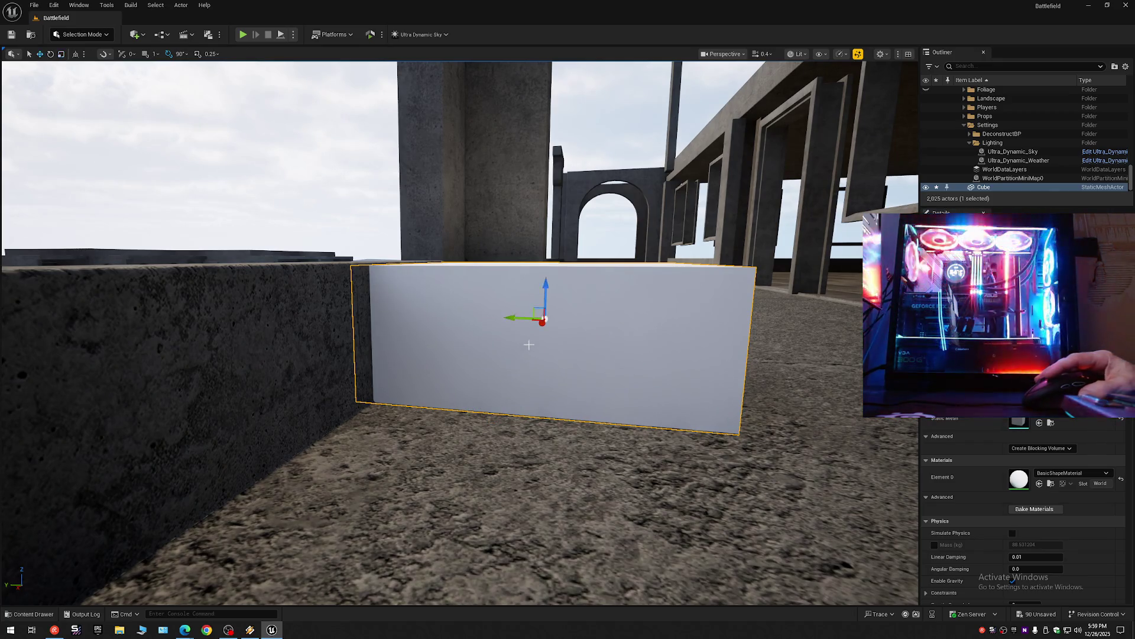
pyautogui.moveTo(518, 321); pyautogui.dragTo(567, 321)
pyautogui.moveTo(595, 278); pyautogui.dragTo(594, 225)
pyautogui.hotkey('ctrl', 'z')
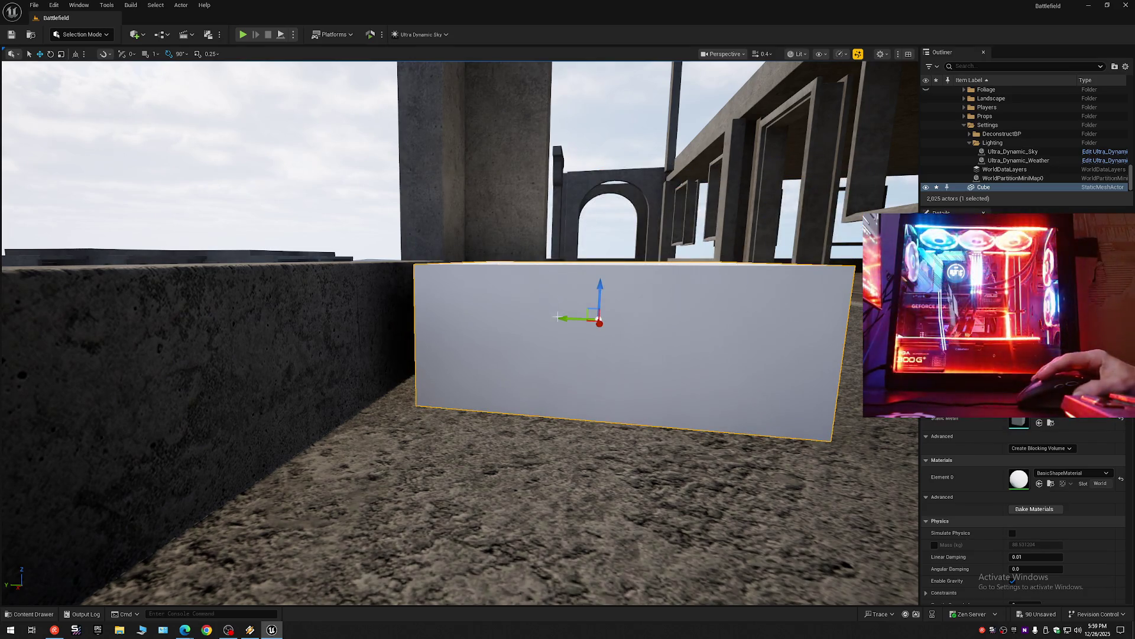
pyautogui.moveTo(571, 320); pyautogui.dragTo(520, 321)
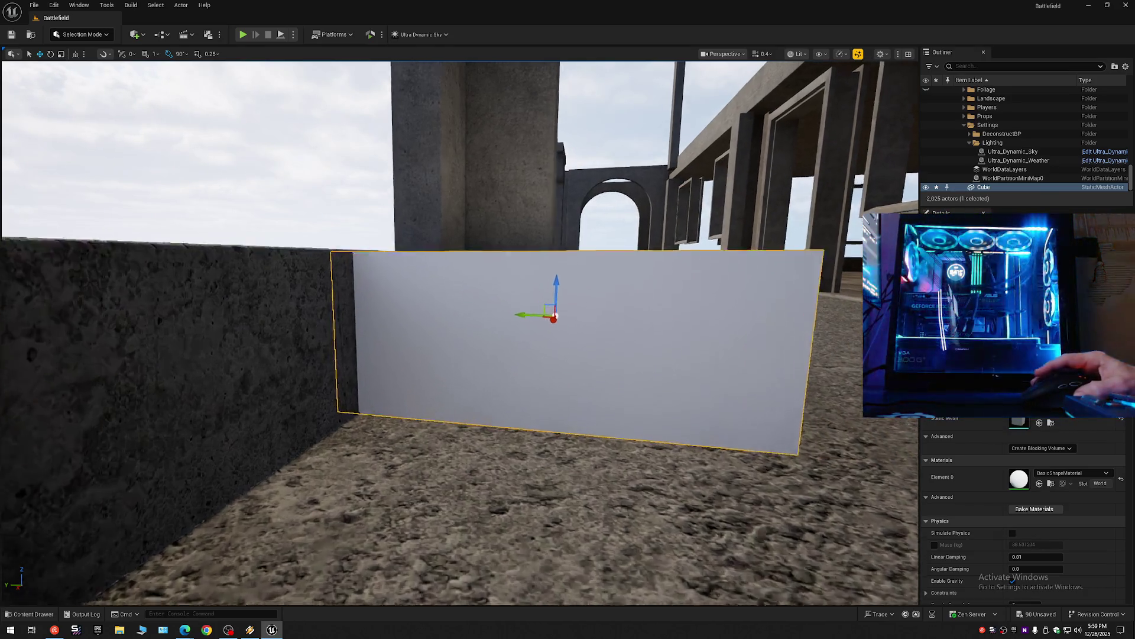
pyautogui.scroll(5, 534, 324)
pyautogui.scroll(1, 460, 332)
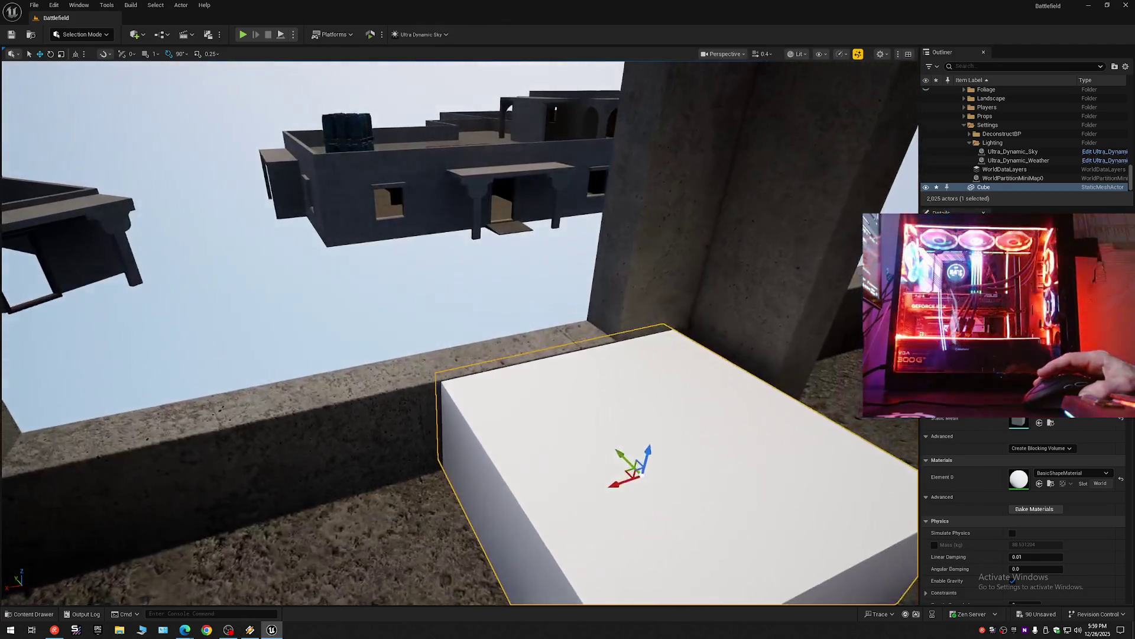
pyautogui.scroll(2, 460, 333)
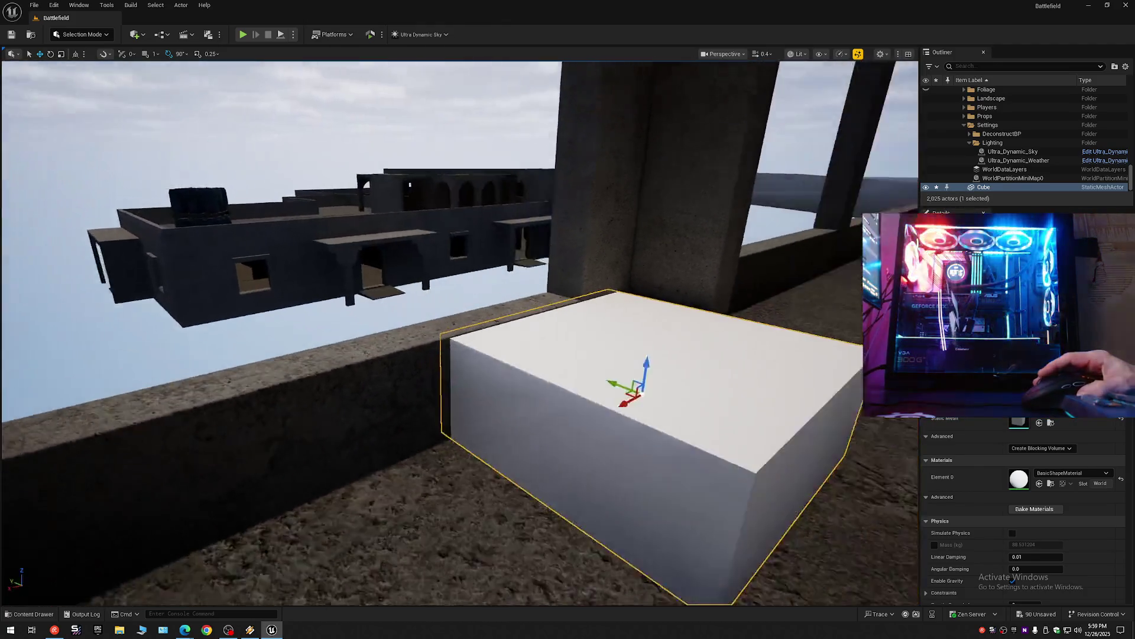
# Fly around Cube2 on the balcony to check its fit from above and in front.
pyautogui.press('a')
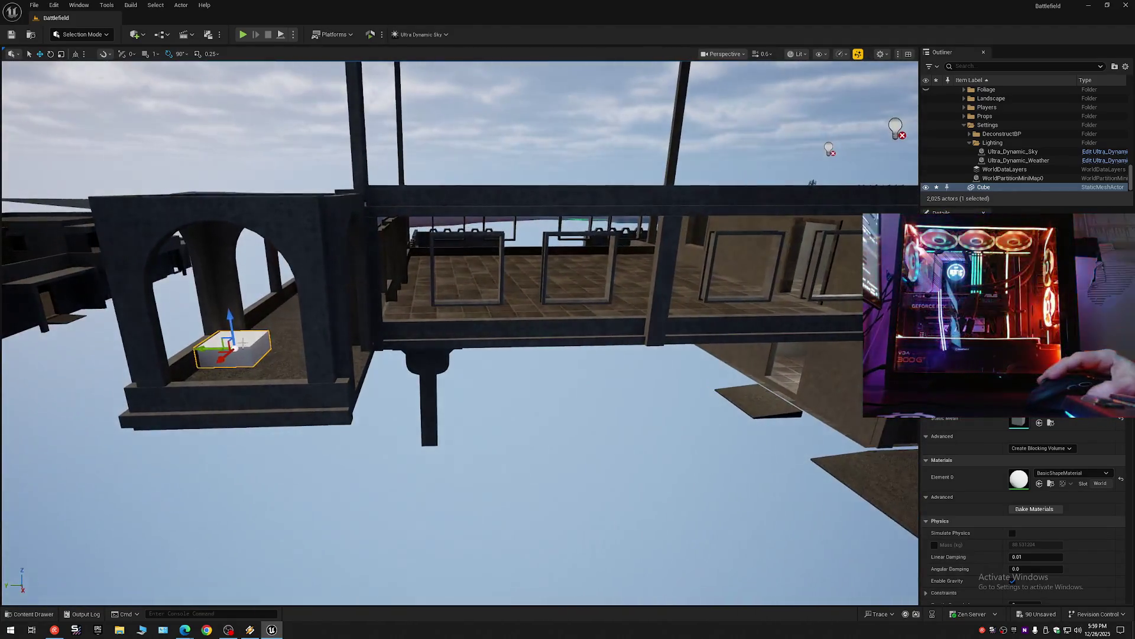
pyautogui.scroll(-3, 671, 354)
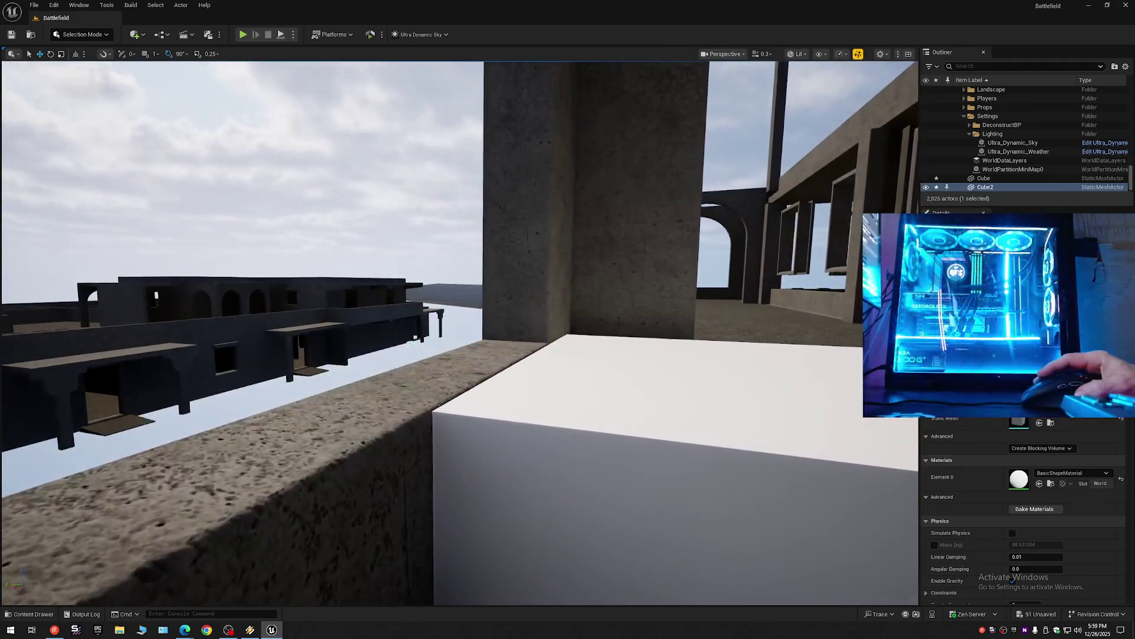
pyautogui.scroll(2, 459, 332)
pyautogui.scroll(1, 460, 332)
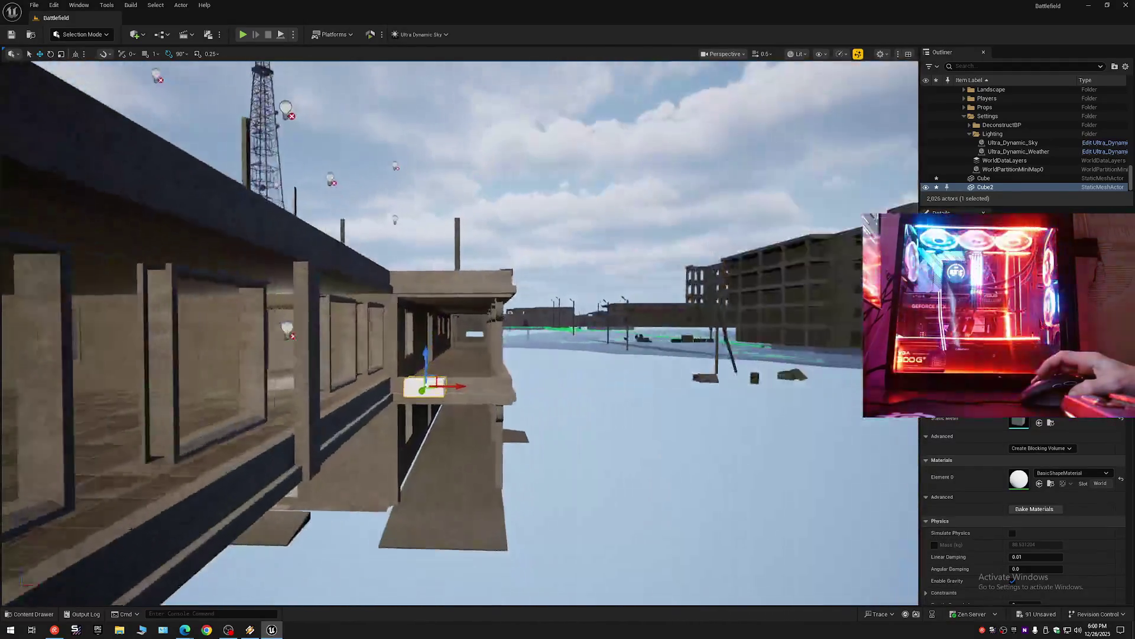
pyautogui.press('w')
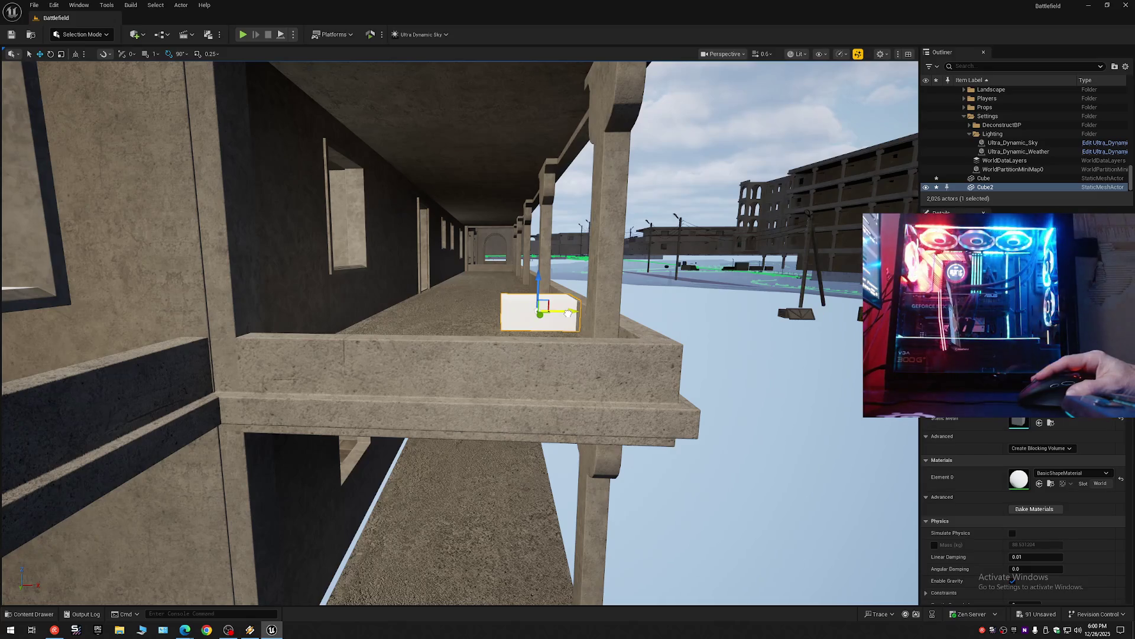
pyautogui.press('w')
pyautogui.scroll(-3, 460, 332)
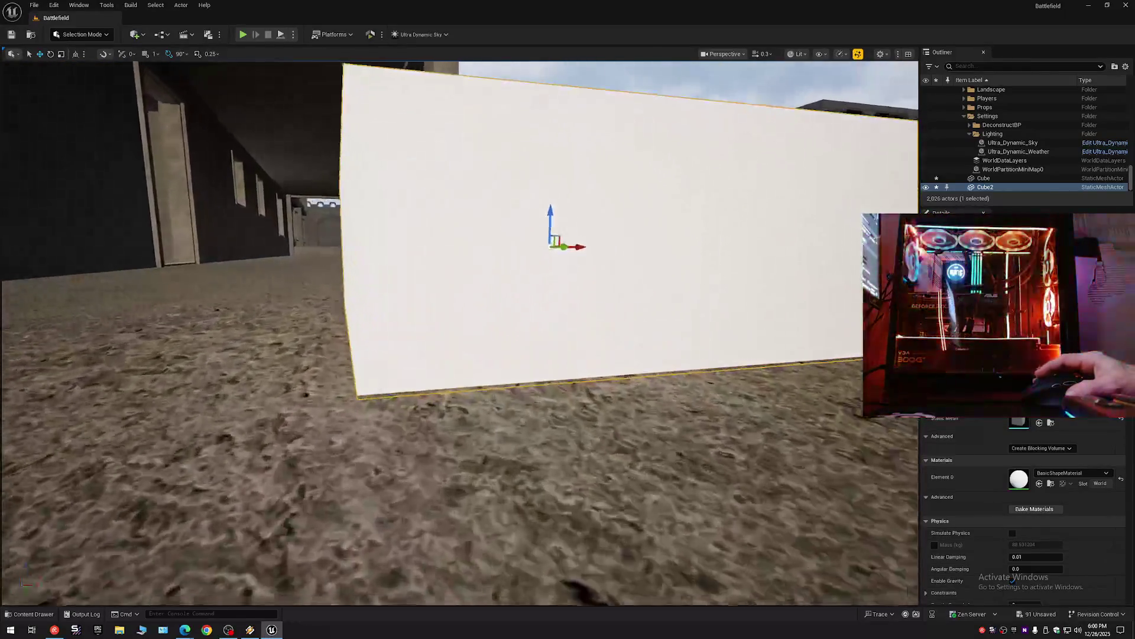
pyautogui.press('e')
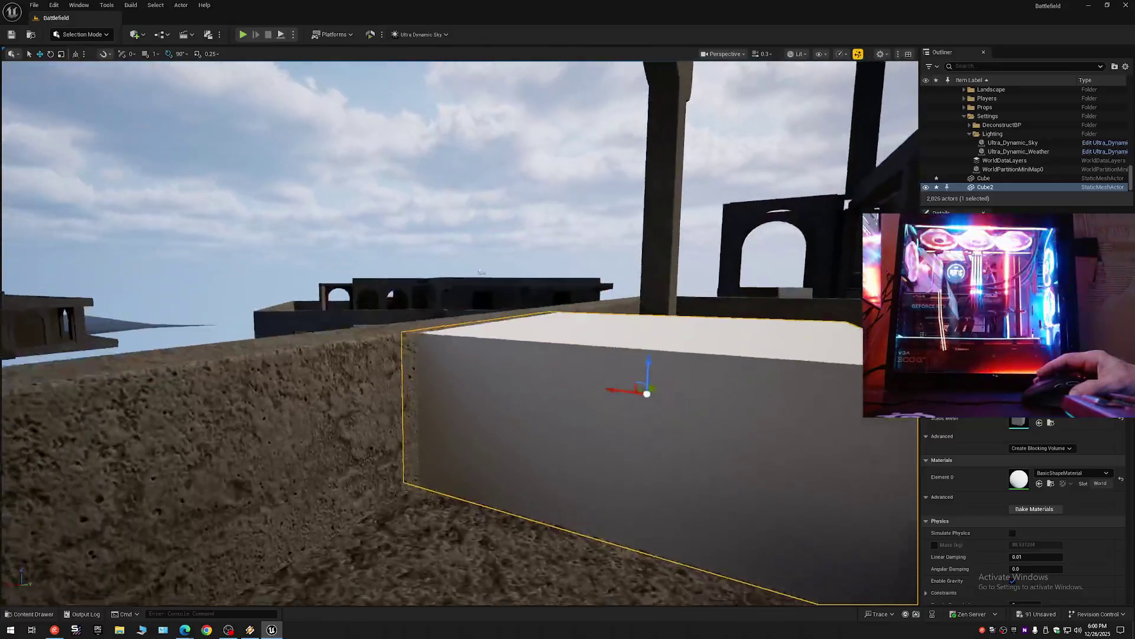
pyautogui.press('q')
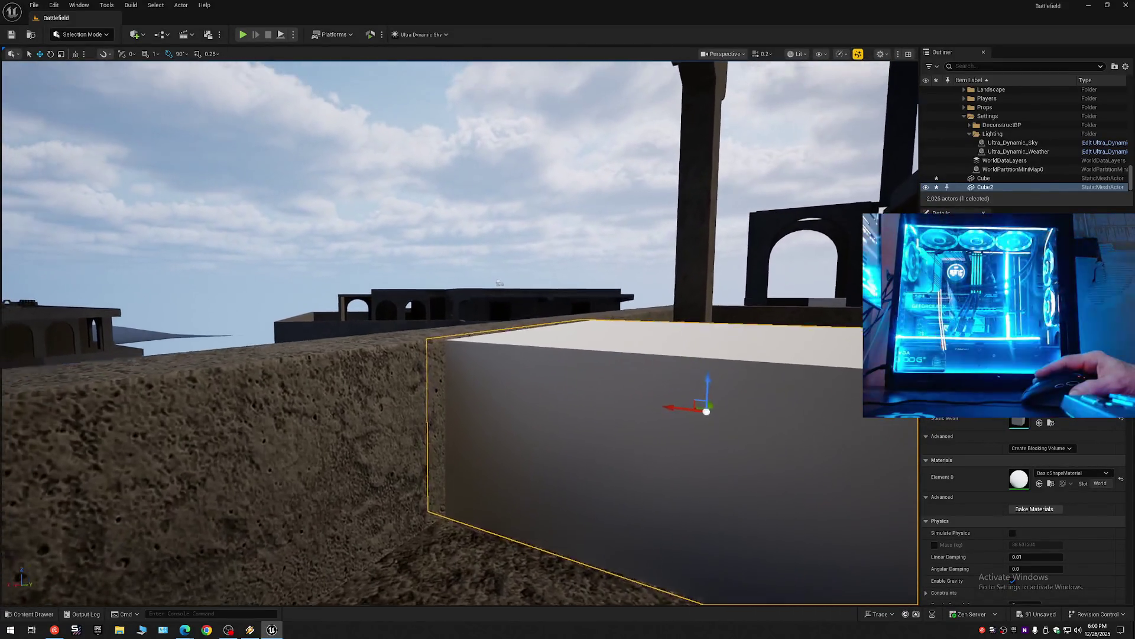
pyautogui.scroll(-1, 459, 333)
pyautogui.press('s')
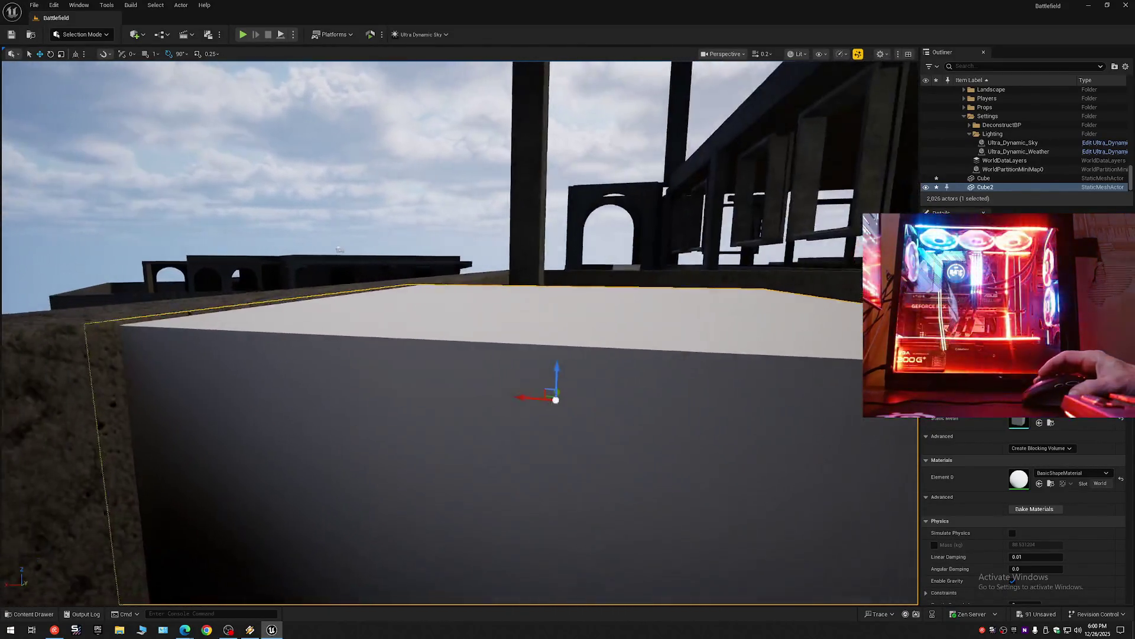
pyautogui.press('q')
pyautogui.press('w')
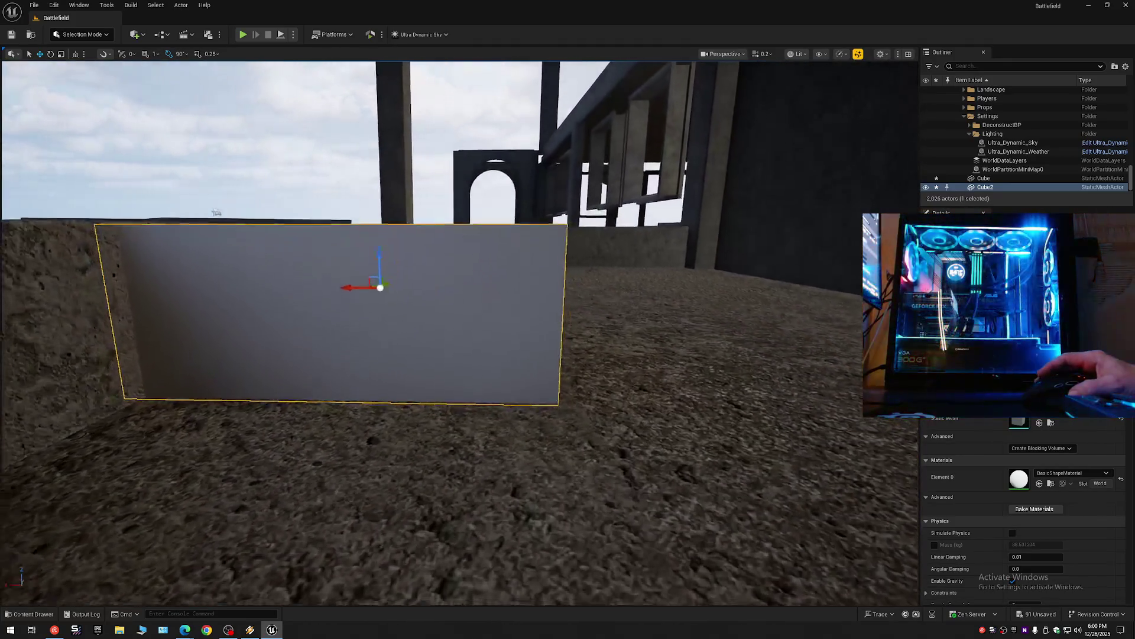
pyautogui.scroll(2, 561, 334)
pyautogui.press('s')
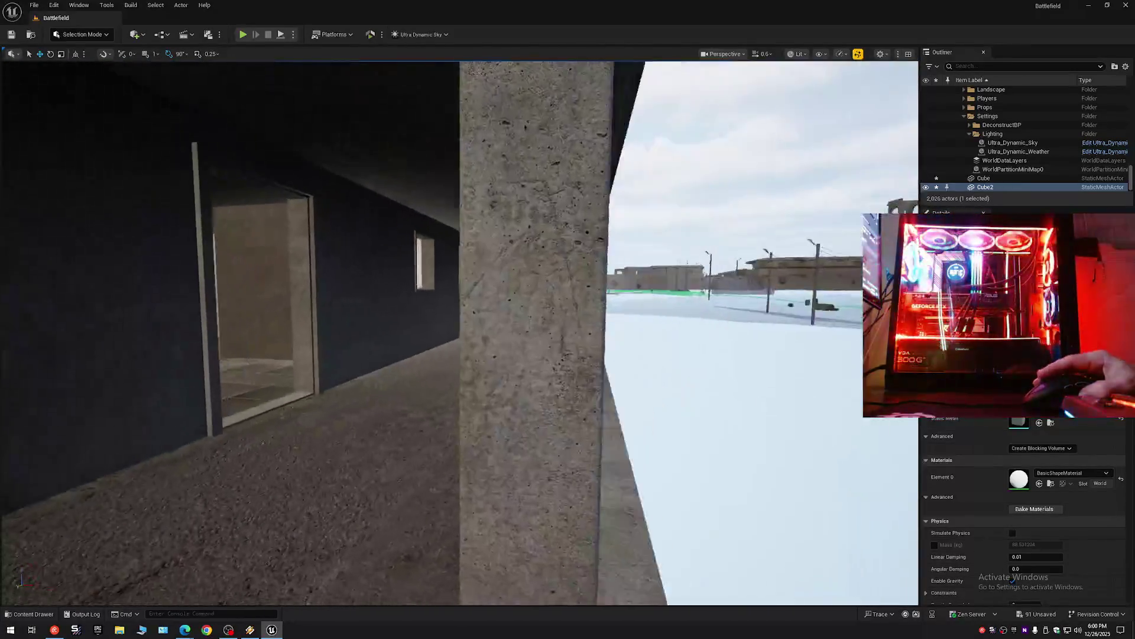
pyautogui.press('s')
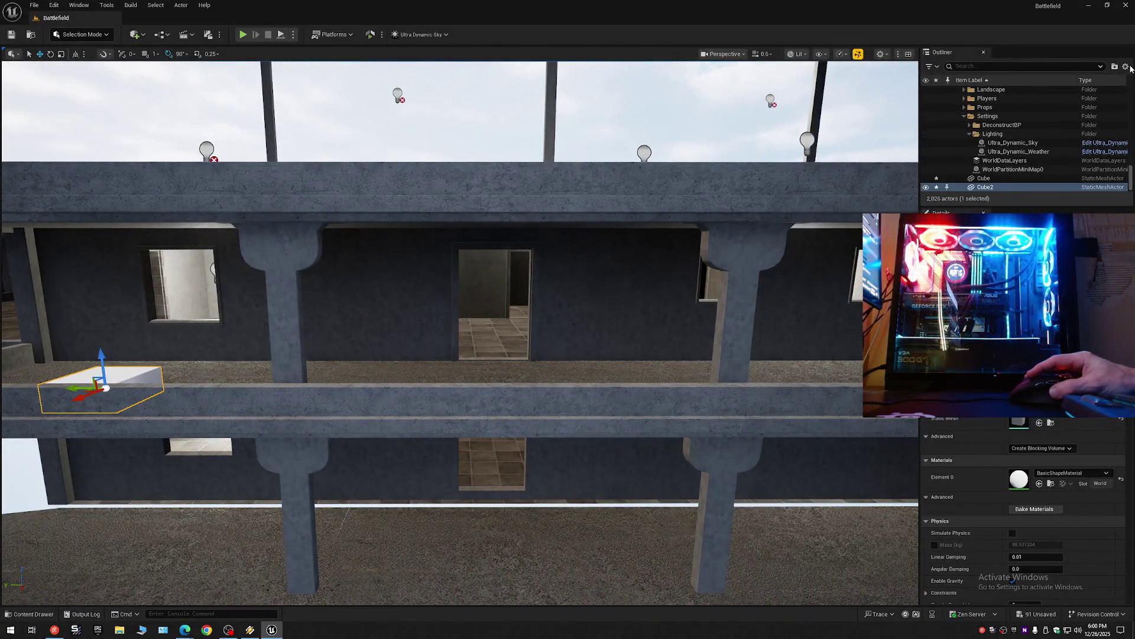
# Collapse all Outliner folders, then range-select 78 meshes starting at the first Bal actor.
pyautogui.click(1126, 66)
pyautogui.click(1057, 112)
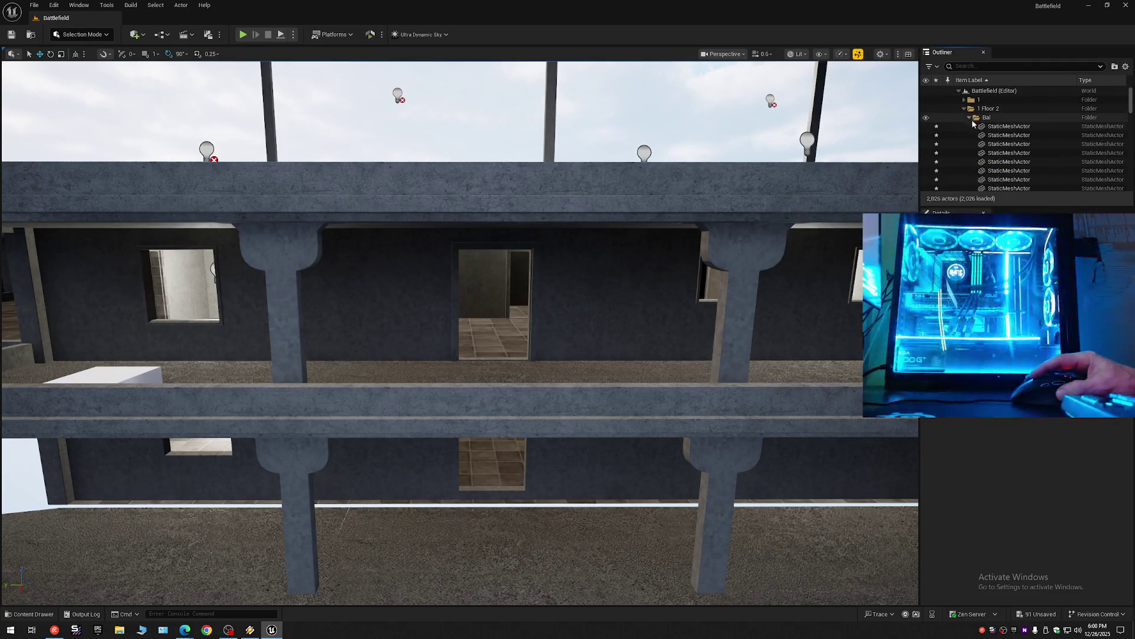
pyautogui.click(973, 124)
pyautogui.moveTo(1131, 95)
pyautogui.mouseDown()
pyautogui.moveTo(1131, 154)
pyautogui.moveTo(1069, 197)
pyautogui.mouseUp()
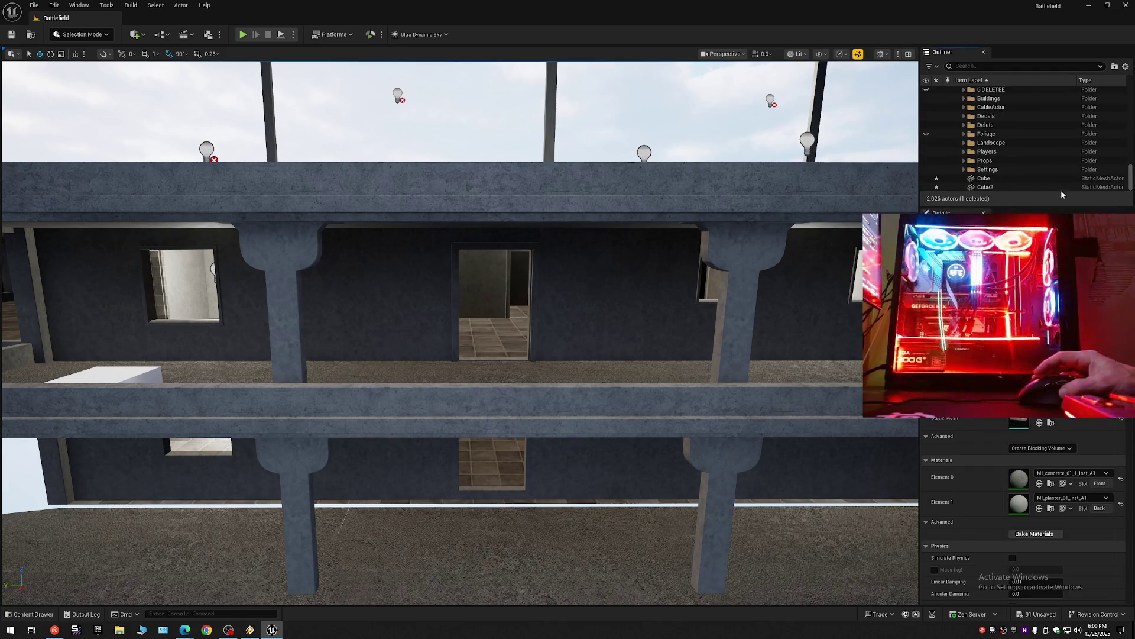
pyautogui.keyDown('shift'); pyautogui.click(1000, 125); pyautogui.keyUp('shift')
pyautogui.scroll(3, 1003, 118)
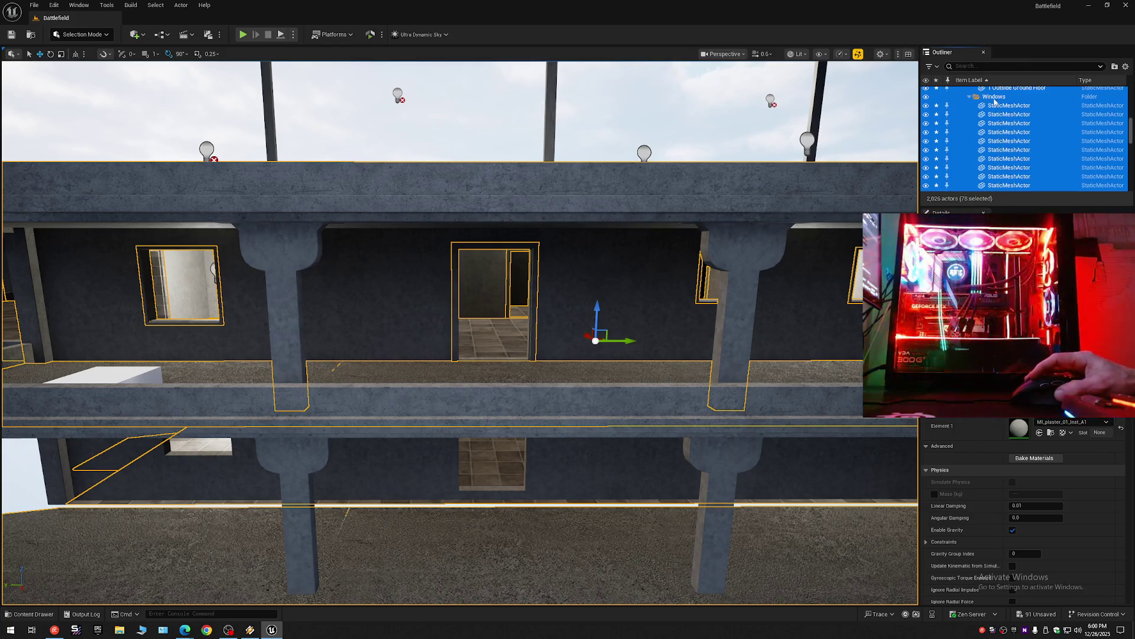
pyautogui.scroll(3, 1011, 159)
pyautogui.moveTo(688, 211)
pyautogui.mouseDown()
pyautogui.moveTo(721, 216)
pyautogui.moveTo(615, 230)
pyautogui.moveTo(583, 346)
pyautogui.mouseUp()
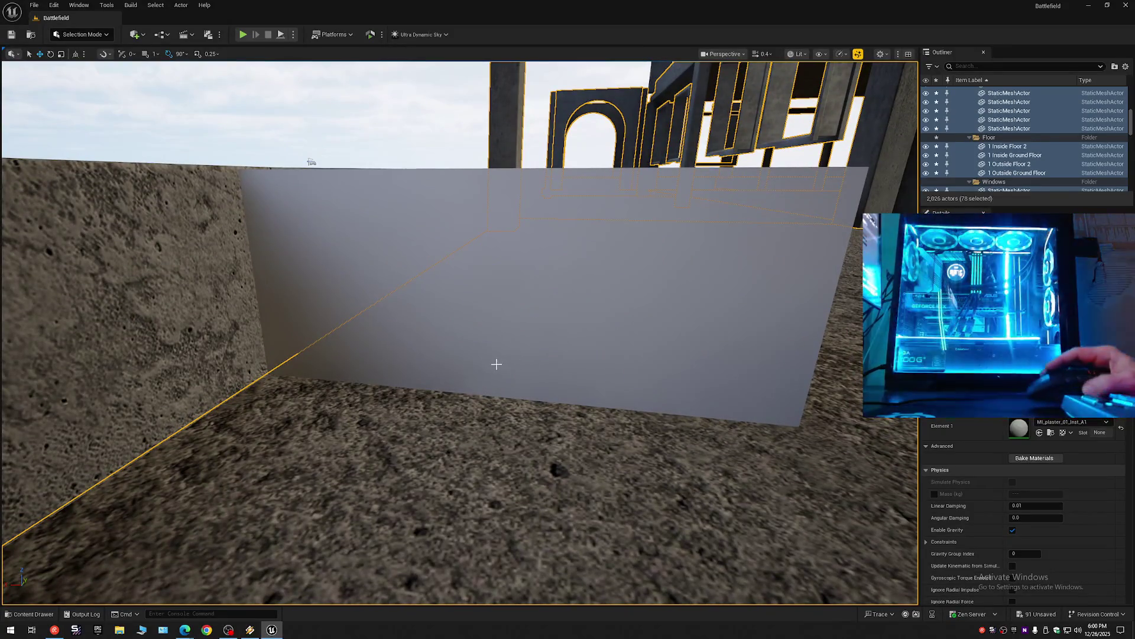
pyautogui.moveTo(326, 408)
pyautogui.mouseDown()
pyautogui.moveTo(337, 412)
pyautogui.moveTo(266, 413)
pyautogui.moveTo(266, 396)
pyautogui.mouseUp()
pyautogui.scroll(-3, 319, 412)
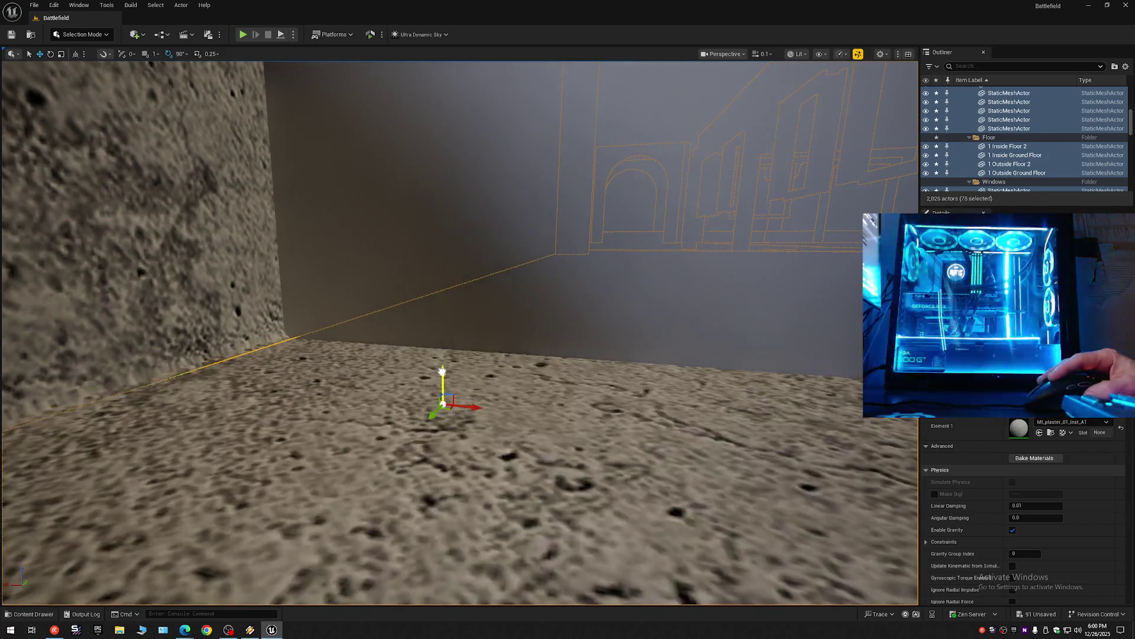
pyautogui.moveTo(459, 332)
pyautogui.mouseDown()
pyautogui.moveTo(369, 382)
pyautogui.moveTo(452, 391)
pyautogui.moveTo(496, 368)
pyautogui.moveTo(489, 360)
pyautogui.moveTo(446, 421)
pyautogui.mouseUp()
pyautogui.scroll(1, 378, 377)
pyautogui.click(500, 367)
# Fly in close to Cube3 and check its top edge against the balcony ledge.
pyautogui.scroll(-1, 494, 369)
pyautogui.scroll(1, 492, 366)
pyautogui.scroll(1, 479, 375)
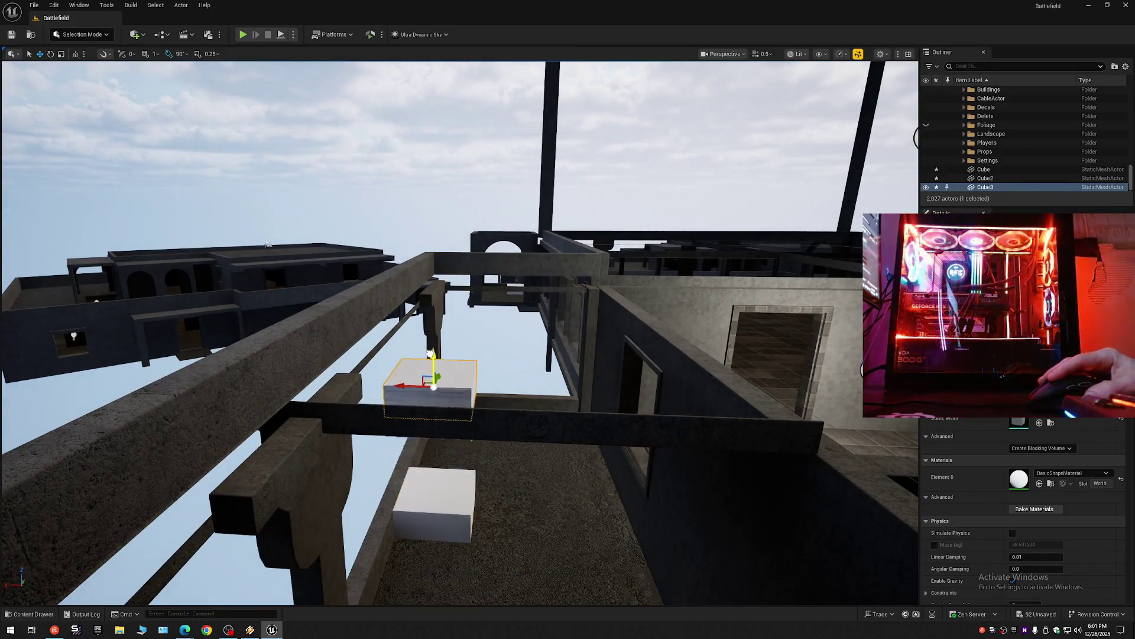
pyautogui.scroll(-2, 422, 260)
pyautogui.moveTo(423, 255); pyautogui.dragTo(422, 274)
pyautogui.moveTo(507, 320); pyautogui.dragTo(507, 319)
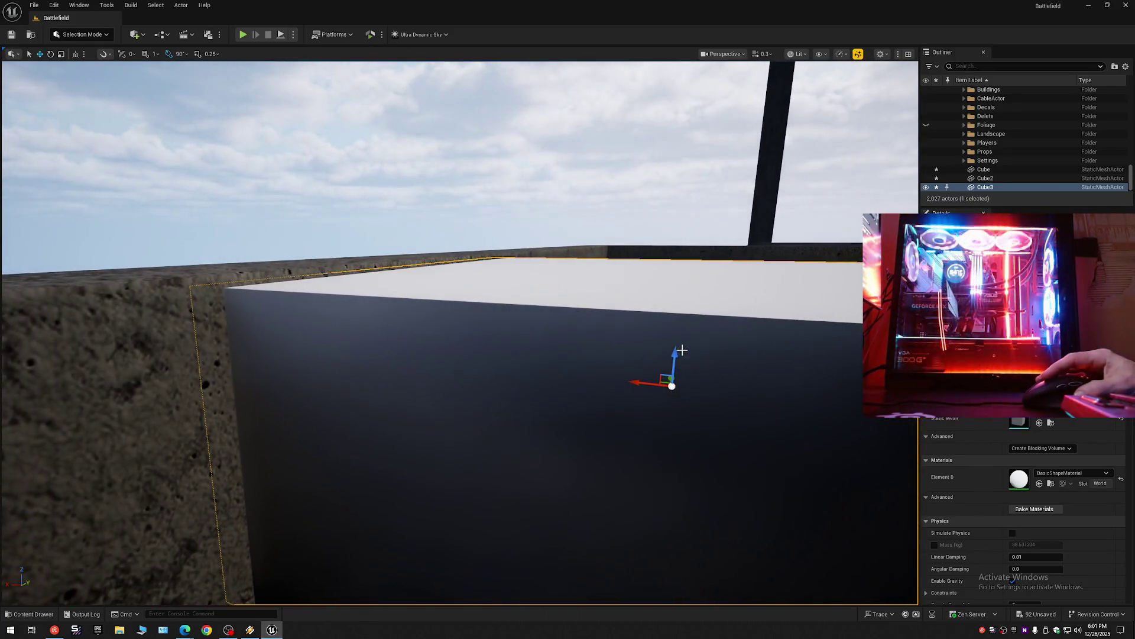
pyautogui.scroll(-2, 549, 333)
pyautogui.moveTo(549, 333); pyautogui.dragTo(549, 333)
pyautogui.scroll(1, 690, 309)
pyautogui.moveTo(689, 310); pyautogui.dragTo(690, 309)
# Orbit around Cube3 to view its top edge and look along the wall from below.
pyautogui.scroll(-1, 690, 309)
pyautogui.scroll(1, 689, 310)
pyautogui.scroll(-4, 690, 310)
pyautogui.scroll(-1, 689, 310)
pyautogui.scroll(4, 689, 309)
pyautogui.scroll(-1, 689, 309)
pyautogui.scroll(-2, 689, 310)
pyautogui.scroll(-4, 690, 310)
pyautogui.scroll(2, 690, 310)
pyautogui.scroll(-2, 690, 310)
pyautogui.moveTo(535, 328); pyautogui.dragTo(535, 328)
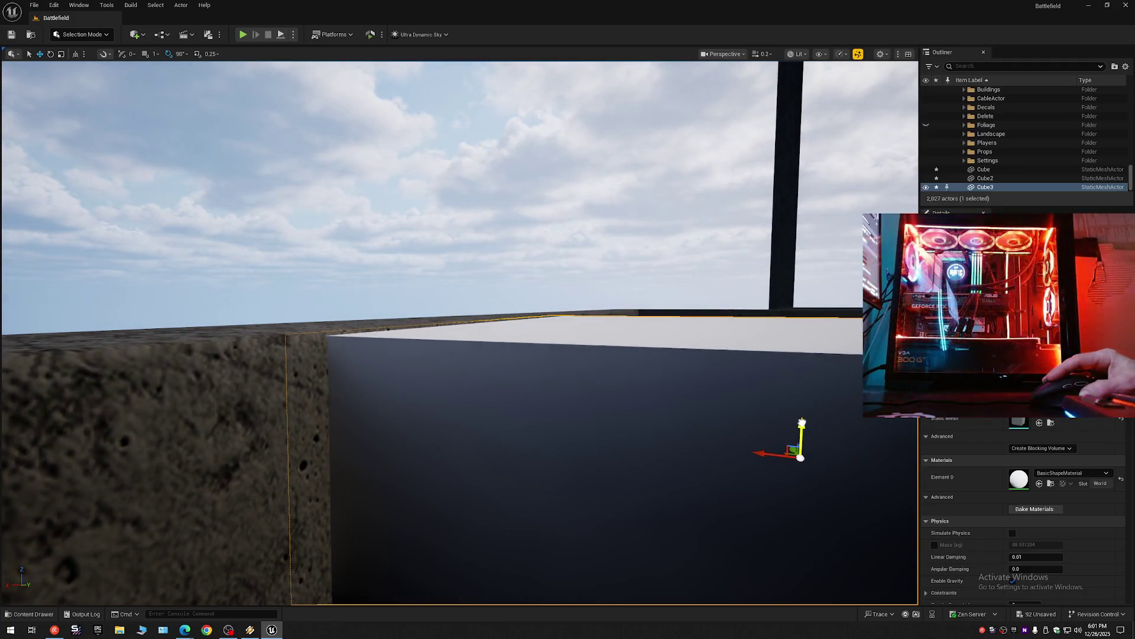
pyautogui.scroll(1, 535, 328)
pyautogui.moveTo(535, 328); pyautogui.dragTo(535, 328)
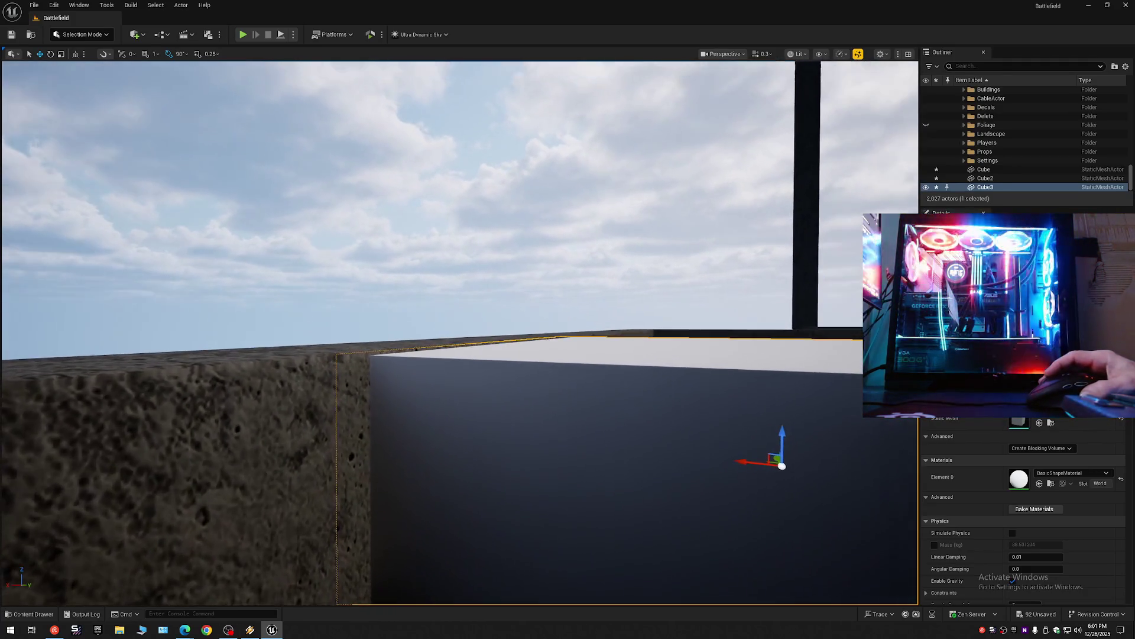
pyautogui.moveTo(755, 332); pyautogui.dragTo(759, 333)
pyautogui.scroll(2, 755, 333)
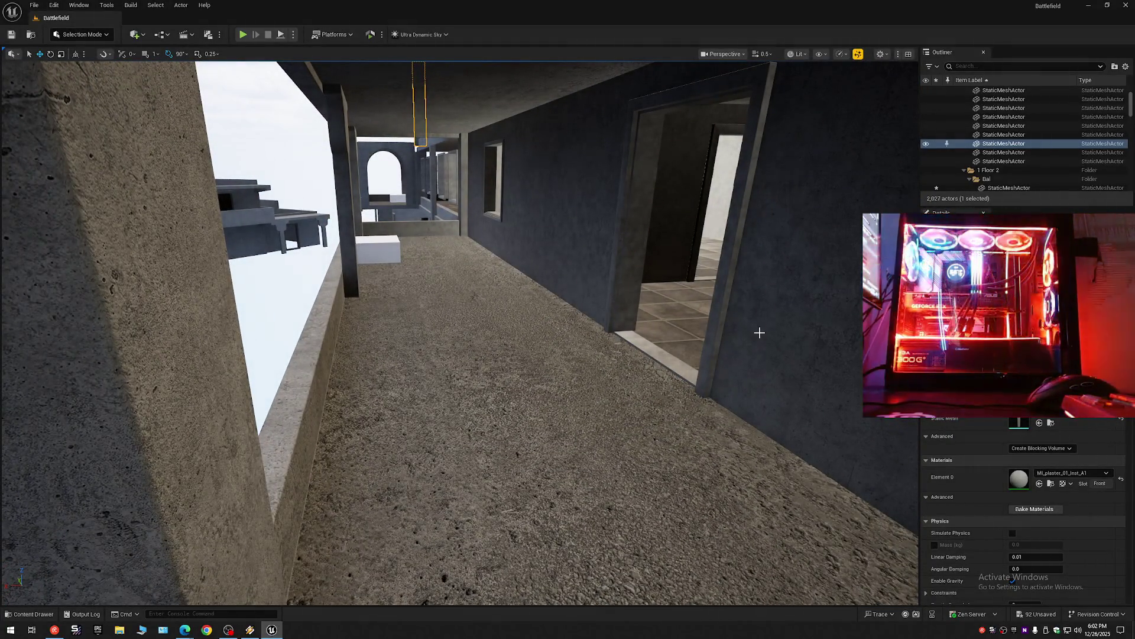
# Locate the frame's white plastic material, then hide the Floor folder's tiled floor meshes.
pyautogui.moveTo(759, 333); pyautogui.dragTo(759, 332)
pyautogui.scroll(2, 760, 333)
pyautogui.scroll(-1, 759, 332)
pyautogui.moveTo(587, 355); pyautogui.dragTo(587, 355)
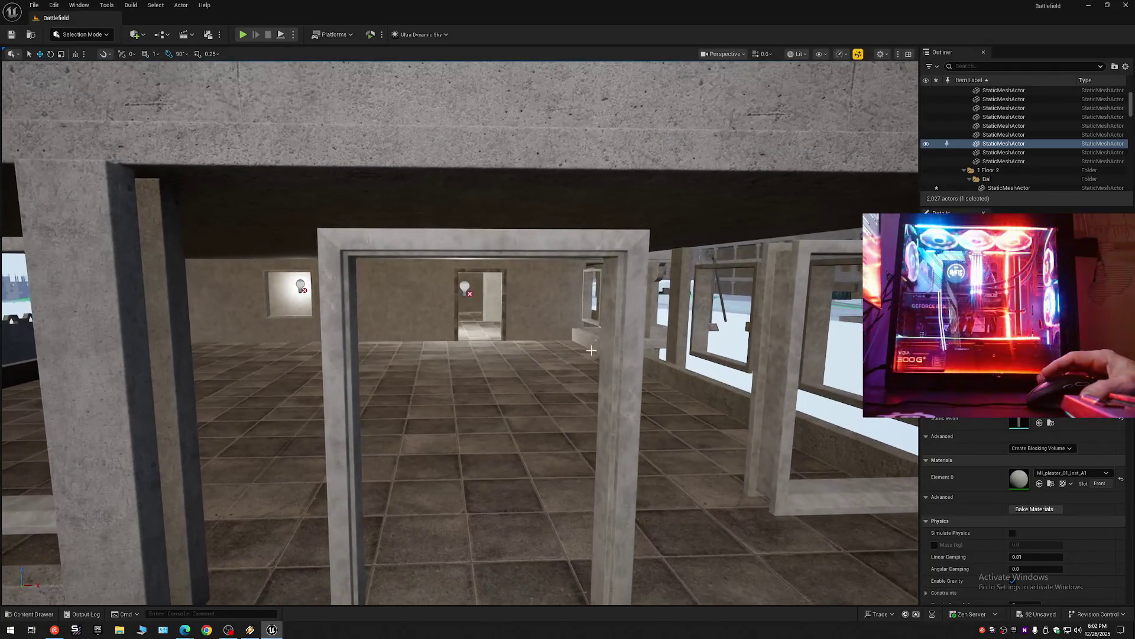
pyautogui.click(1053, 484)
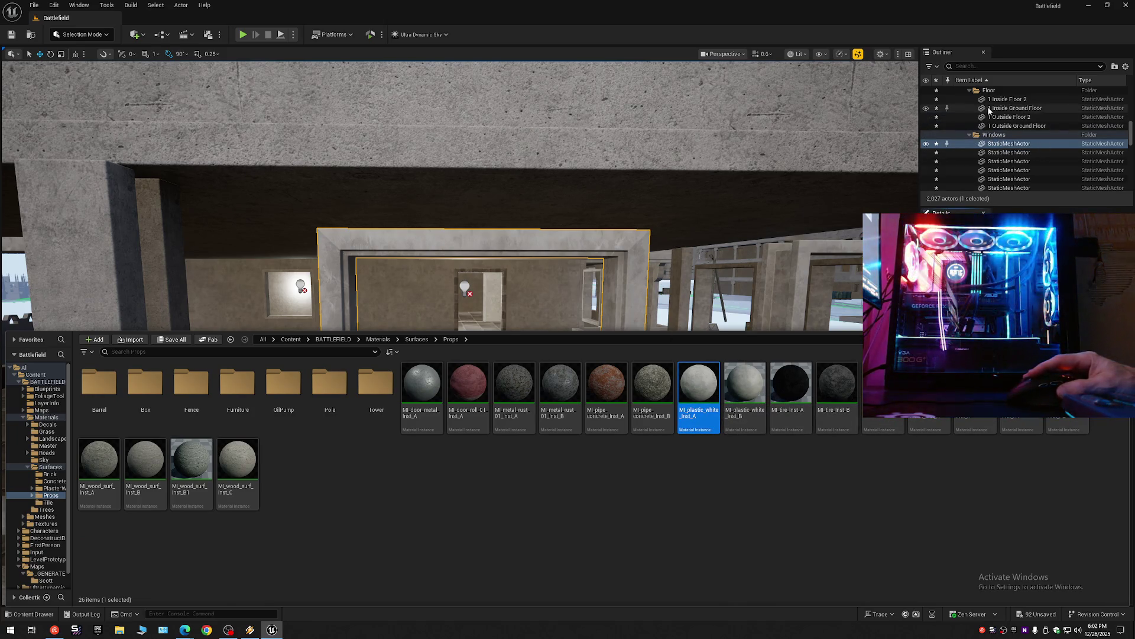
pyautogui.click(926, 91)
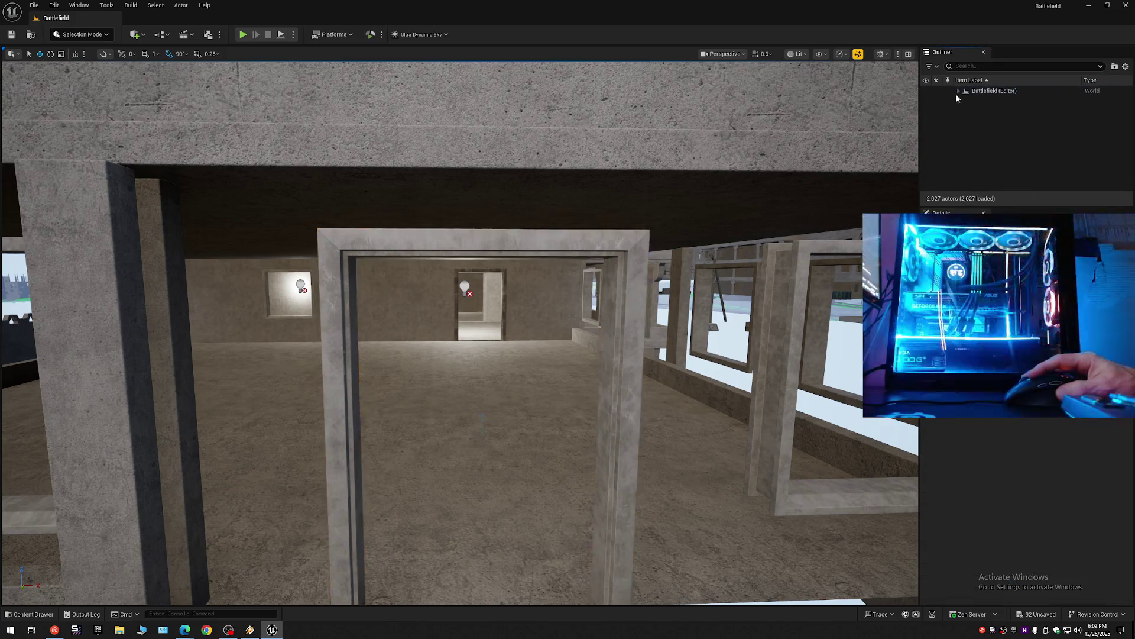
# Expand Battlefield (Editor) to list folders like 1 Floor 2, 4 Windows and 5 Walls.
pyautogui.click(958, 91)
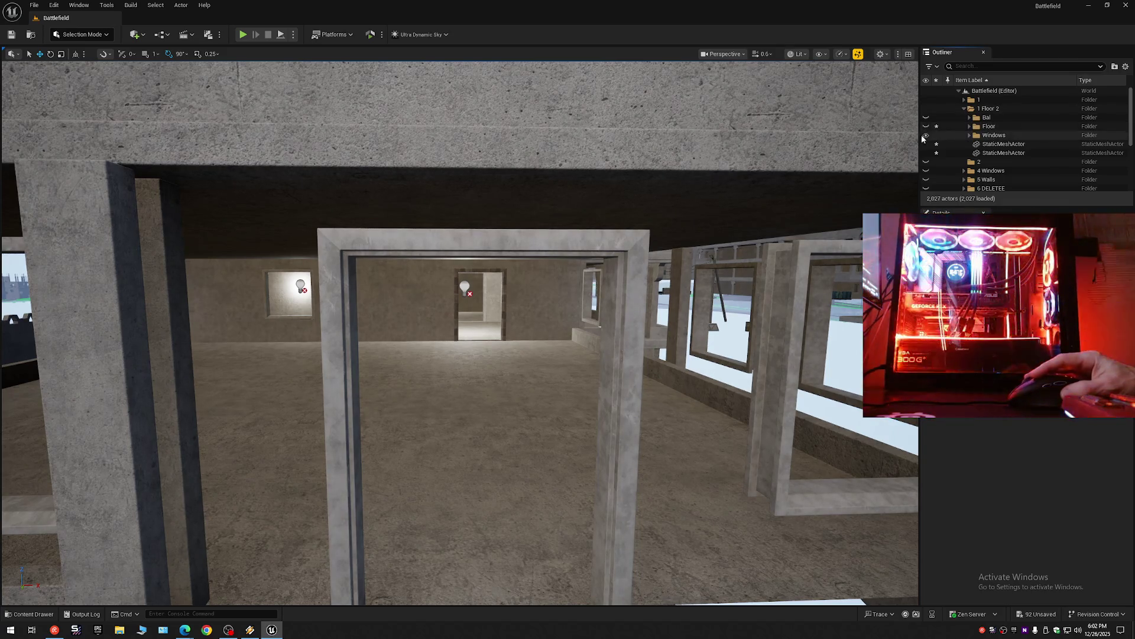
pyautogui.moveTo(850, 181)
pyautogui.mouseDown()
pyautogui.moveTo(850, 136)
pyautogui.moveTo(845, 180)
pyautogui.mouseUp()
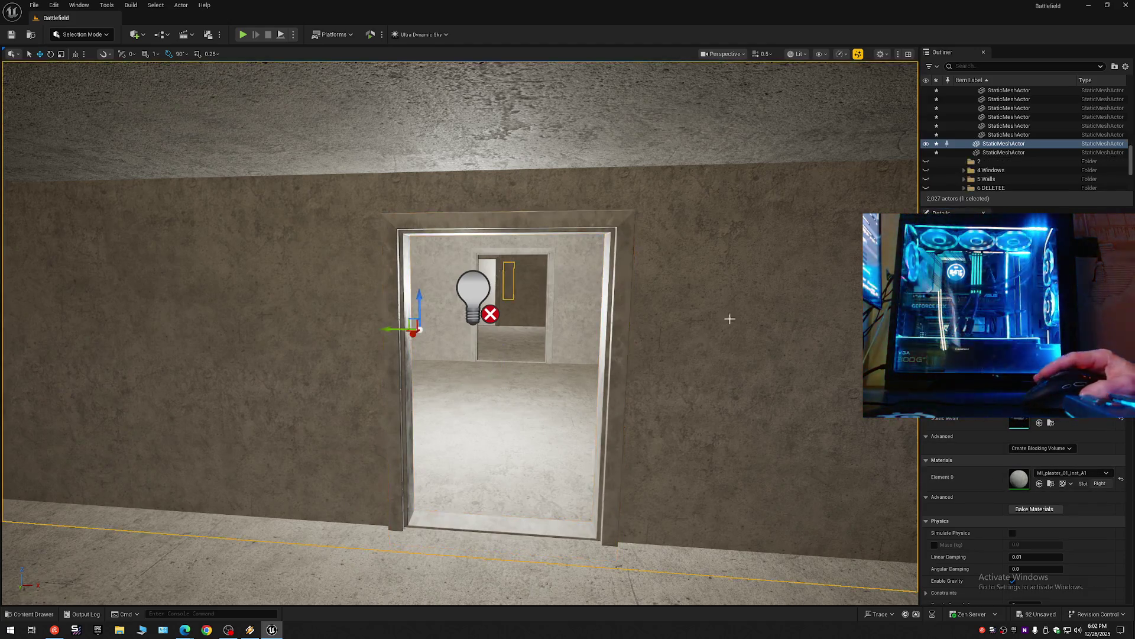
pyautogui.moveTo(911, 178); pyautogui.dragTo(834, 178)
# Fly across the rooftop to inspect the wall, window and door frames.
pyautogui.moveTo(588, 260); pyautogui.dragTo(587, 260)
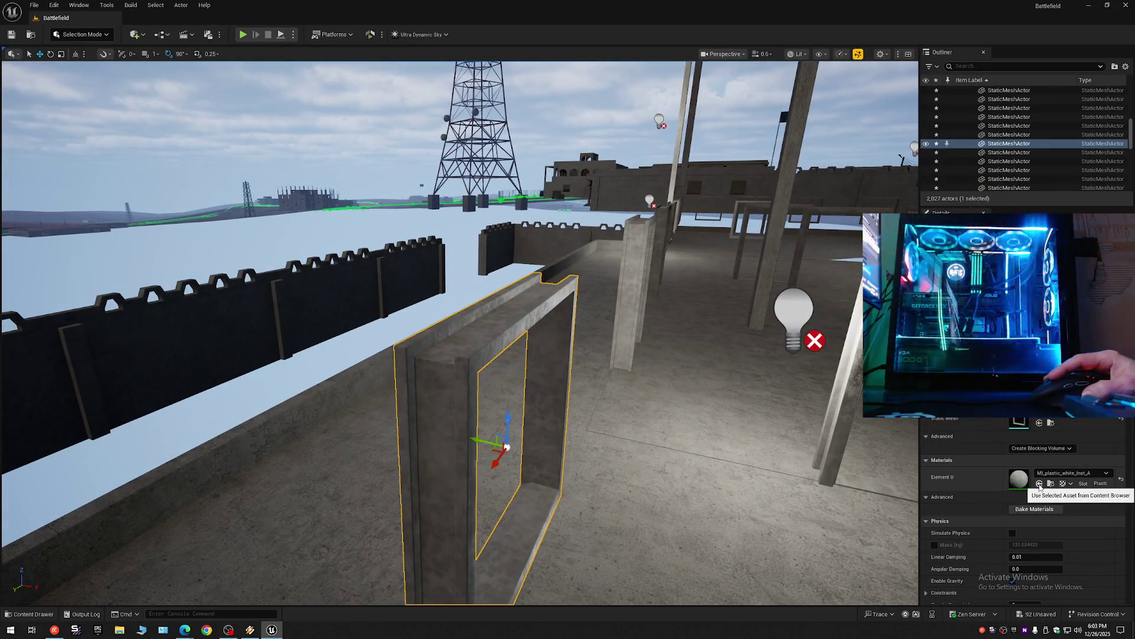
pyautogui.moveTo(592, 296); pyautogui.dragTo(591, 295)
pyautogui.scroll(2, 592, 296)
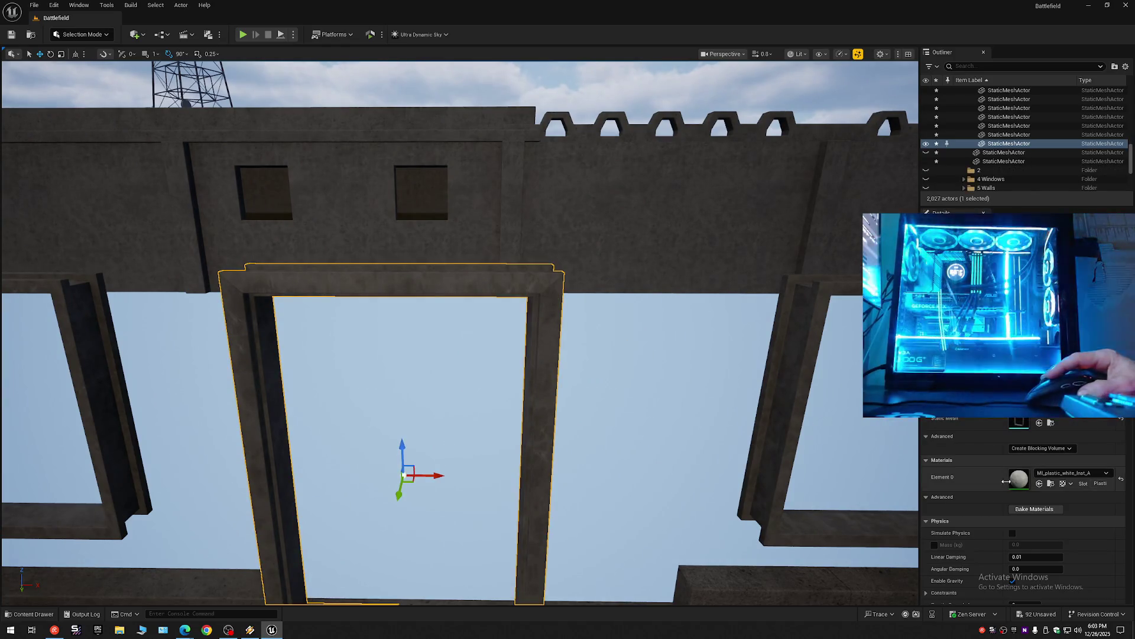
pyautogui.moveTo(592, 295); pyautogui.dragTo(591, 295)
pyautogui.scroll(-2, 592, 295)
pyautogui.scroll(1, 613, 421)
pyautogui.moveTo(612, 420); pyautogui.dragTo(613, 420)
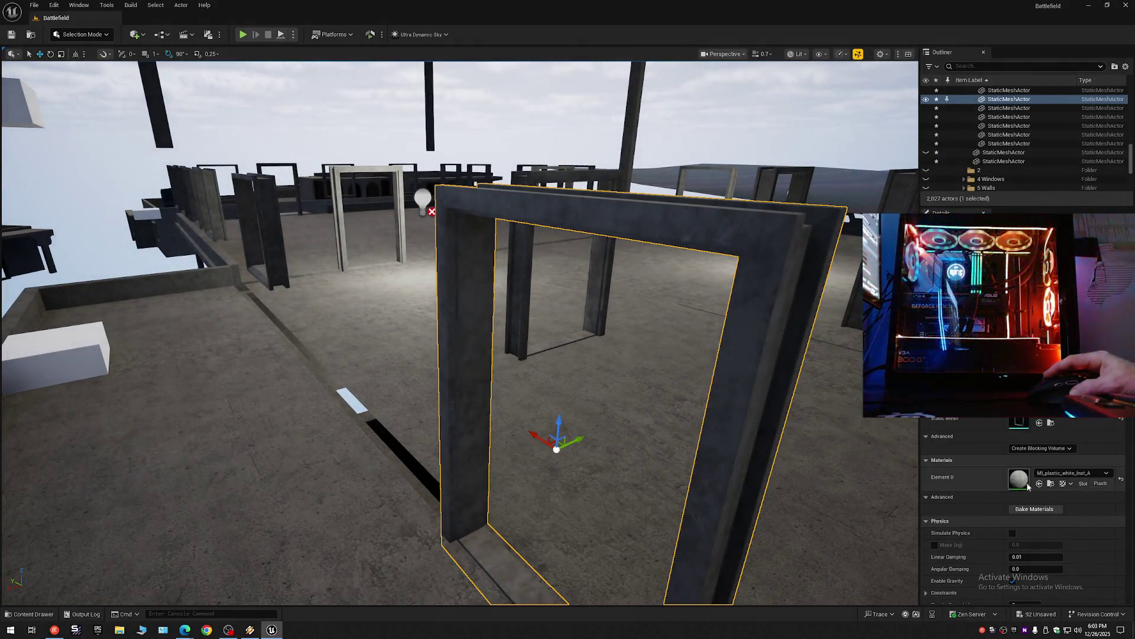
pyautogui.moveTo(592, 295); pyautogui.dragTo(591, 296)
pyautogui.moveTo(331, 363); pyautogui.dragTo(331, 362)
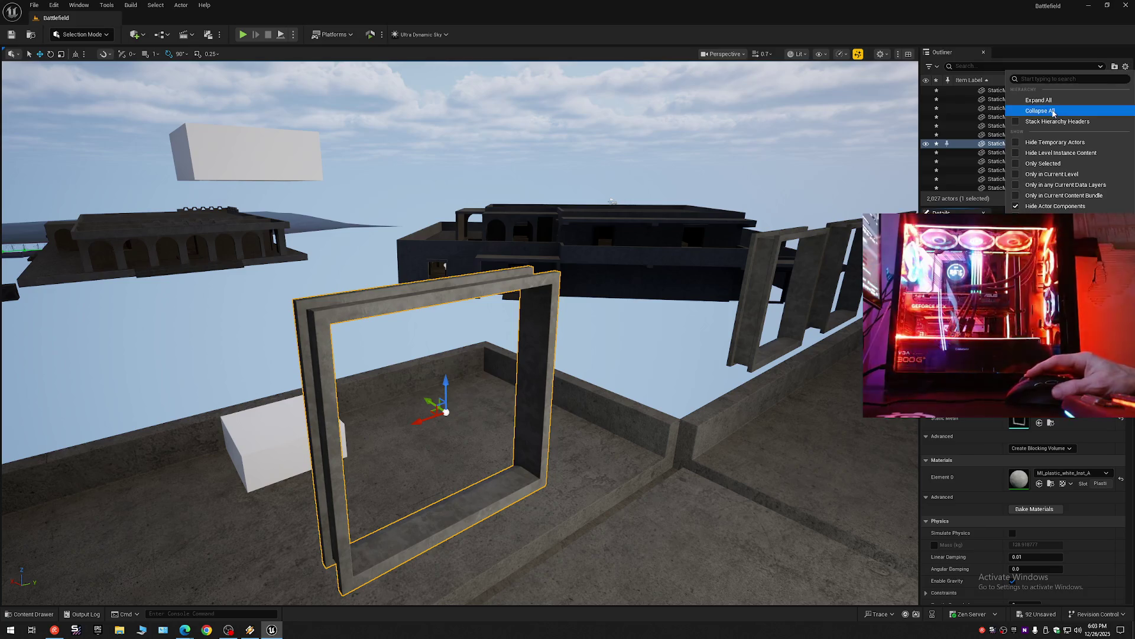
pyautogui.moveTo(591, 325); pyautogui.dragTo(584, 363)
pyautogui.scroll(-2, 591, 325)
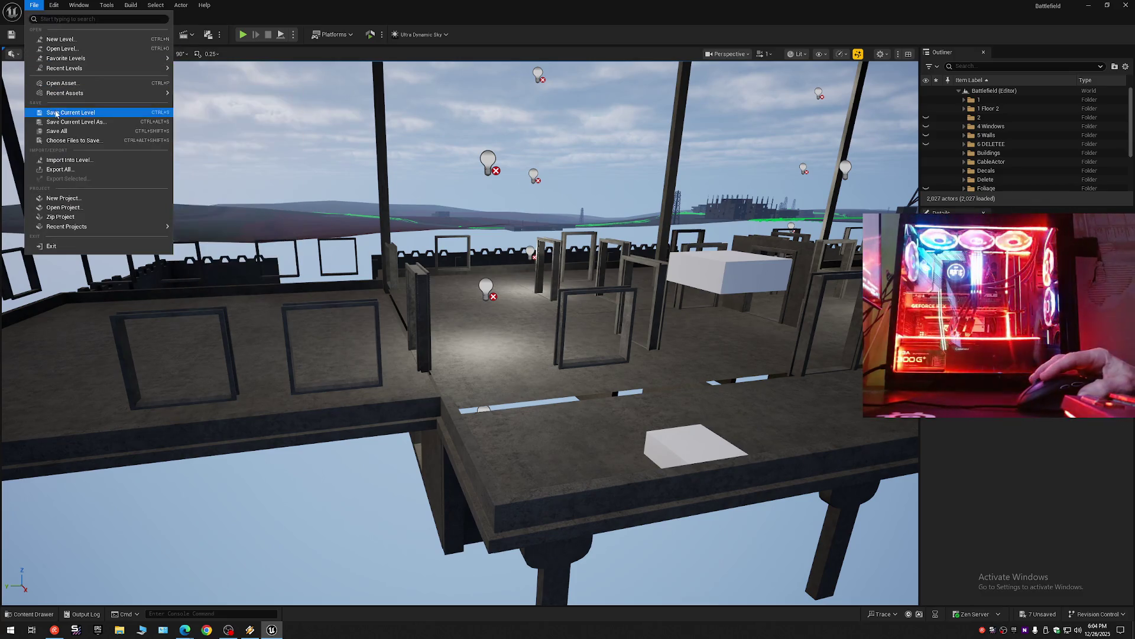
# Save the current Battlefield level from the File menu.
pyautogui.click(32, 7)
pyautogui.click(32, 9)
pyautogui.click(61, 130)
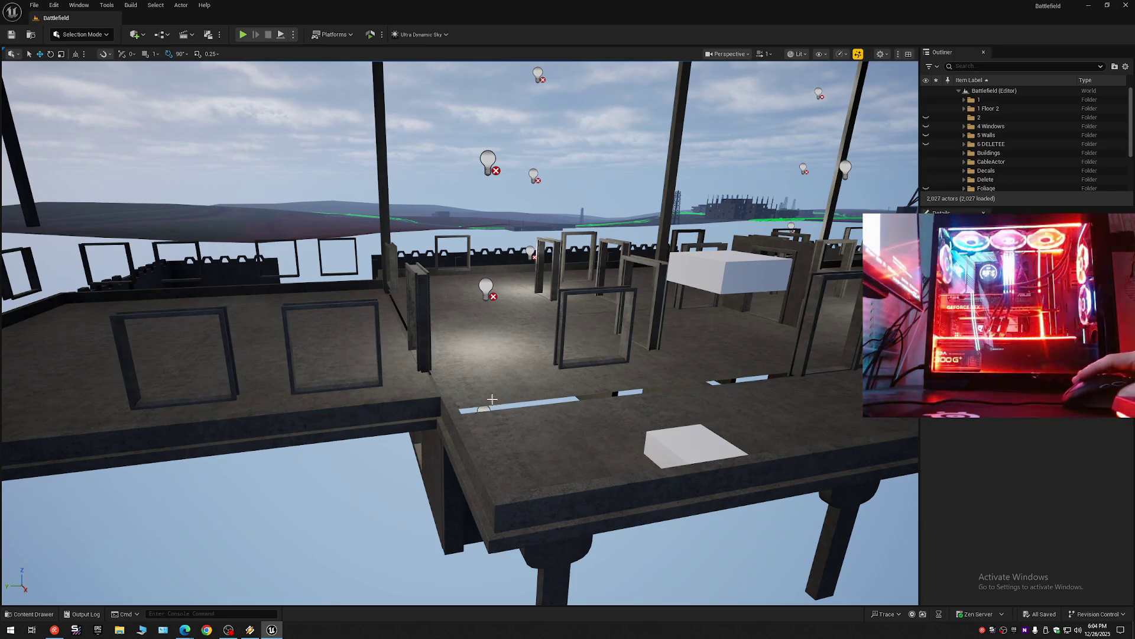
# Make the hidden 1 Floor 2 geometry visible again and view the building.
pyautogui.scroll(-1, 489, 405)
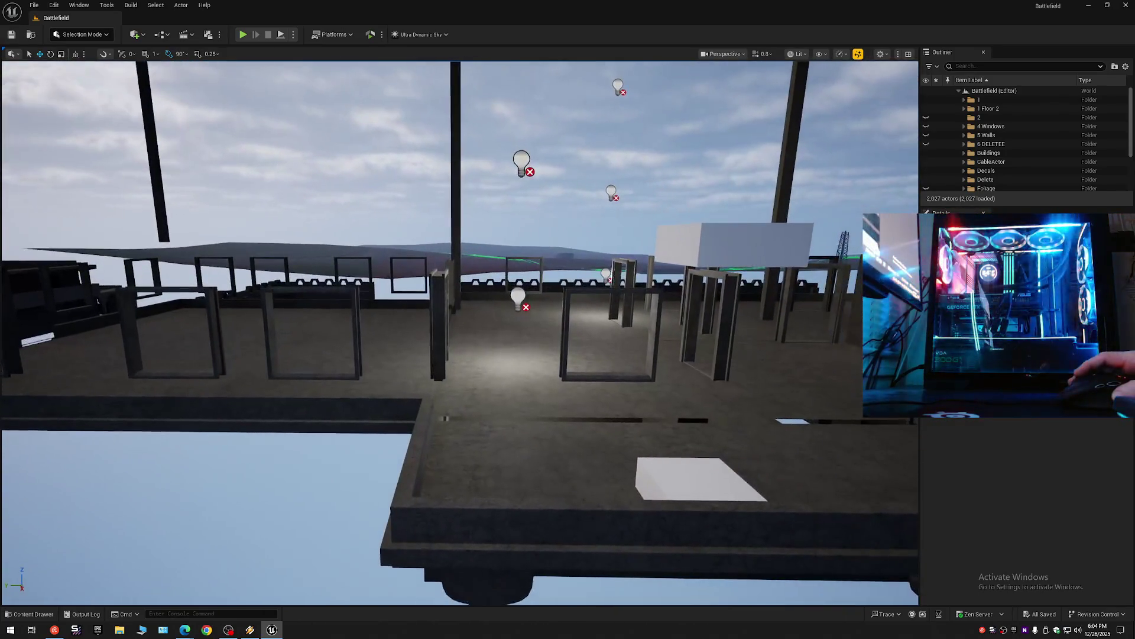
pyautogui.moveTo(459, 332); pyautogui.dragTo(442, 341)
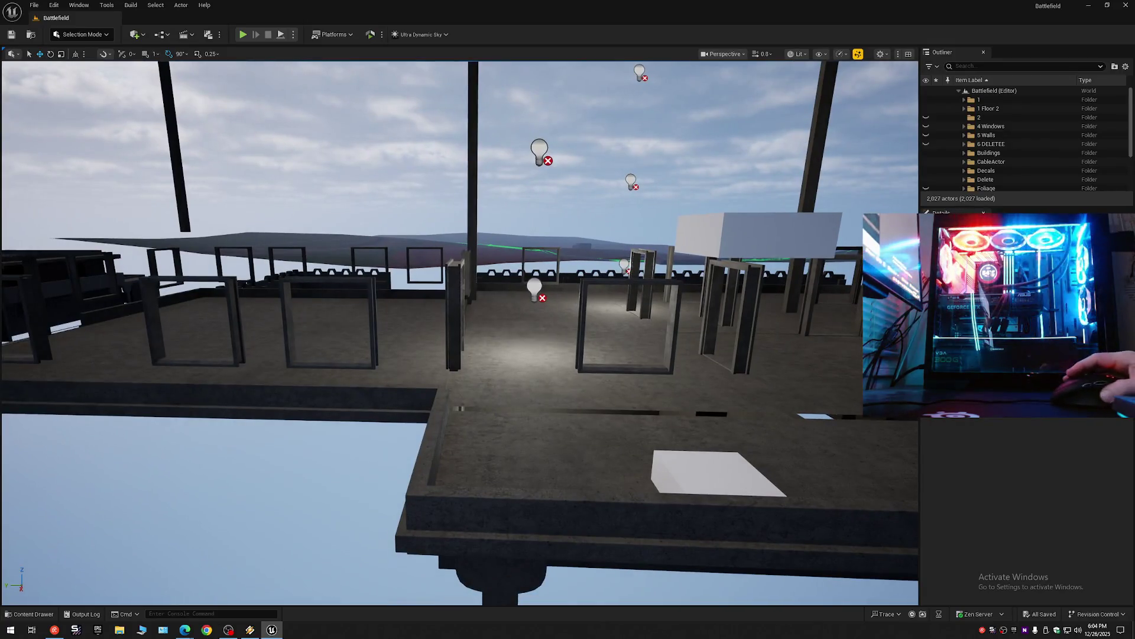
pyautogui.click(926, 109)
pyautogui.moveTo(850, 145)
pyautogui.mouseDown()
pyautogui.moveTo(837, 183)
pyautogui.moveTo(828, 171)
pyautogui.moveTo(810, 183)
pyautogui.moveTo(801, 162)
pyautogui.mouseUp()
pyautogui.scroll(-1, 805, 169)
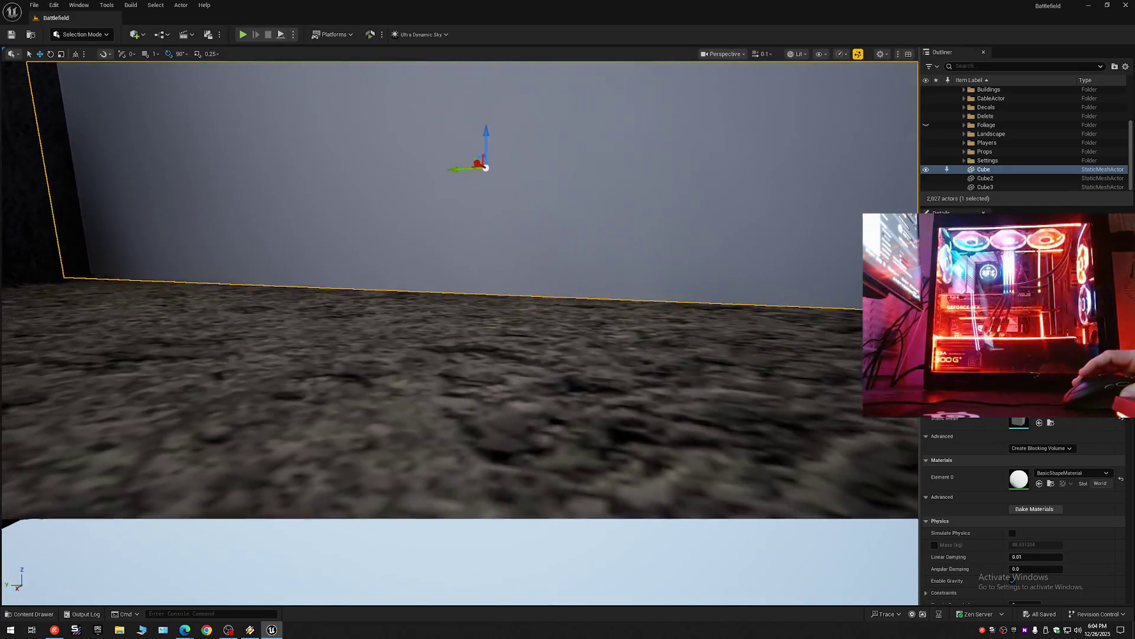
pyautogui.scroll(2, 459, 333)
# Raise Cube2 slightly and slide it sideways along the balcony ledge.
pyautogui.press('s')
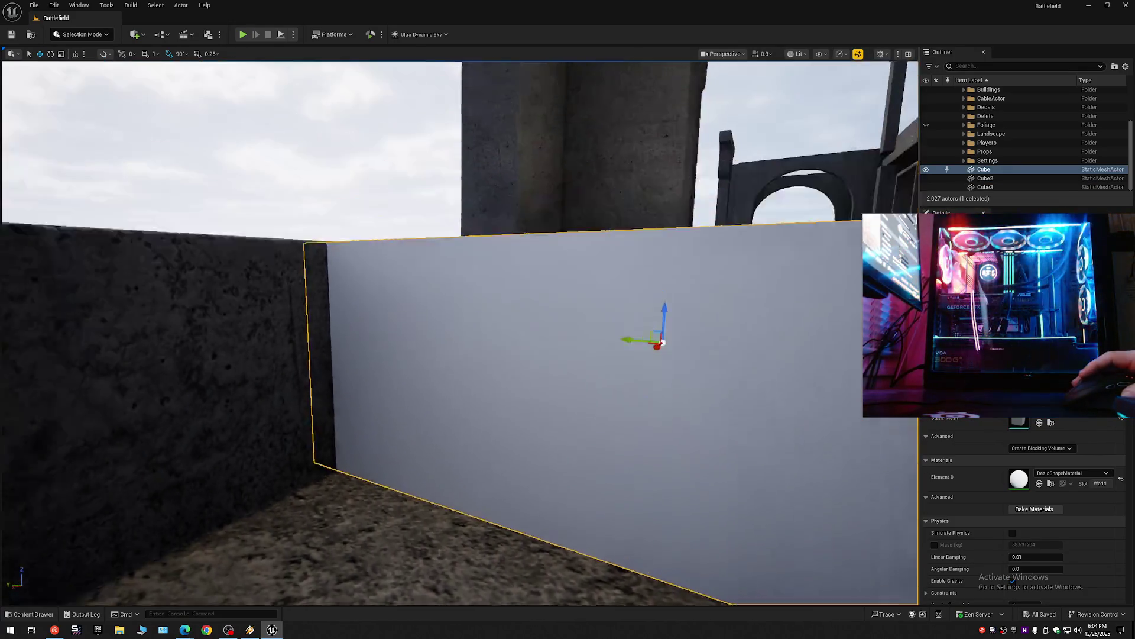
pyautogui.scroll(-2, 458, 333)
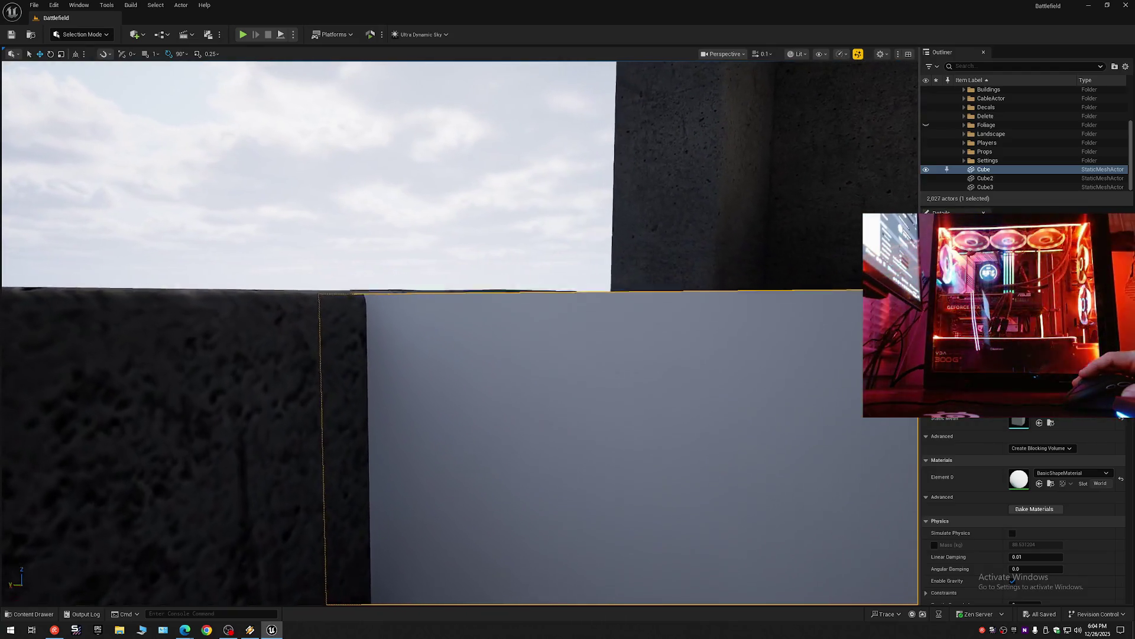
pyautogui.scroll(-3, 459, 333)
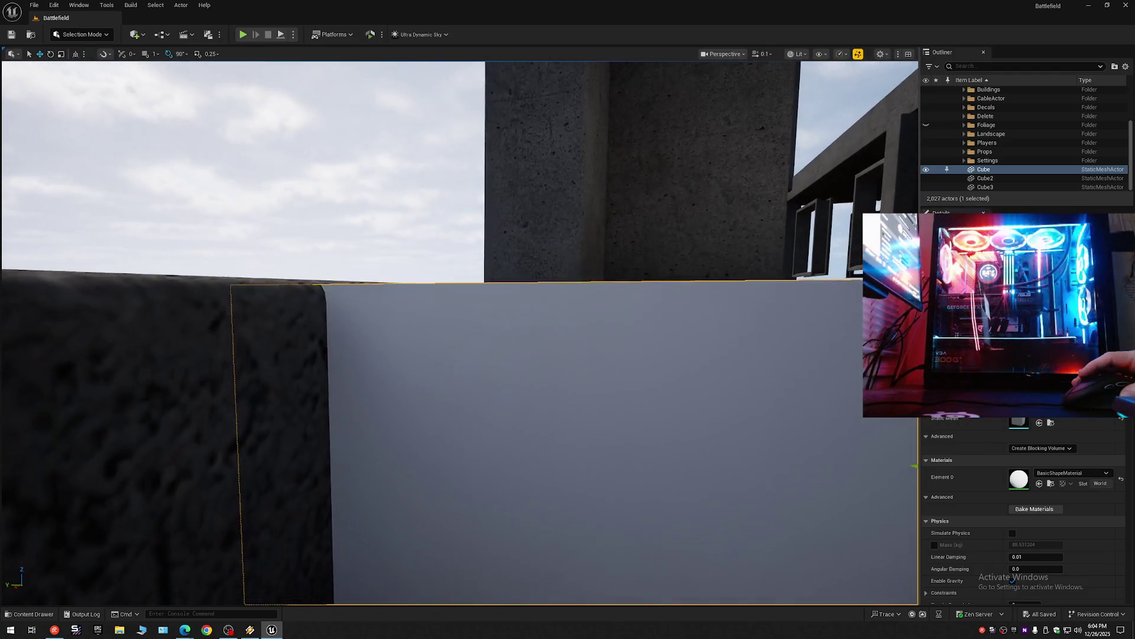
pyautogui.scroll(4, 458, 333)
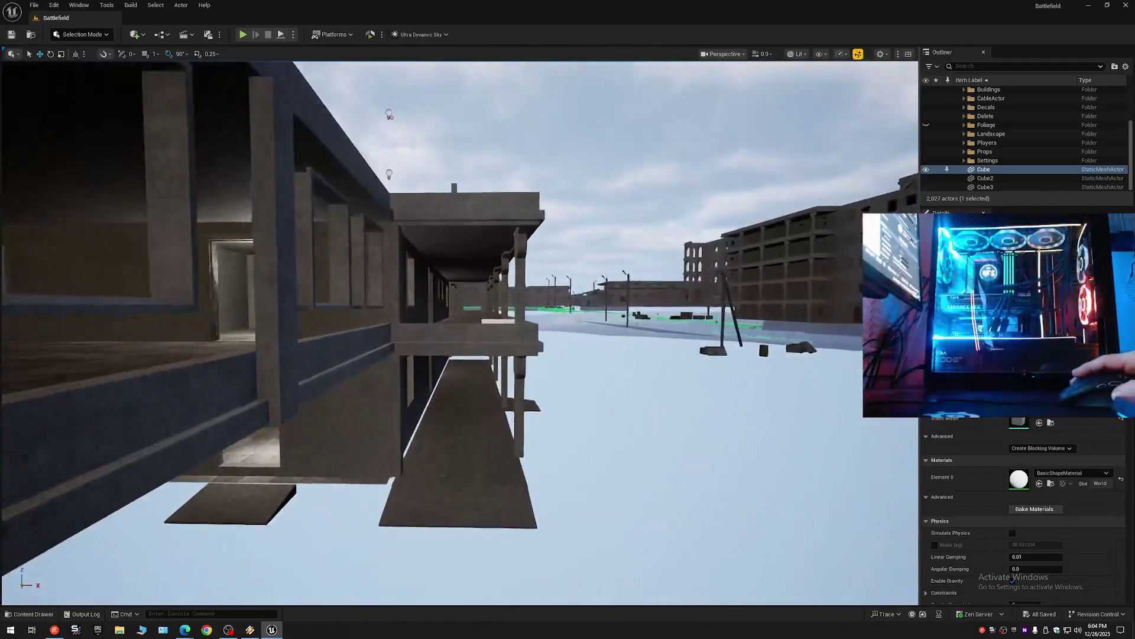
pyautogui.scroll(-3, 459, 333)
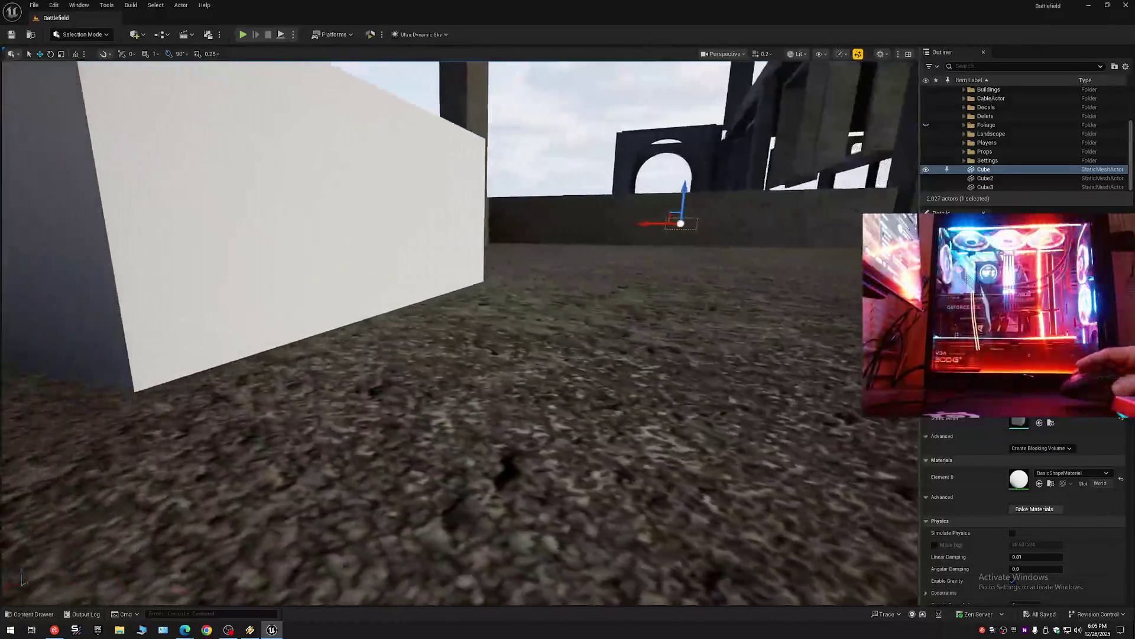
pyautogui.scroll(-2, 459, 333)
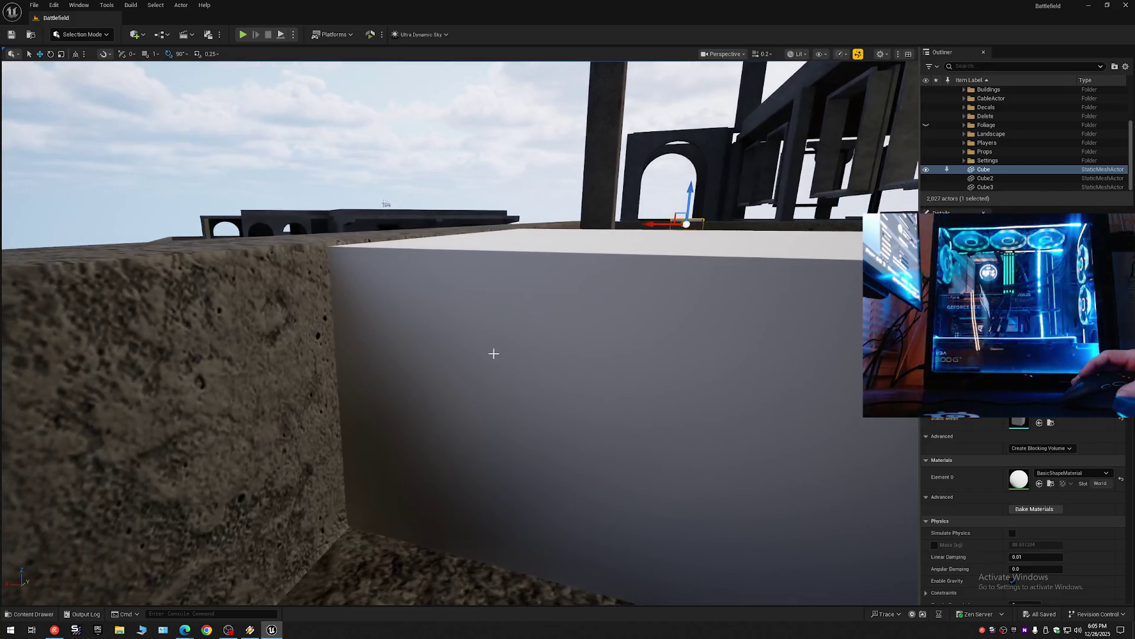
pyautogui.click(518, 335)
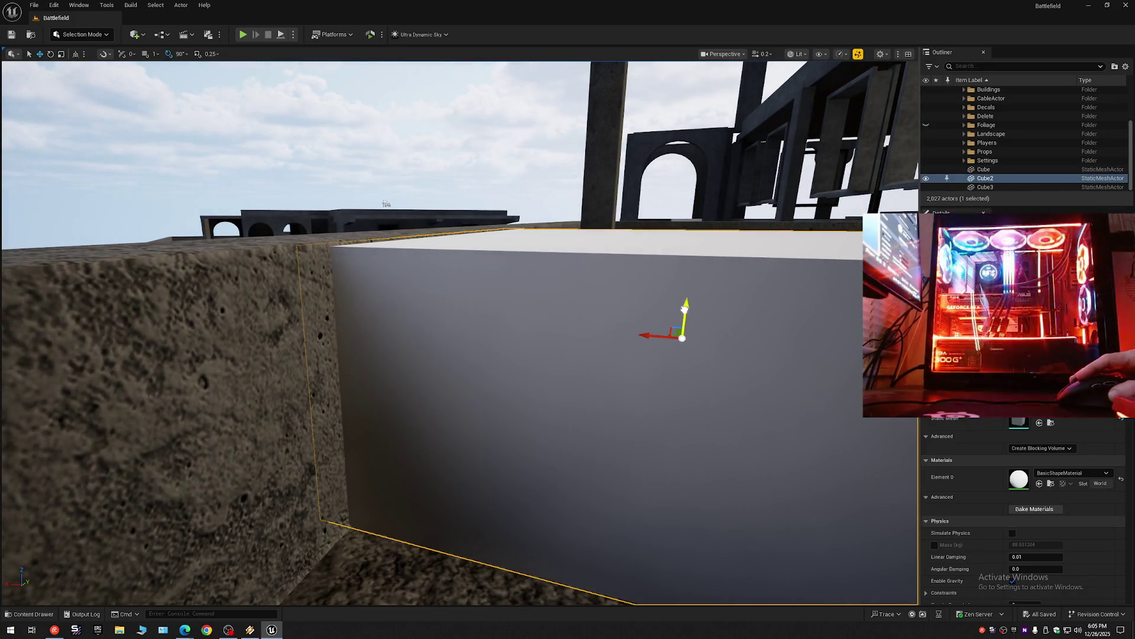
pyautogui.moveTo(684, 307); pyautogui.dragTo(685, 306)
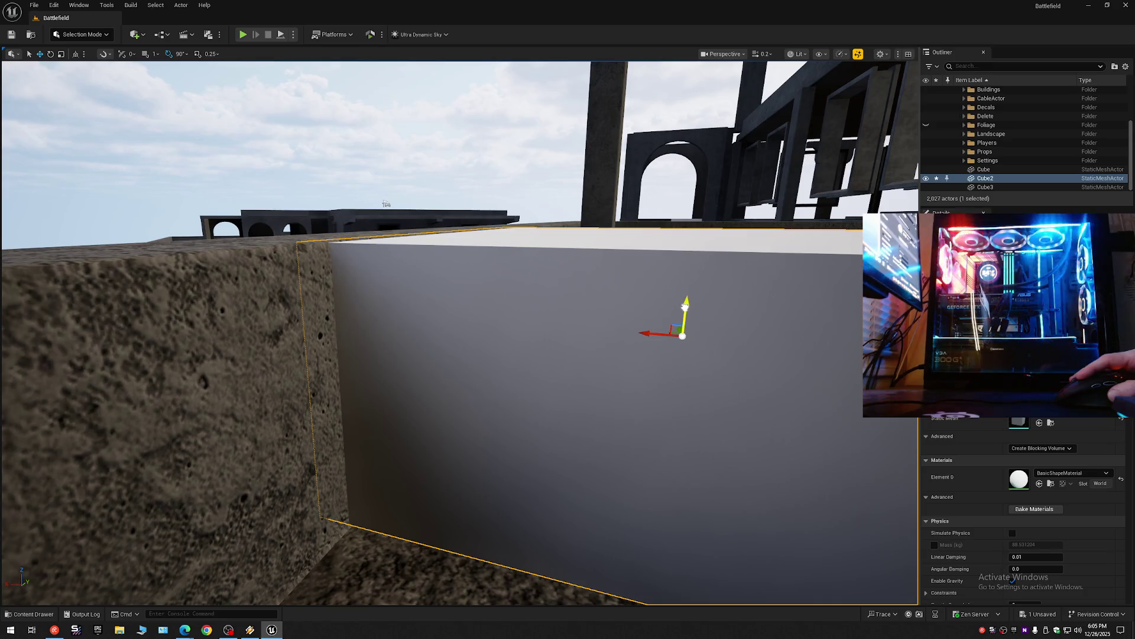
pyautogui.press('f')
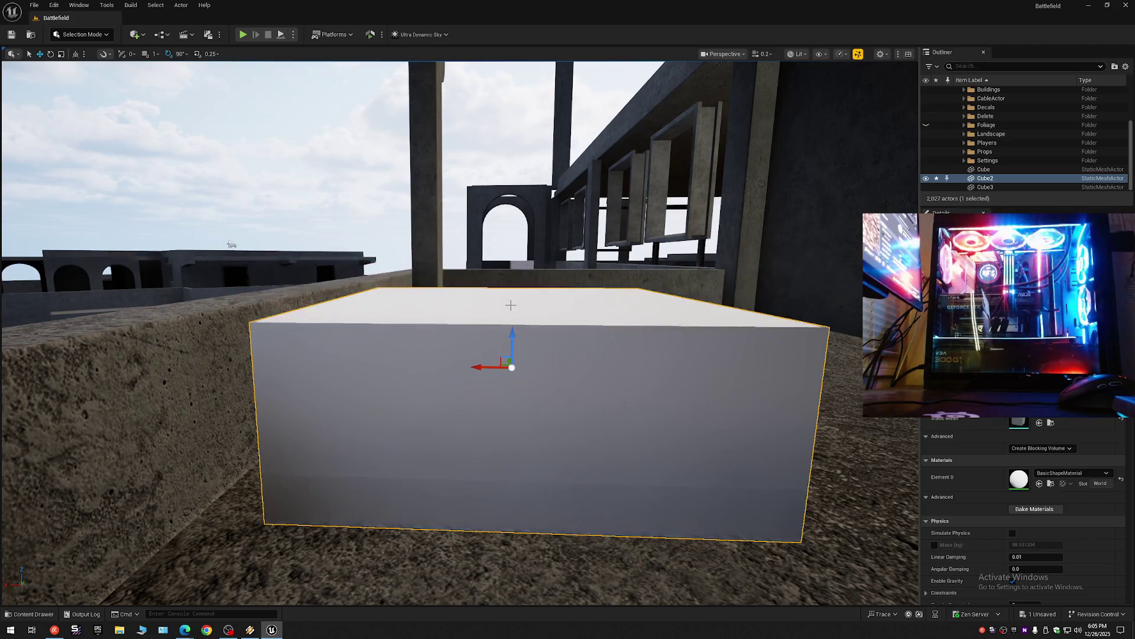
pyautogui.moveTo(485, 366); pyautogui.dragTo(419, 375)
# Fly around Cube2 to check how it sits against the ledge top.
pyautogui.scroll(-1, 460, 333)
pyautogui.press('w')
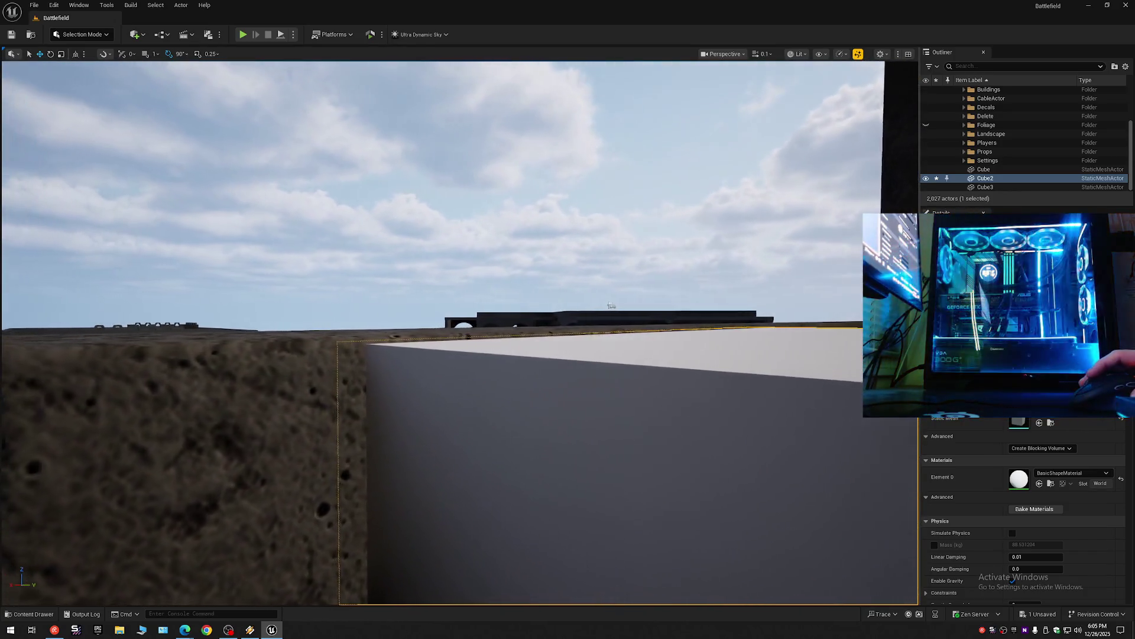
pyautogui.scroll(1, 460, 333)
pyautogui.press('s')
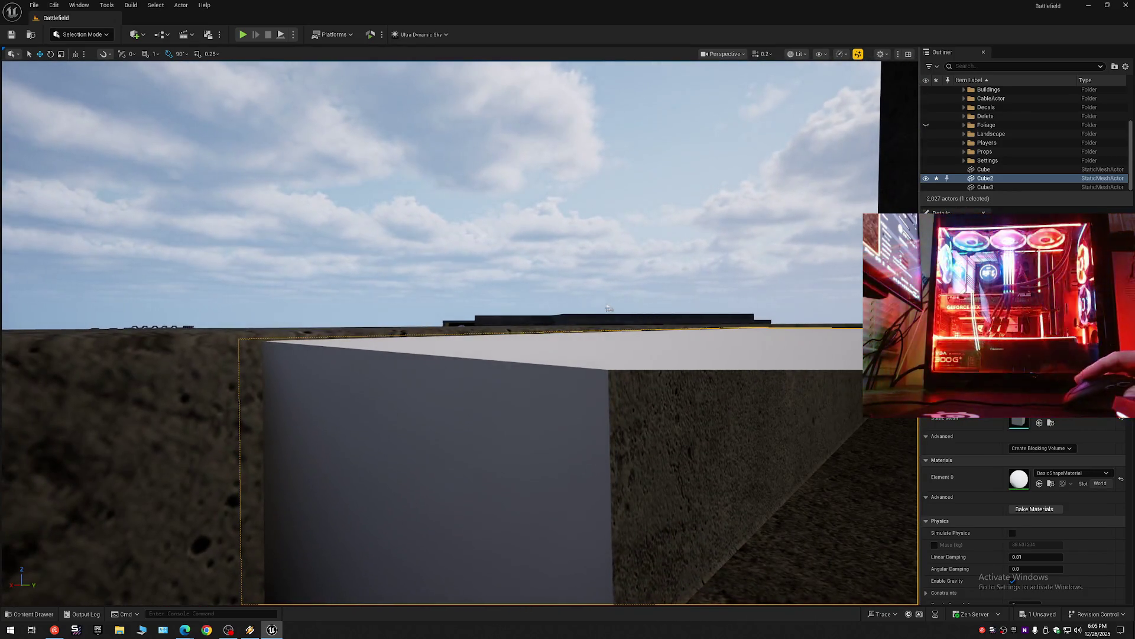
pyautogui.click(609, 308)
pyautogui.press('s')
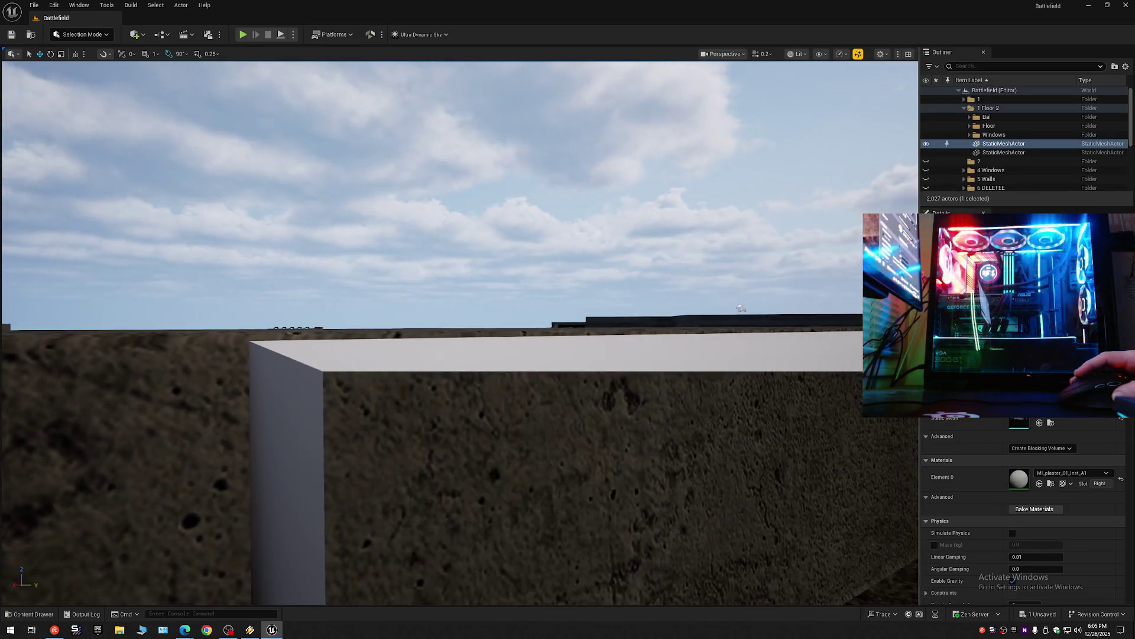
pyautogui.scroll(2, 460, 333)
pyautogui.press('w')
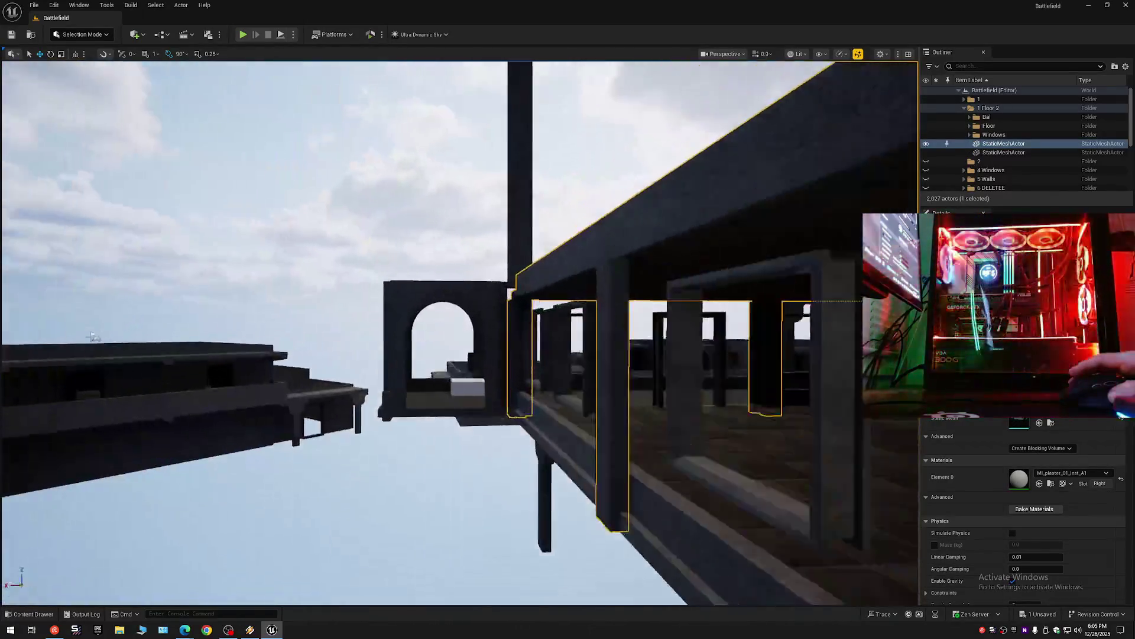
pyautogui.press('w')
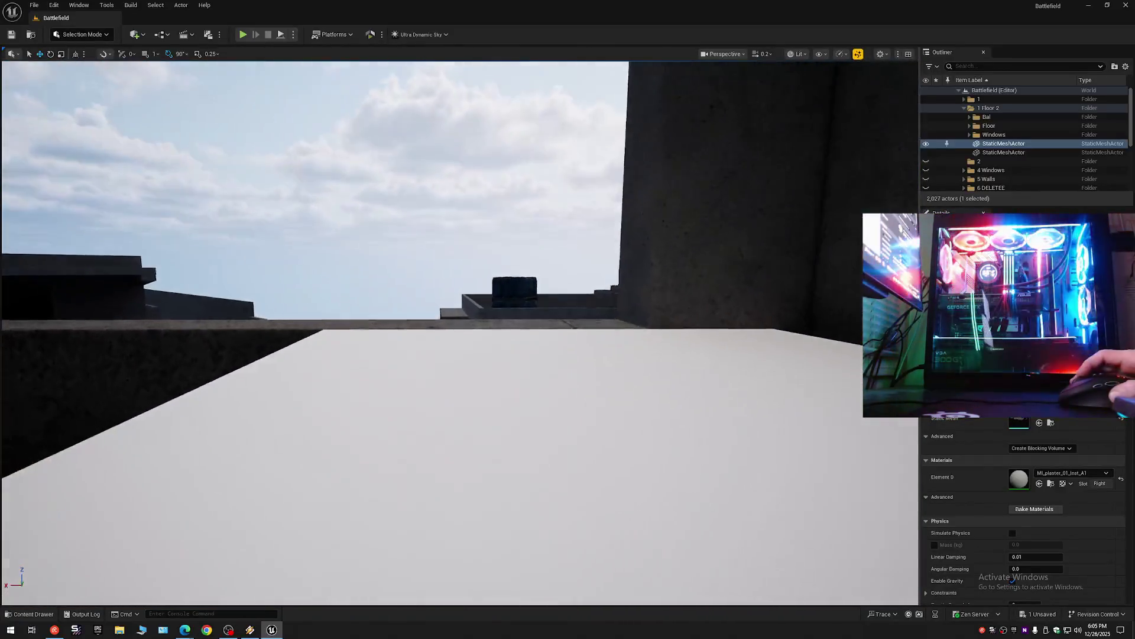
pyautogui.scroll(-2, 460, 333)
pyautogui.press('s')
pyautogui.scroll(-2, 460, 333)
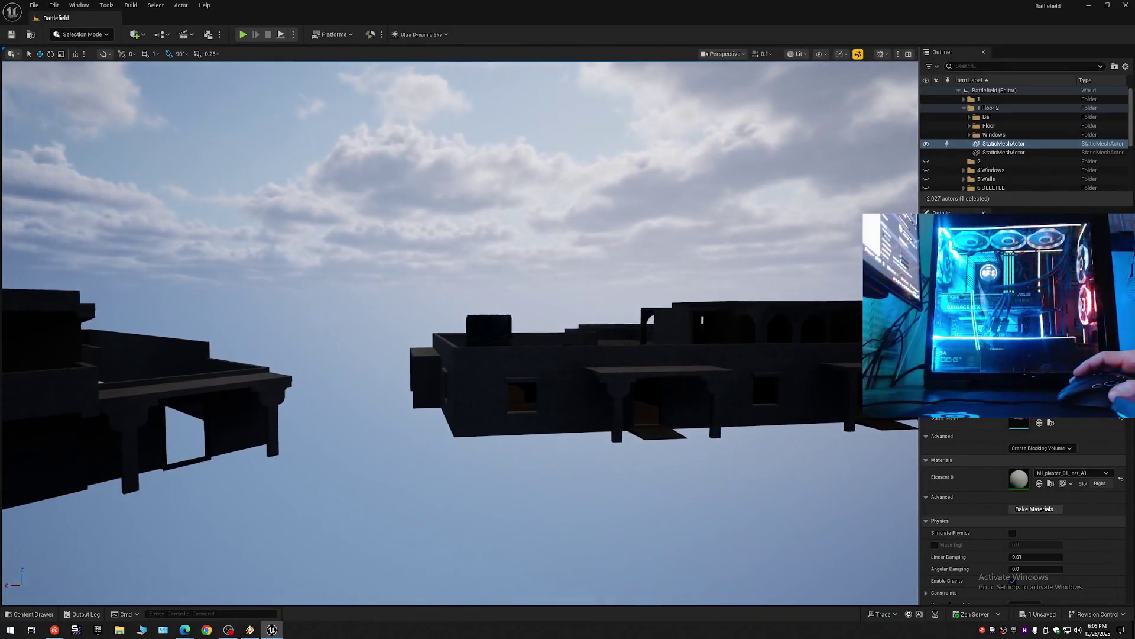
pyautogui.press('w')
# Fly along the balcony structure back to Cube2 and reselect it.
pyautogui.press('s')
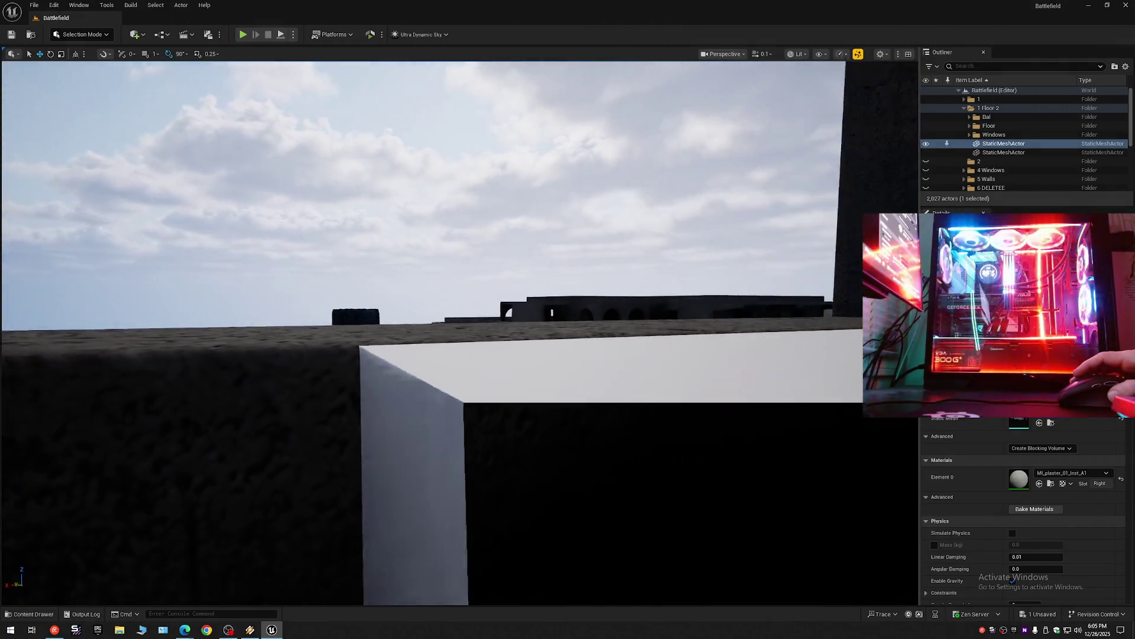
pyautogui.scroll(3, 460, 333)
pyautogui.press('w')
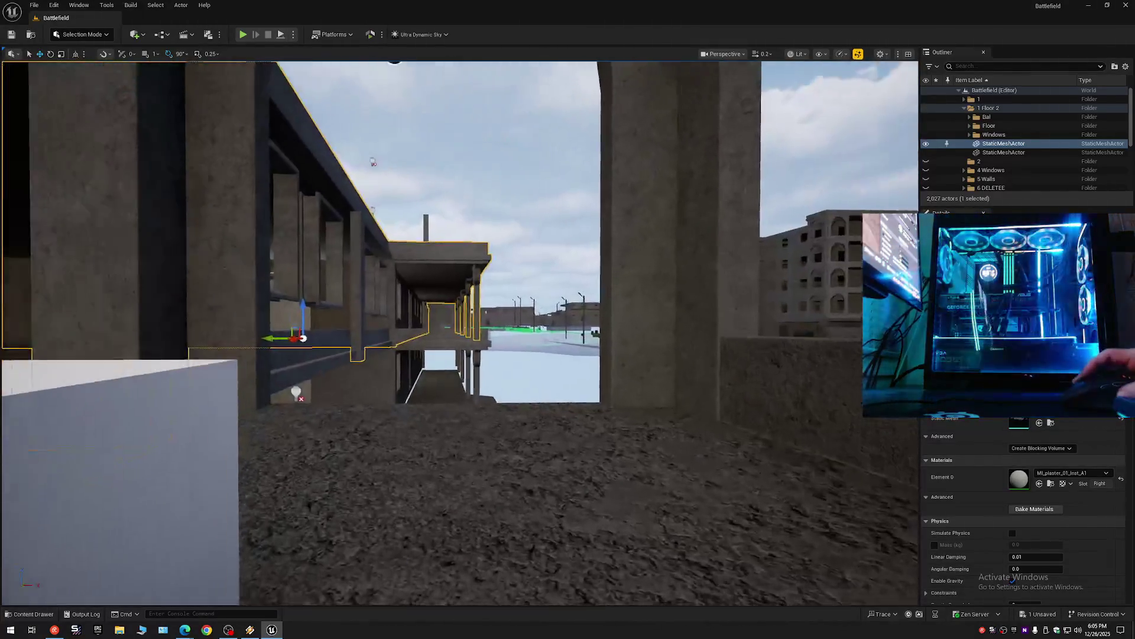
pyautogui.press('w')
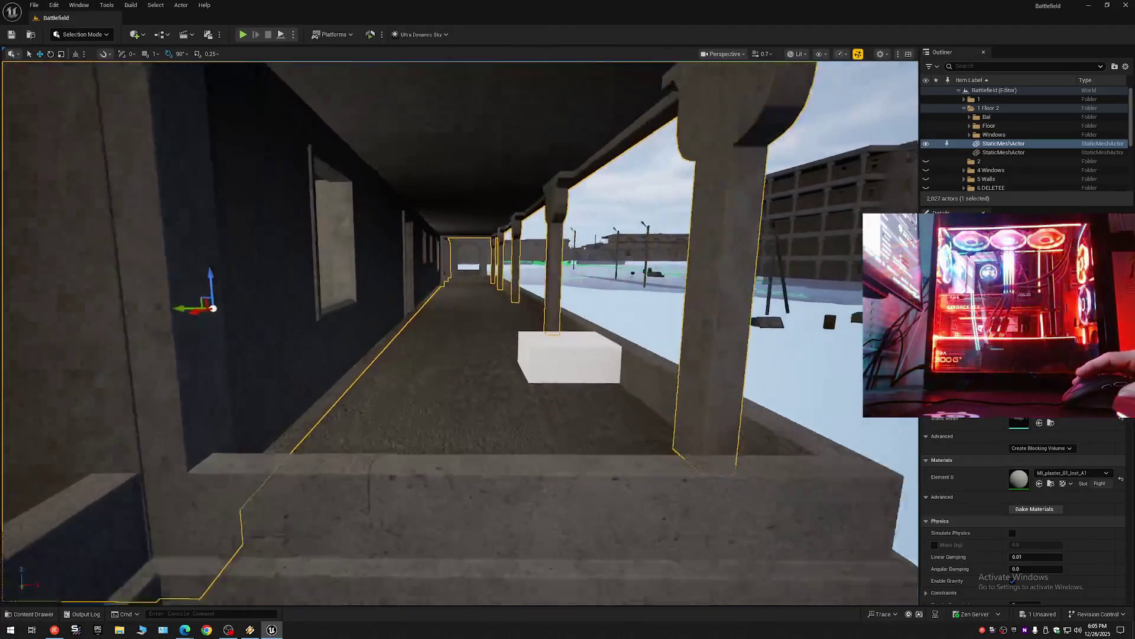
pyautogui.scroll(-1, 460, 333)
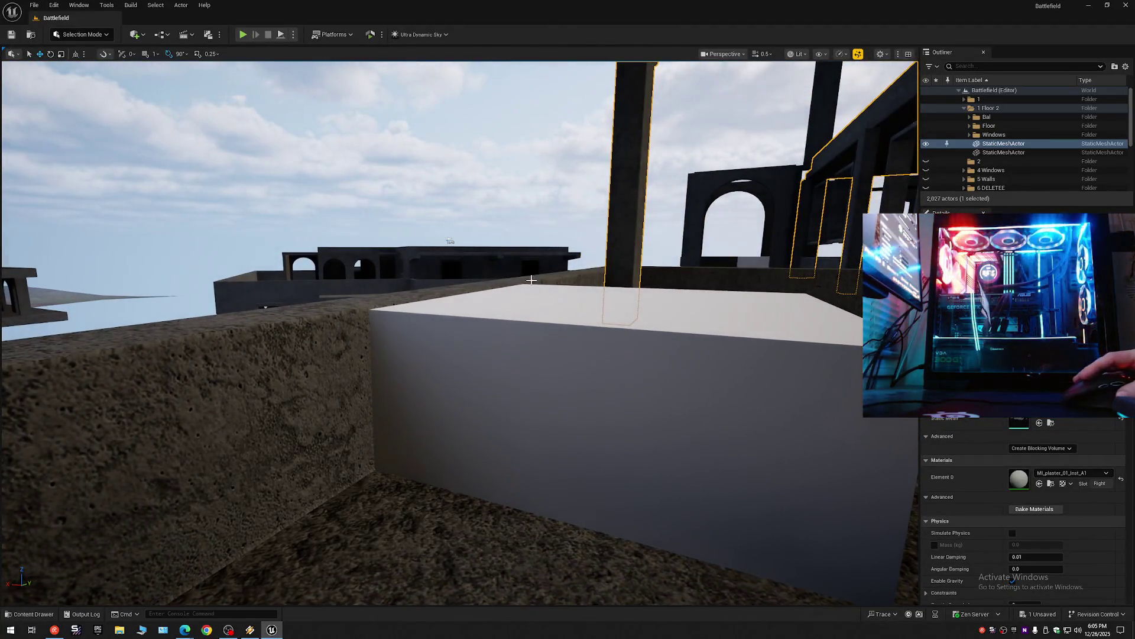
pyautogui.click(535, 302)
pyautogui.press('w')
pyautogui.scroll(-3, 568, 331)
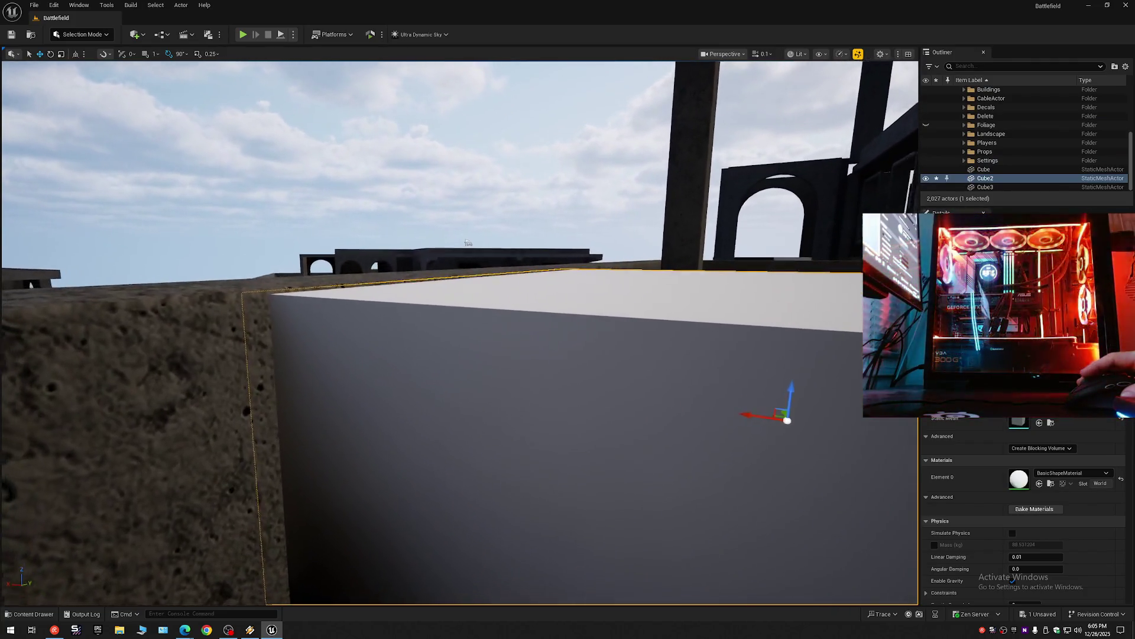
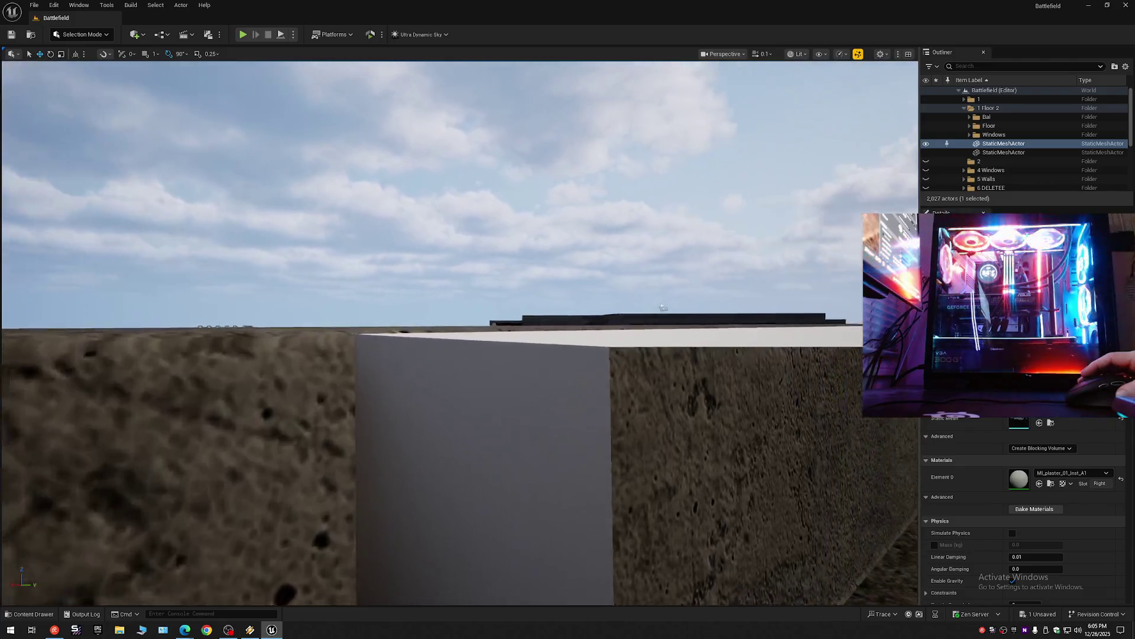
# Fly past the corridor and balcony to the white box and select Cube2.
pyautogui.scroll(5, 460, 333)
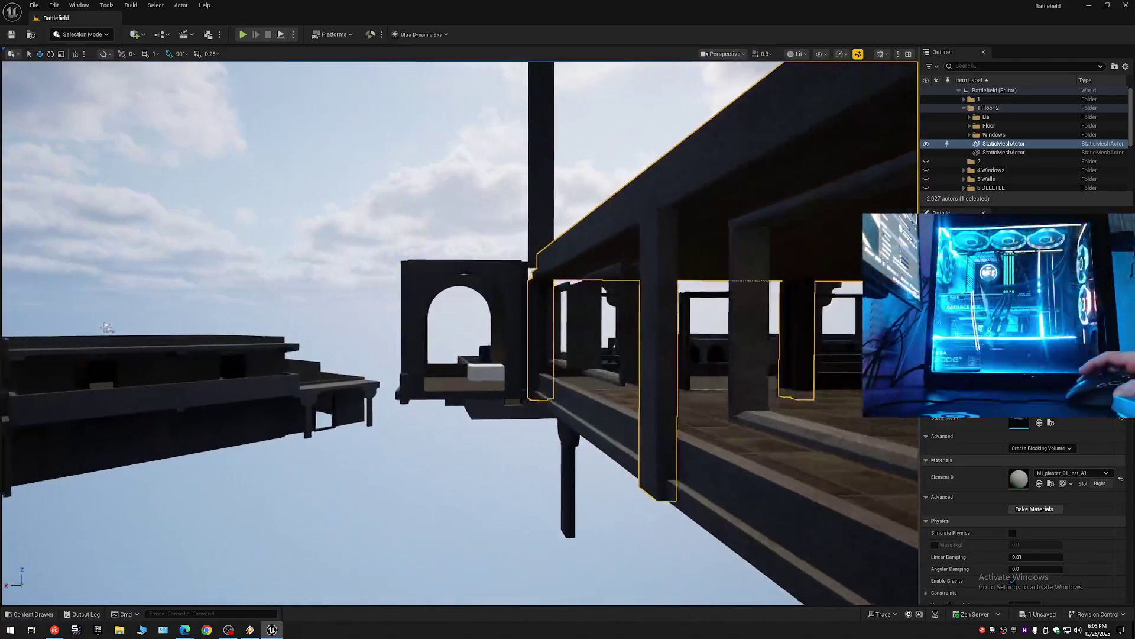
pyautogui.scroll(-4, 460, 333)
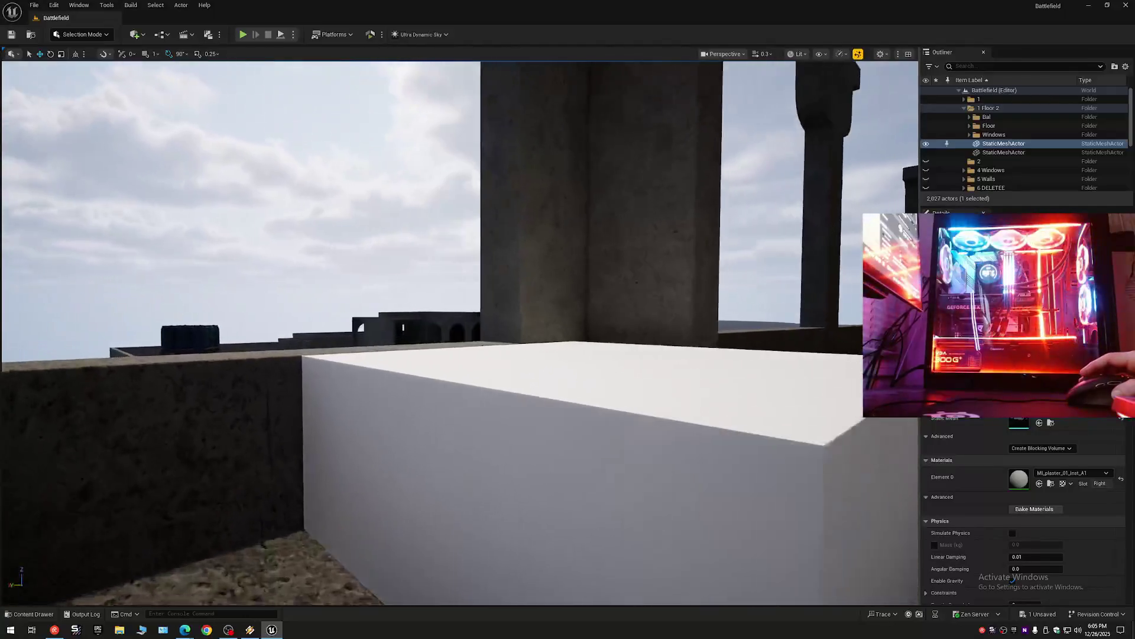
pyautogui.press('w')
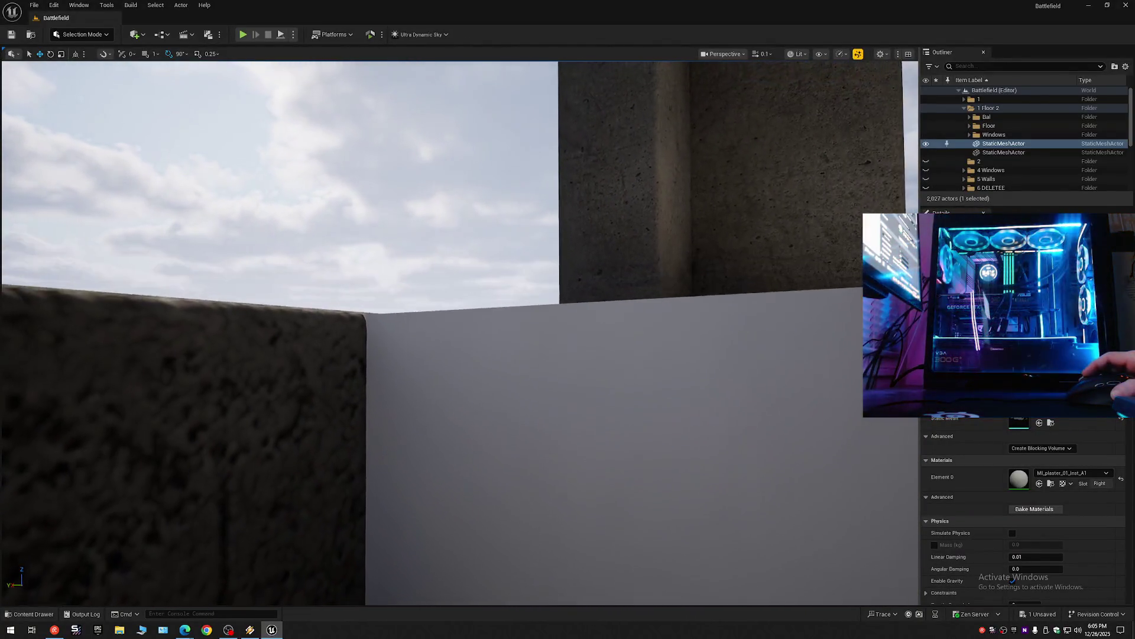
pyautogui.press('e')
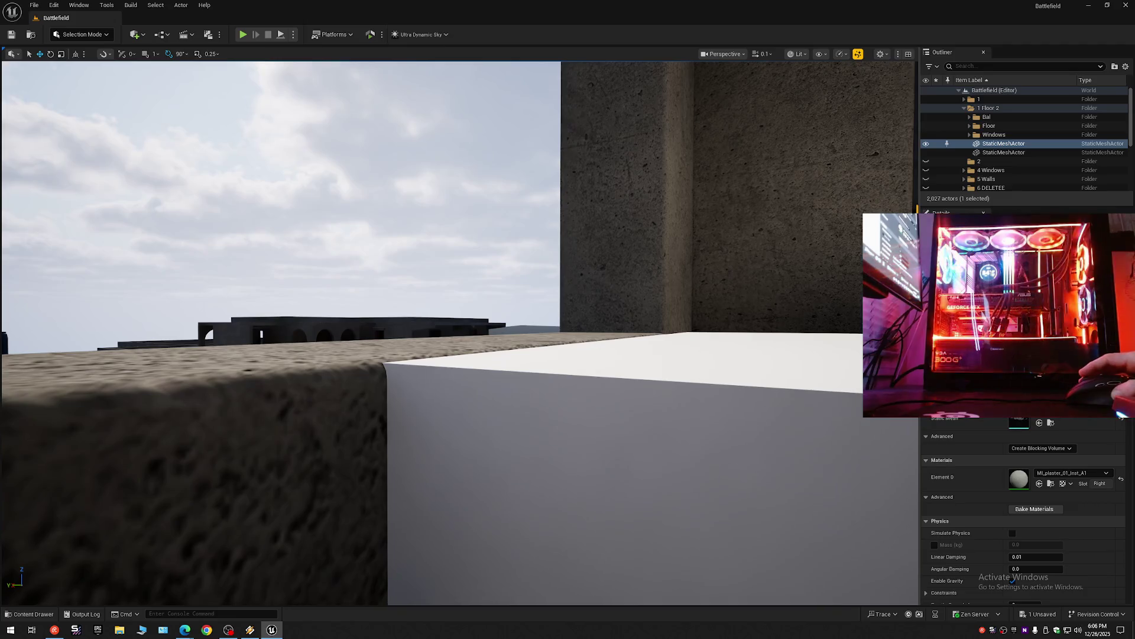
pyautogui.press('d')
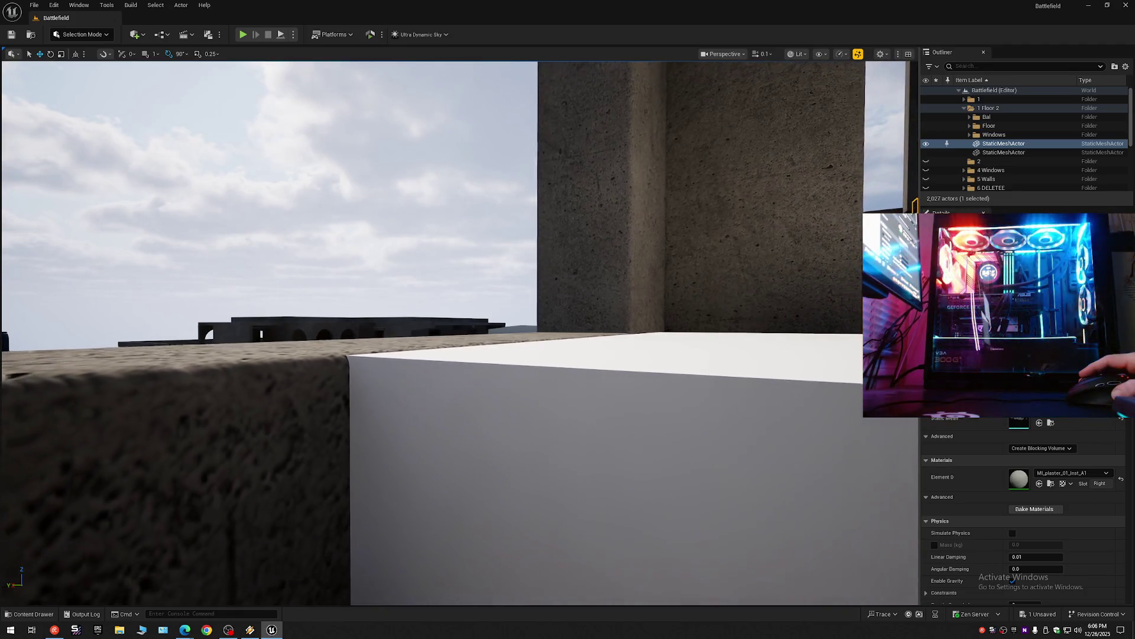
pyautogui.press('q')
pyautogui.press('w')
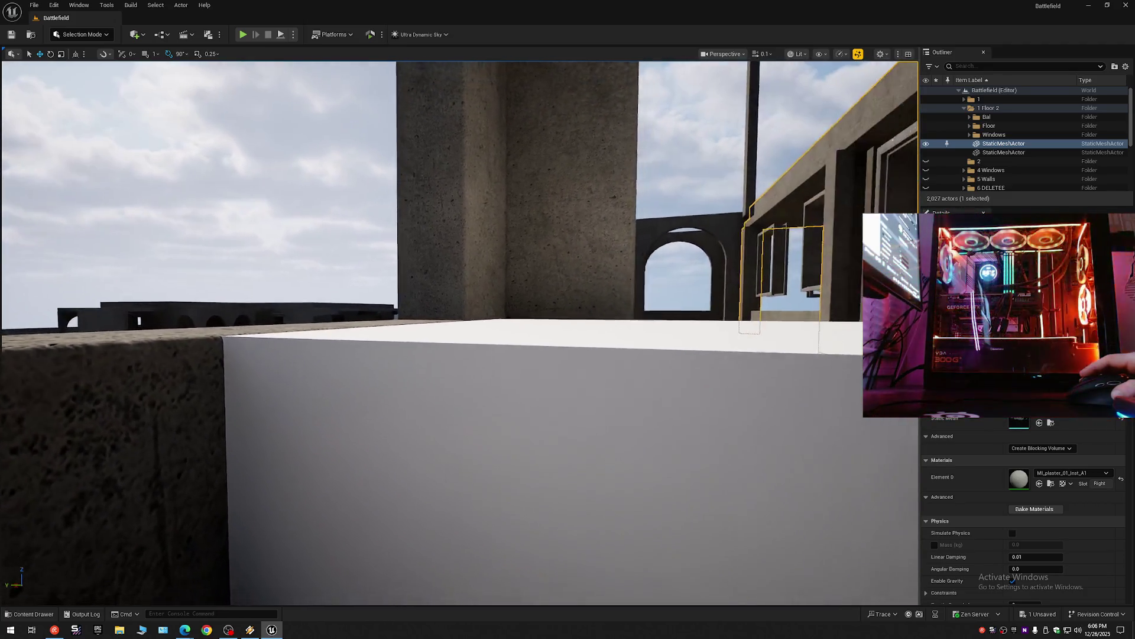
pyautogui.press('w')
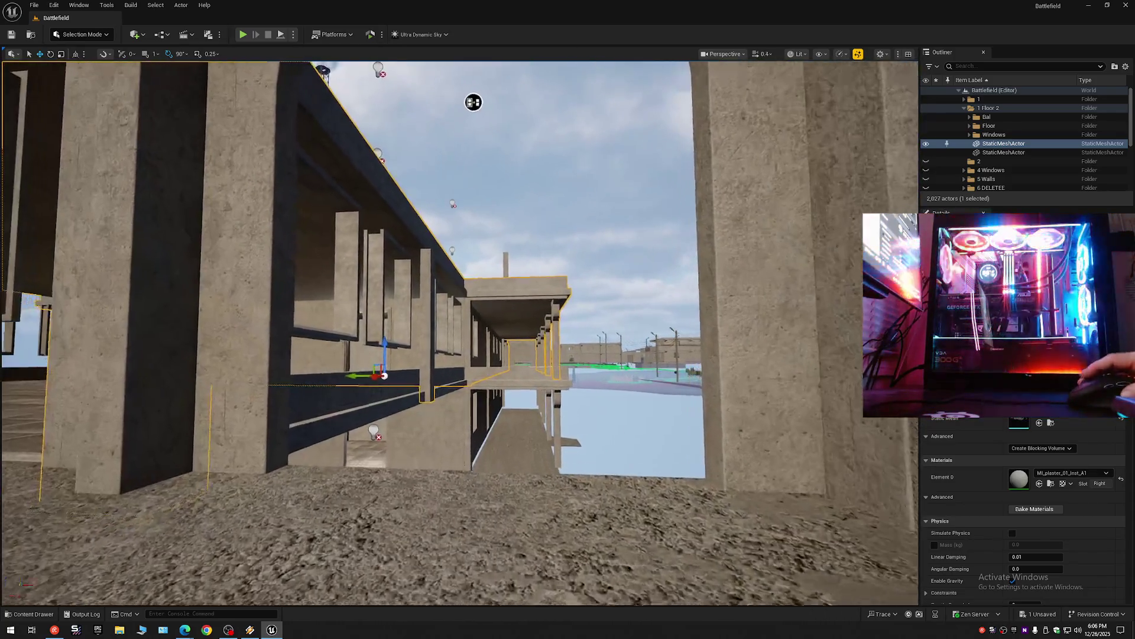
pyautogui.press('w')
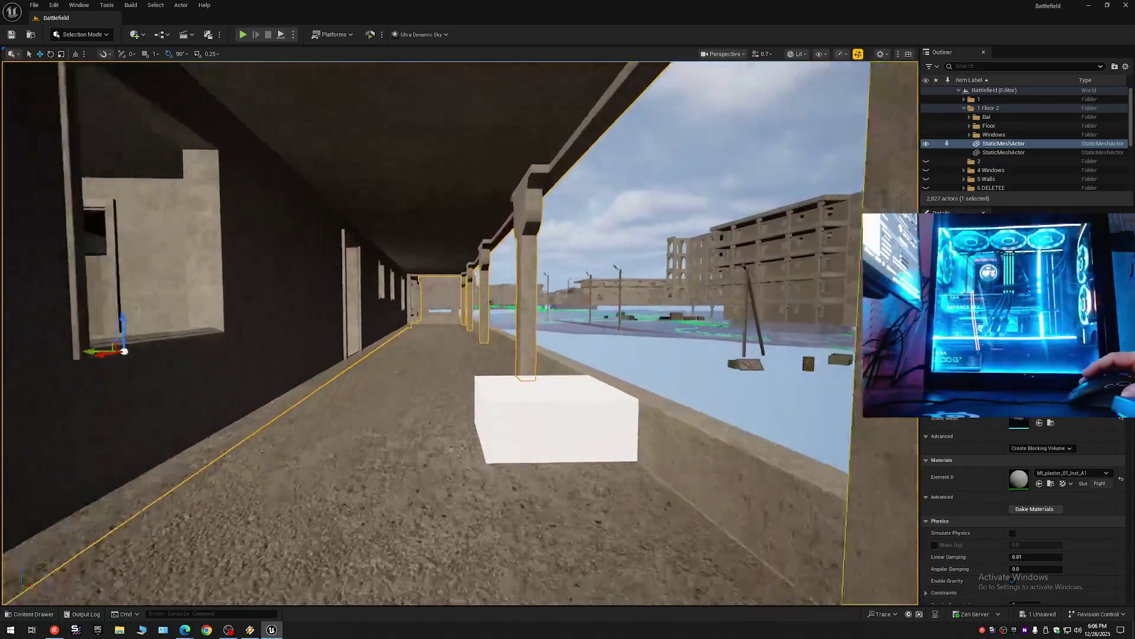
pyautogui.press('w')
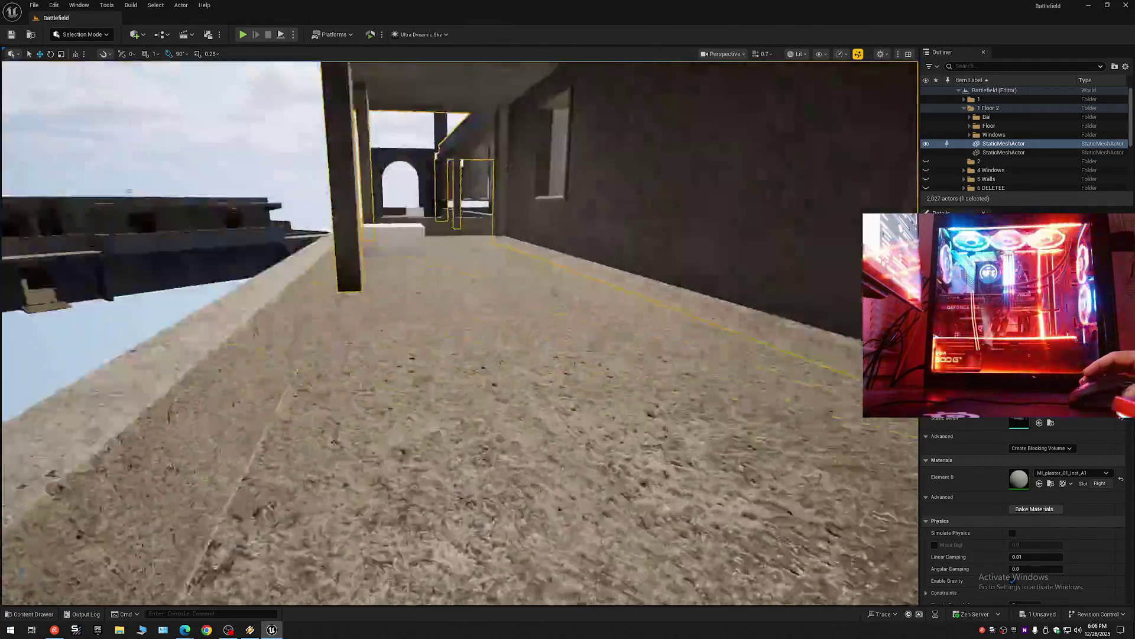
pyautogui.scroll(-2, 460, 331)
pyautogui.press('w')
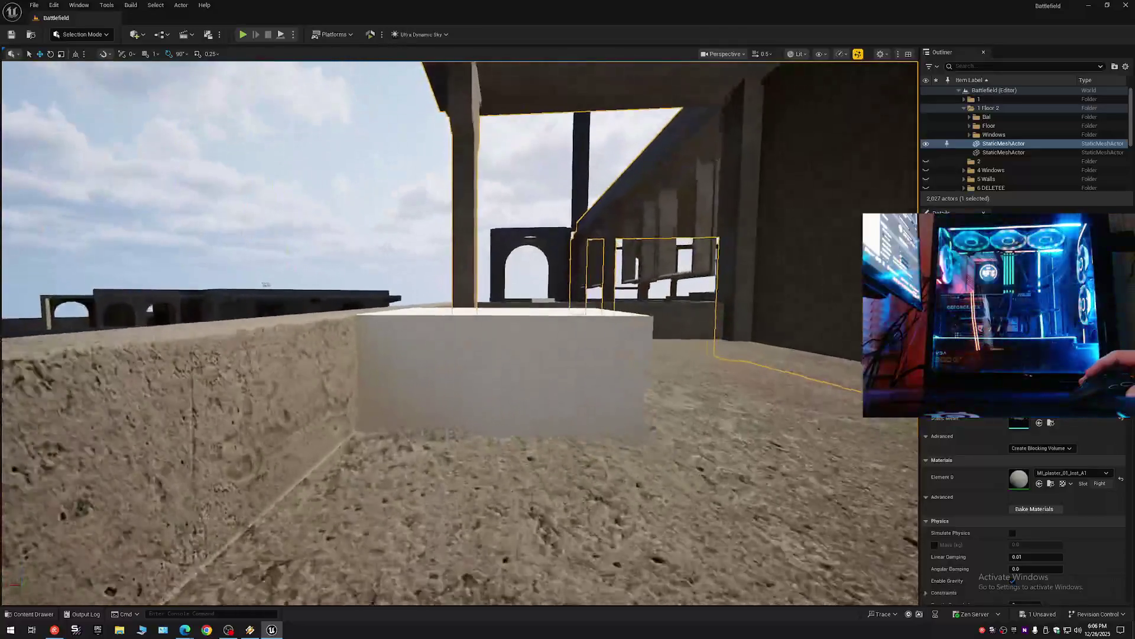
pyautogui.scroll(-1, 460, 331)
pyautogui.click(603, 375)
# Slide Cube3 sideways along its X axis, undoing the accidental drop to the floor.
pyautogui.press('s')
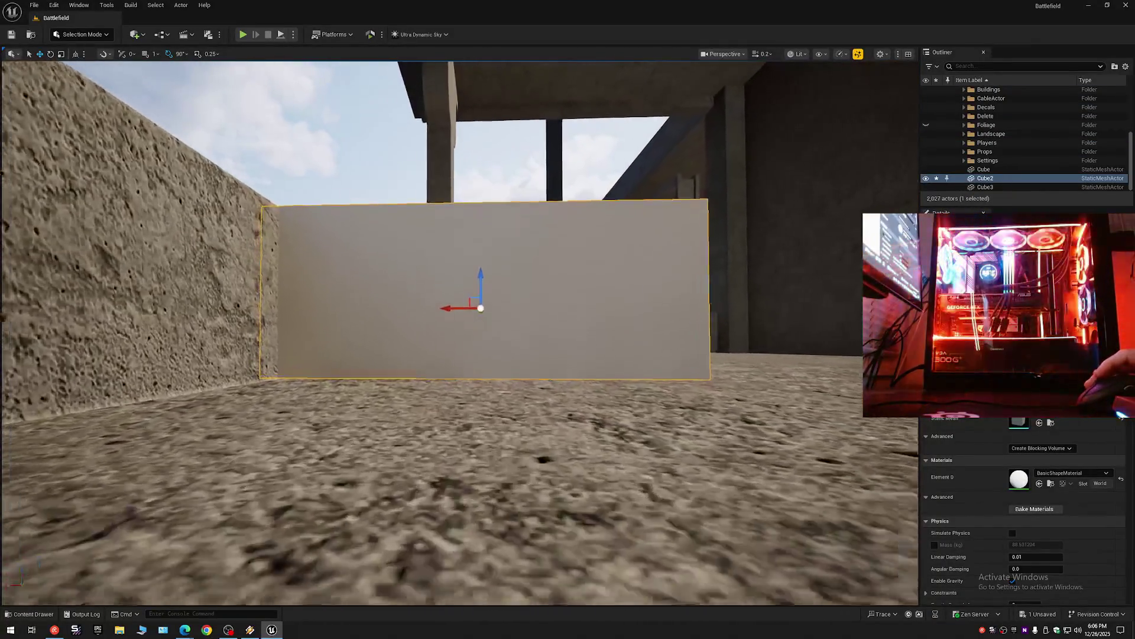
pyautogui.press('w')
pyautogui.scroll(-2, 525, 374)
pyautogui.press('s')
pyautogui.press('s')
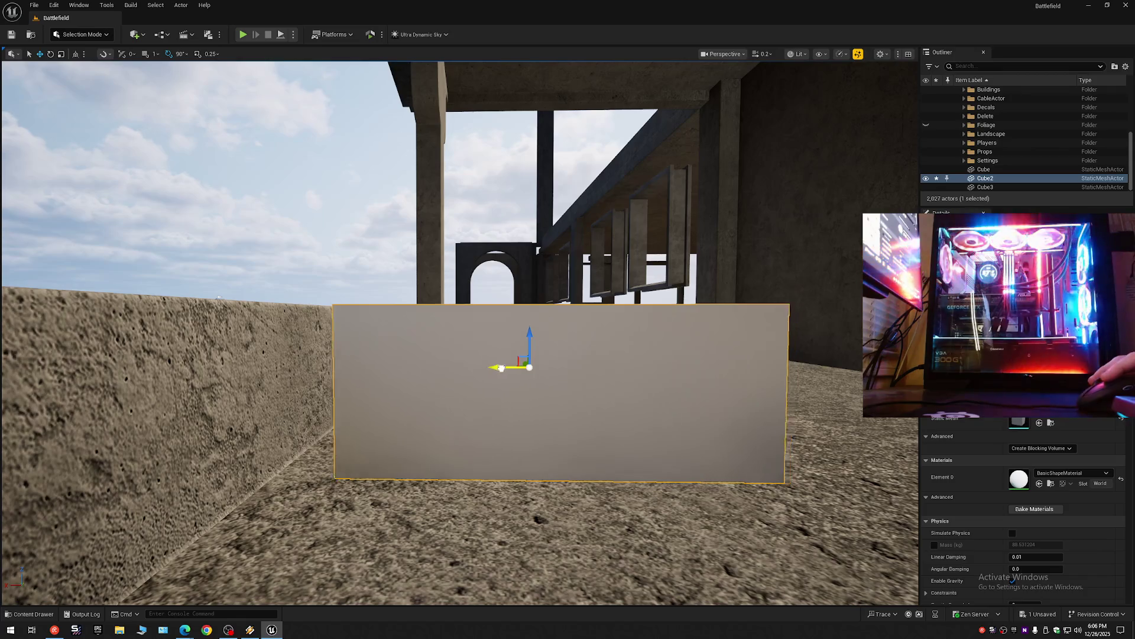
pyautogui.press('s')
pyautogui.press('e')
pyautogui.press('w')
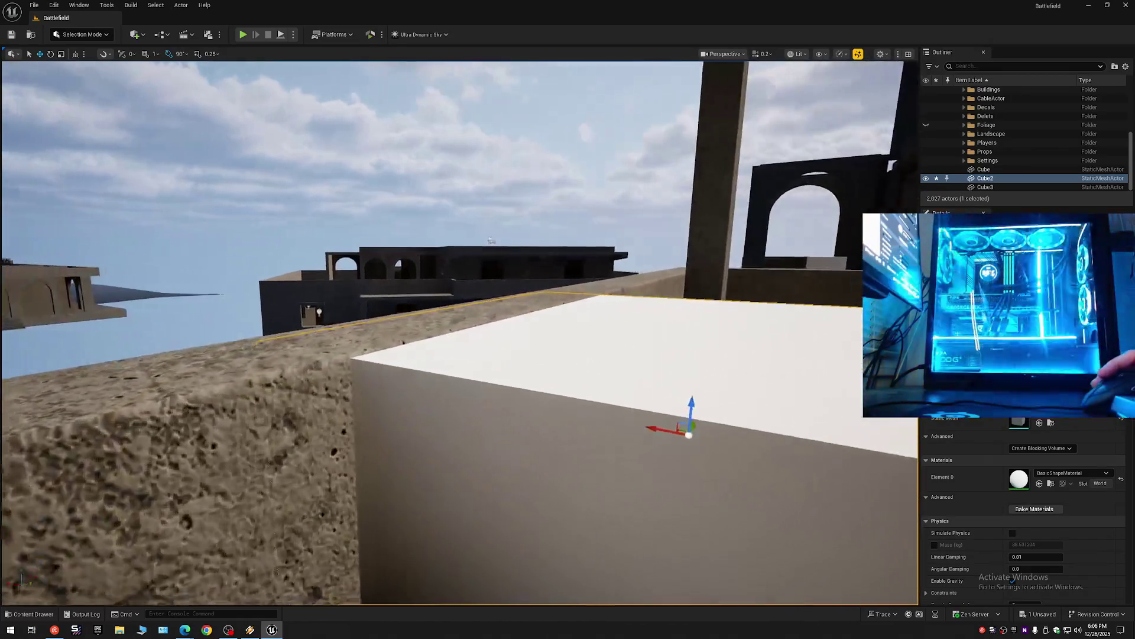
pyautogui.scroll(-1, 460, 332)
pyautogui.press('q')
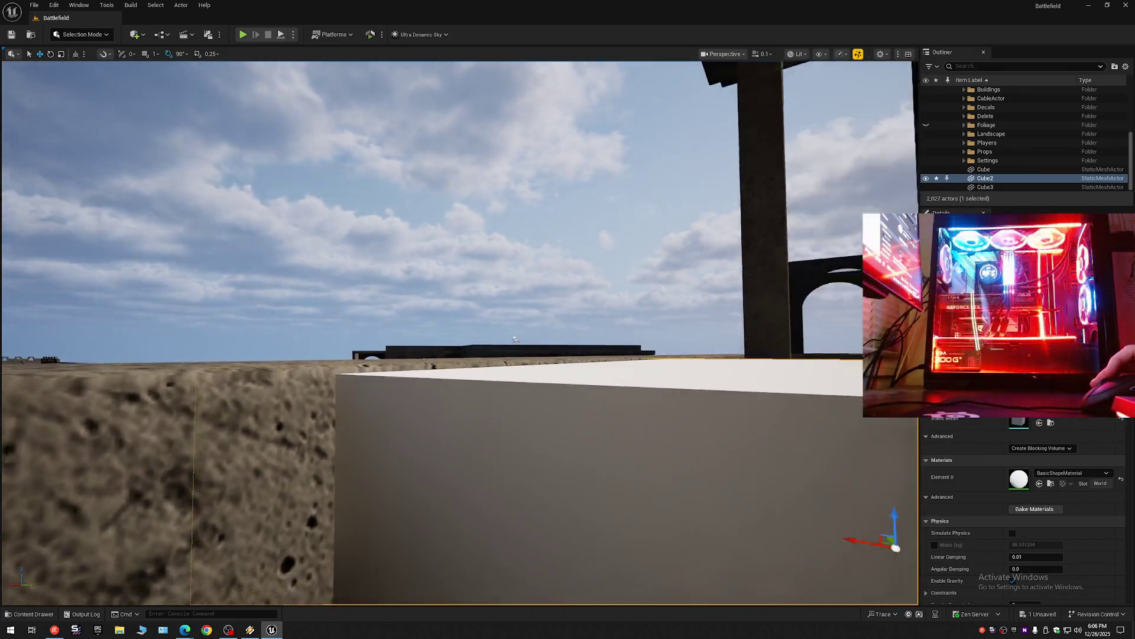
pyautogui.press('w')
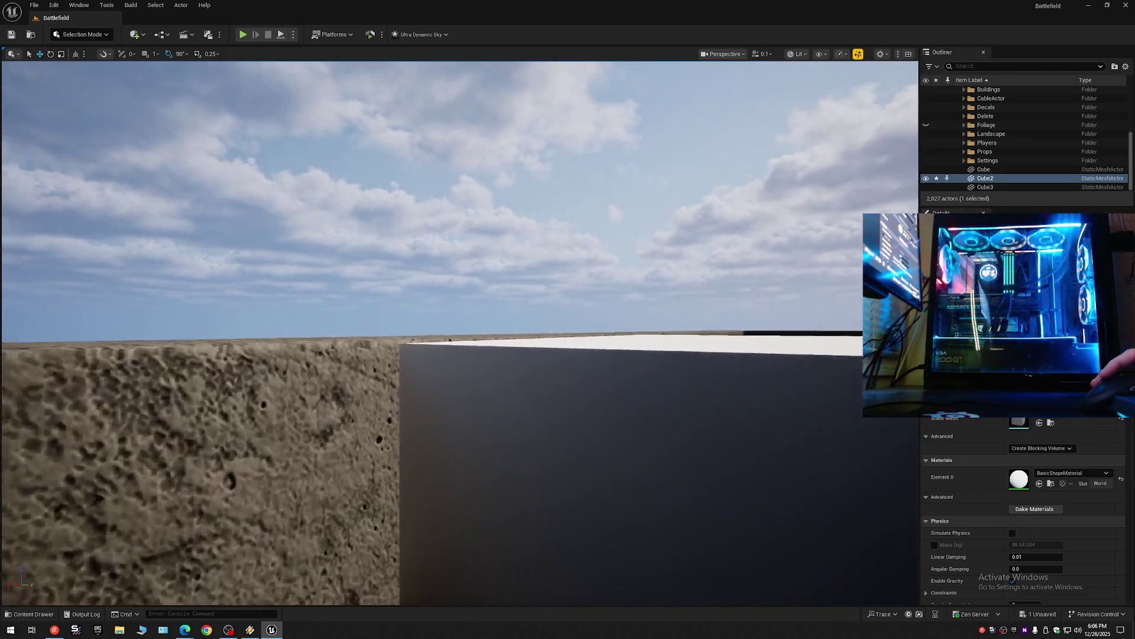
pyautogui.press('d')
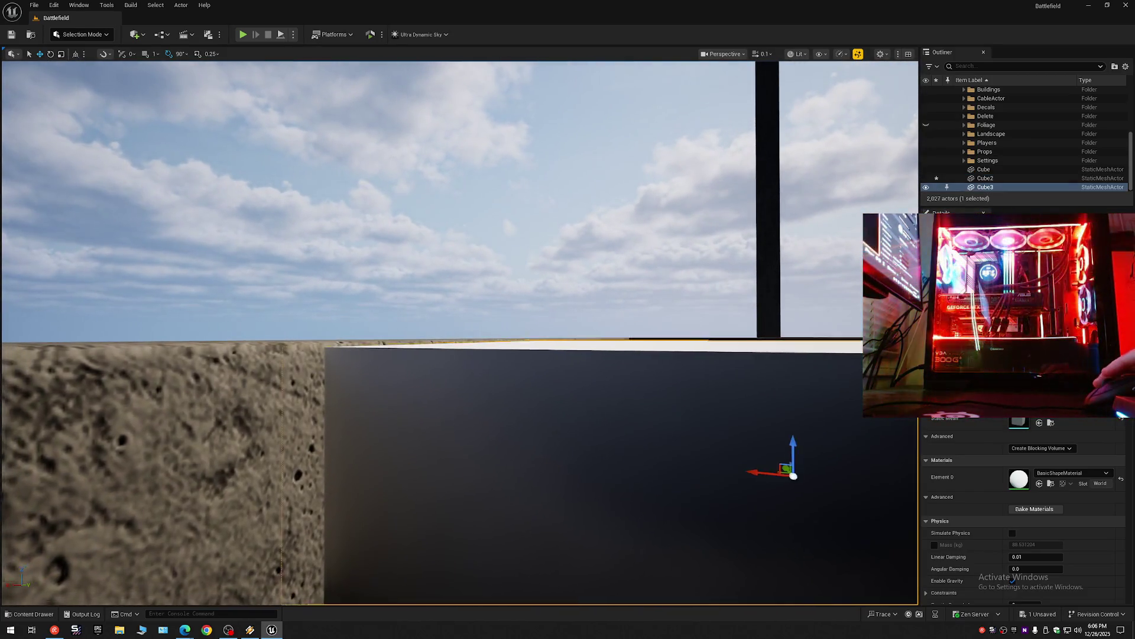
pyautogui.press('e')
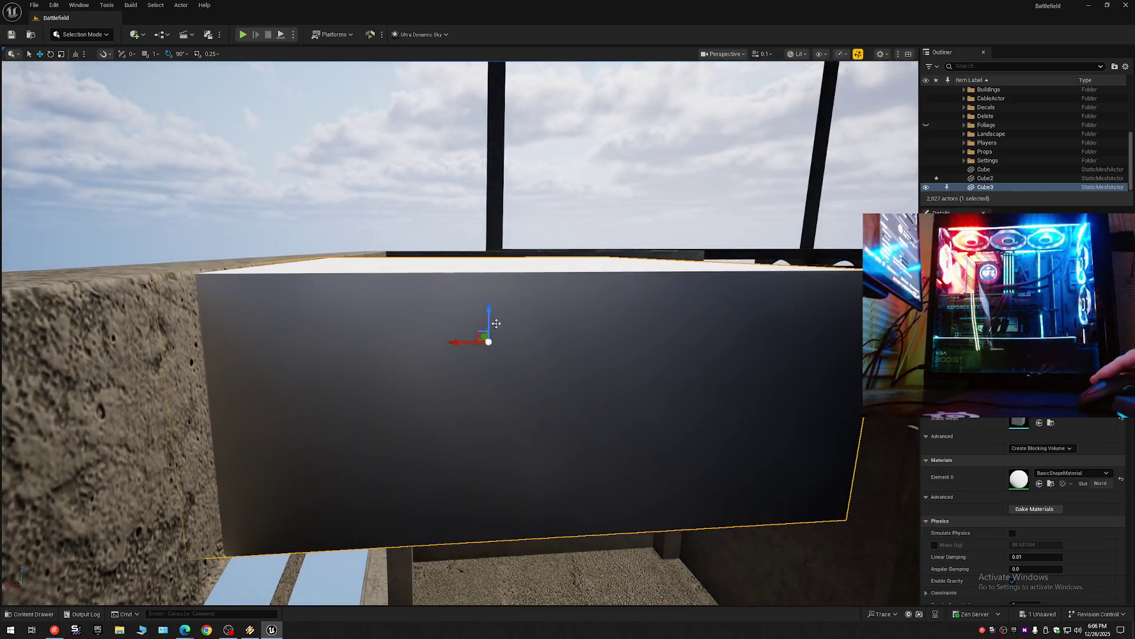
pyautogui.moveTo(460, 342); pyautogui.dragTo(512, 342)
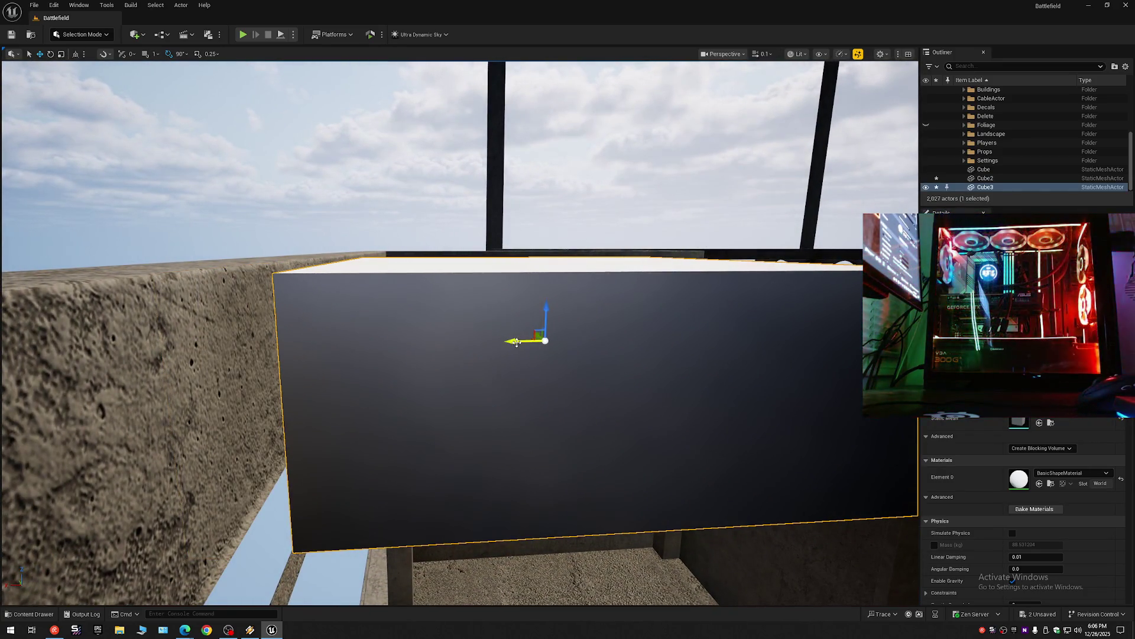
pyautogui.press('h')
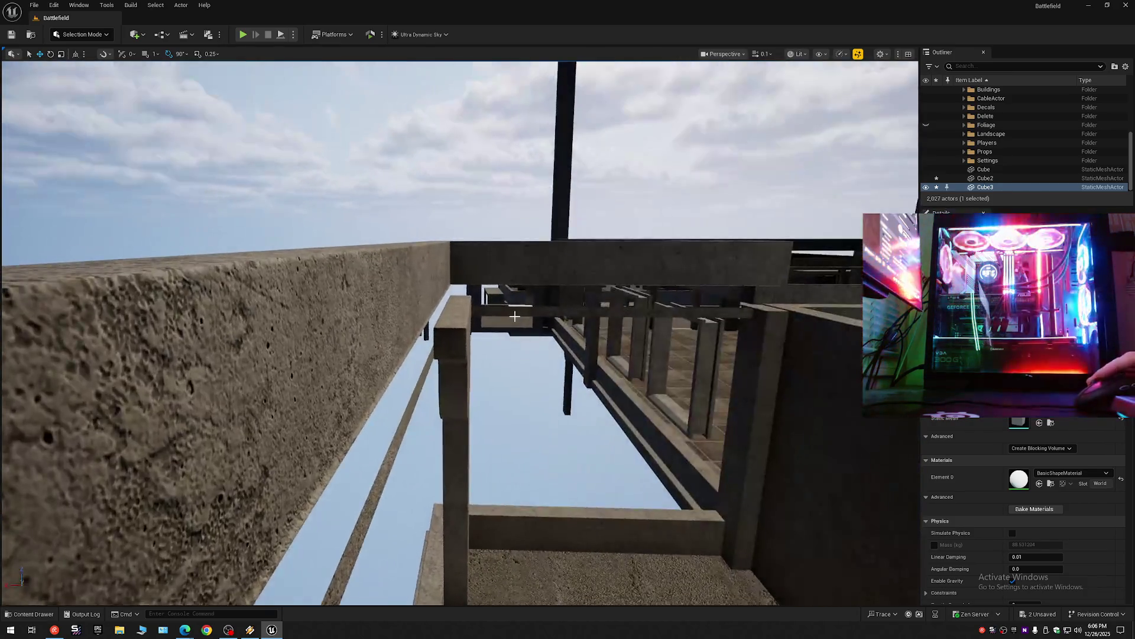
pyautogui.hotkey('ctrl', 'z')
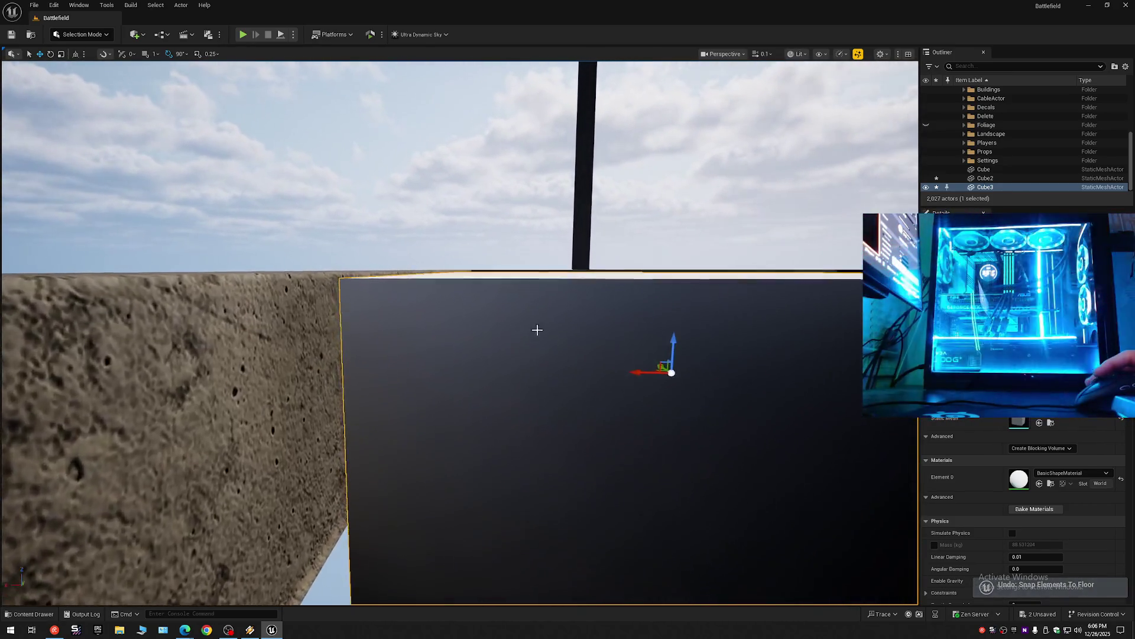
# Select the concrete floor 1 Outside Floor 2.
pyautogui.scroll(5, 580, 375)
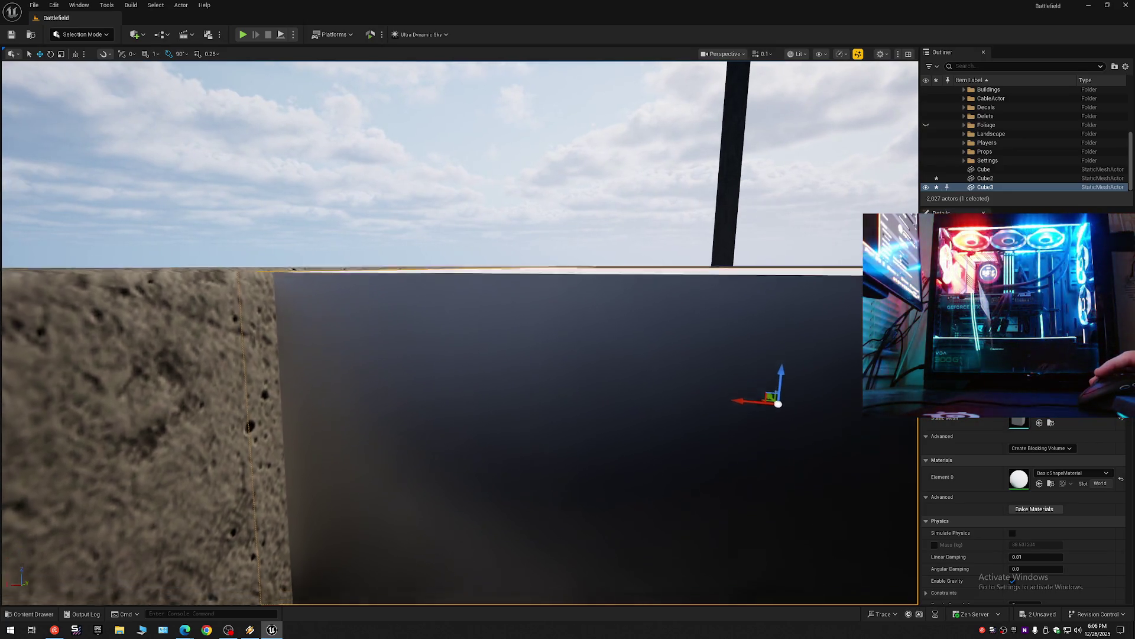
pyautogui.scroll(2, 644, 379)
pyautogui.scroll(-1, 460, 333)
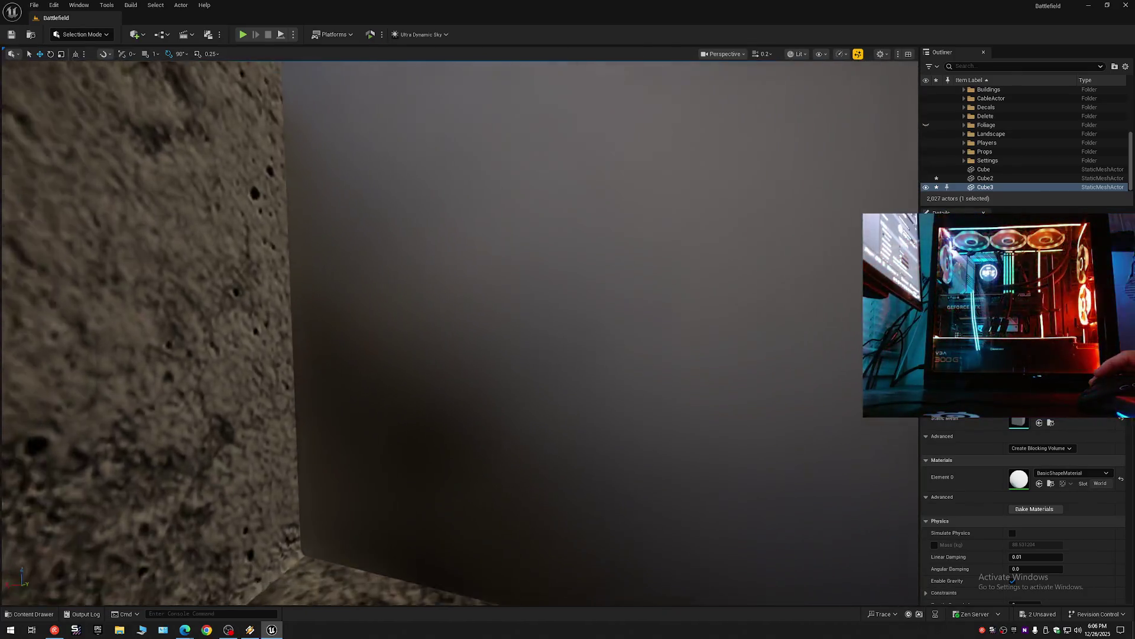
pyautogui.scroll(-2, 543, 382)
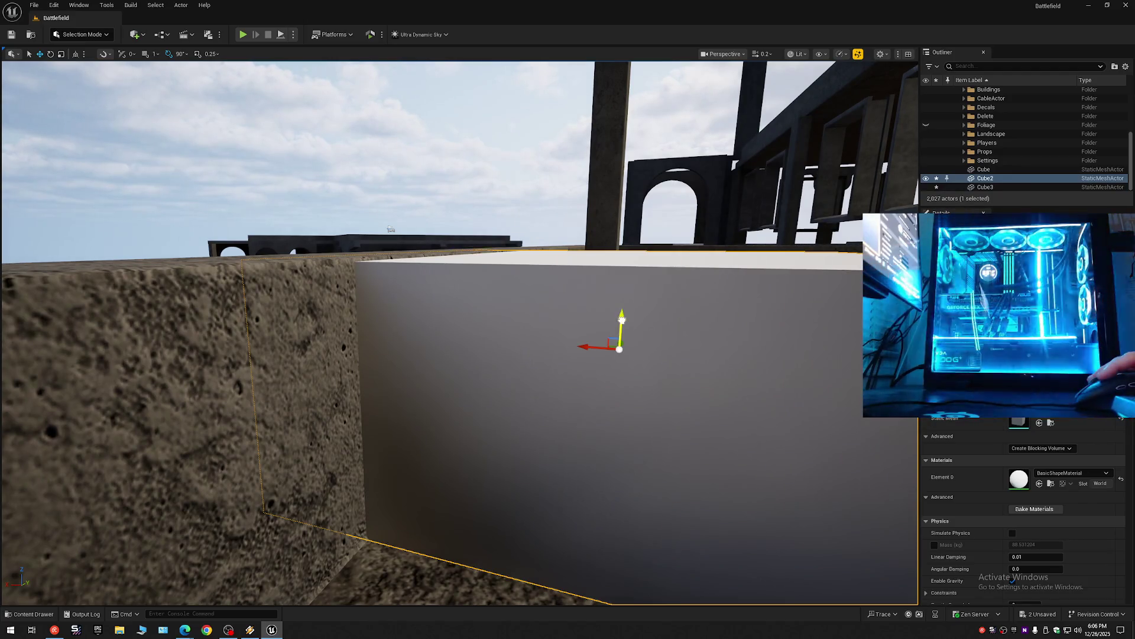
pyautogui.scroll(3, 621, 319)
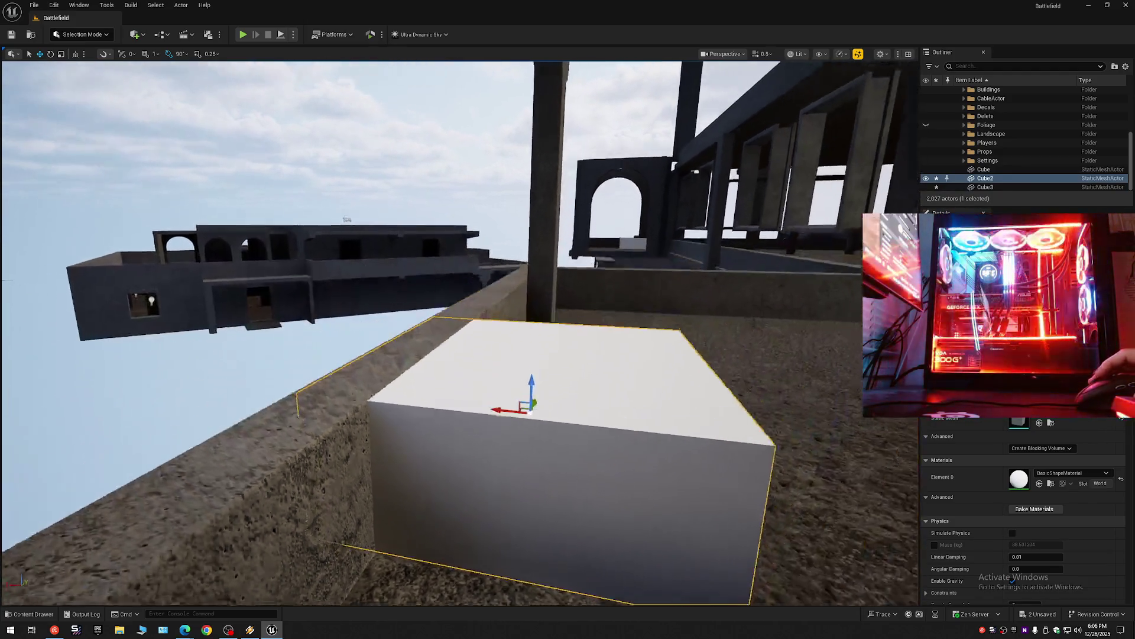
pyautogui.scroll(-3, 354, 260)
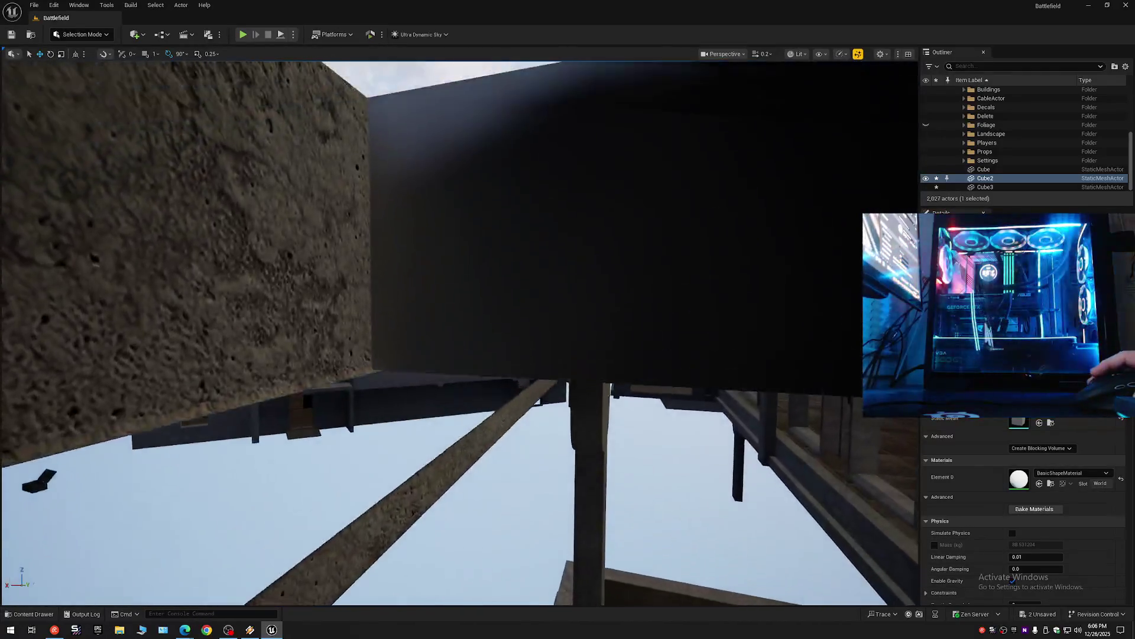
pyautogui.scroll(2, 460, 333)
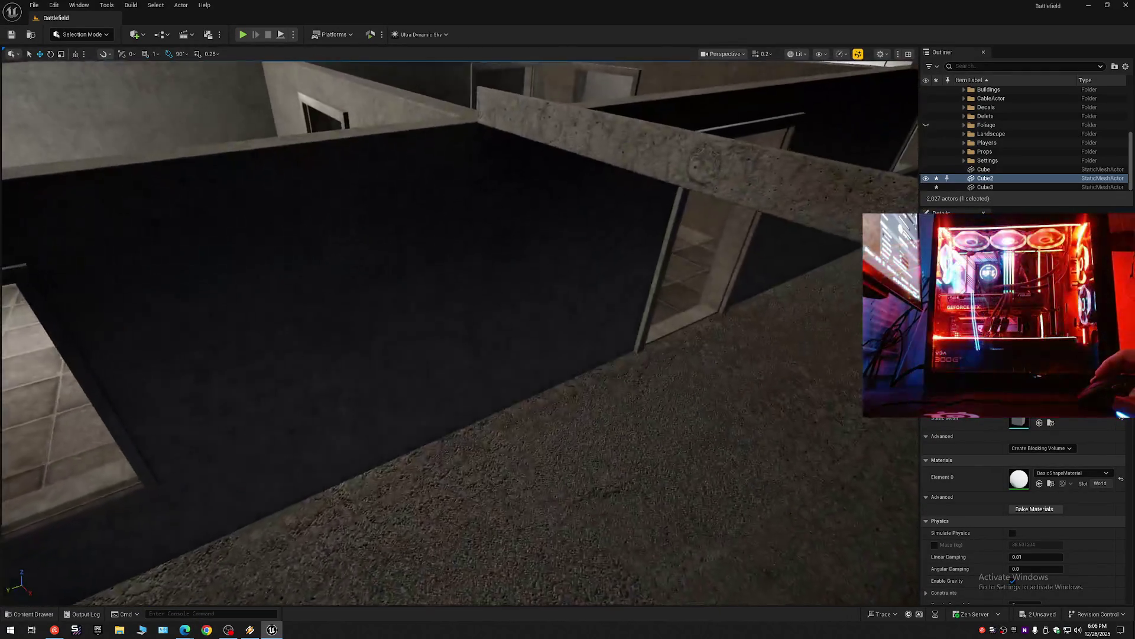
pyautogui.scroll(-1, 460, 333)
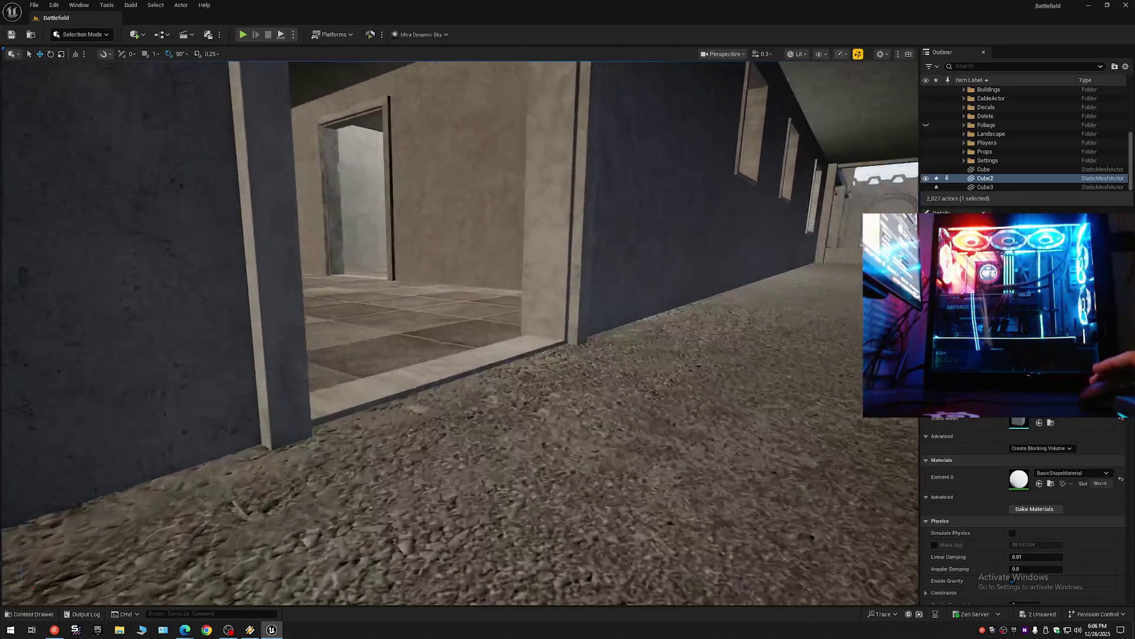
pyautogui.scroll(2, 460, 333)
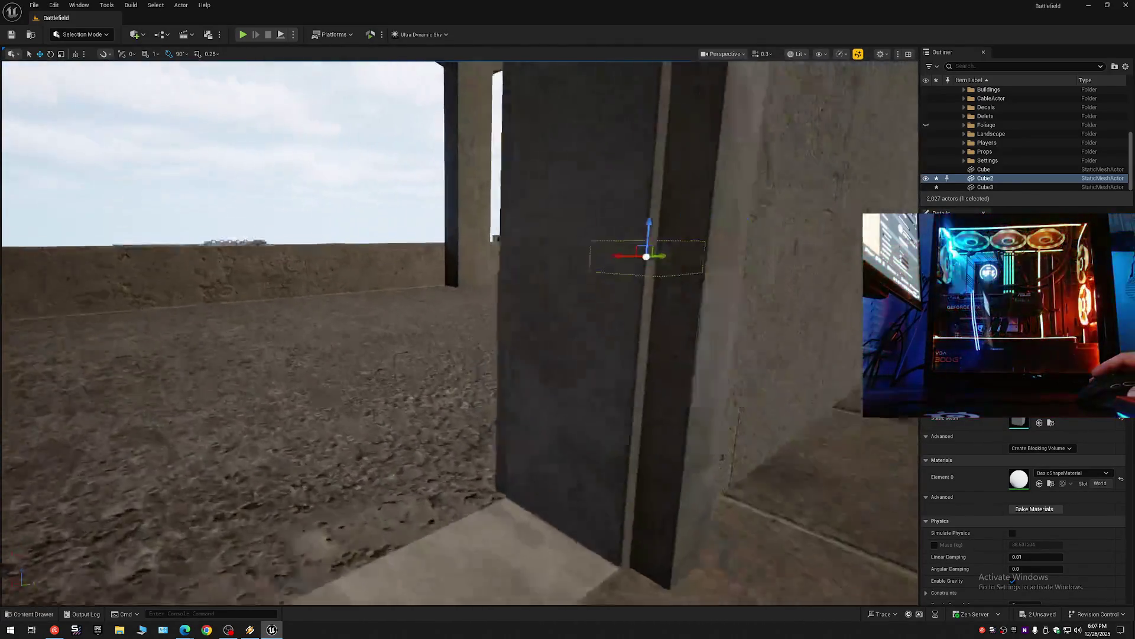
pyautogui.scroll(-1, 530, 362)
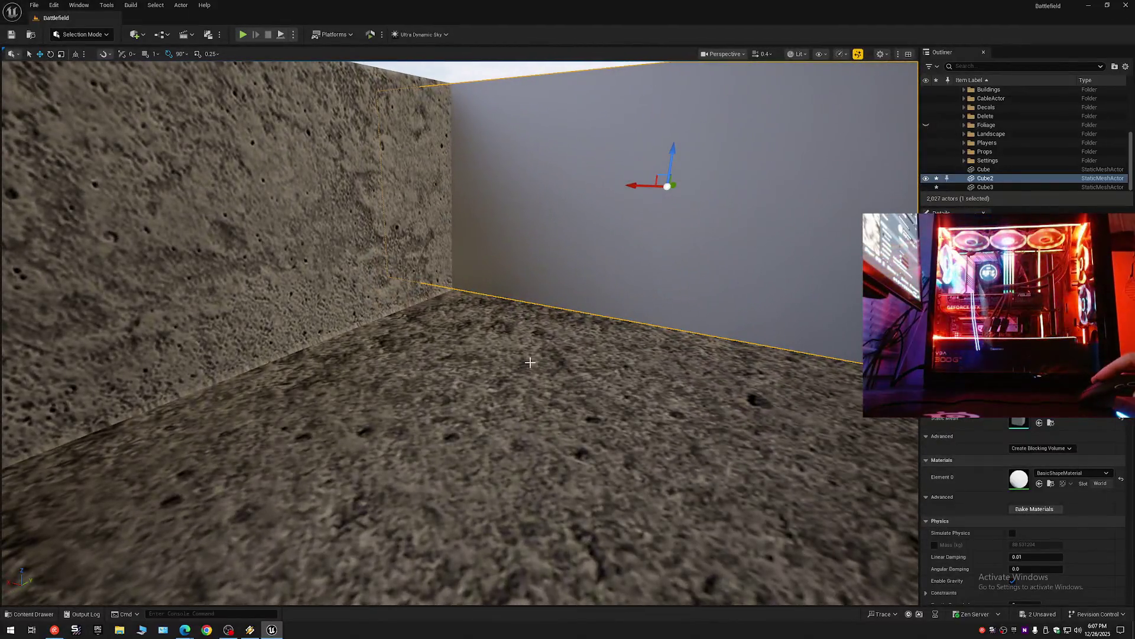
pyautogui.click(471, 351)
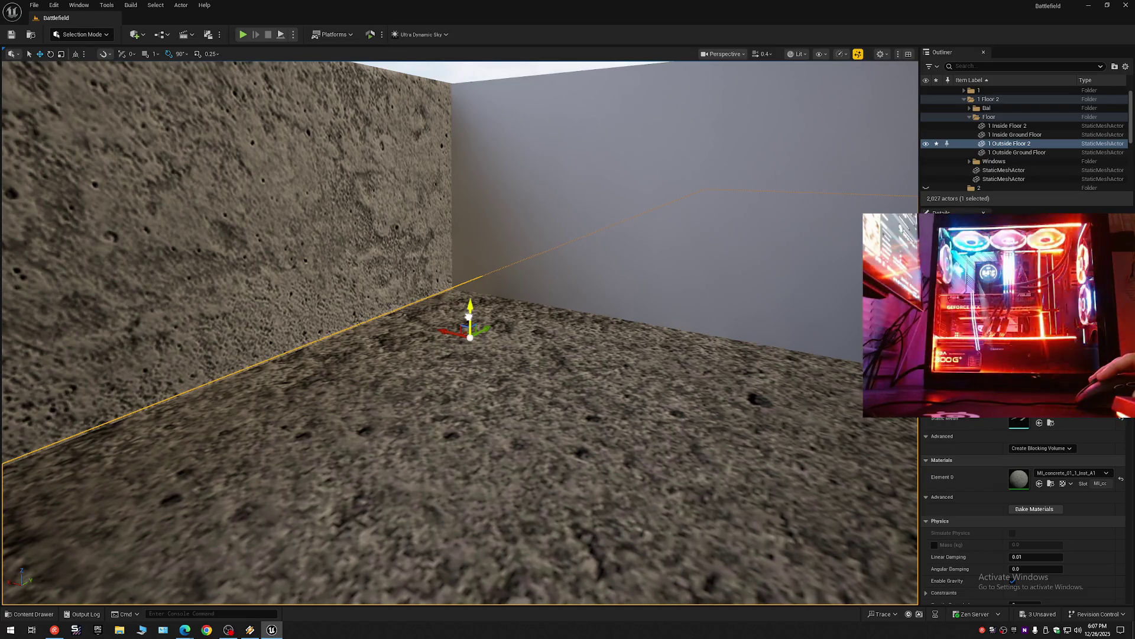
# Frame the slab and collapse the whole level hierarchy in the Outliner.
pyautogui.press('f')
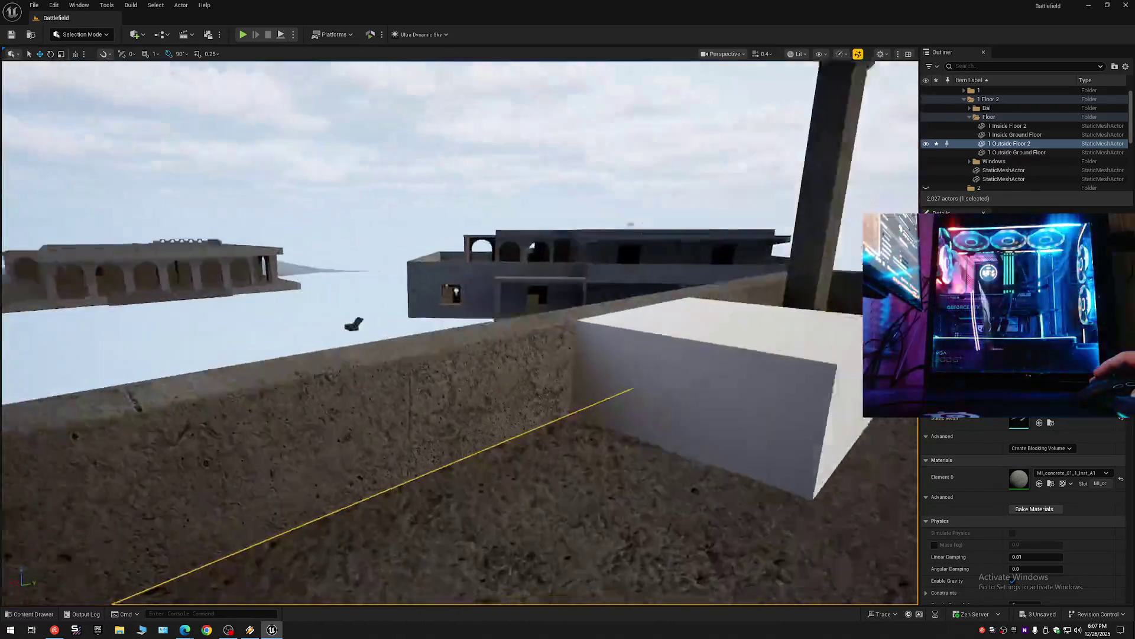
pyautogui.click(1126, 66)
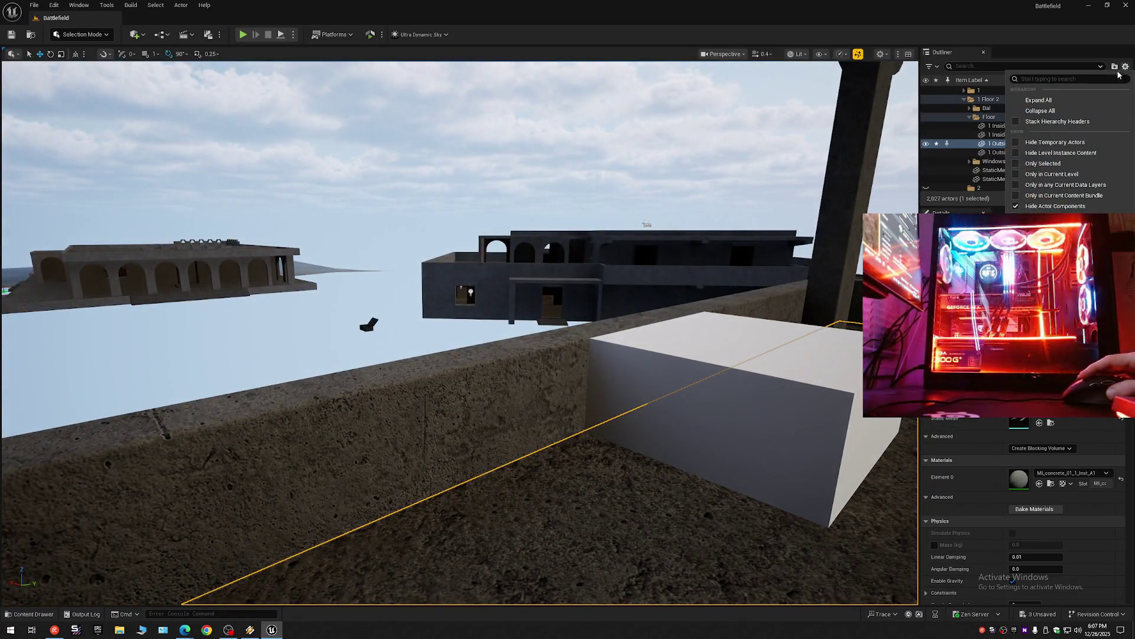
pyautogui.click(1041, 111)
# Fly along the walkway and building wall to inspect the balcony floor slabs.
pyautogui.press('1')
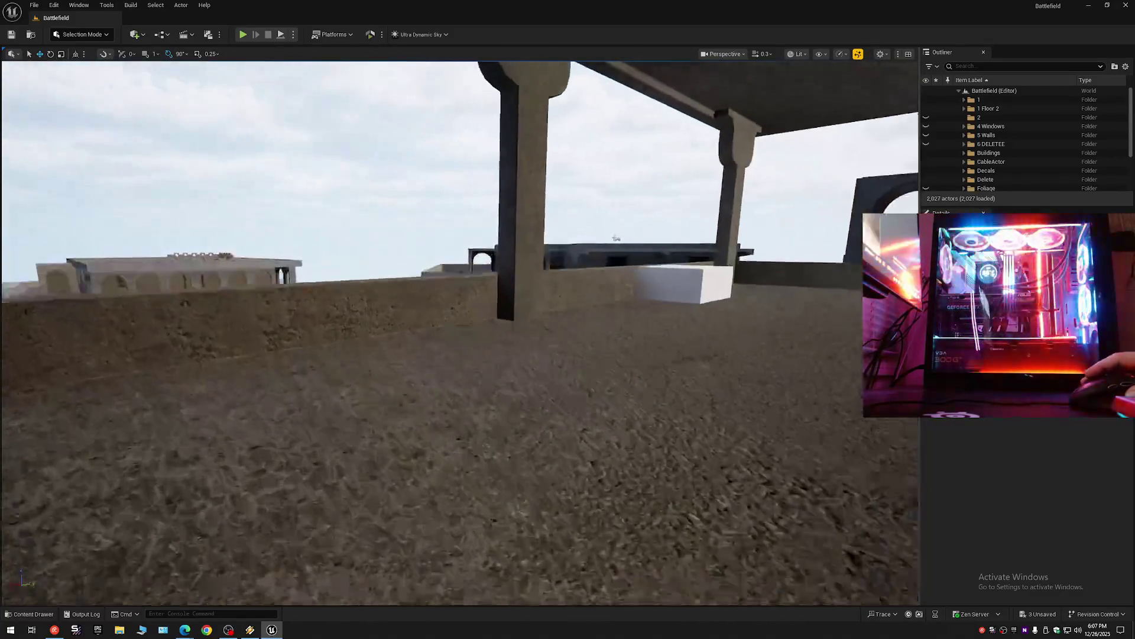
pyautogui.press('w')
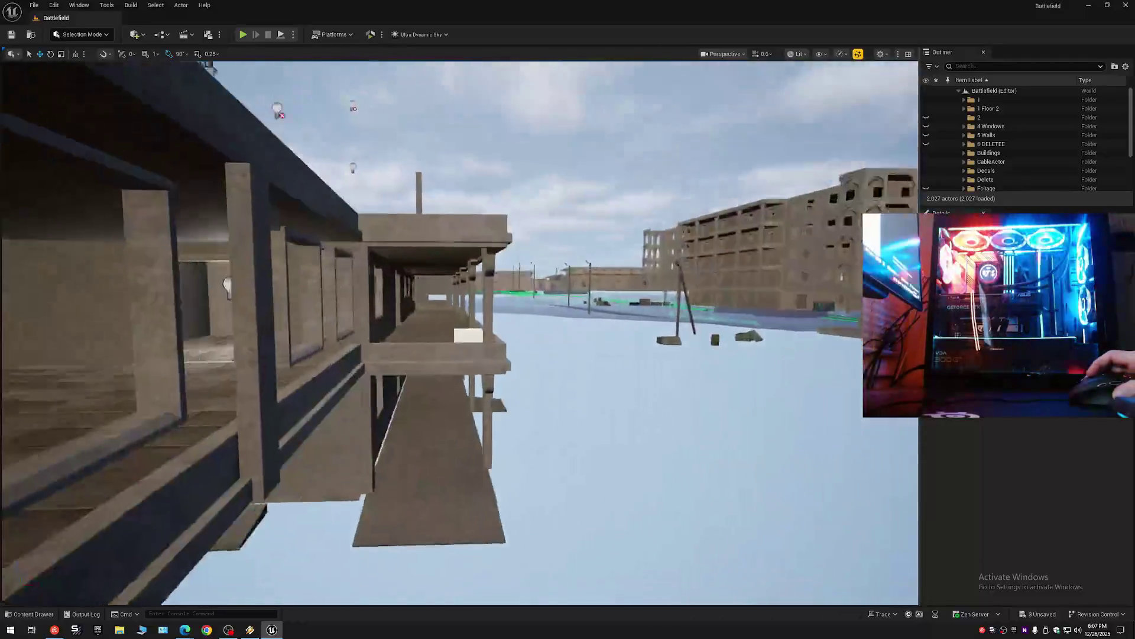
pyautogui.press('q')
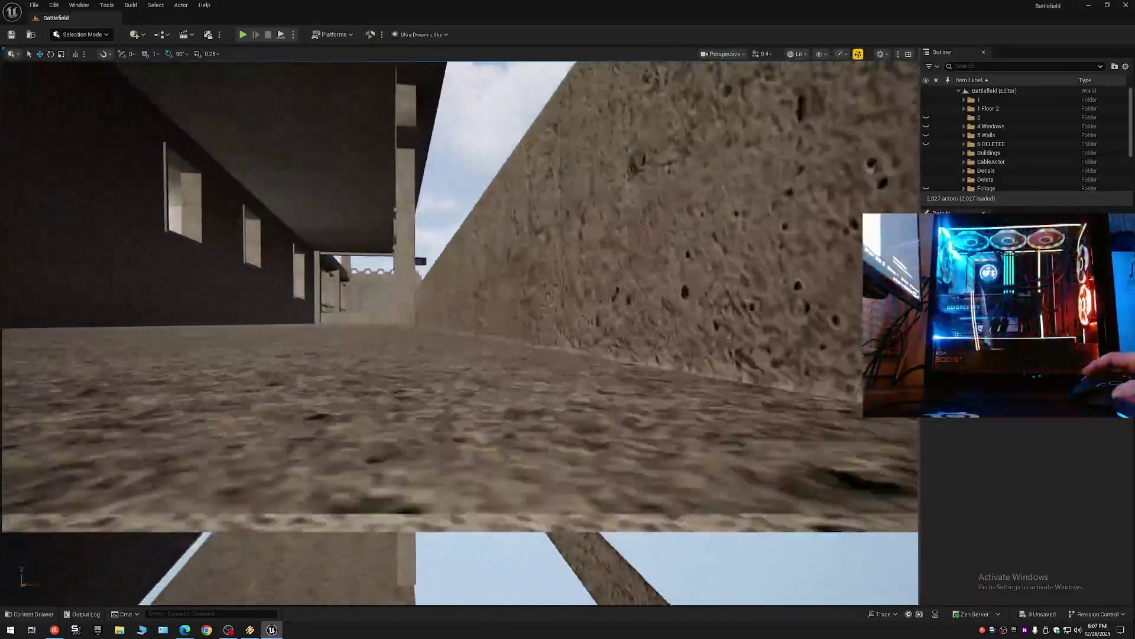
pyautogui.press('w')
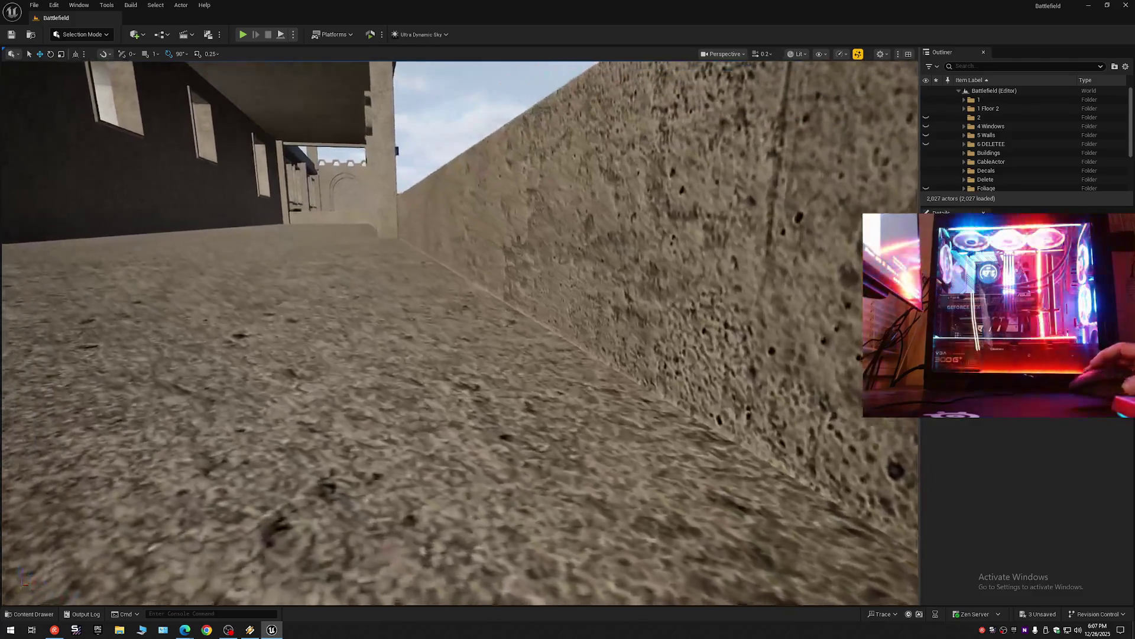
pyautogui.scroll(3, 459, 331)
pyautogui.press('e')
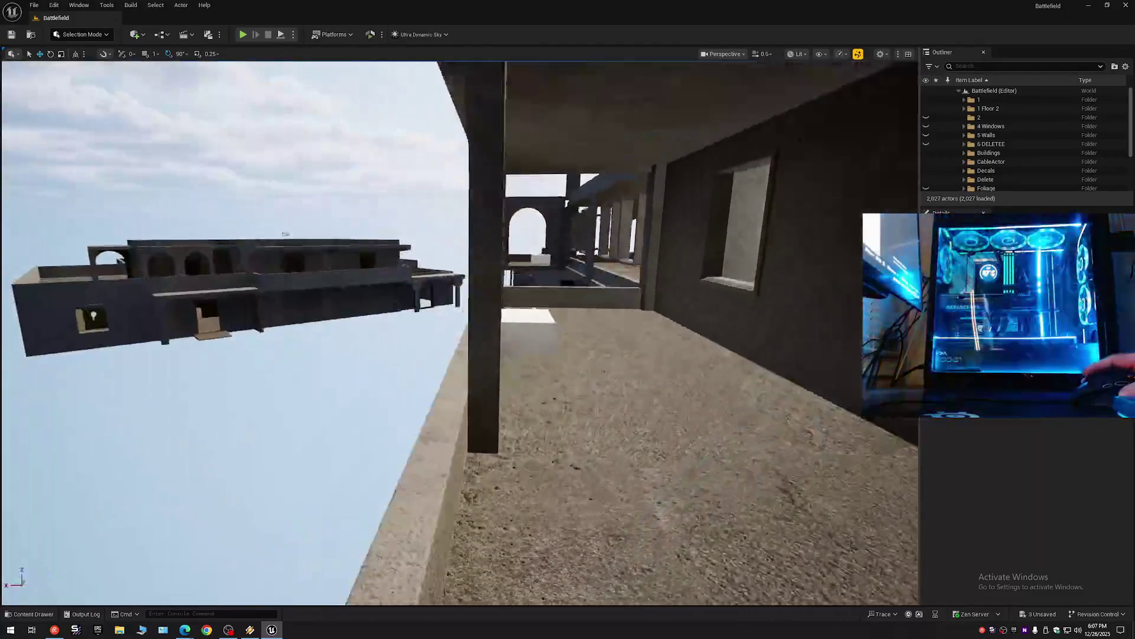
pyautogui.press('s')
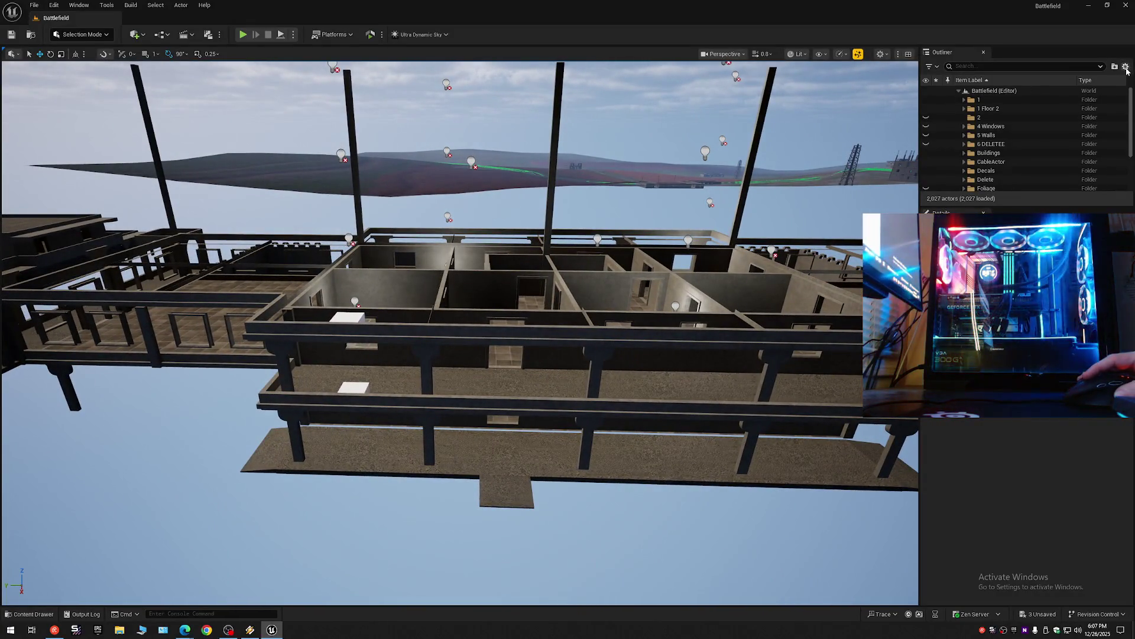
# Expand Battlefield (Editor) in the Outliner and save all levels and assets.
pyautogui.click(1125, 67)
pyautogui.click(1029, 118)
pyautogui.click(959, 91)
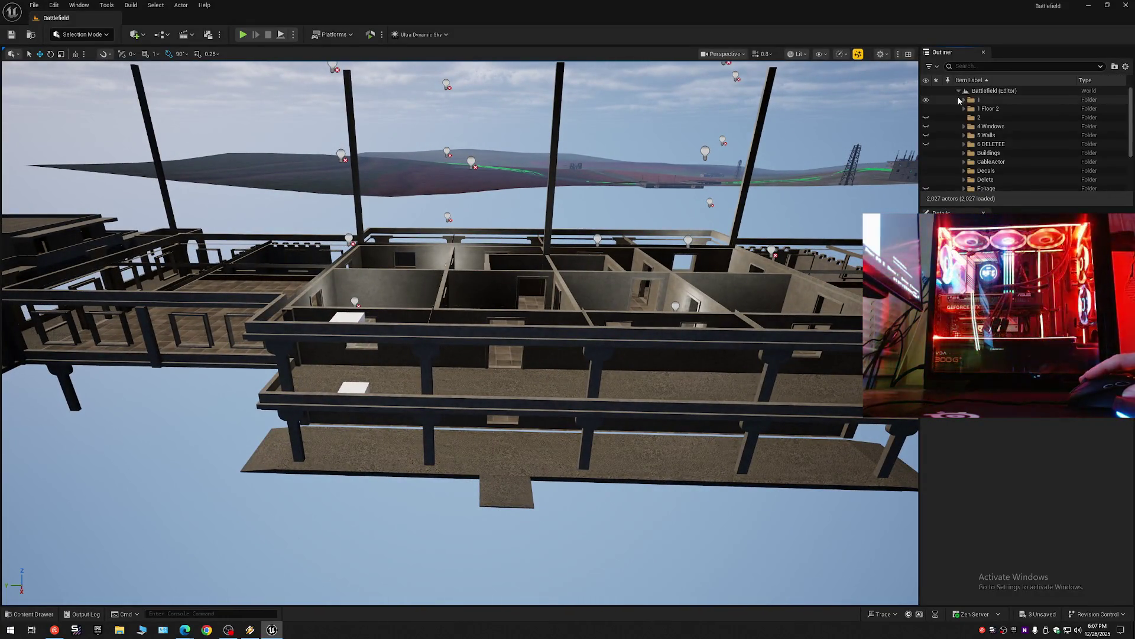
pyautogui.click(11, 34)
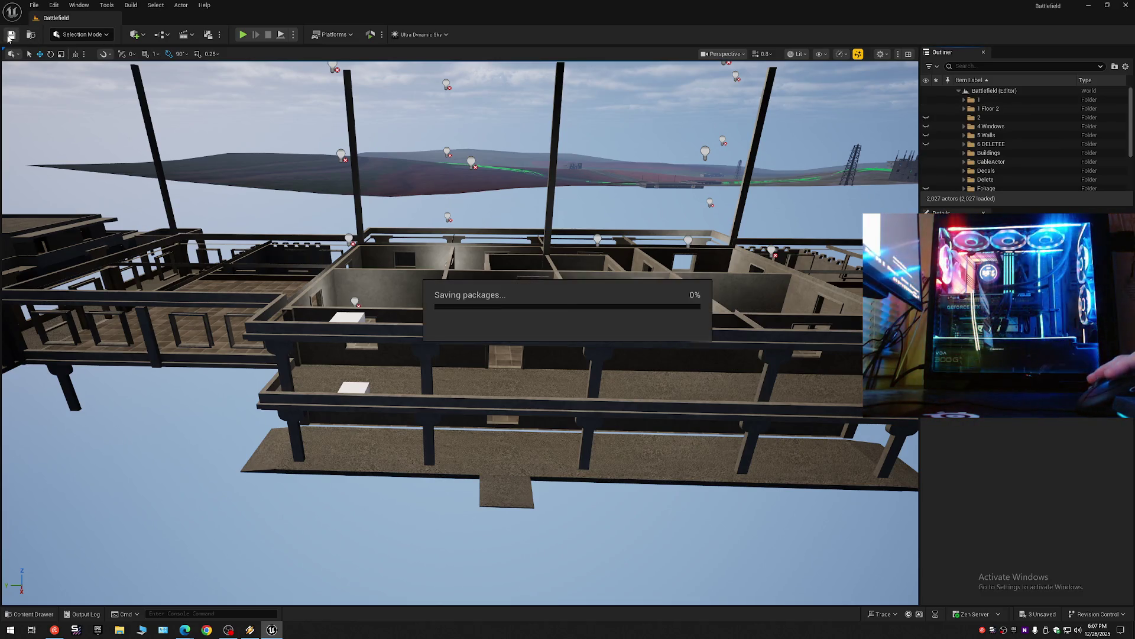
pyautogui.click(34, 5)
pyautogui.click(66, 112)
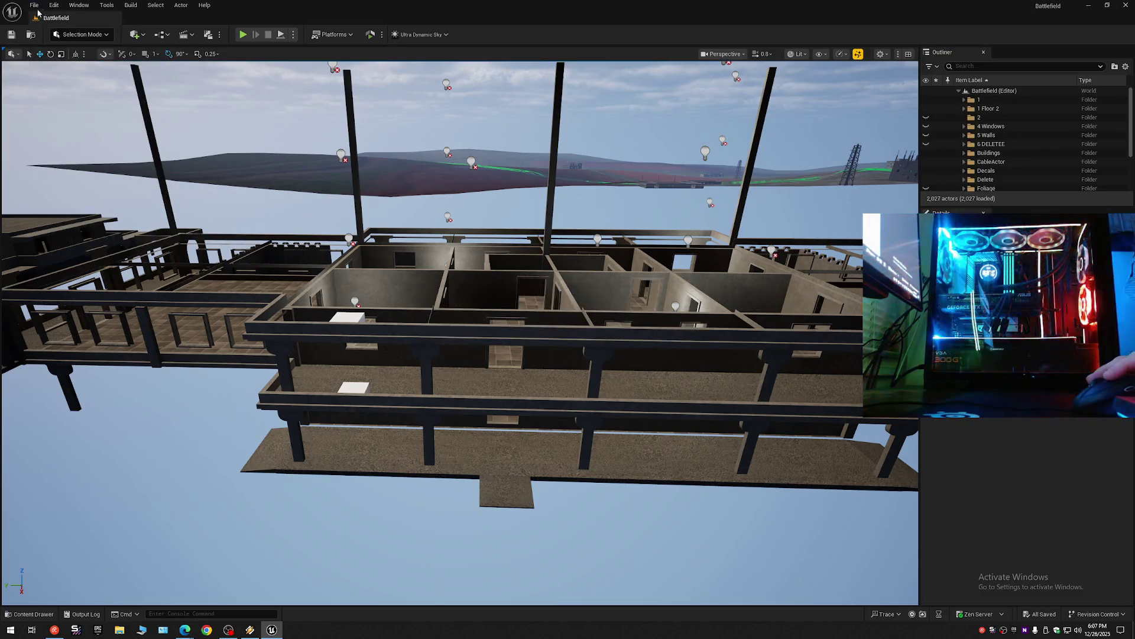
pyautogui.click(34, 5)
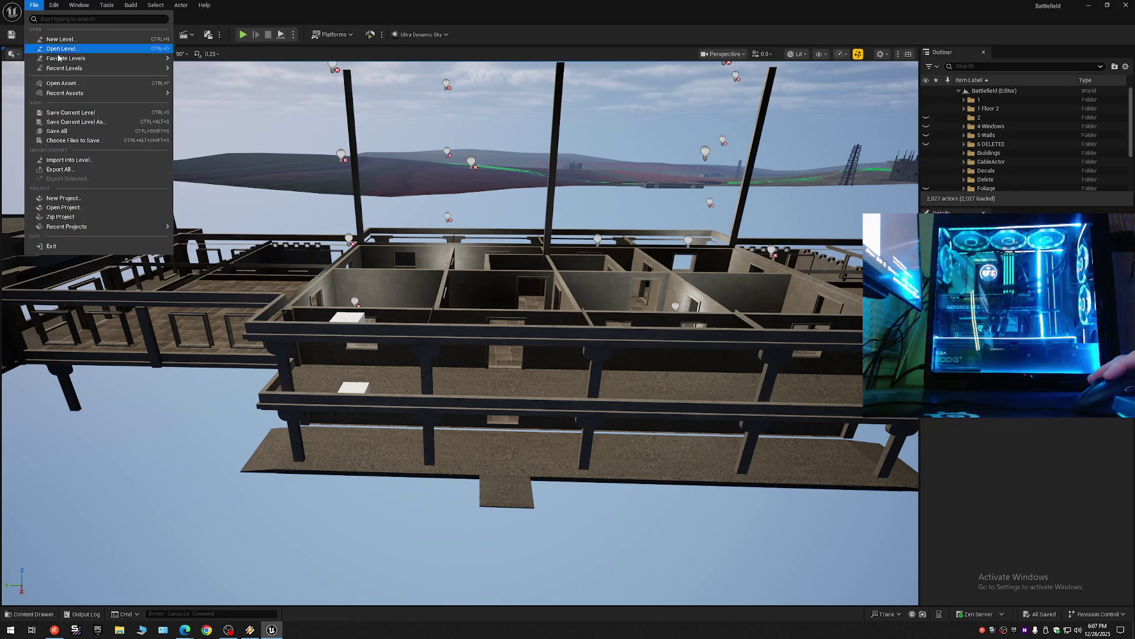
pyautogui.click(62, 131)
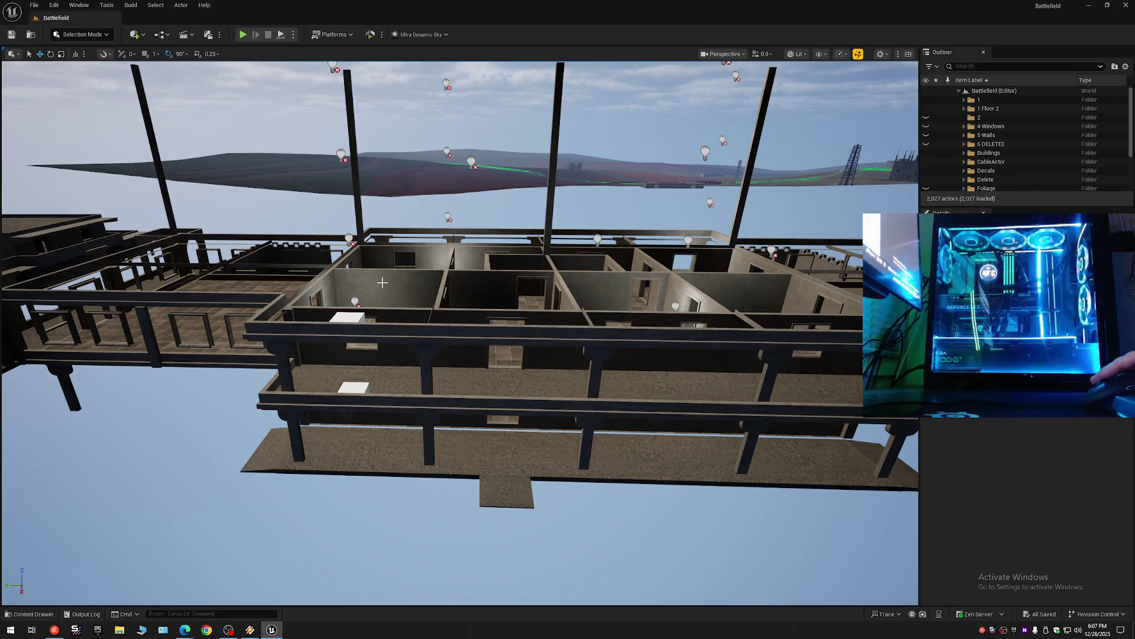
pyautogui.moveTo(451, 280)
pyautogui.mouseDown()
pyautogui.moveTo(452, 234)
pyautogui.moveTo(695, 211)
pyautogui.mouseUp()
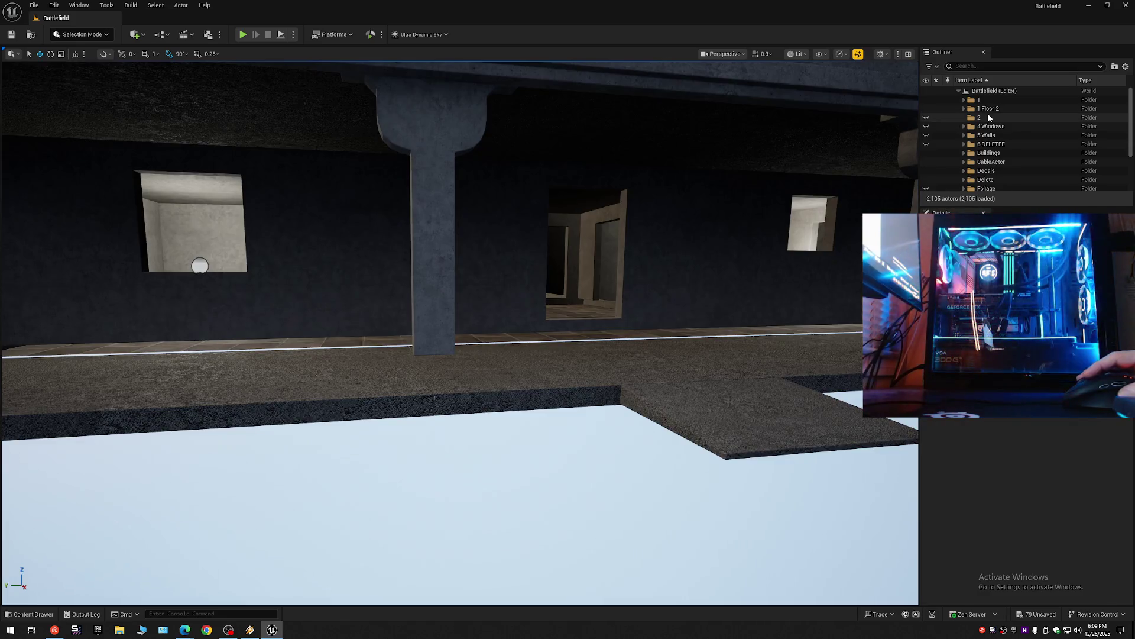
# Hide the 4 Windows folder's arched window meshes from the second-floor view.
pyautogui.moveTo(651, 295); pyautogui.dragTo(651, 266)
pyautogui.scroll(1, 651, 290)
pyautogui.moveTo(916, 121); pyautogui.dragTo(916, 120)
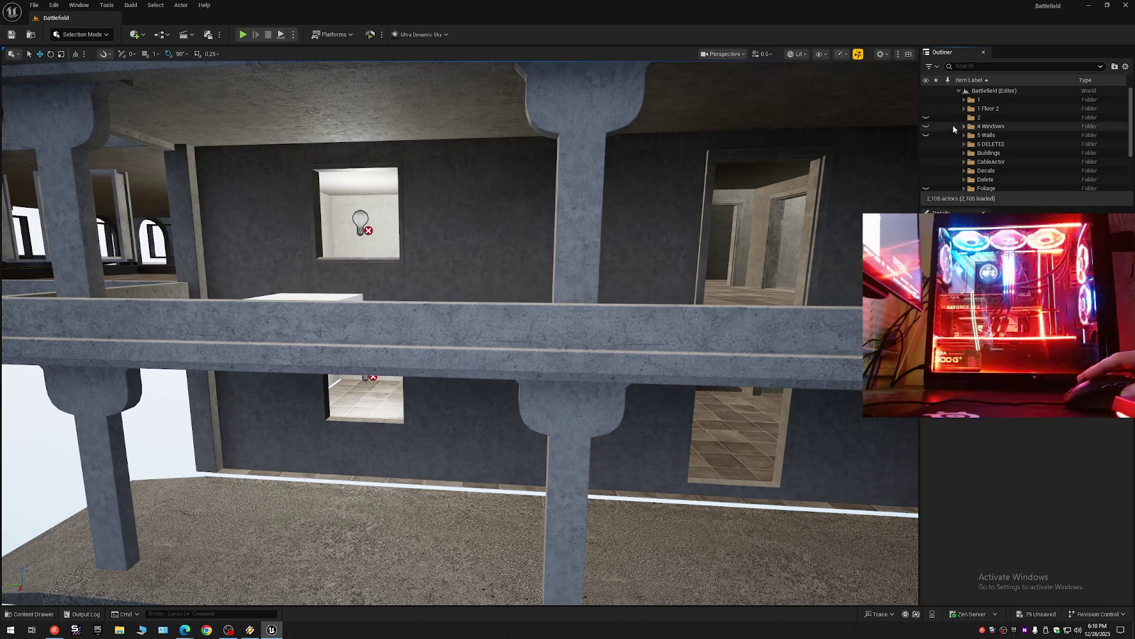
pyautogui.click(926, 118)
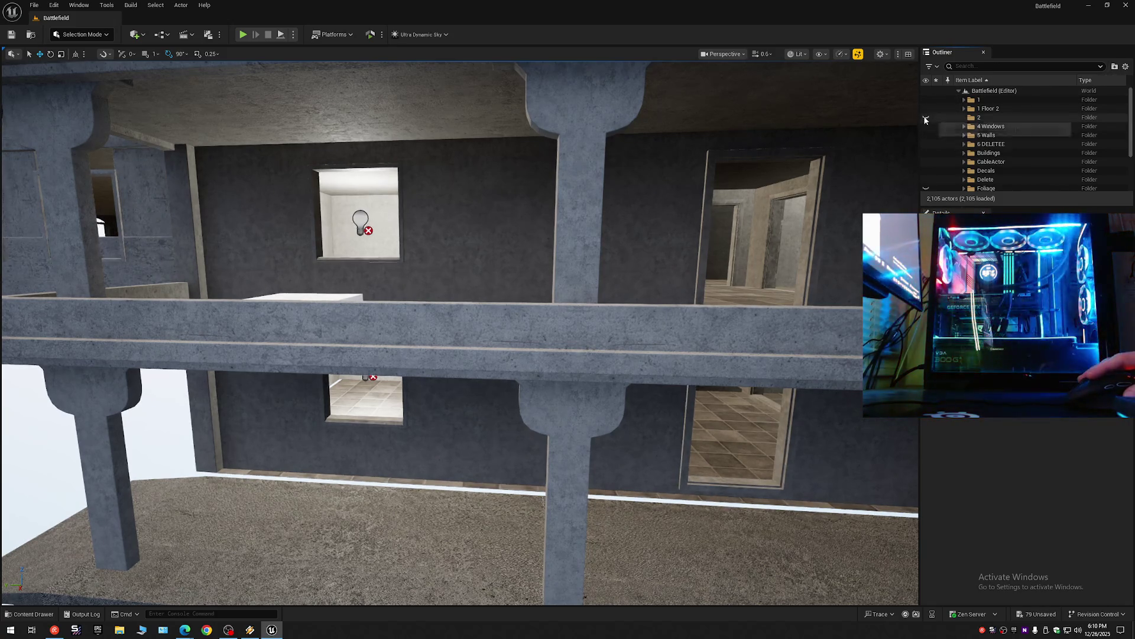
# Inspect the doorway from beneath the building, then show the 4 Windows folder again.
pyautogui.moveTo(814, 184); pyautogui.dragTo(814, 184)
pyautogui.scroll(-2, 814, 183)
pyautogui.scroll(-1, 815, 184)
pyautogui.scroll(2, 814, 184)
pyautogui.scroll(-2, 814, 184)
pyautogui.scroll(5, 815, 184)
pyautogui.moveTo(810, 227); pyautogui.dragTo(810, 227)
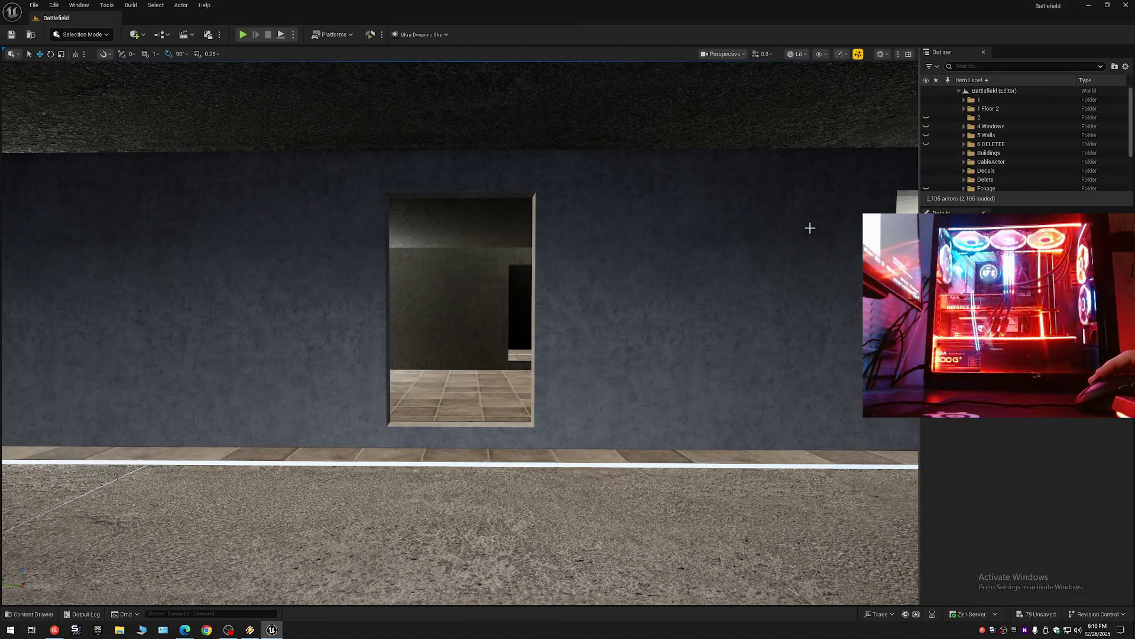
pyautogui.hotkey('ctrl', 'z')
pyautogui.hotkey('ctrl', 'z')
pyautogui.moveTo(811, 228); pyautogui.dragTo(794, 237)
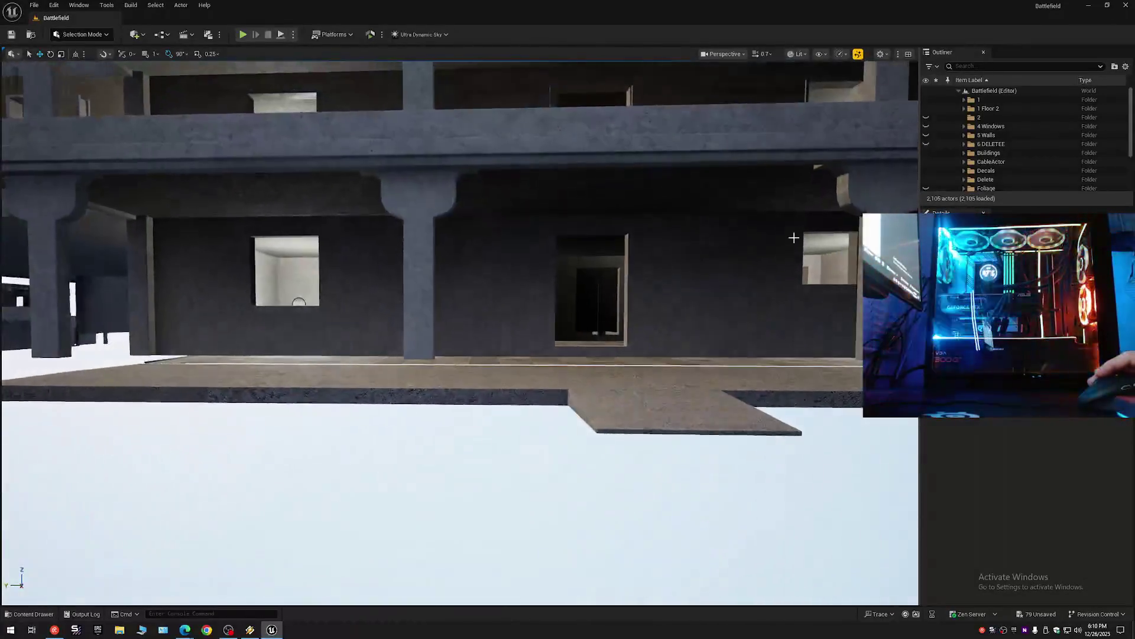
pyautogui.click(926, 126)
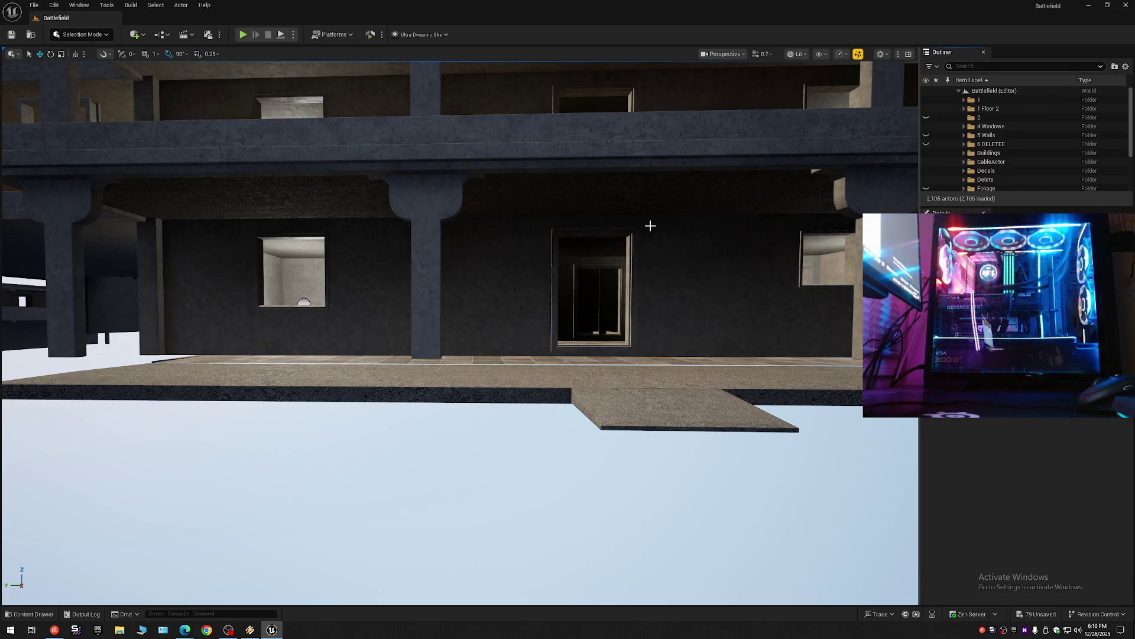
# Move close to the doorway and open the Content Drawer at the Props surface materials.
pyautogui.moveTo(580, 244); pyautogui.dragTo(580, 244)
pyautogui.scroll(-2, 579, 243)
pyautogui.scroll(1, 579, 244)
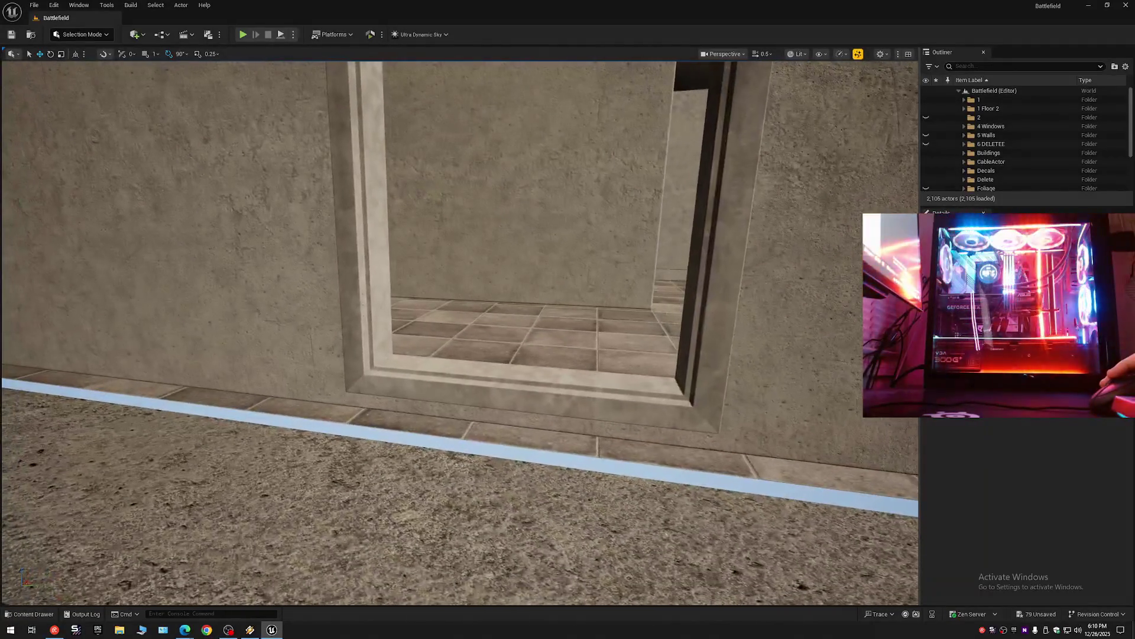
pyautogui.scroll(1, 271, 411)
pyautogui.moveTo(270, 411); pyautogui.dragTo(270, 411)
pyautogui.hotkey('ctrl', 'space')
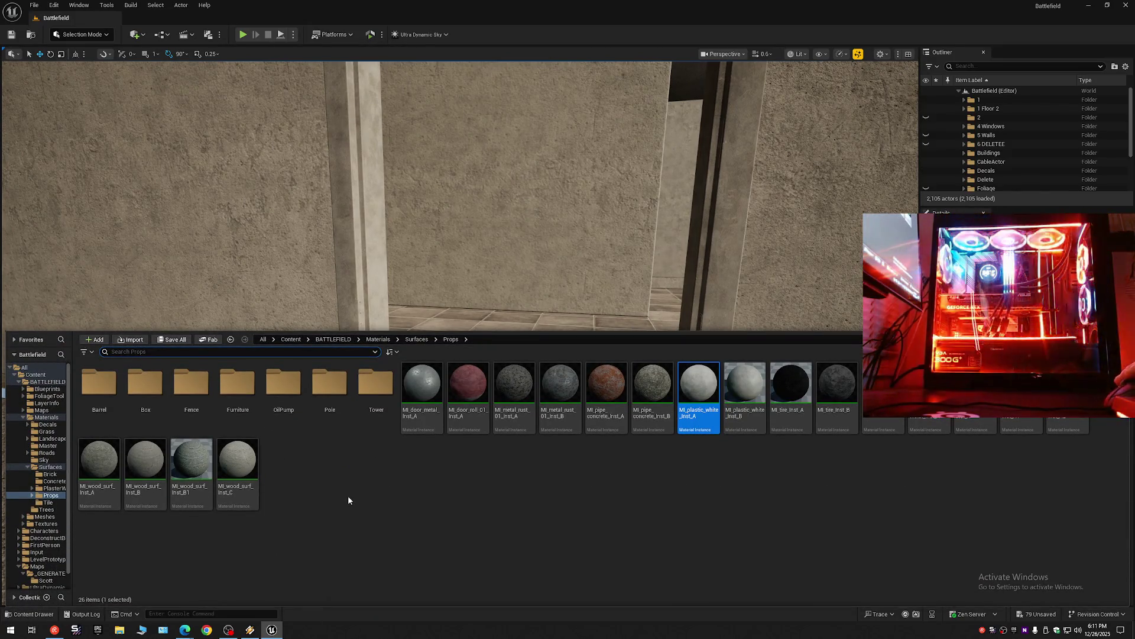
# Close the Content Drawer and undo the last visibility change.
pyautogui.click(106, 6)
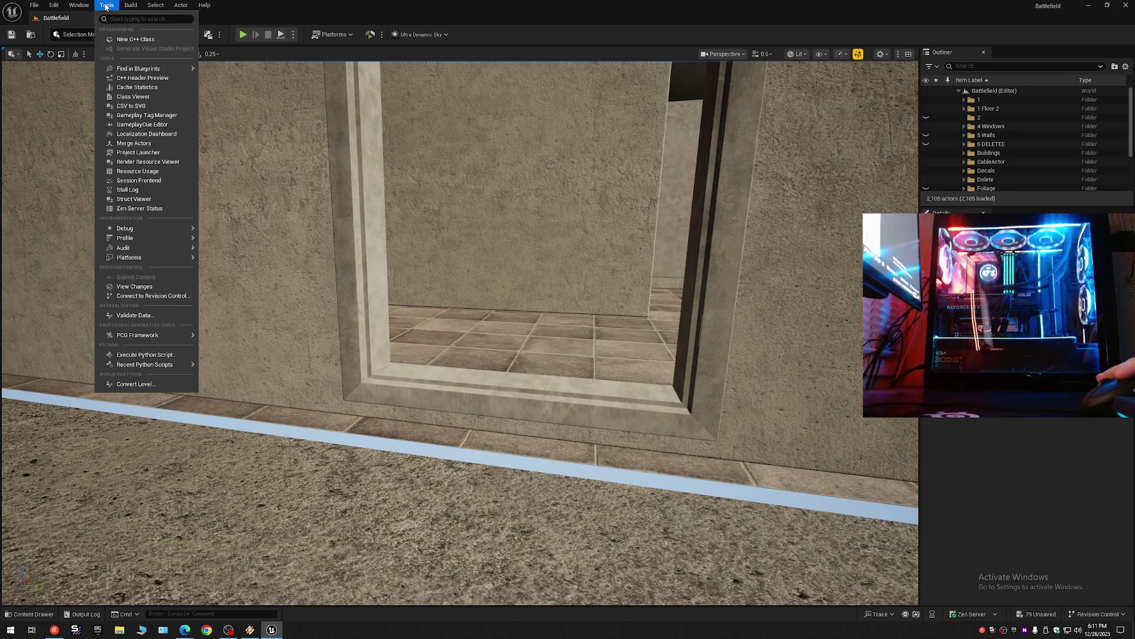
pyautogui.click(56, 6)
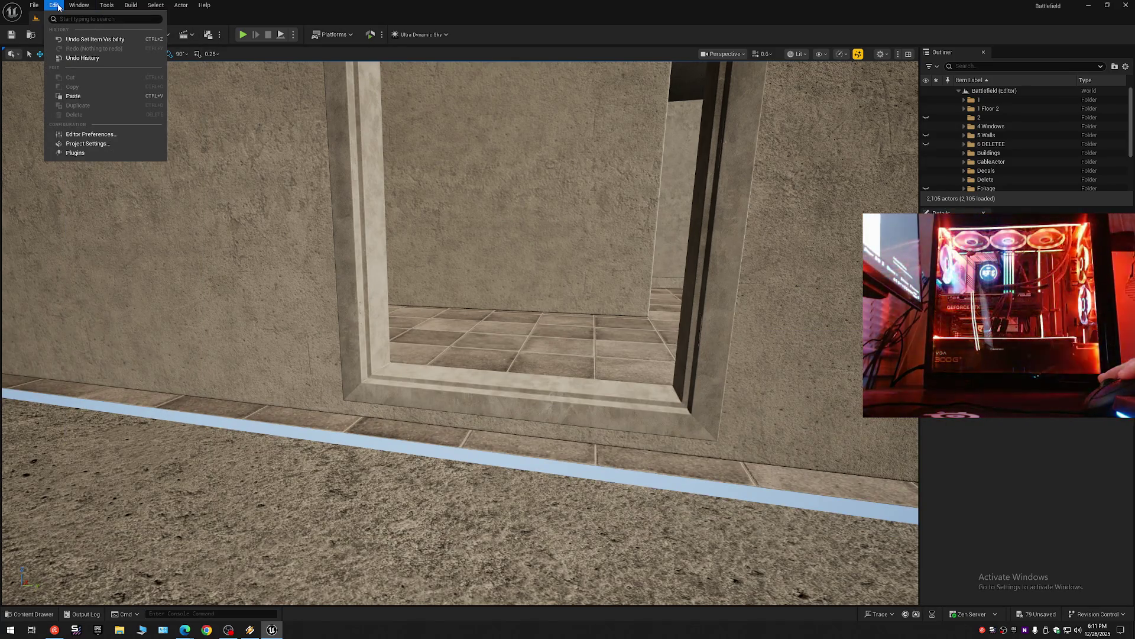
pyautogui.click(88, 41)
# In Undo History, restore the state at 'Replace component used material'.
pyautogui.click(78, 6)
pyautogui.moveTo(59, 9)
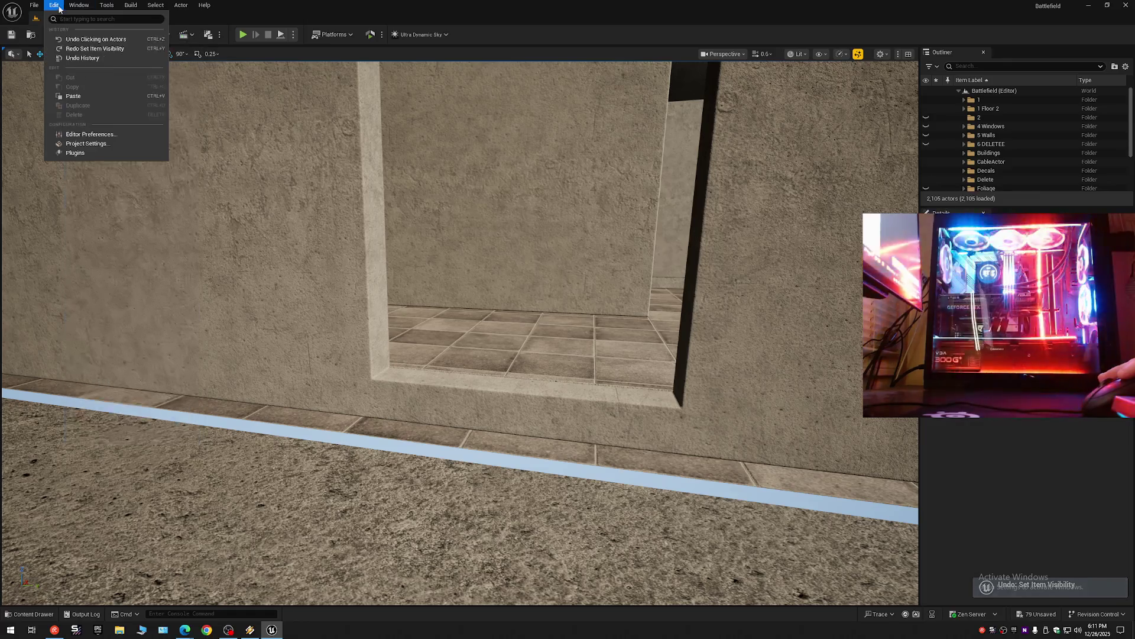
pyautogui.click(82, 58)
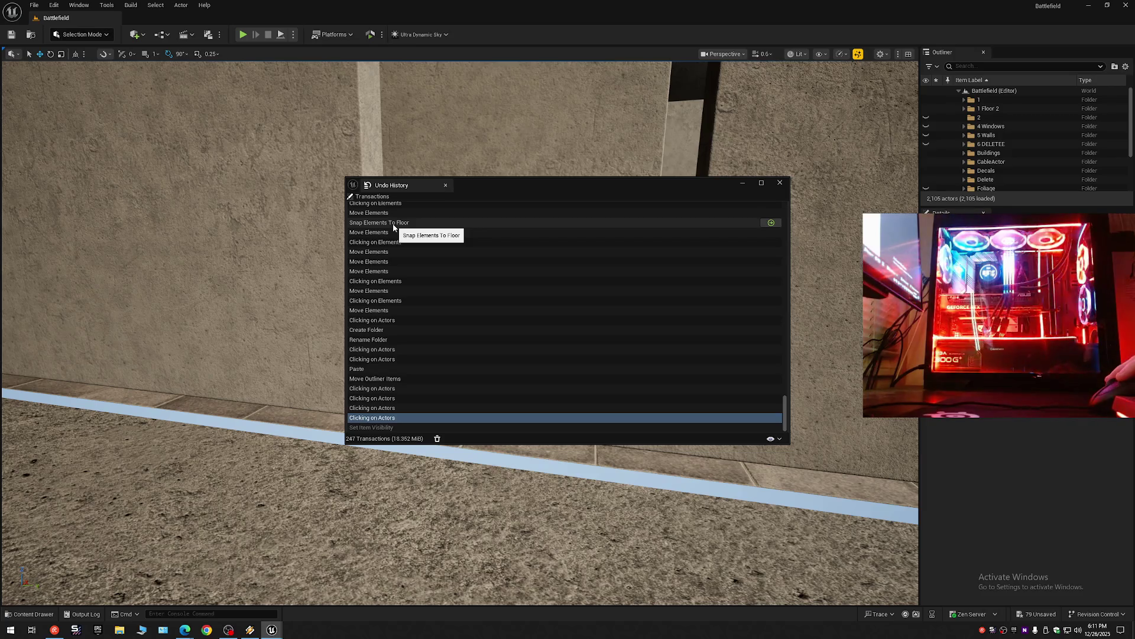
pyautogui.click(393, 228)
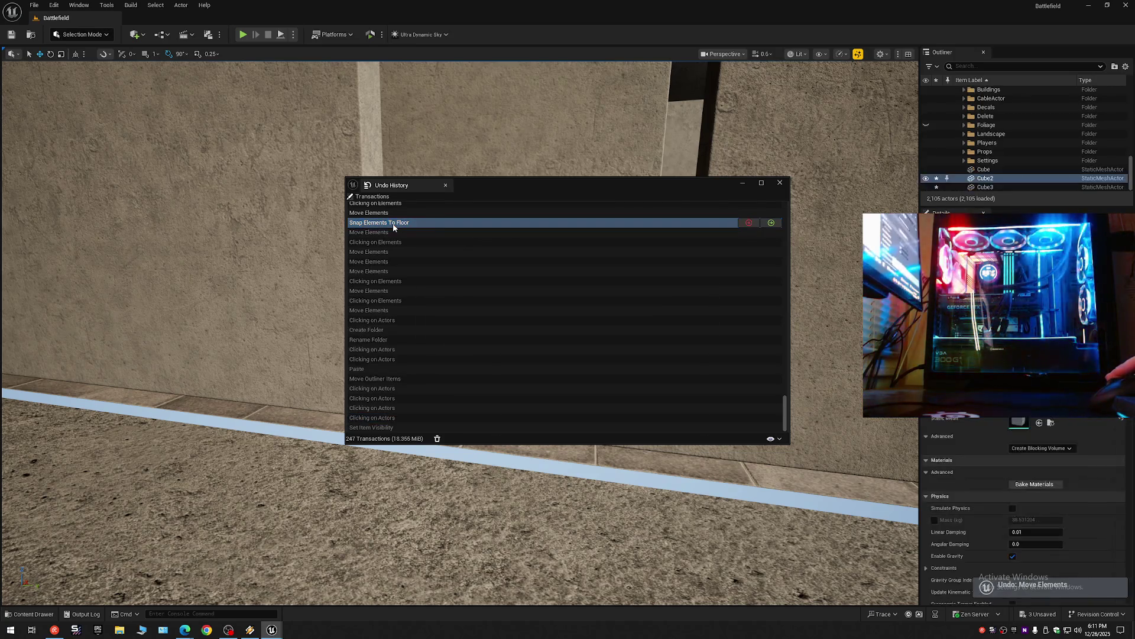
pyautogui.scroll(5, 408, 279)
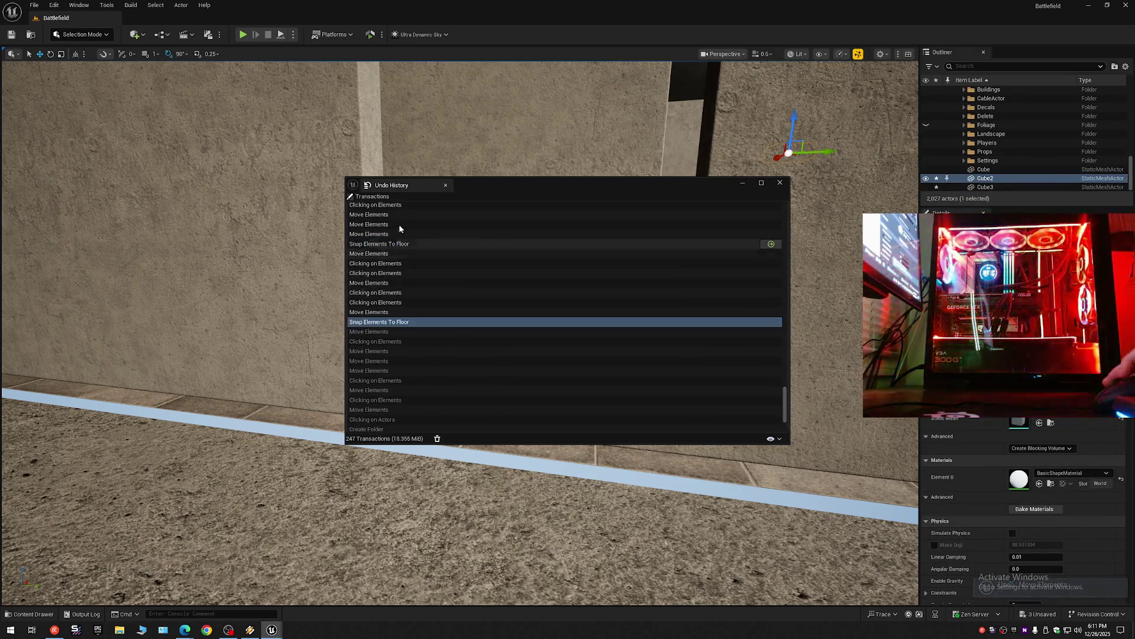
pyautogui.click(385, 270)
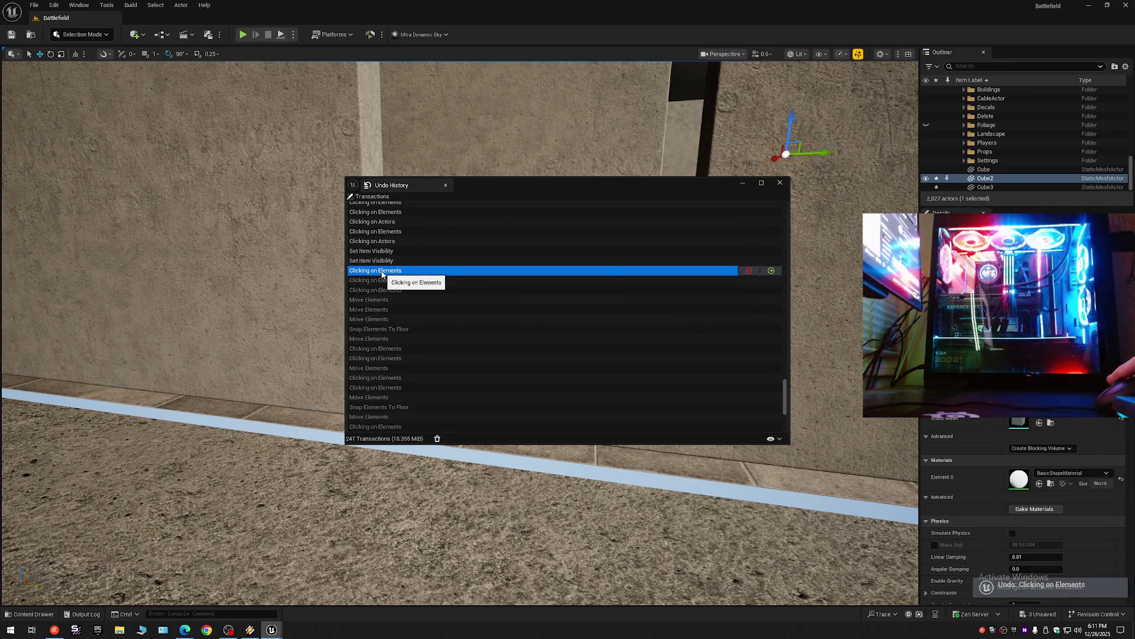
pyautogui.scroll(2, 389, 281)
pyautogui.click(397, 225)
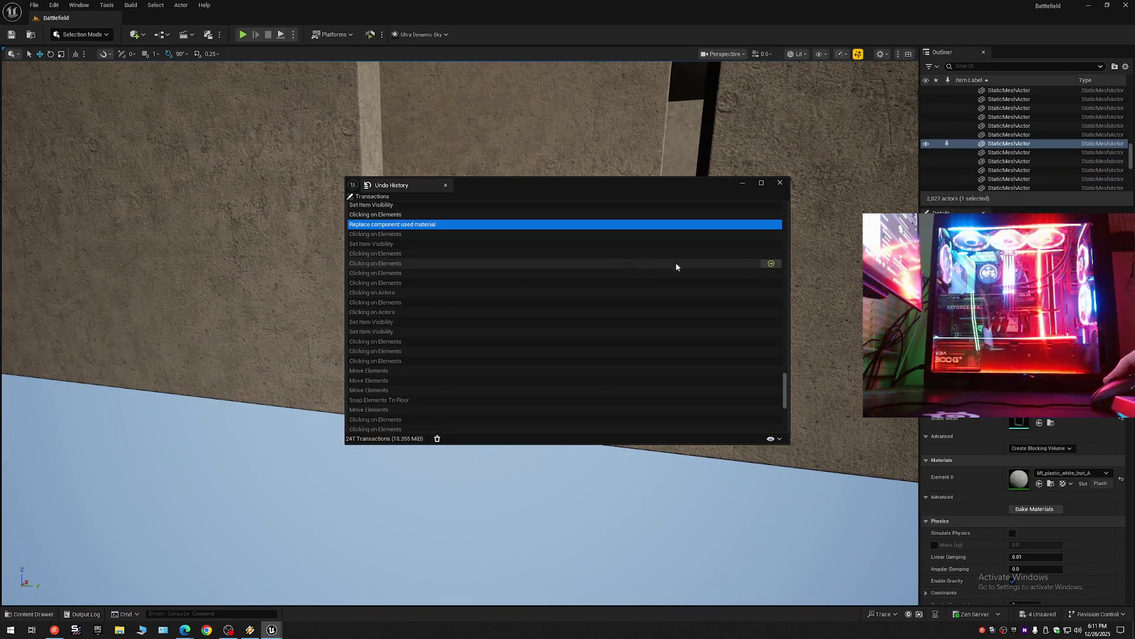
# Collapse the Outliner and toggle visibility of folder 1, windows, walls and DELETEE folders.
pyautogui.click(1127, 67)
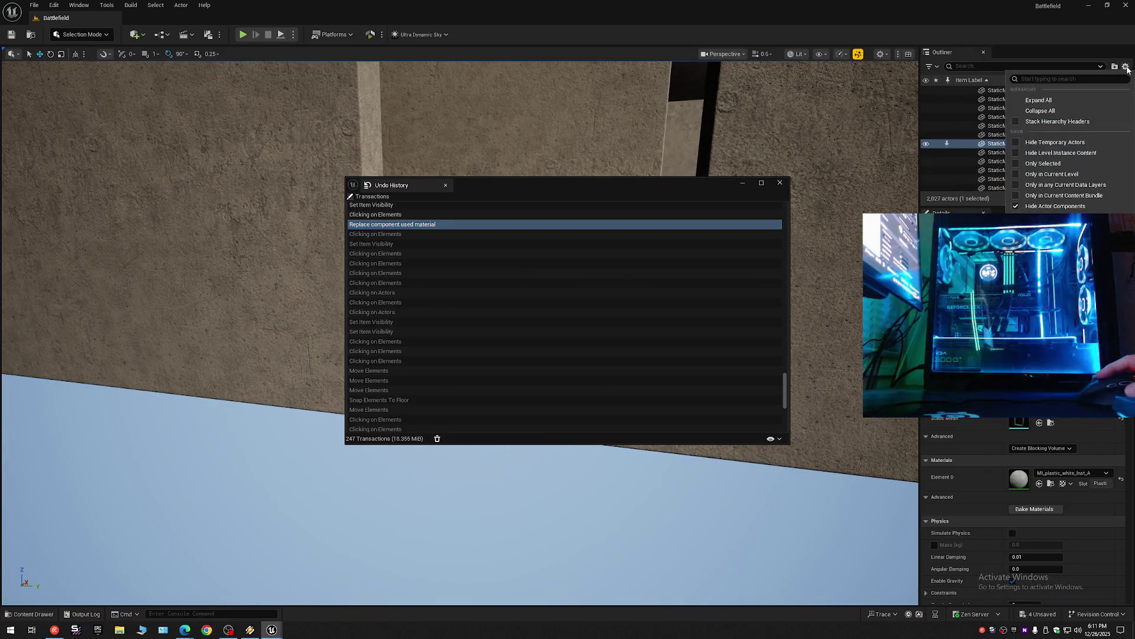
pyautogui.click(1062, 111)
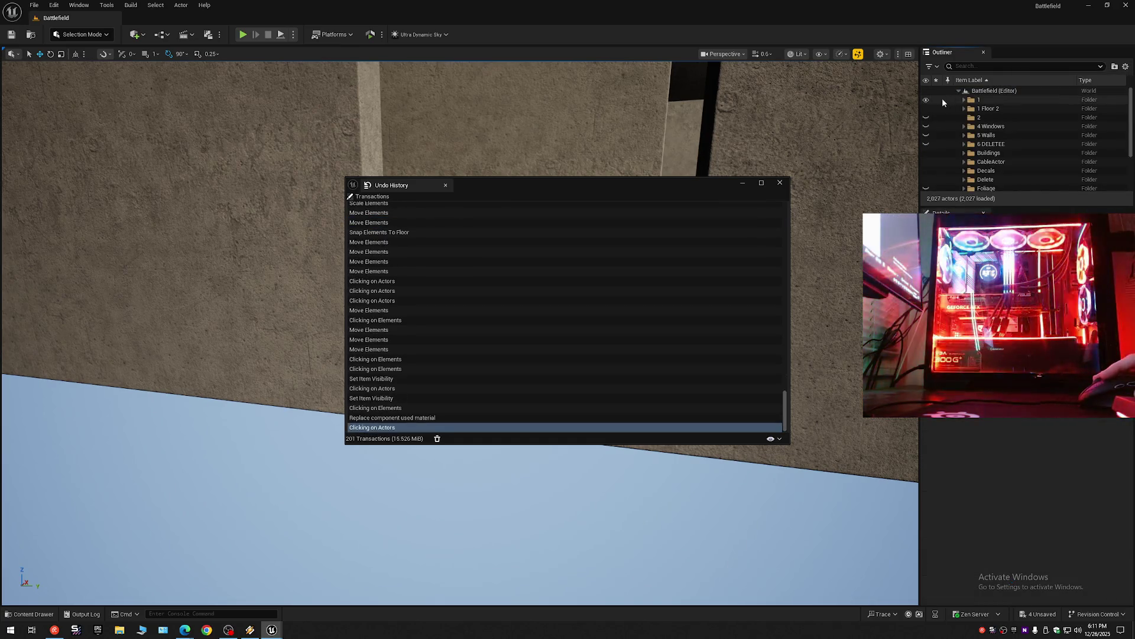
pyautogui.click(927, 100)
pyautogui.click(927, 100)
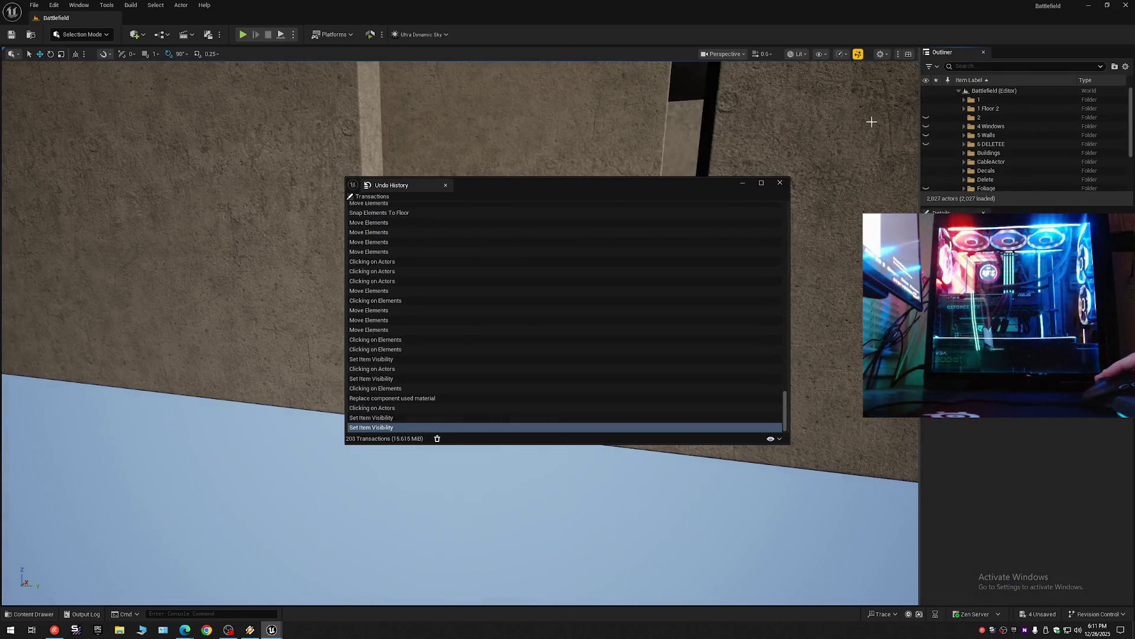
pyautogui.moveTo(927, 131); pyautogui.dragTo(926, 144)
# Roll the undo history back one more action and close the history window.
pyautogui.moveTo(657, 116); pyautogui.dragTo(654, 98)
pyautogui.scroll(1, 656, 107)
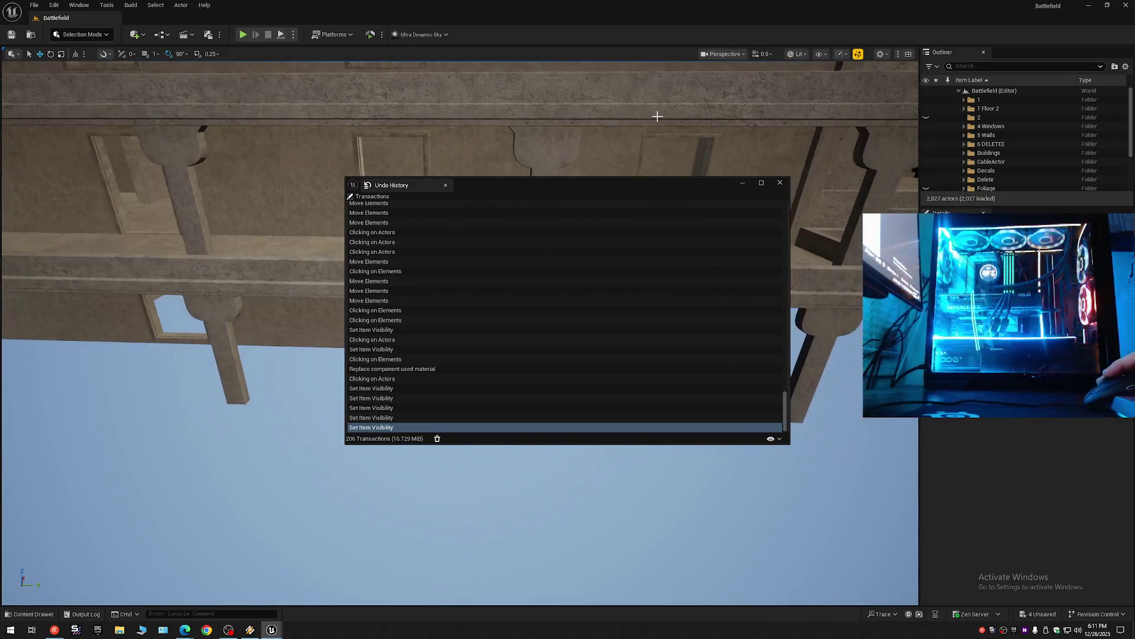
pyautogui.moveTo(785, 406); pyautogui.dragTo(778, 189)
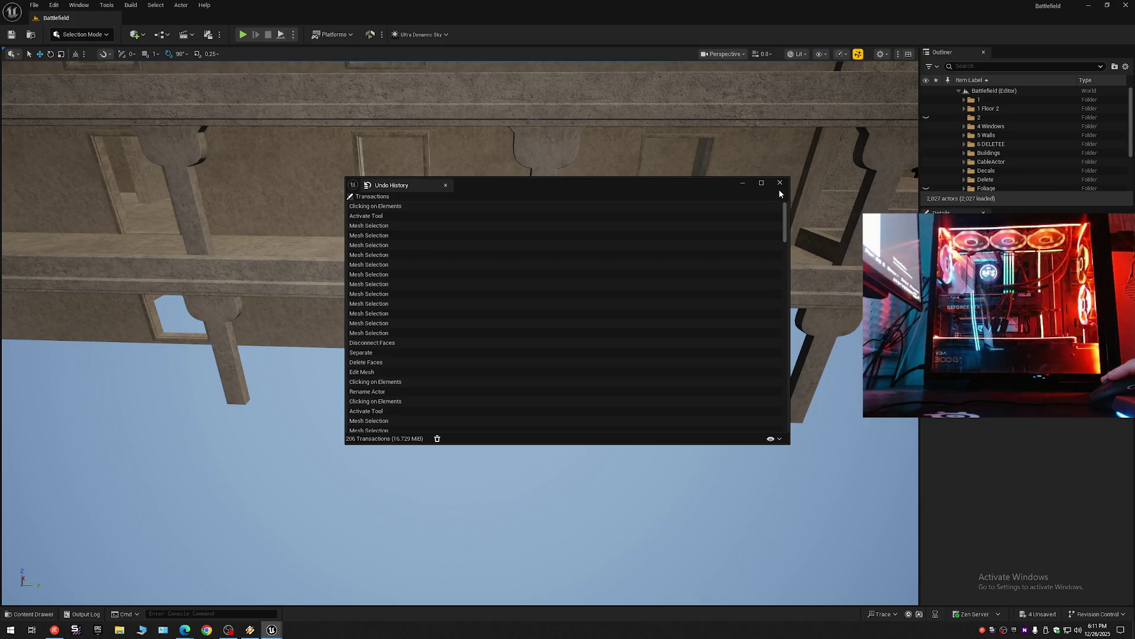
pyautogui.click(378, 216)
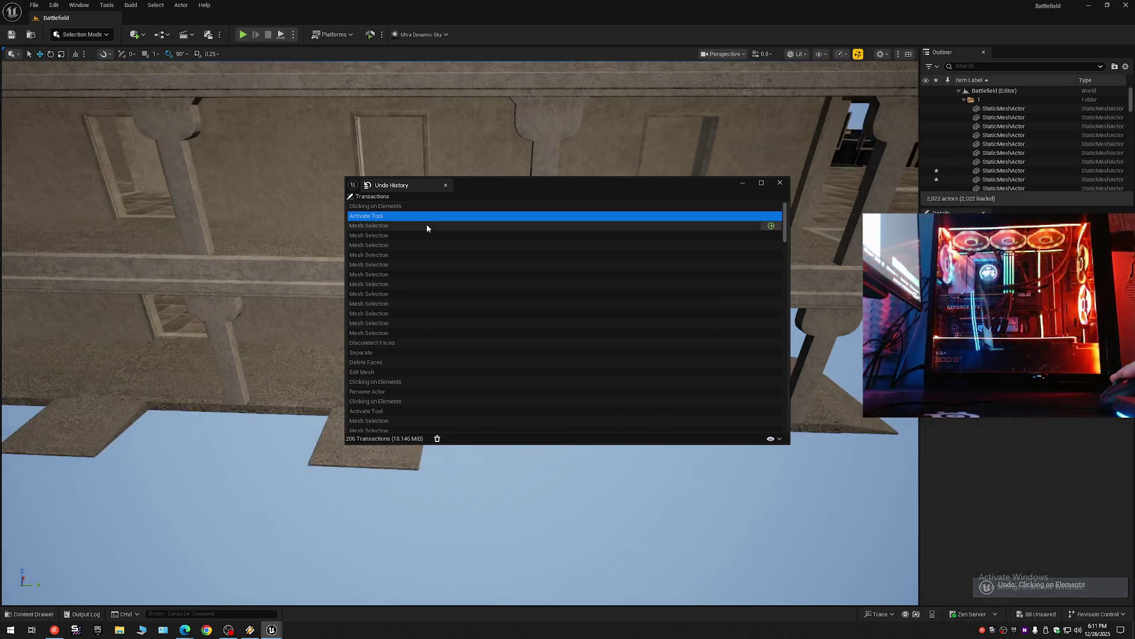
pyautogui.click(780, 183)
# Select the large floor slab beside the building wall.
pyautogui.moveTo(783, 184)
pyautogui.mouseDown()
pyautogui.moveTo(783, 246)
pyautogui.moveTo(766, 263)
pyautogui.moveTo(789, 260)
pyautogui.mouseUp()
pyautogui.click(456, 345)
pyautogui.moveTo(456, 345)
pyautogui.mouseDown()
pyautogui.moveTo(456, 293)
pyautogui.moveTo(457, 345)
pyautogui.mouseUp()
pyautogui.scroll(1, 456, 299)
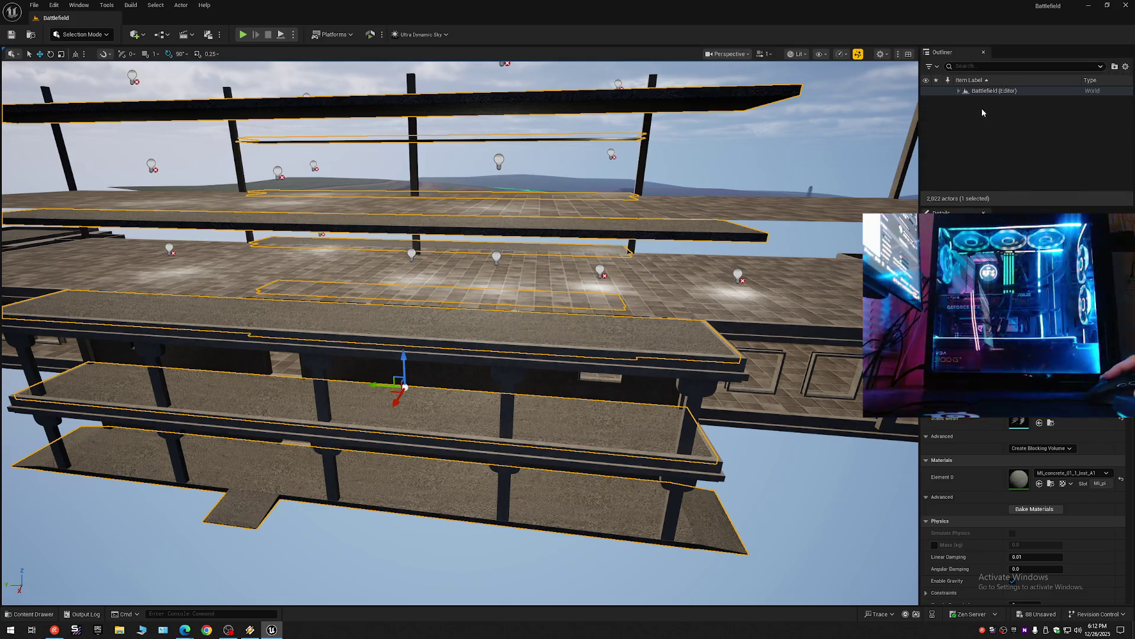
pyautogui.click(985, 113)
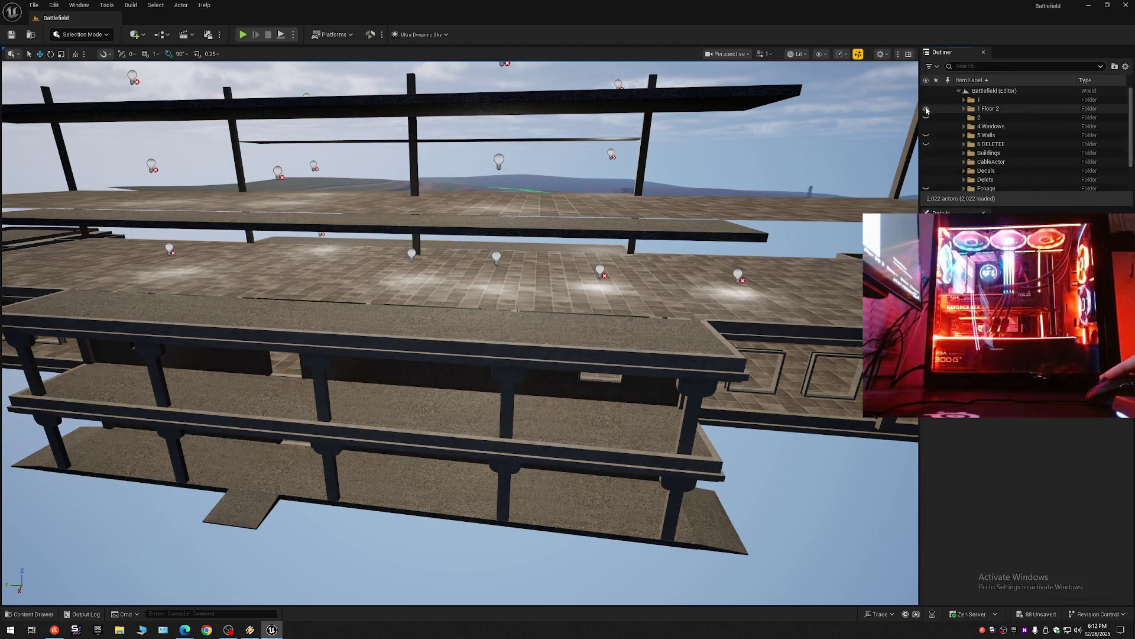
pyautogui.moveTo(459, 331)
pyautogui.mouseDown()
pyautogui.moveTo(343, 276)
pyautogui.moveTo(452, 327)
pyautogui.mouseUp()
pyautogui.scroll(-1, 373, 289)
pyautogui.scroll(2, 370, 289)
pyautogui.click(567, 296)
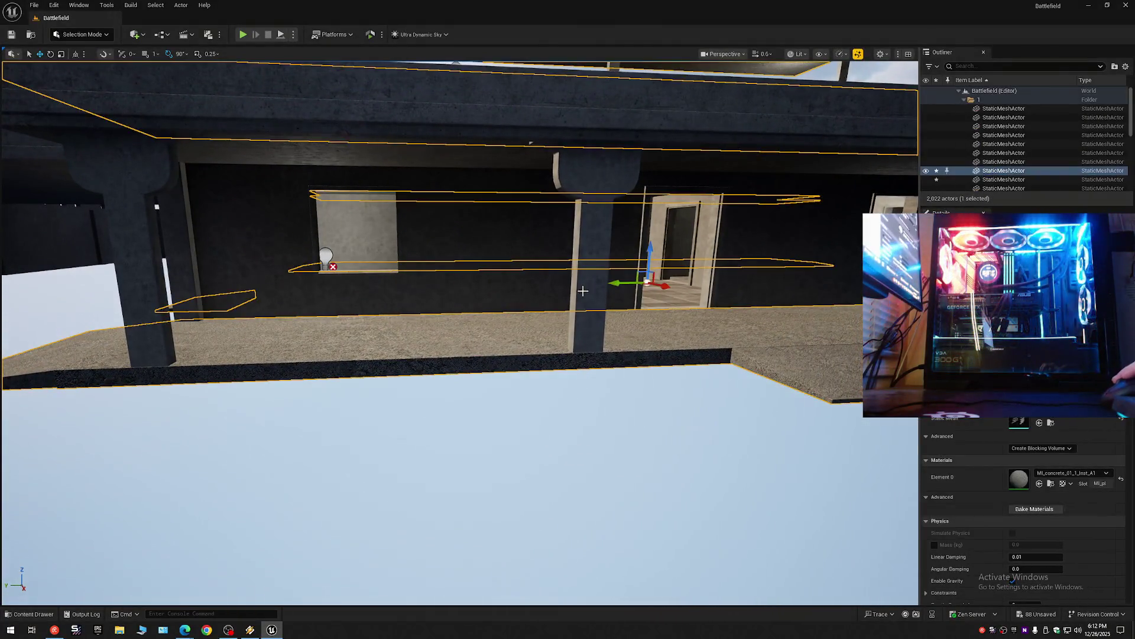
pyautogui.click(926, 171)
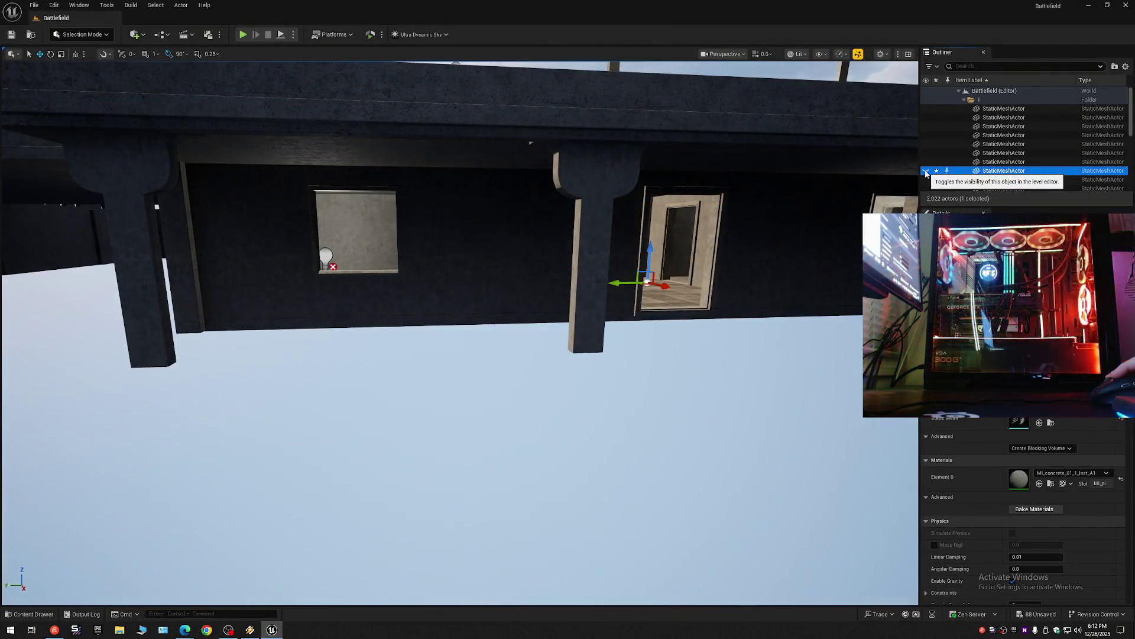
pyautogui.click(926, 172)
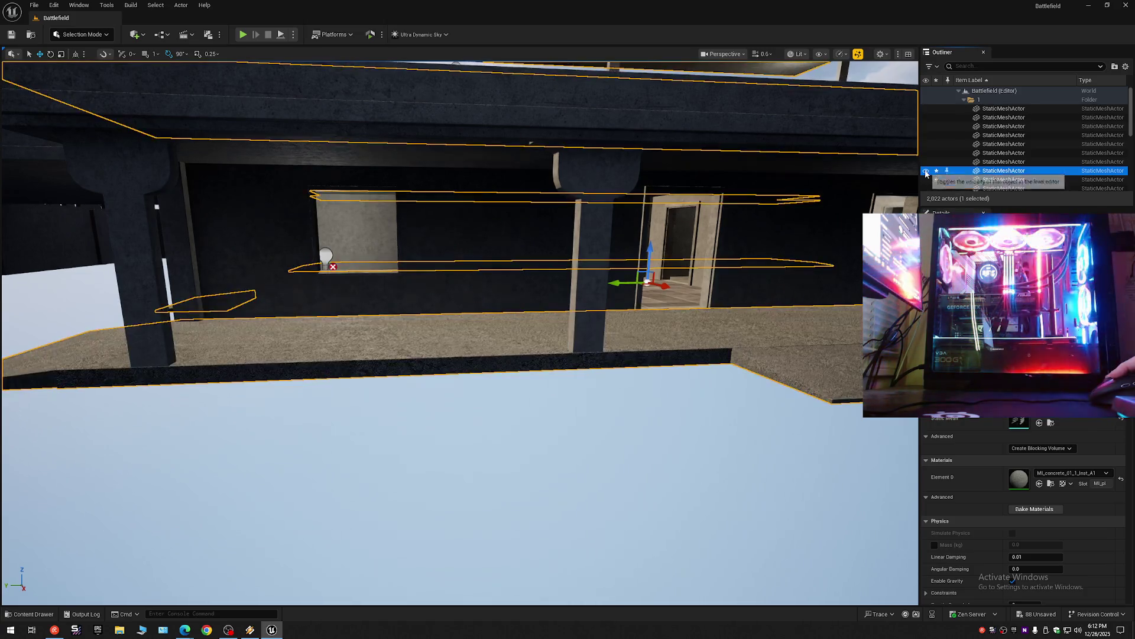
pyautogui.moveTo(771, 197)
pyautogui.mouseDown()
pyautogui.moveTo(733, 248)
pyautogui.moveTo(901, 152)
pyautogui.mouseUp()
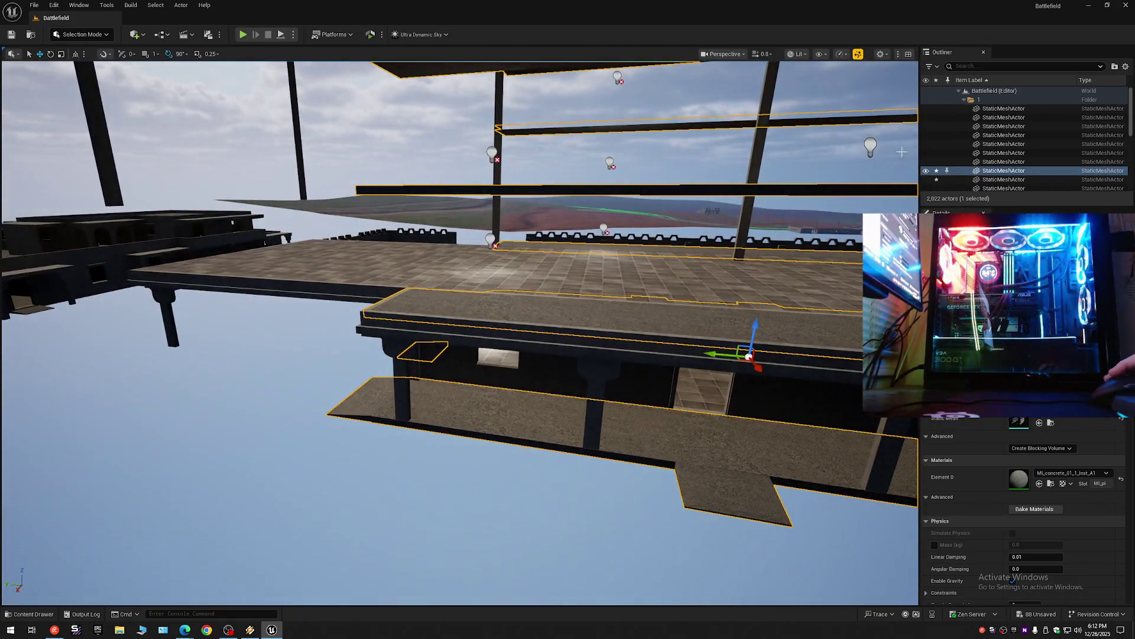
pyautogui.click(1125, 67)
pyautogui.click(977, 107)
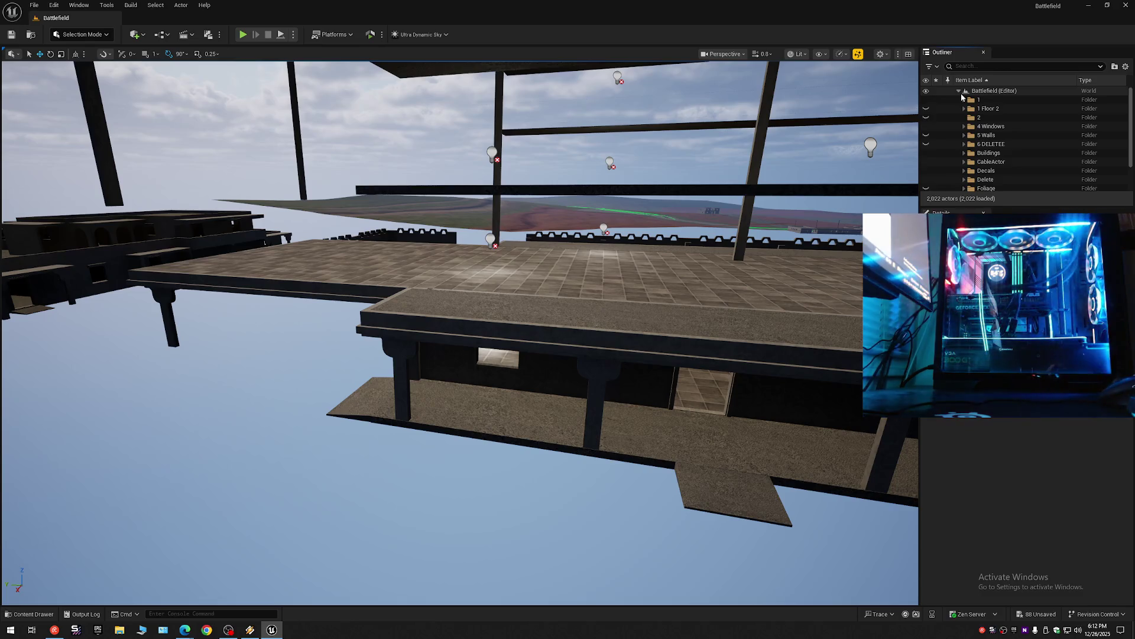
pyautogui.scroll(2, 460, 293)
pyautogui.scroll(2, 459, 293)
pyautogui.press('s')
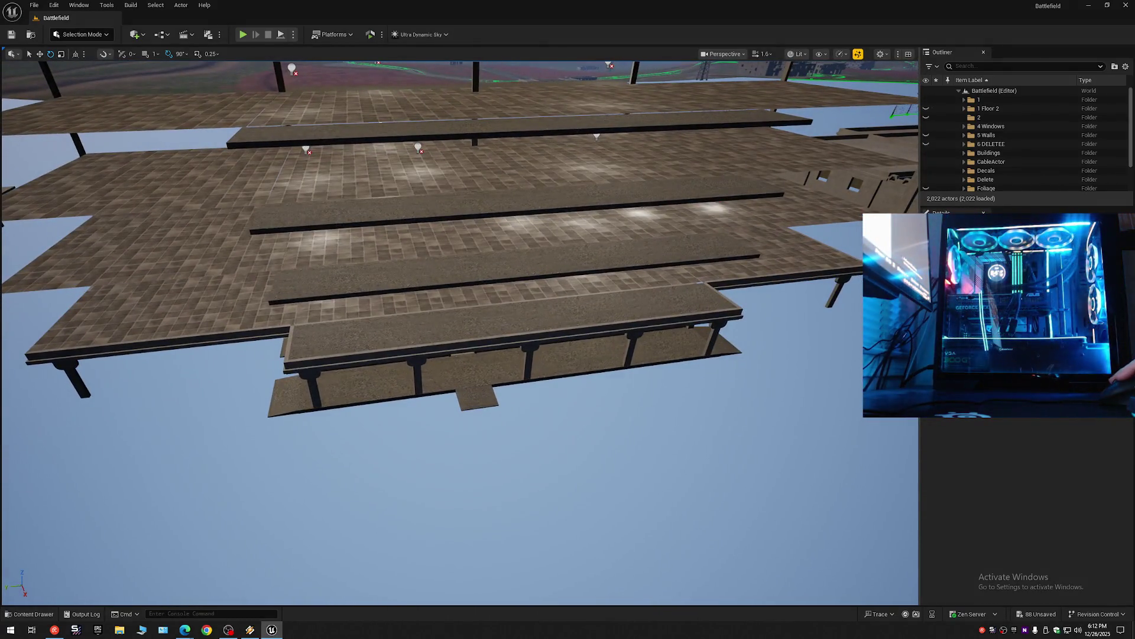
pyautogui.click(487, 365)
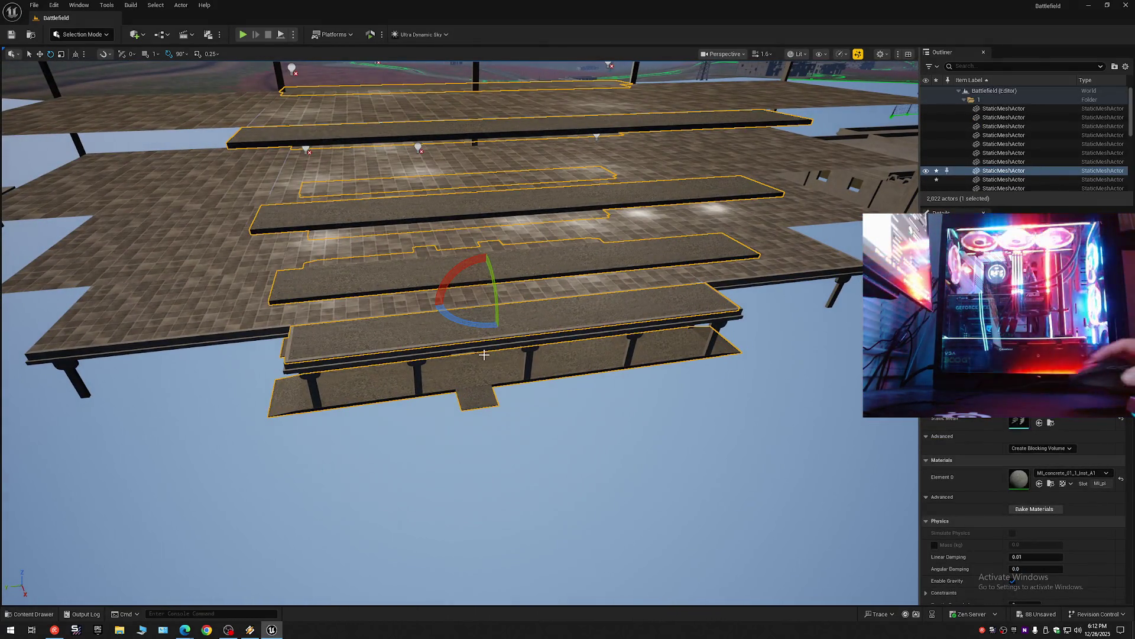
pyautogui.press('w')
pyautogui.scroll(-2, 484, 342)
pyautogui.press('e')
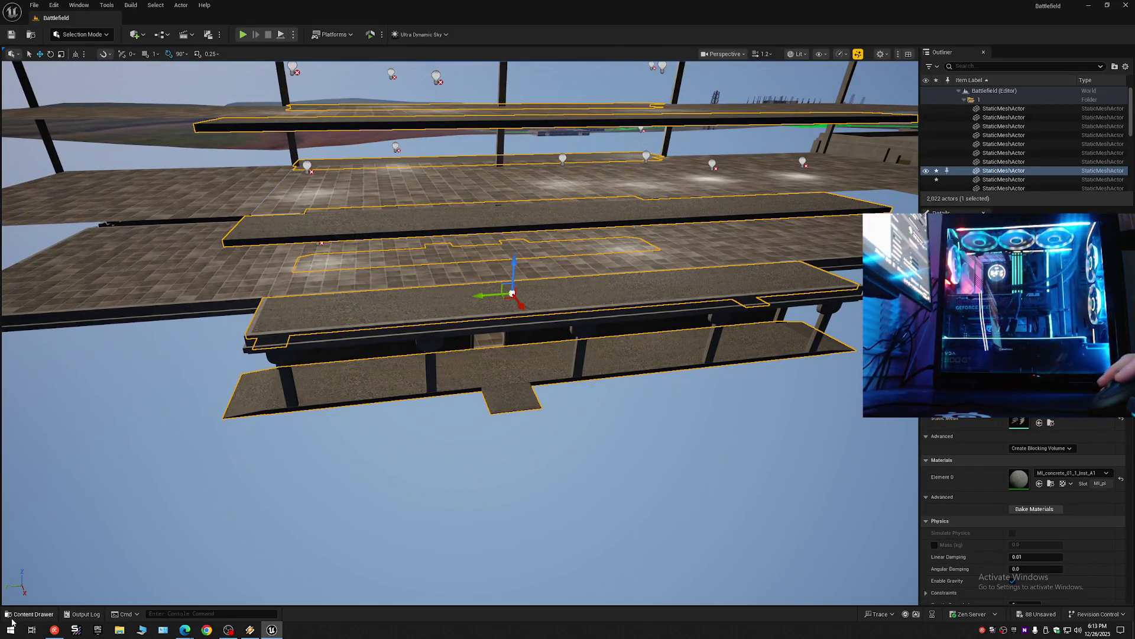
# Drag StaticMeshActor_Submesh_2C0A5070 from Content > Maps > _GENERATED > Scott into the viewport.
pyautogui.click(32, 614)
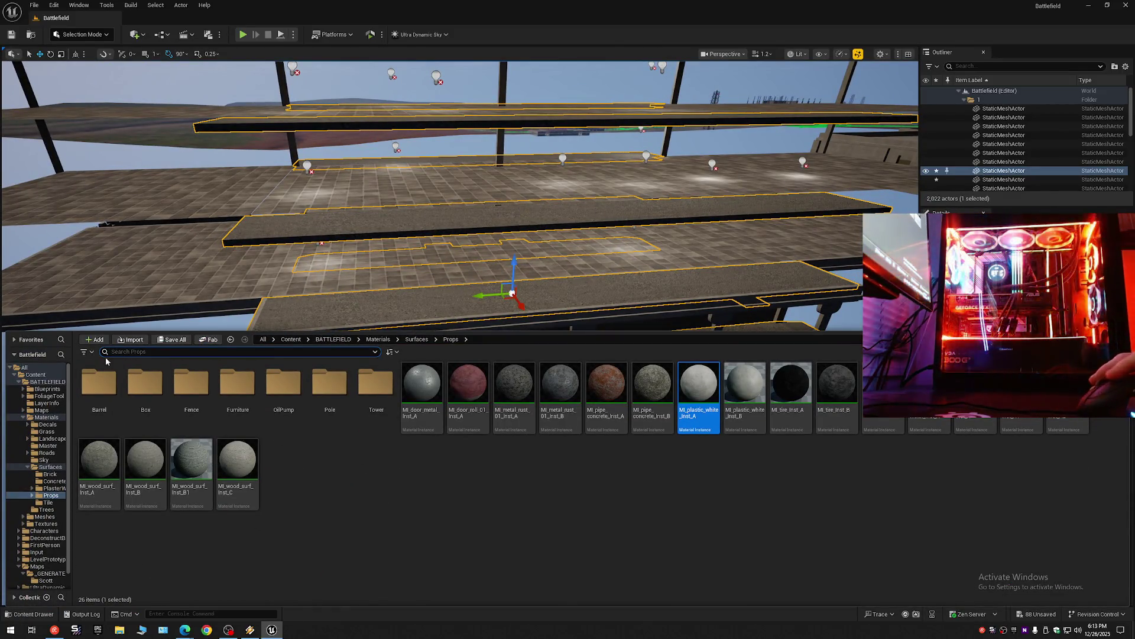
pyautogui.click(19, 383)
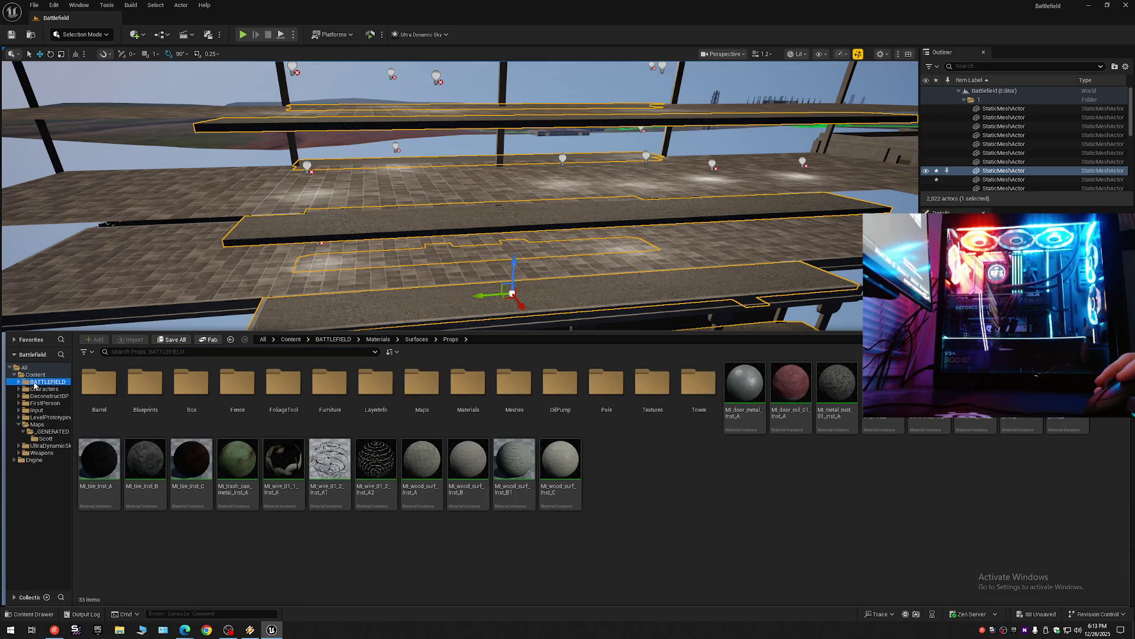
pyautogui.click(35, 374)
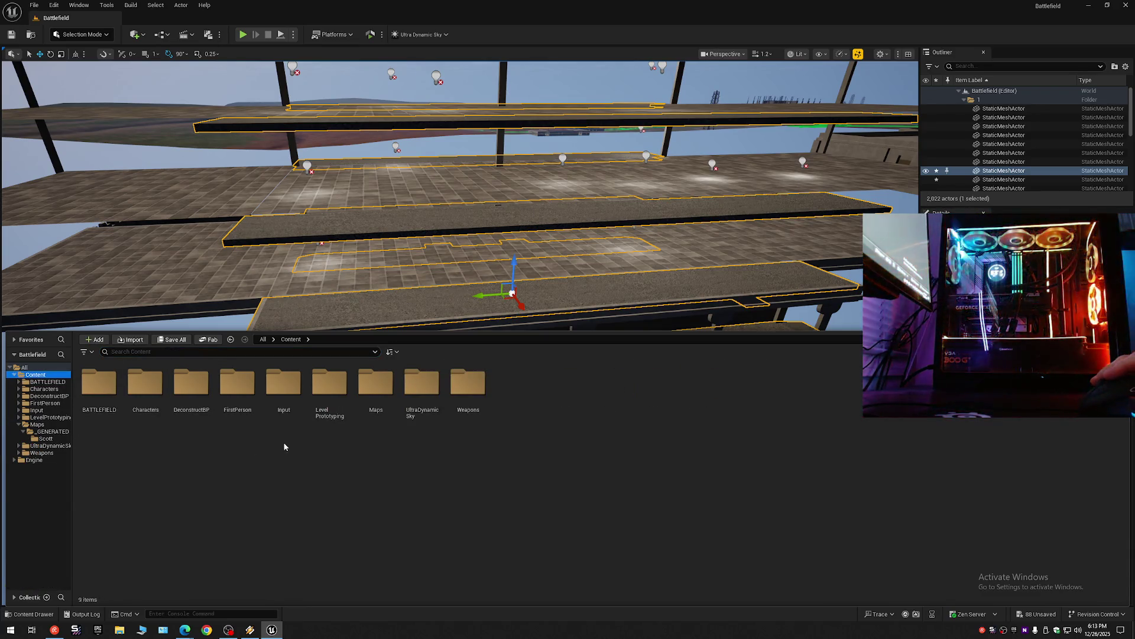
pyautogui.click(370, 390)
pyautogui.doubleClick(371, 390)
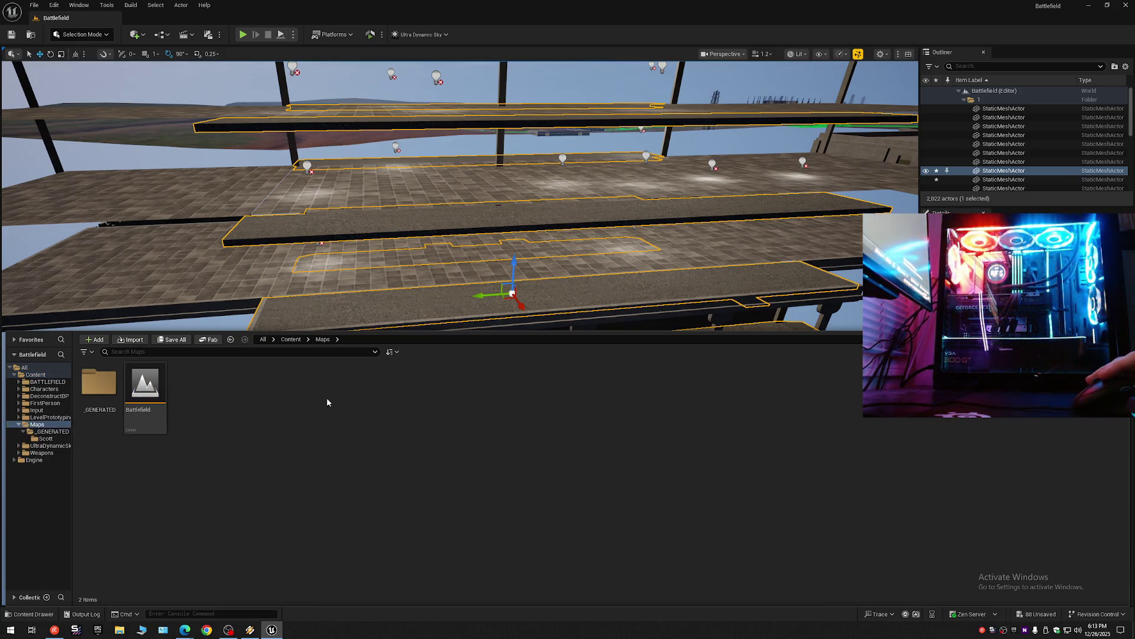
pyautogui.doubleClick(98, 384)
pyautogui.doubleClick(109, 393)
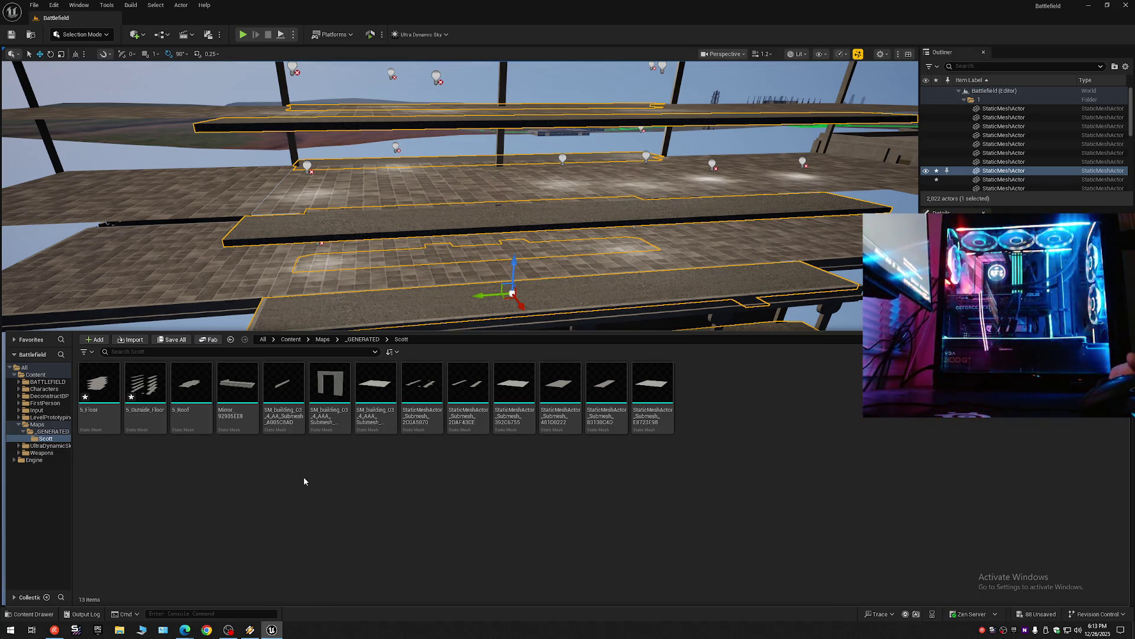
pyautogui.click(421, 393)
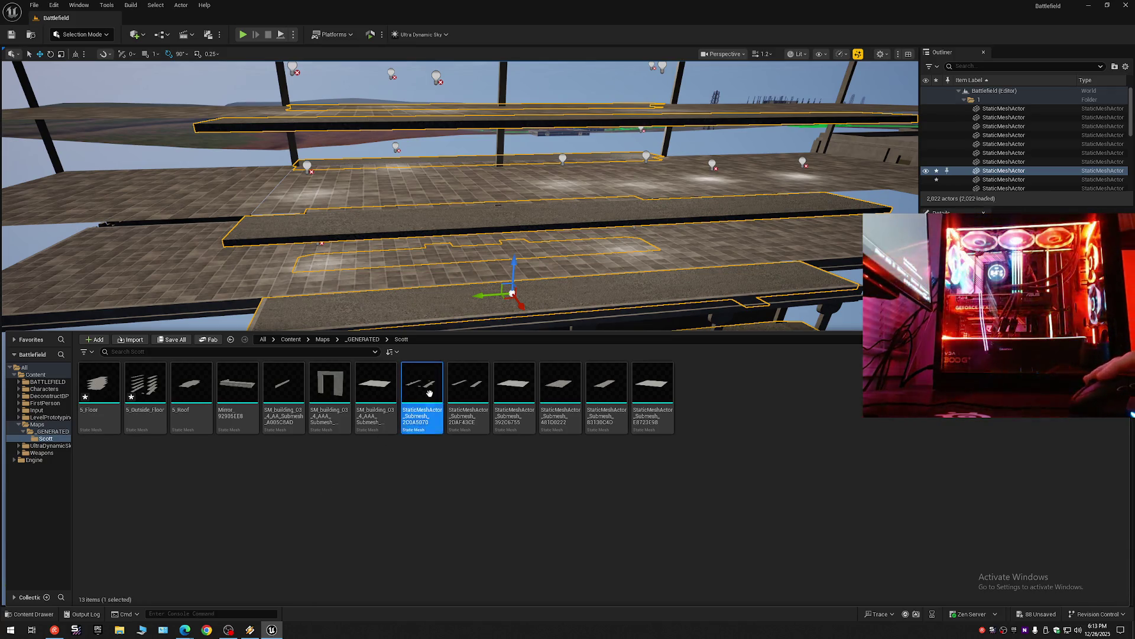
pyautogui.scroll(-6, 443, 308)
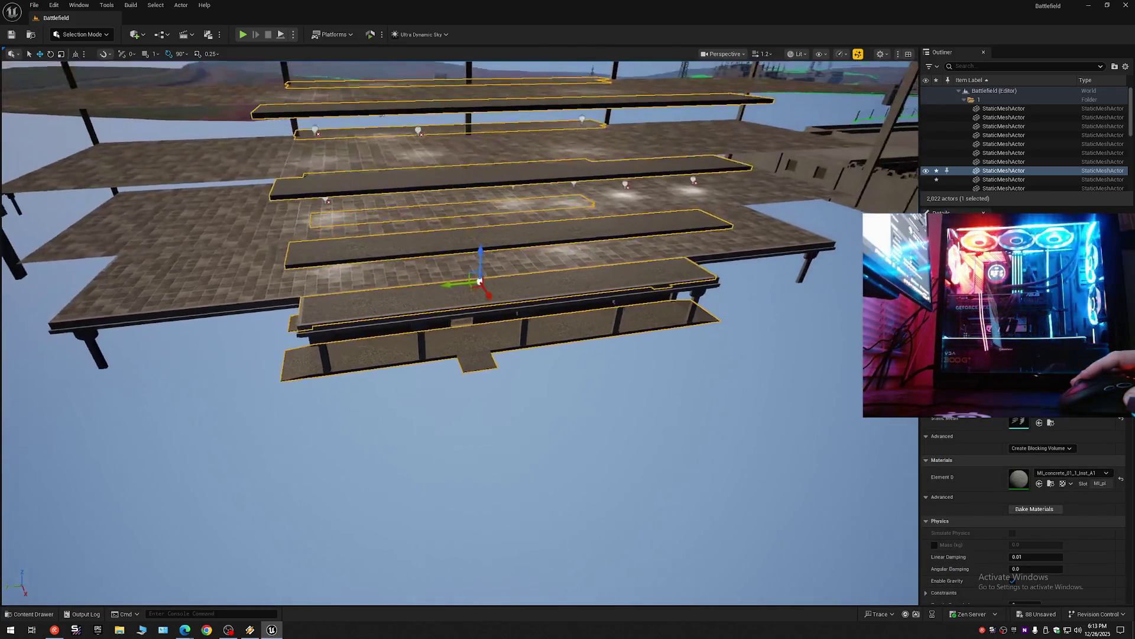
pyautogui.click(30, 613)
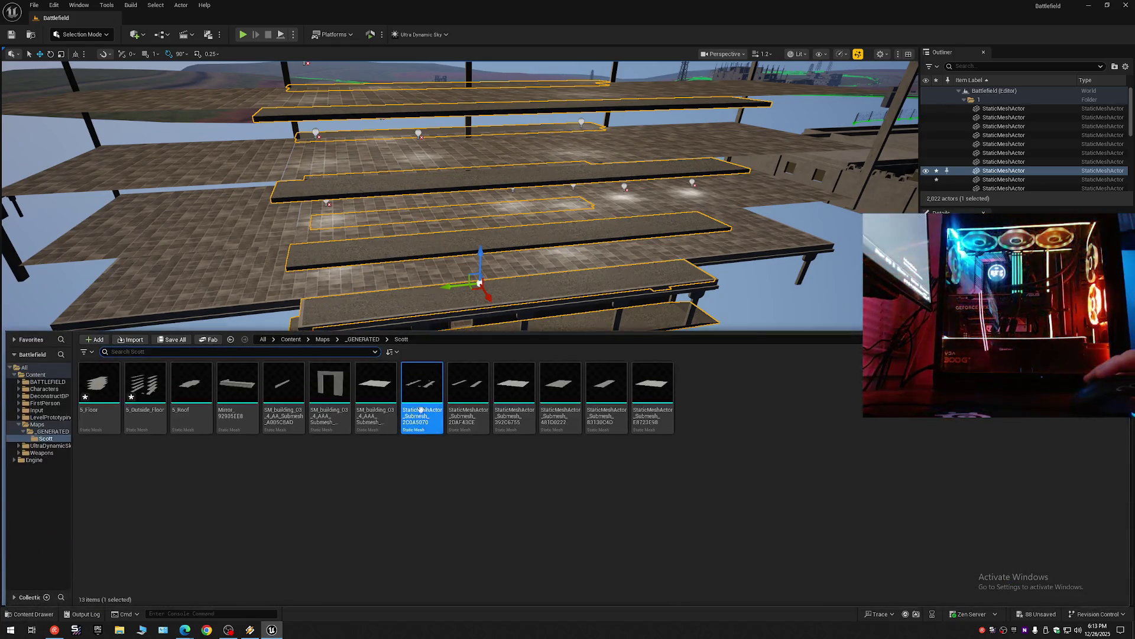
pyautogui.moveTo(420, 408); pyautogui.dragTo(460, 237)
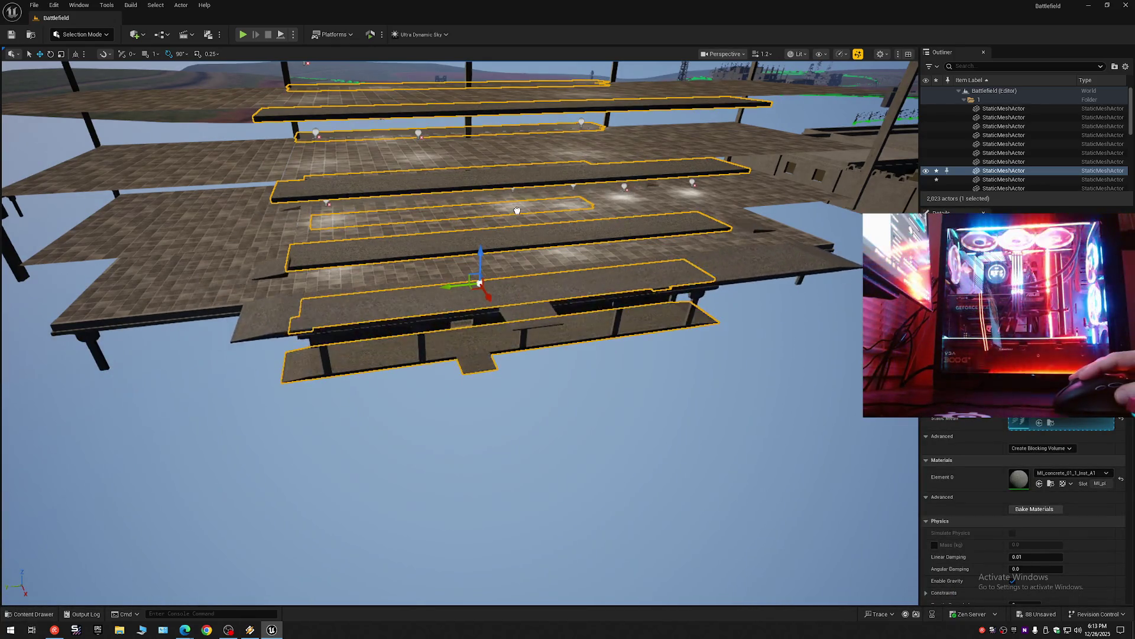
# Select the newly placed floor strip and lower it twice toward the ledge.
pyautogui.click(489, 247)
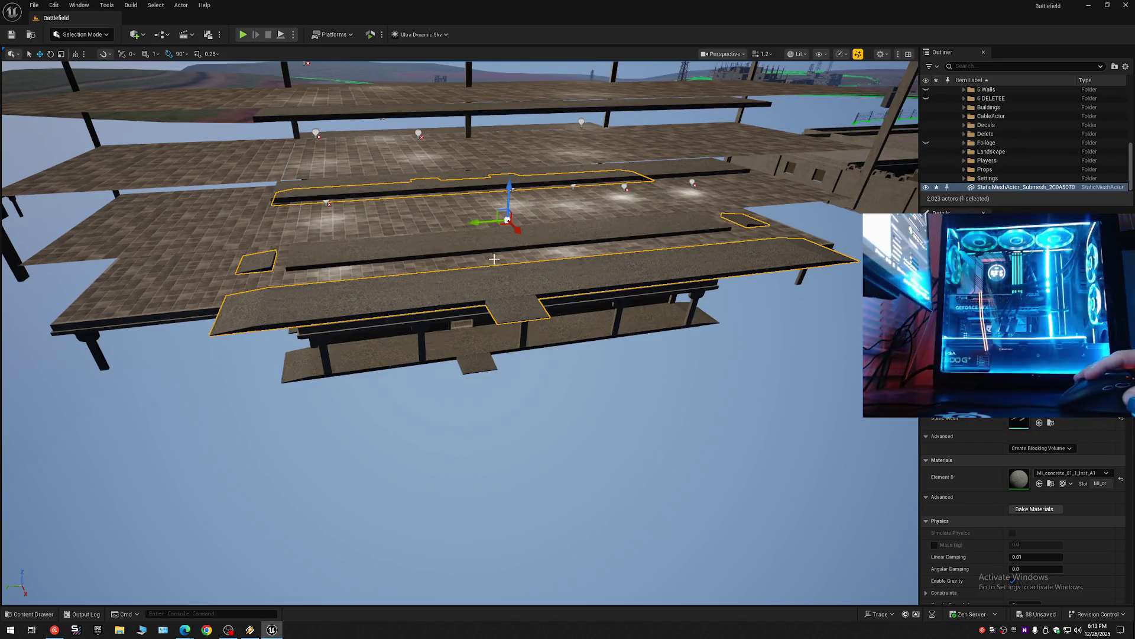
pyautogui.moveTo(510, 193)
pyautogui.mouseDown()
pyautogui.moveTo(504, 278)
pyautogui.moveTo(532, 417)
pyautogui.mouseUp()
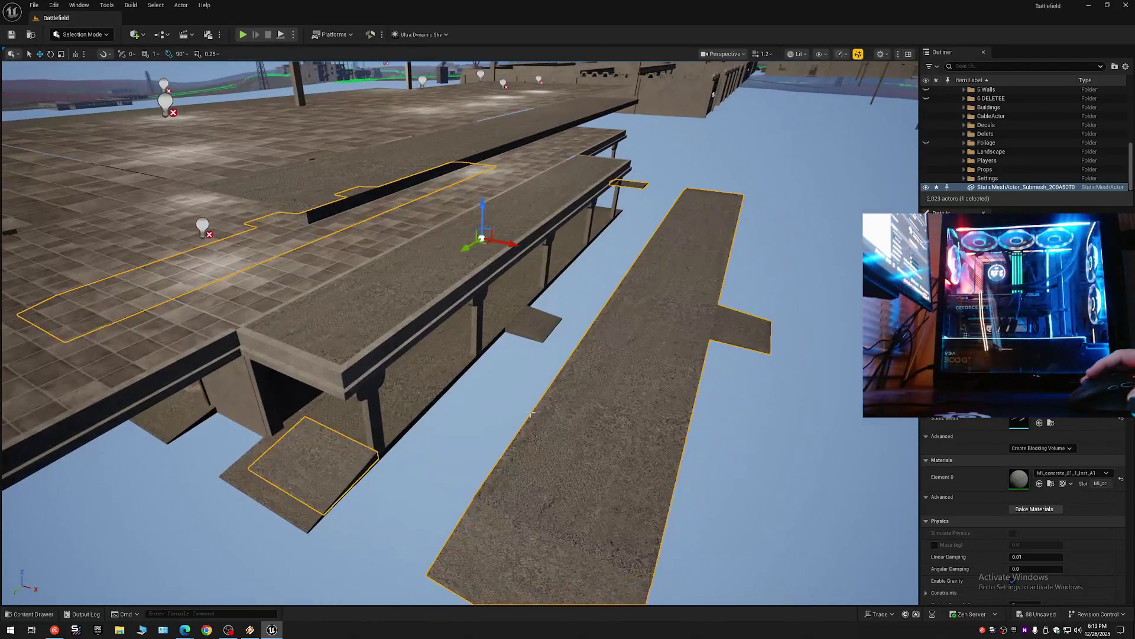
pyautogui.moveTo(511, 259)
pyautogui.mouseDown()
pyautogui.moveTo(487, 231)
pyautogui.moveTo(465, 245)
pyautogui.moveTo(373, 233)
pyautogui.mouseUp()
pyautogui.moveTo(350, 193)
pyautogui.mouseDown()
pyautogui.moveTo(343, 246)
pyautogui.moveTo(431, 254)
pyautogui.moveTo(308, 263)
pyautogui.moveTo(363, 343)
pyautogui.mouseUp()
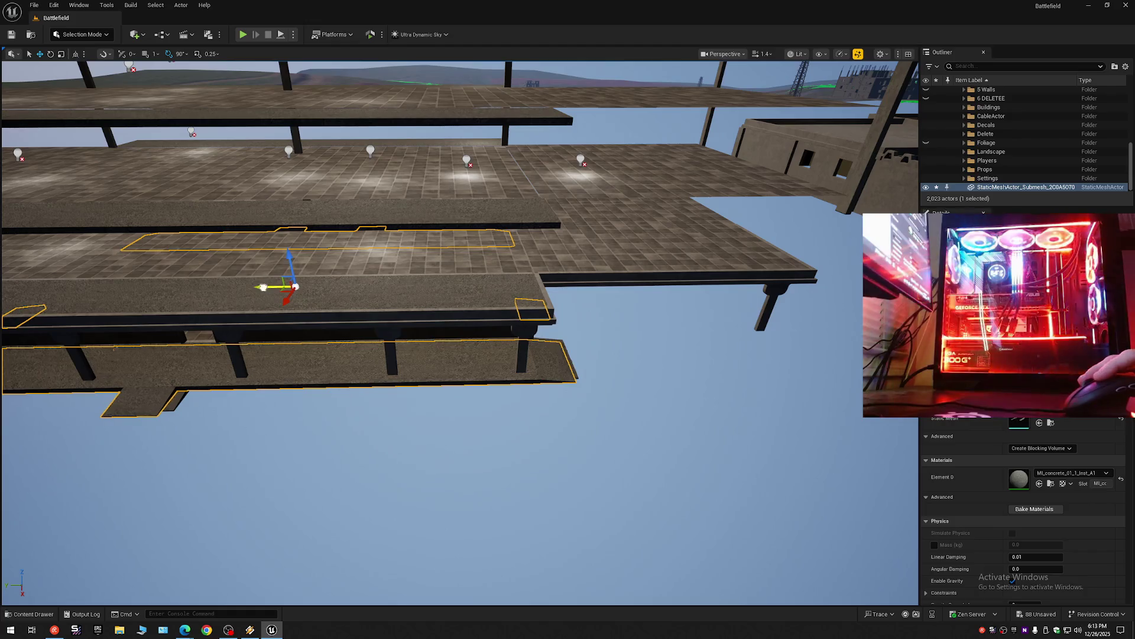
pyautogui.moveTo(263, 287)
pyautogui.mouseDown()
pyautogui.moveTo(302, 261)
pyautogui.moveTo(278, 254)
pyautogui.moveTo(236, 269)
pyautogui.moveTo(444, 358)
pyautogui.mouseUp()
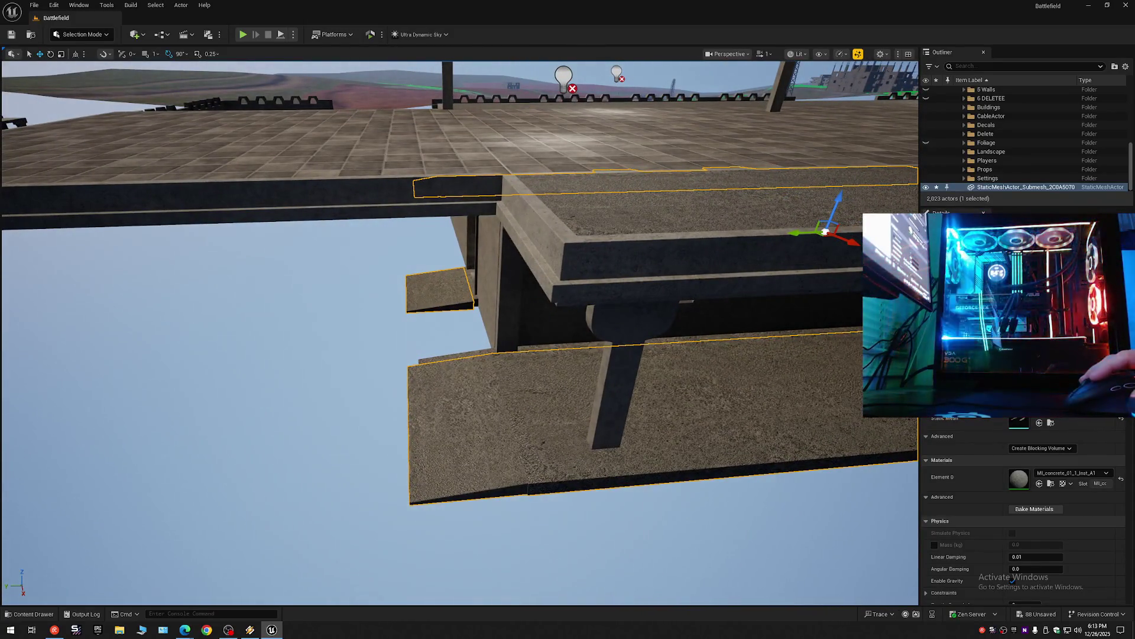
# Try raising another floor slab, undo the slab moves, and fly under the slab into the corridor.
pyautogui.click(452, 356)
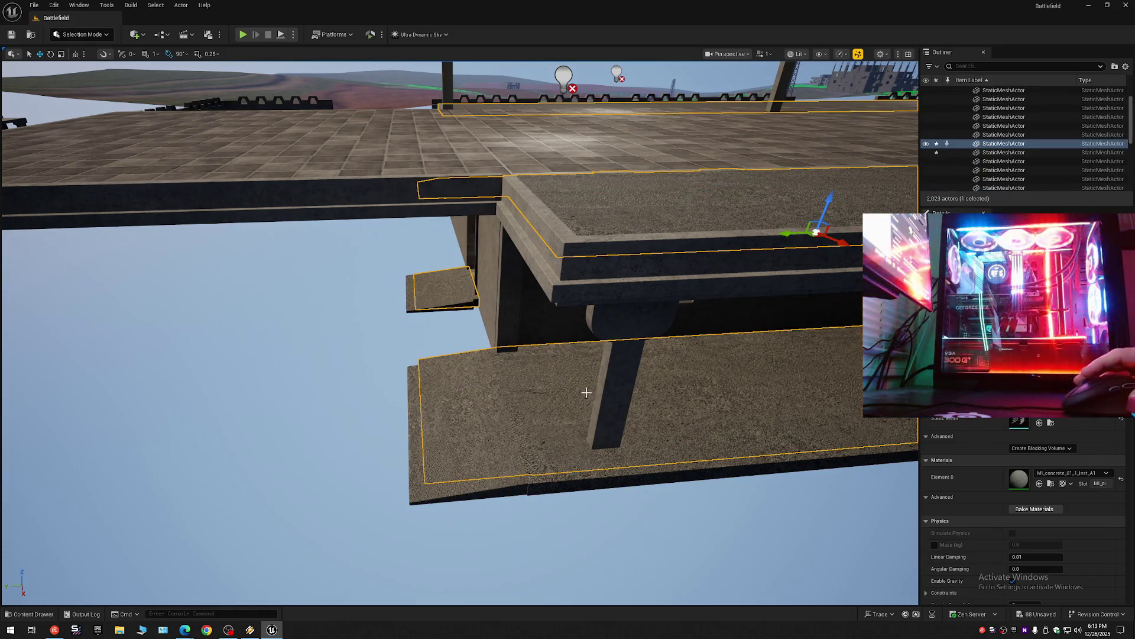
pyautogui.scroll(-10, 577, 389)
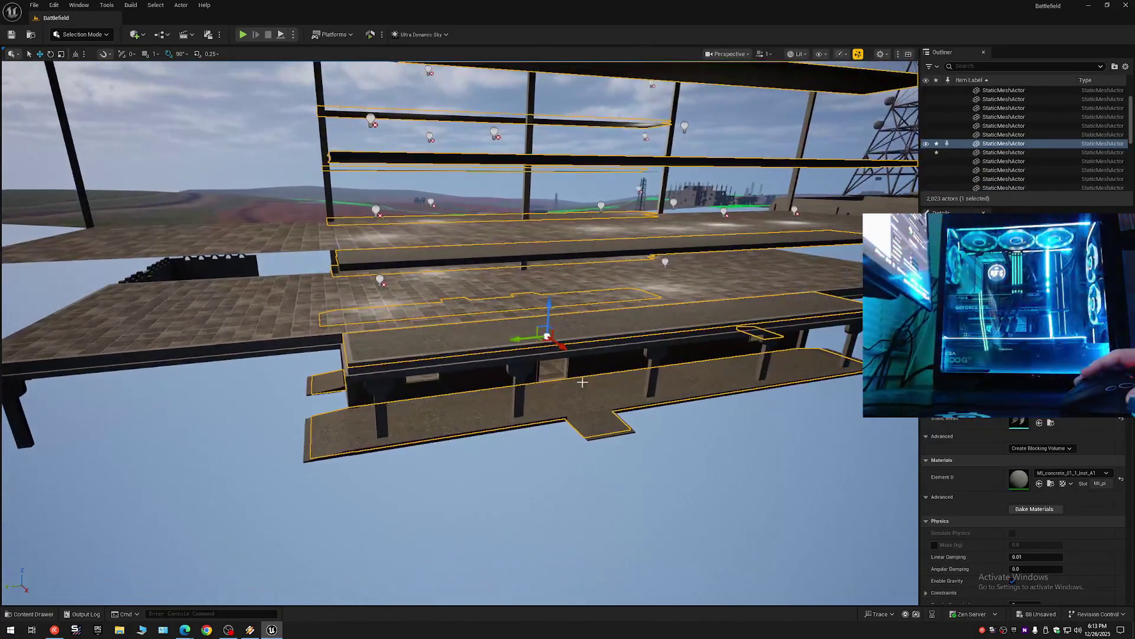
pyautogui.moveTo(547, 304); pyautogui.dragTo(533, 262)
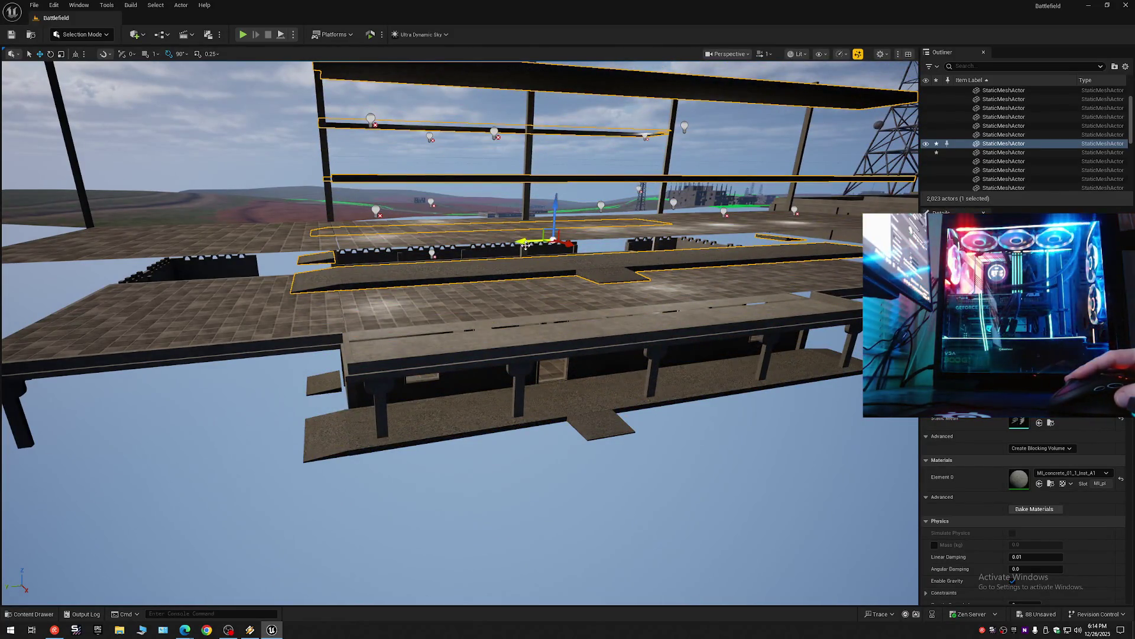
pyautogui.hotkey('ctrl', 'z')
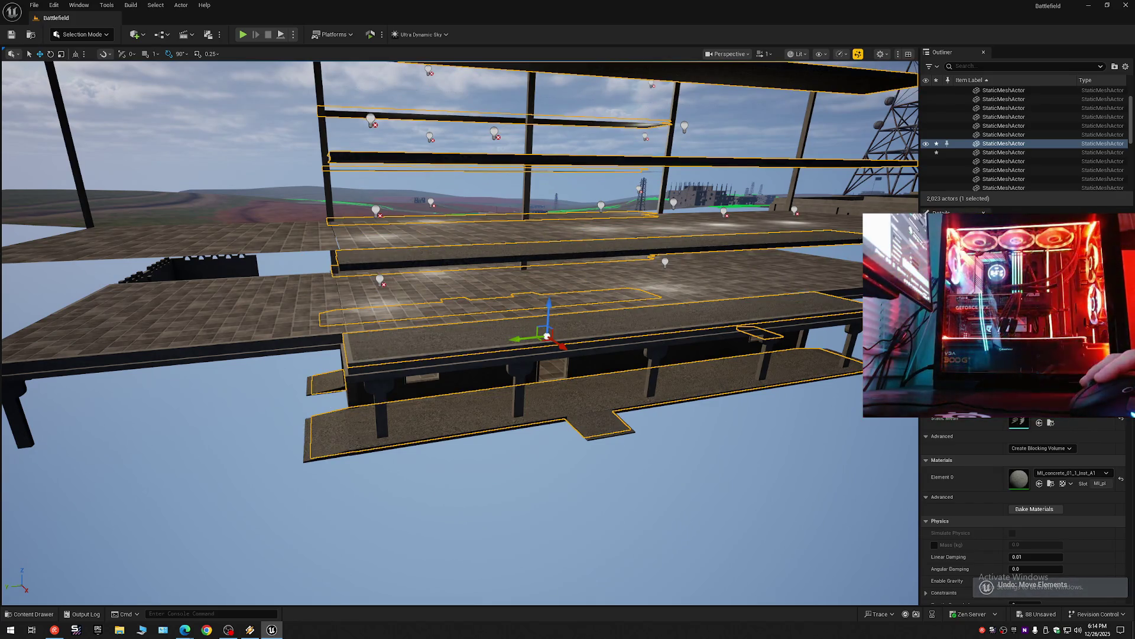
pyautogui.click(338, 432)
pyautogui.moveTo(483, 413); pyautogui.dragTo(600, 408)
pyautogui.scroll(-5, 518, 279)
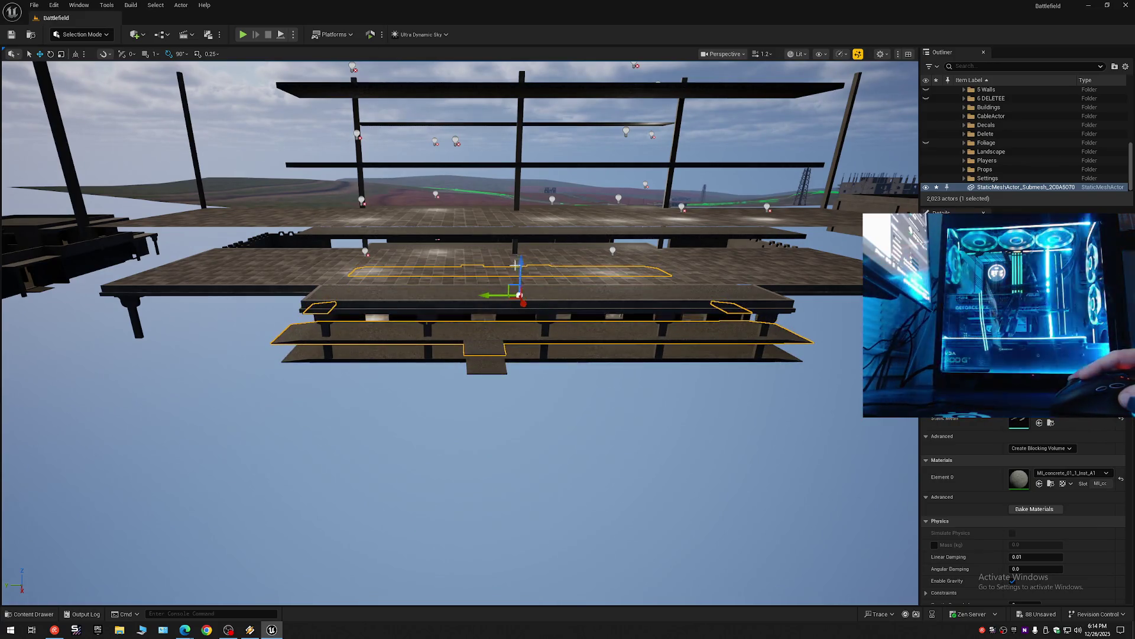
pyautogui.hotkey('ctrl', 'z')
pyautogui.scroll(6, 522, 297)
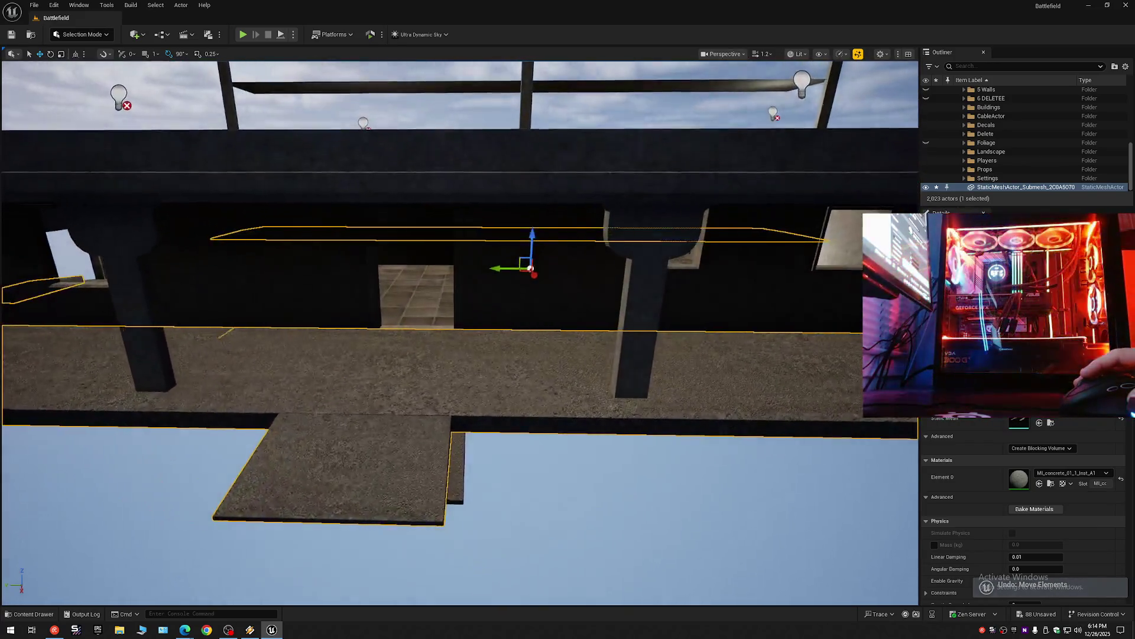
pyautogui.moveTo(484, 342); pyautogui.dragTo(483, 341)
pyautogui.moveTo(488, 276); pyautogui.dragTo(487, 277)
pyautogui.moveTo(479, 320); pyautogui.dragTo(450, 329)
# From underneath, check the upper and lower ledge slabs and select the StaticMeshActor_Submesh_2C0A5070 floor.
pyautogui.click(403, 341)
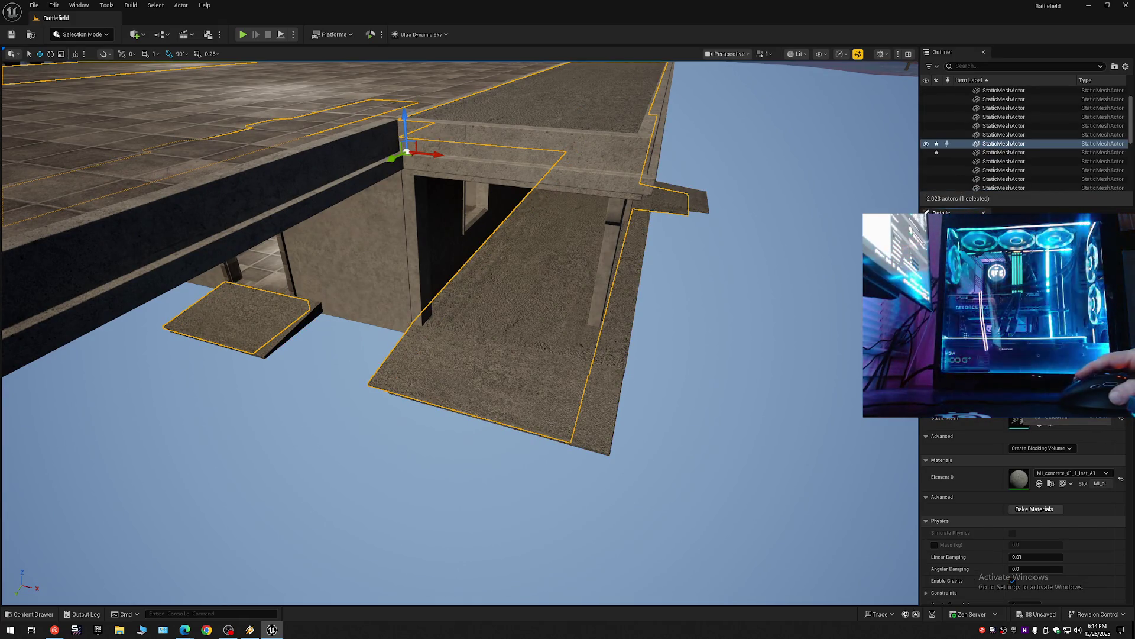
pyautogui.click(595, 416)
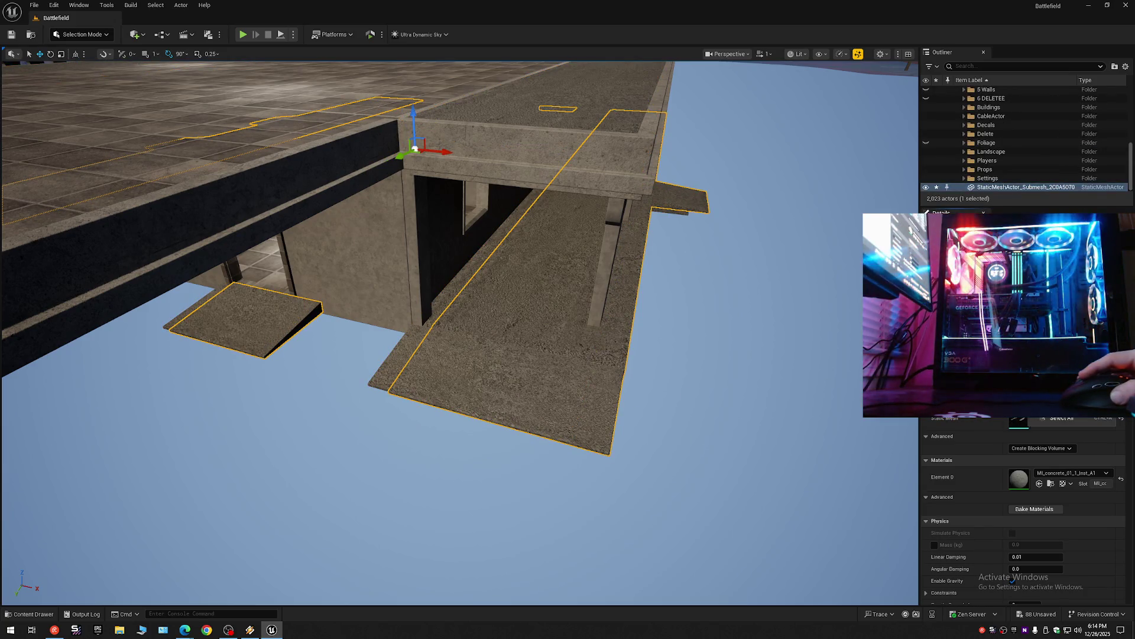
pyautogui.press('d')
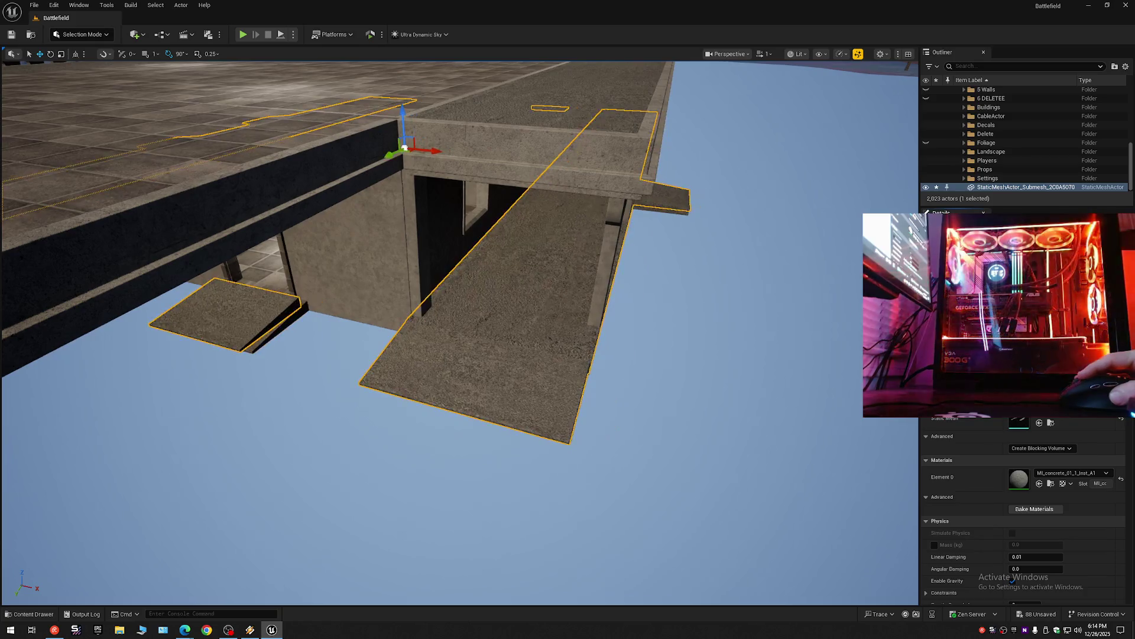
pyautogui.moveTo(775, 344); pyautogui.dragTo(693, 318)
pyautogui.click(566, 301)
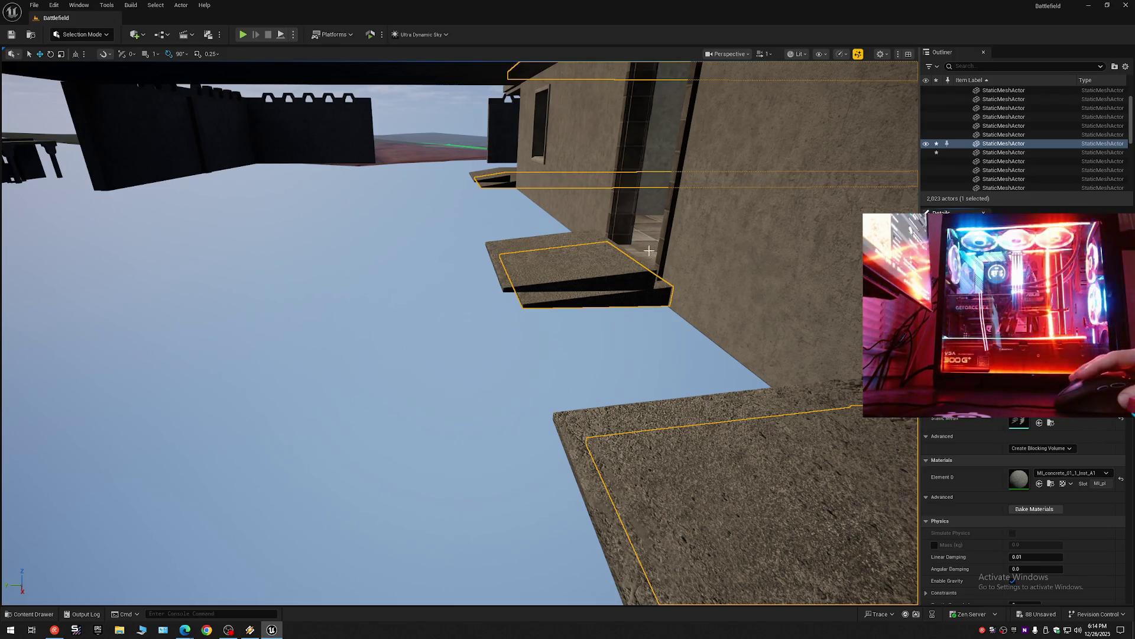
pyautogui.click(562, 257)
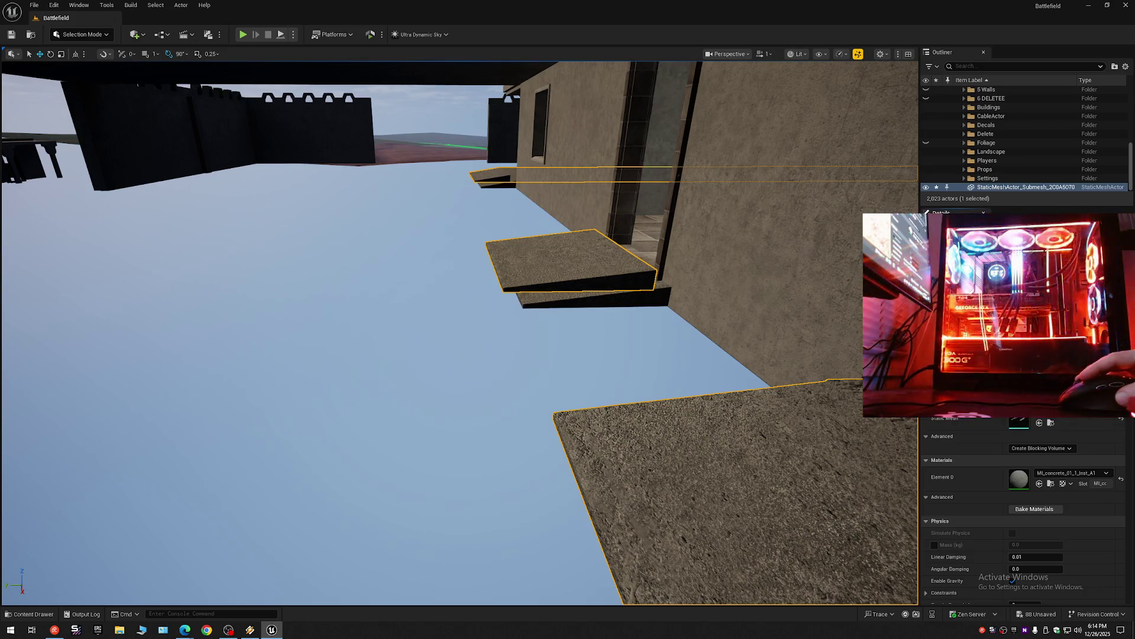
pyautogui.click(586, 272)
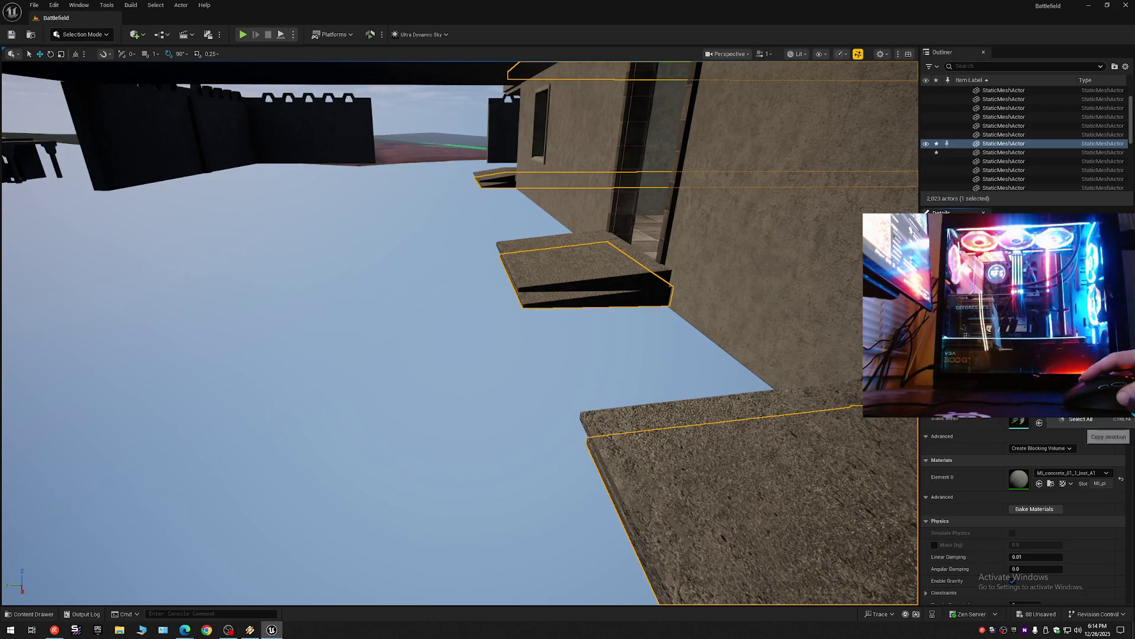
pyautogui.click(590, 266)
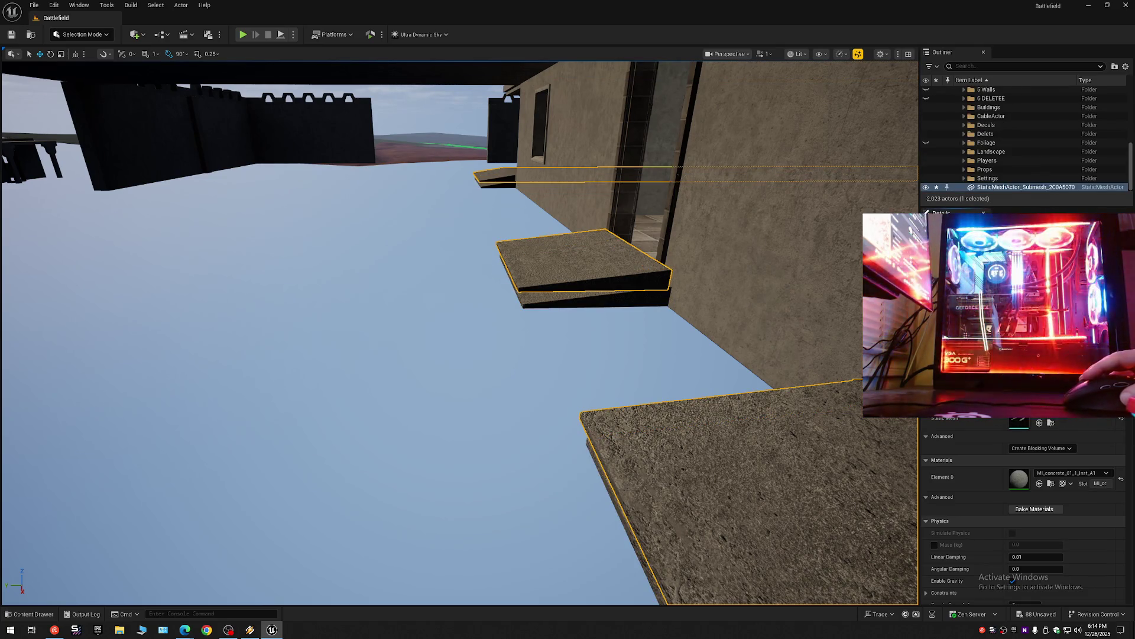
pyautogui.scroll(-2, 459, 332)
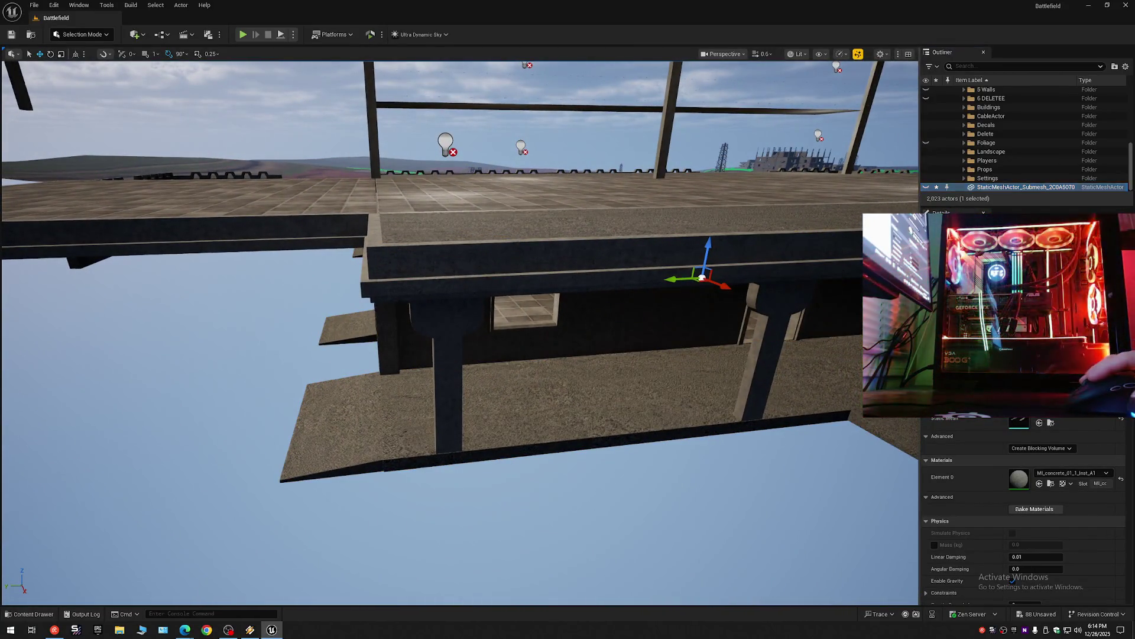
# Delete the upper platforms and rails actor, then frame the StaticMeshActor_Submesh floor slab.
pyautogui.click(591, 175)
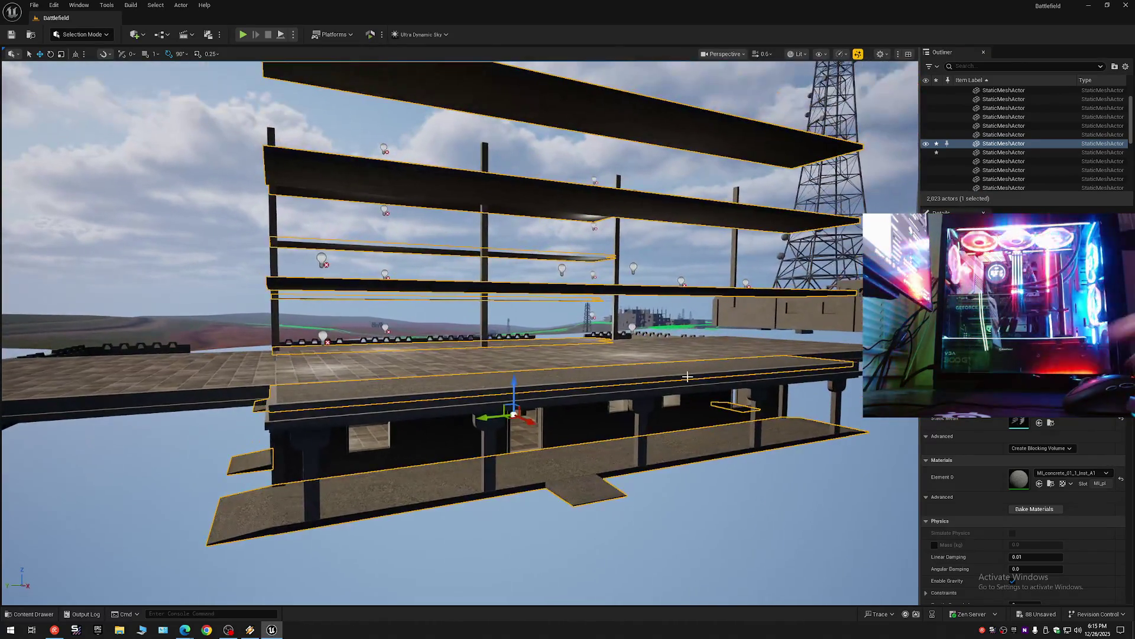
pyautogui.press('Delete')
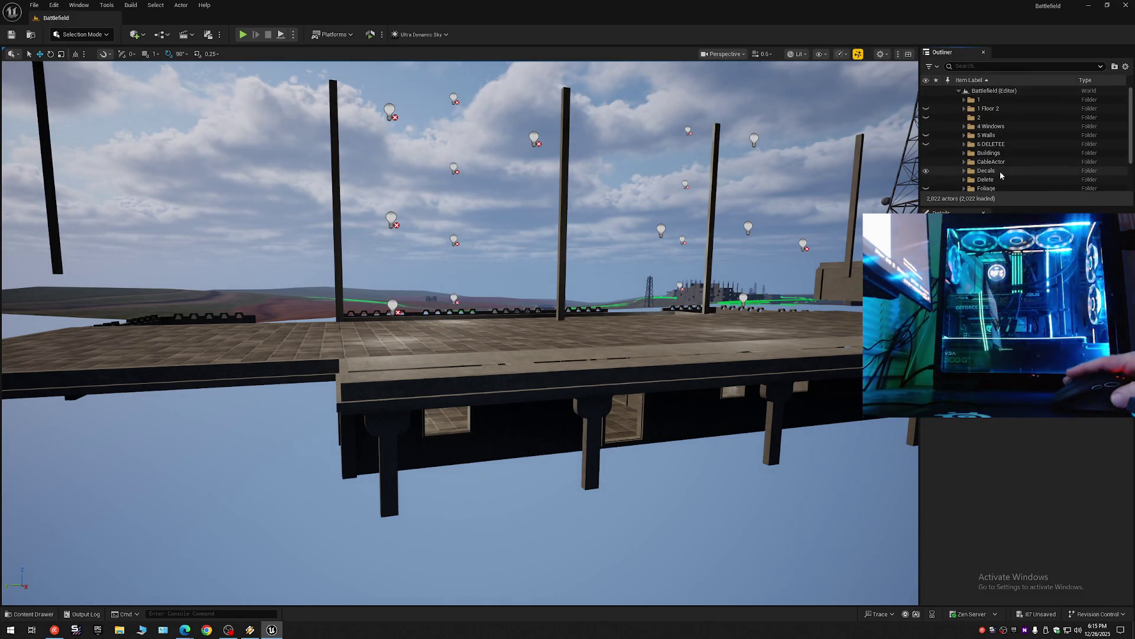
pyautogui.doubleClick(996, 187)
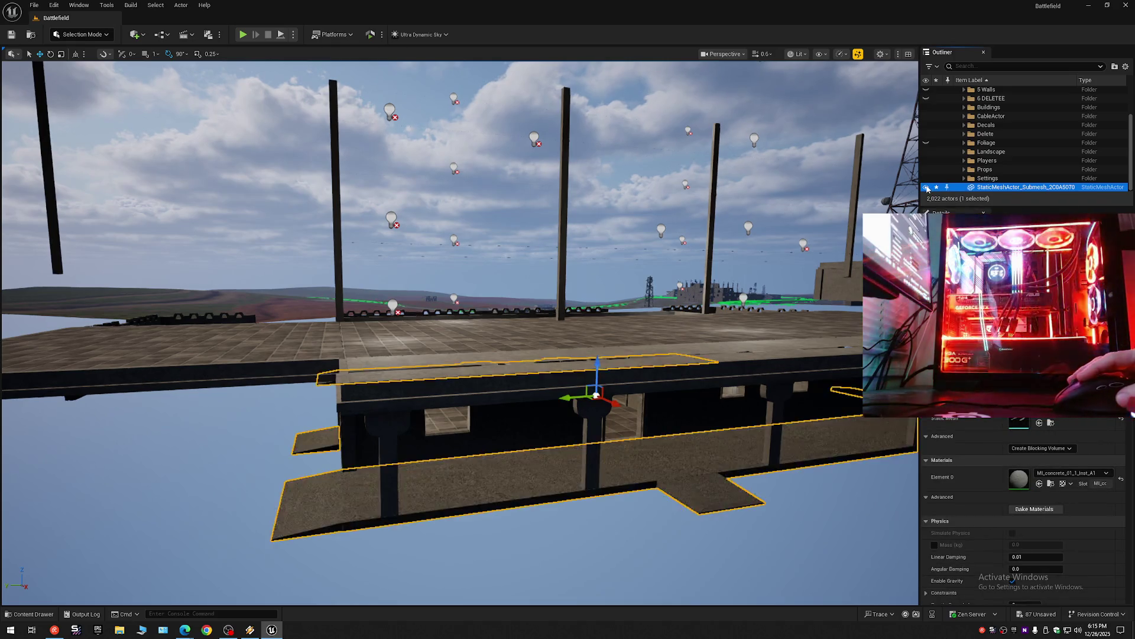
pyautogui.scroll(10, 574, 314)
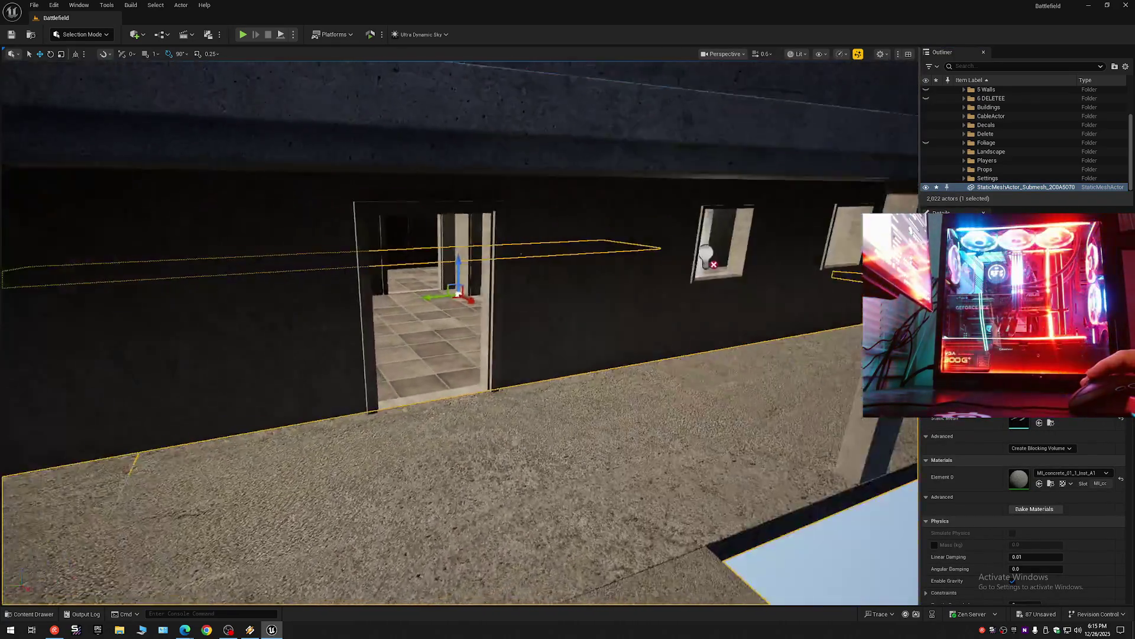
# Fly beneath the bridge deck and stretch the floor slab along one axis.
pyautogui.moveTo(459, 319); pyautogui.dragTo(272, 342)
pyautogui.scroll(-2, 402, 328)
pyautogui.scroll(4, 354, 334)
pyautogui.scroll(-4, 296, 339)
pyautogui.moveTo(722, 335); pyautogui.dragTo(722, 334)
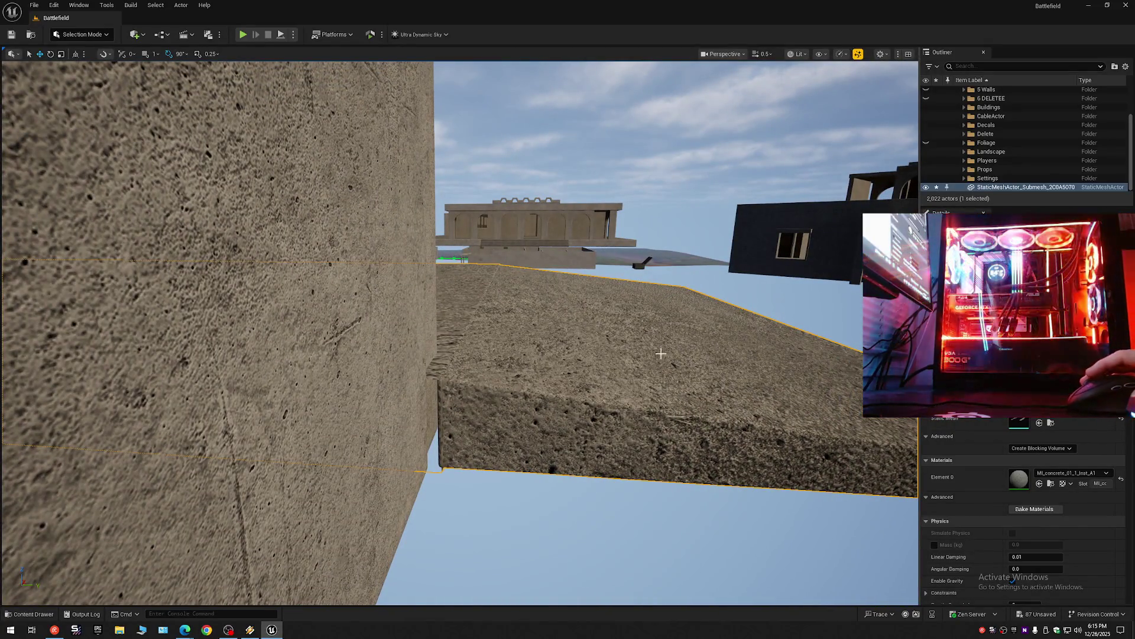
pyautogui.scroll(4, 638, 349)
pyautogui.moveTo(632, 349)
pyautogui.mouseDown()
pyautogui.moveTo(658, 347)
pyautogui.moveTo(608, 276)
pyautogui.mouseUp()
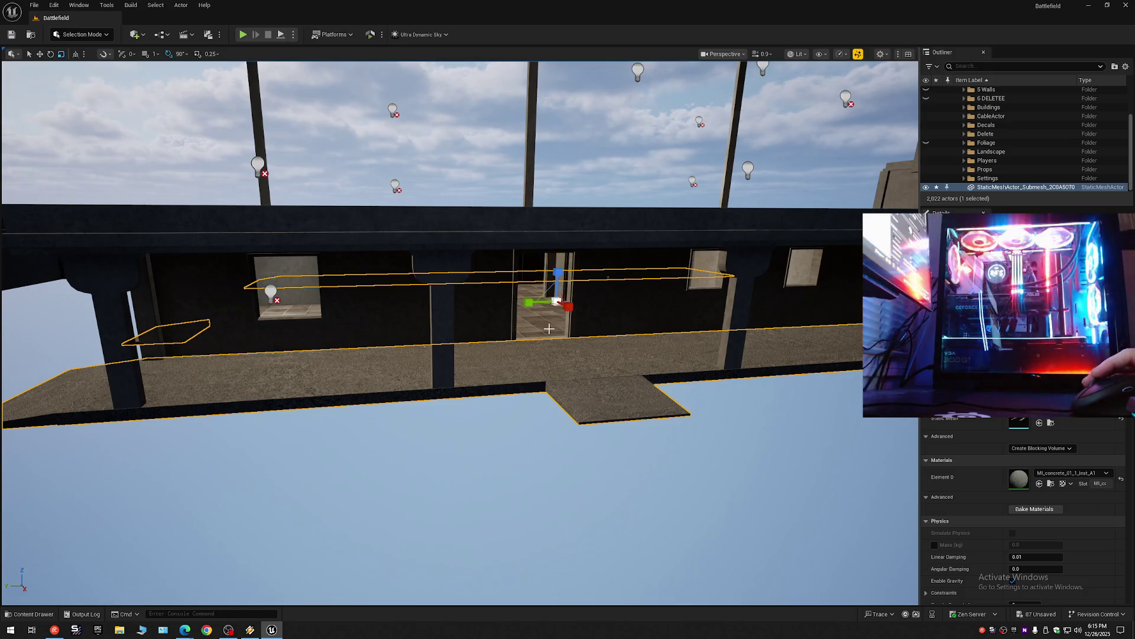
pyautogui.moveTo(528, 303)
pyautogui.mouseDown()
pyautogui.moveTo(521, 354)
pyautogui.moveTo(533, 367)
pyautogui.mouseUp()
# Undo the Scale Elements and Set Scale changes on the slab, checking it from an elevated view.
pyautogui.hotkey('ctrl', 'z')
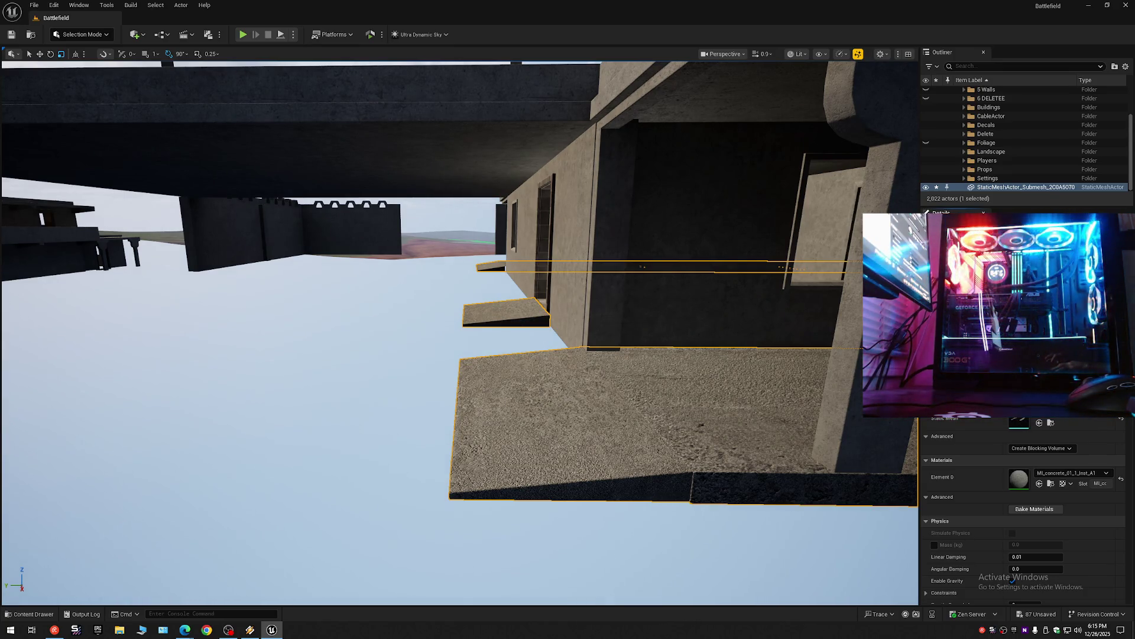
pyautogui.moveTo(532, 367); pyautogui.dragTo(521, 366)
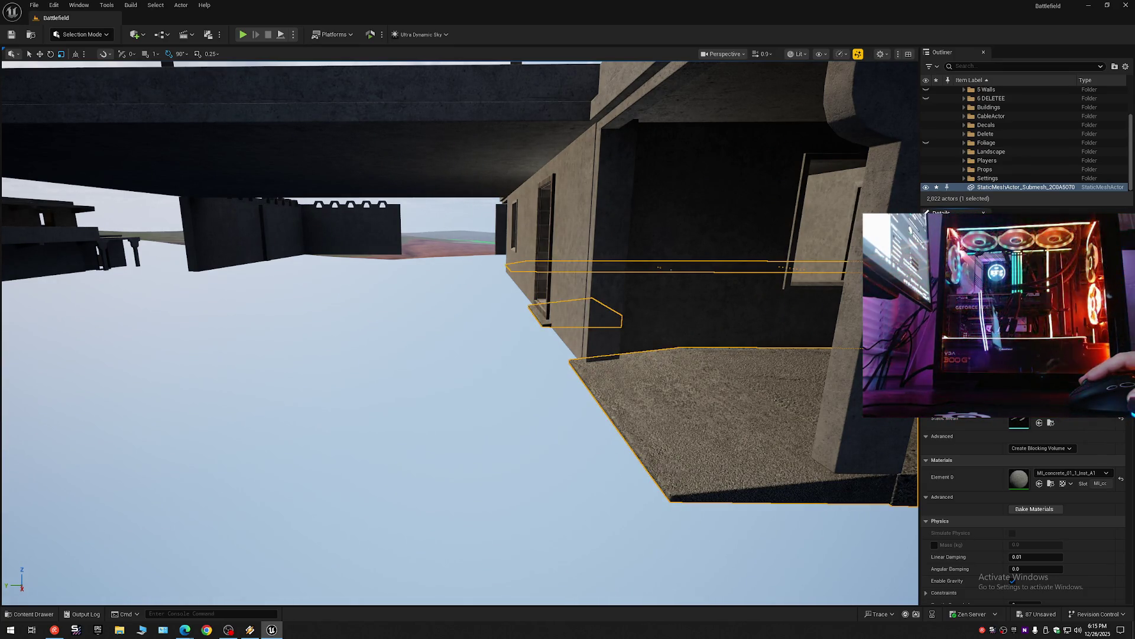
pyautogui.moveTo(788, 360)
pyautogui.mouseDown()
pyautogui.moveTo(609, 331)
pyautogui.moveTo(602, 318)
pyautogui.moveTo(612, 349)
pyautogui.moveTo(601, 337)
pyautogui.moveTo(600, 381)
pyautogui.moveTo(553, 381)
pyautogui.moveTo(553, 370)
pyautogui.moveTo(552, 384)
pyautogui.mouseUp()
pyautogui.scroll(-2, 612, 349)
pyautogui.scroll(2, 576, 382)
pyautogui.scroll(1, 553, 369)
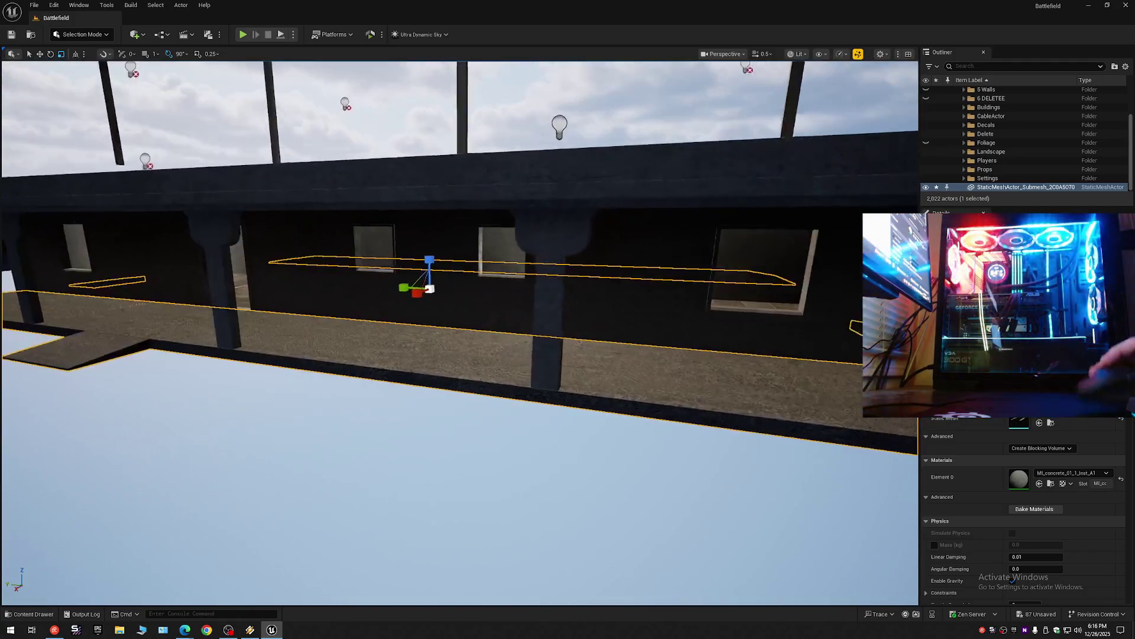
pyautogui.hotkey('ctrl', 'z')
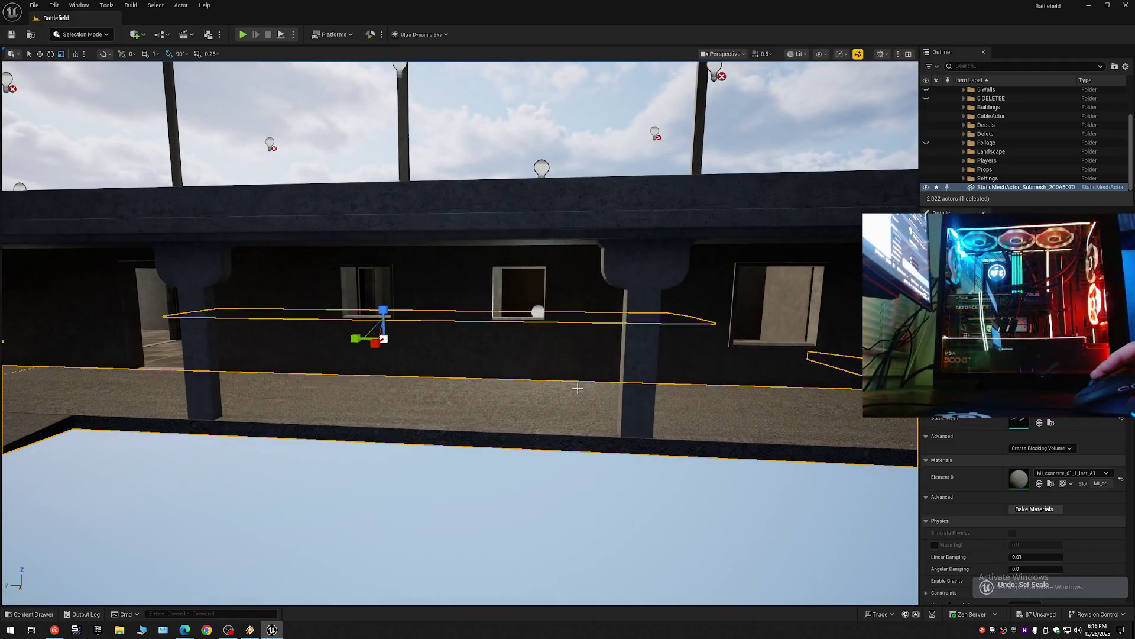
# Step back through recent edits with undo/redo and toggle the hidden floor actor's visibility.
pyautogui.hotkey('ctrl', 'z')
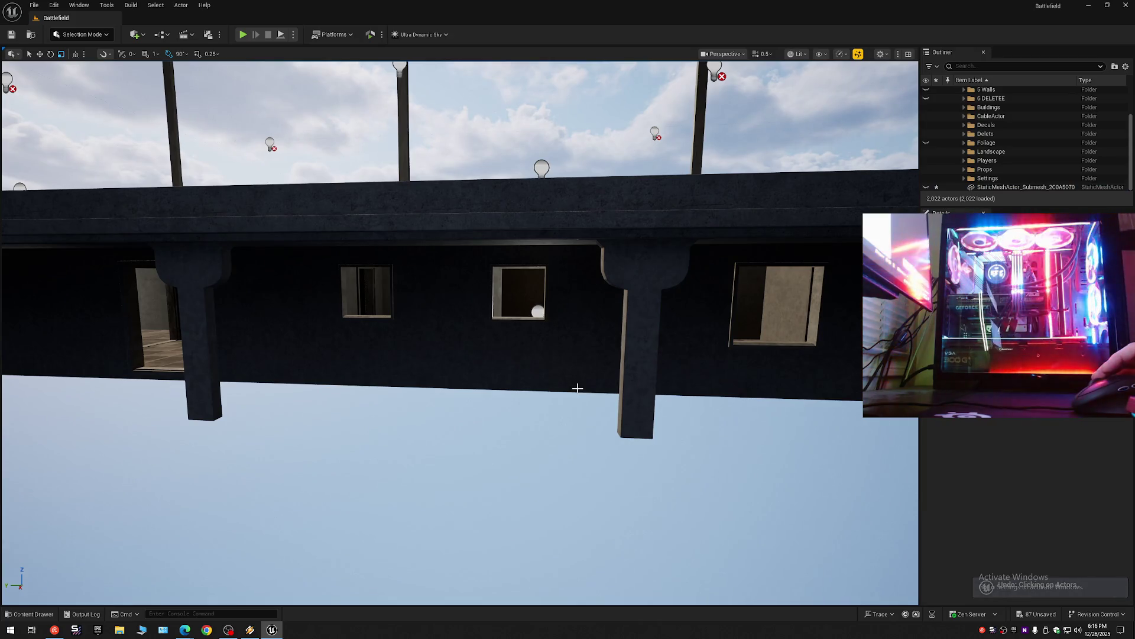
pyautogui.hotkey('ctrl', 'y')
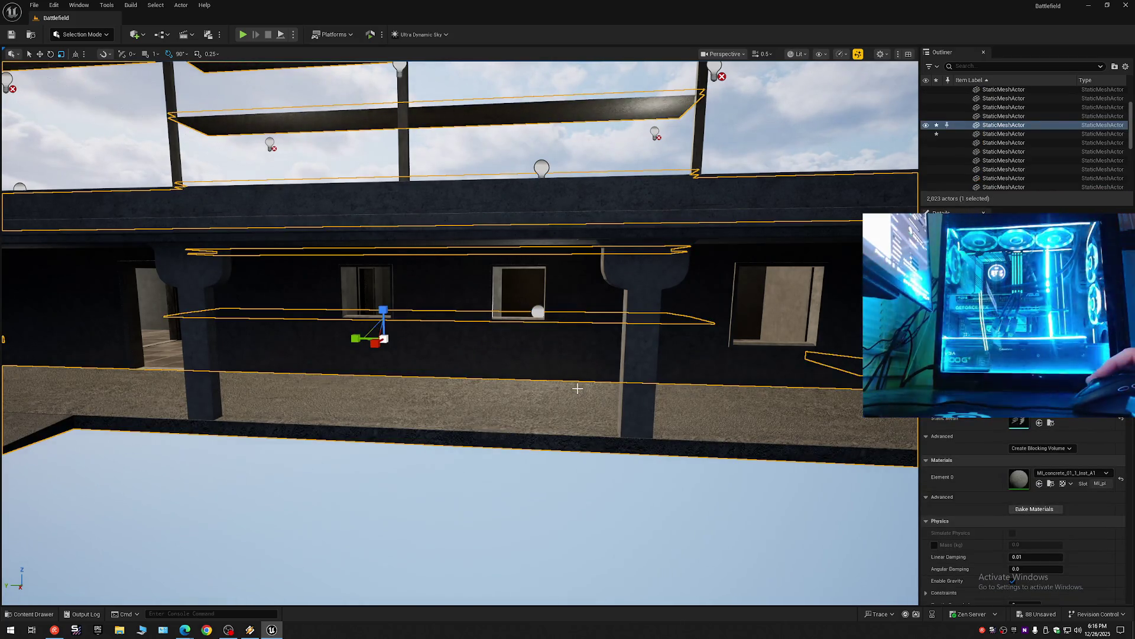
pyautogui.hotkey('ctrl', 'z')
pyautogui.moveTo(416, 418)
pyautogui.mouseDown()
pyautogui.moveTo(475, 406)
pyautogui.moveTo(911, 211)
pyautogui.mouseUp()
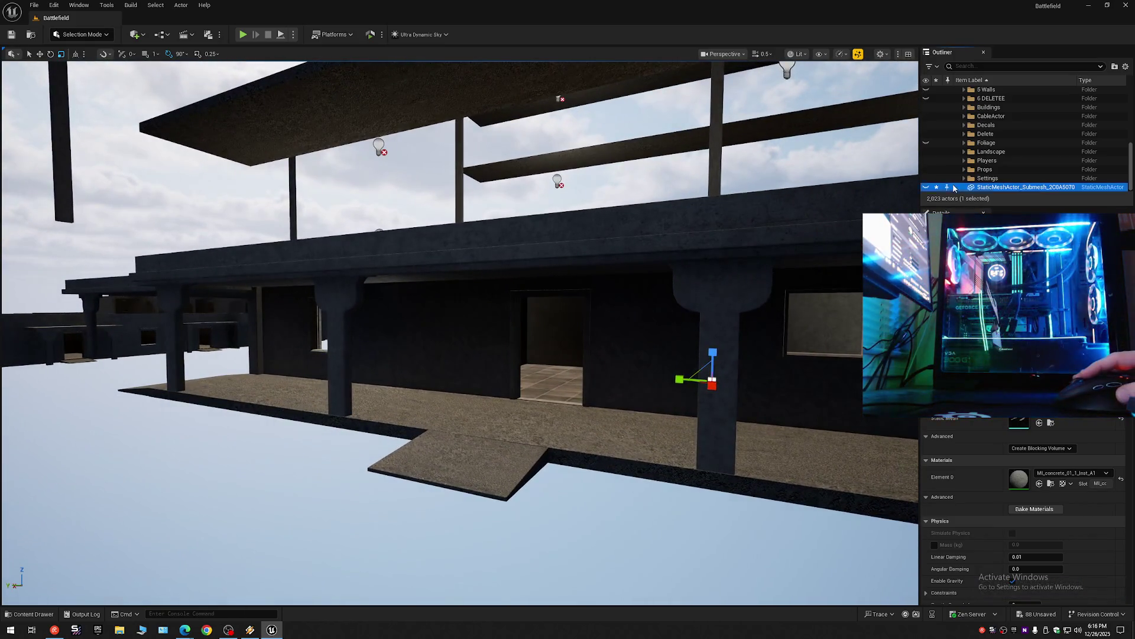
pyautogui.click(927, 187)
pyautogui.click(926, 188)
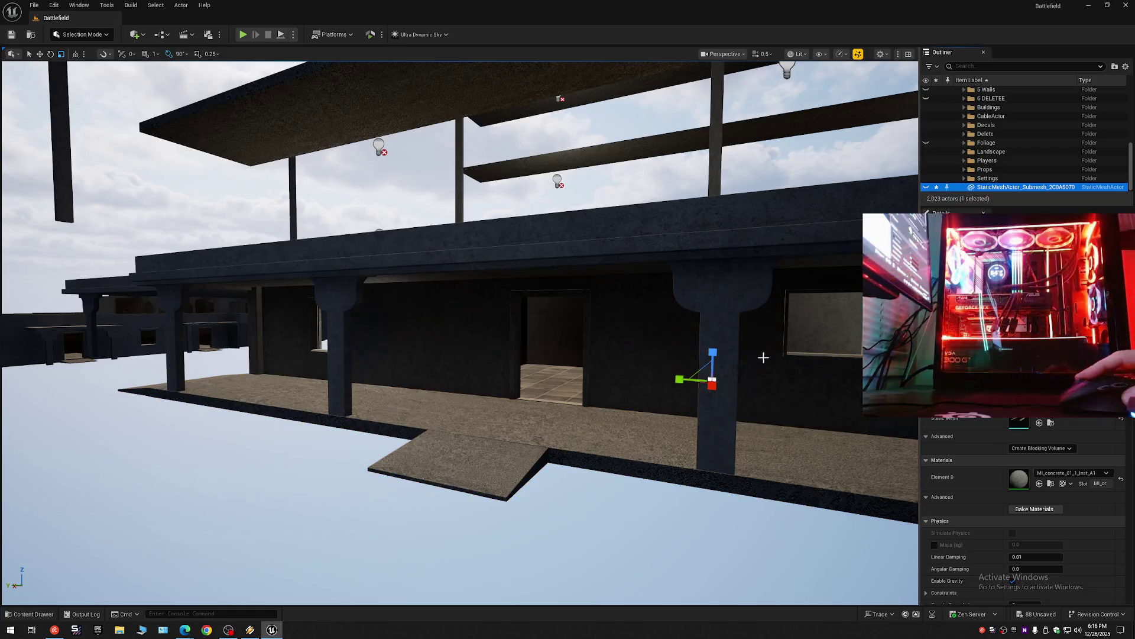
# Delete the combined floor actor and unhide the separate StaticMeshActor_Submesh floor slab.
pyautogui.click(638, 430)
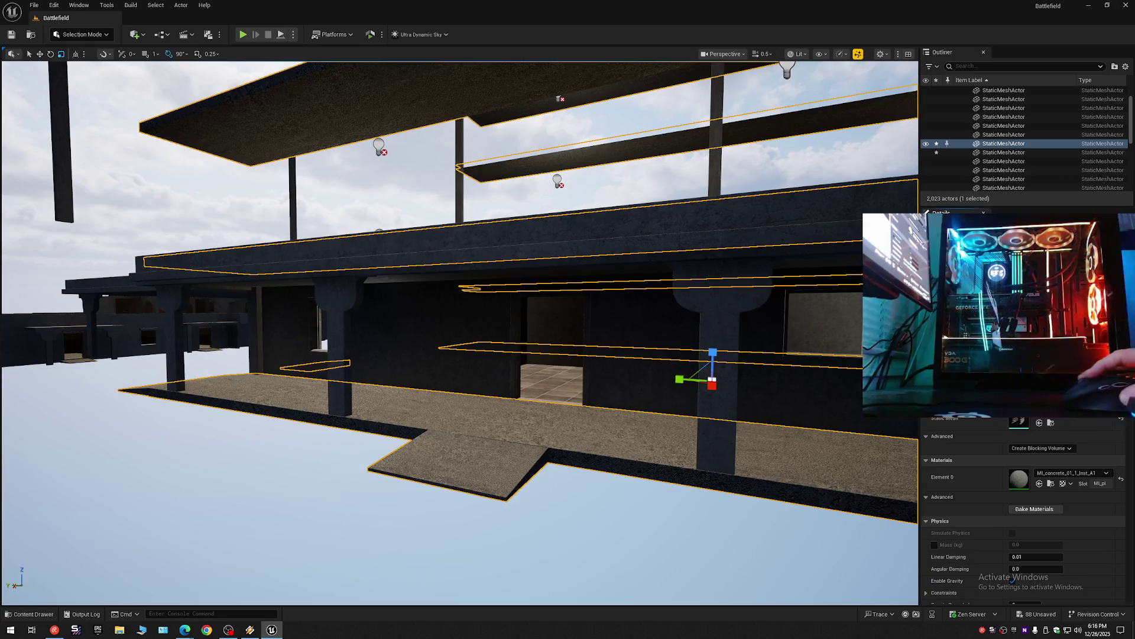
pyautogui.click(969, 146)
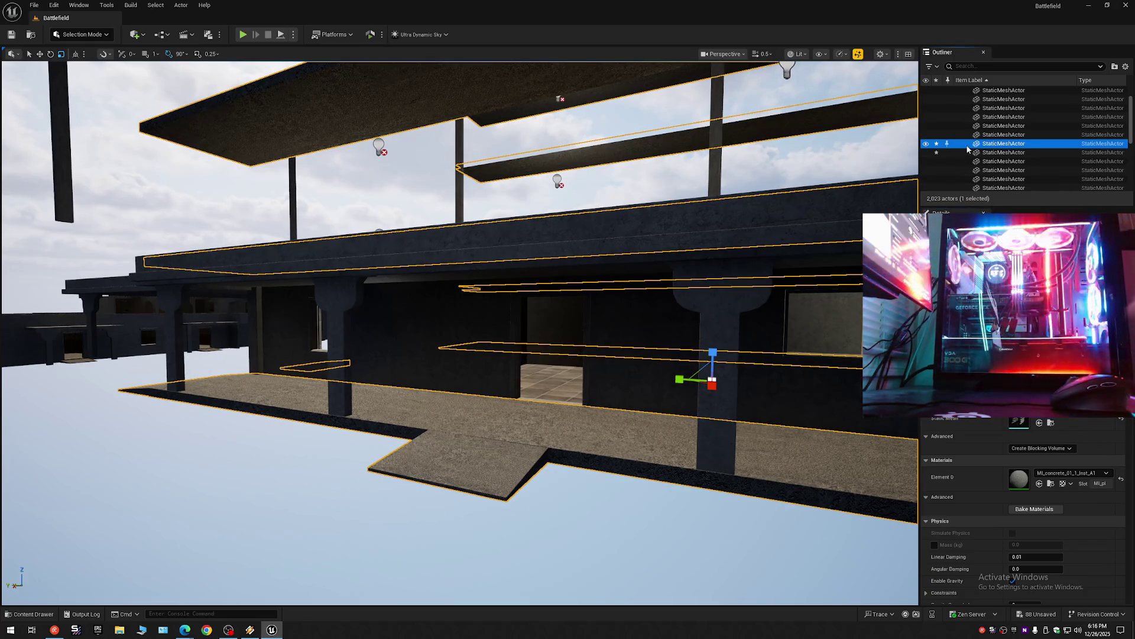
pyautogui.press('Delete')
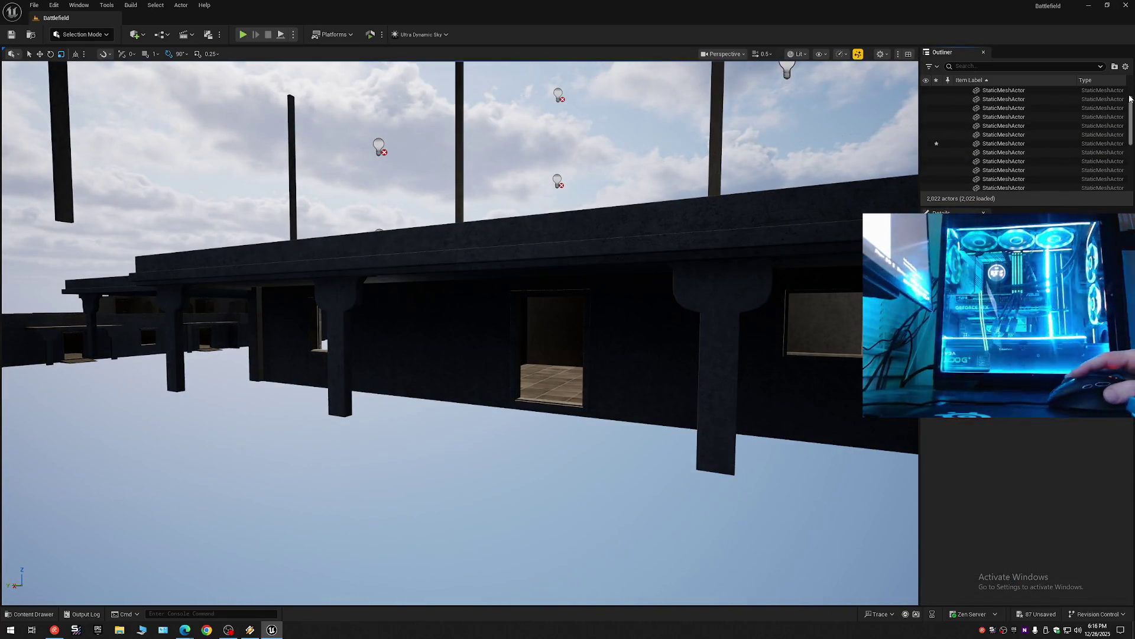
pyautogui.moveTo(1133, 112); pyautogui.dragTo(1095, 172)
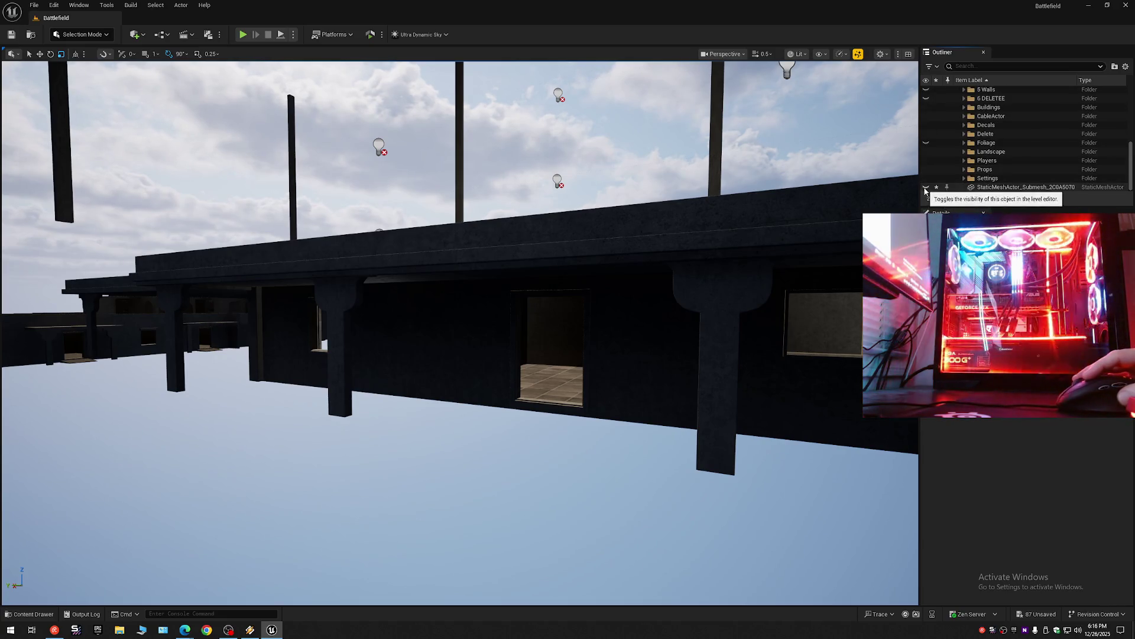
pyautogui.click(926, 187)
pyautogui.click(607, 438)
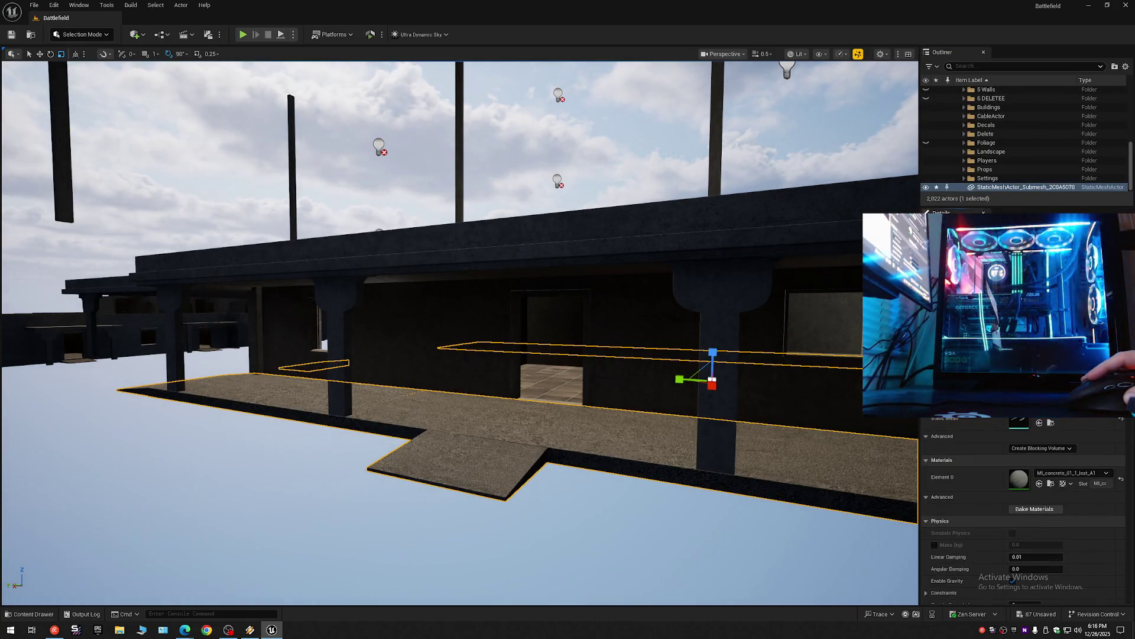
pyautogui.rightClick(1054, 417)
pyautogui.click(1076, 442)
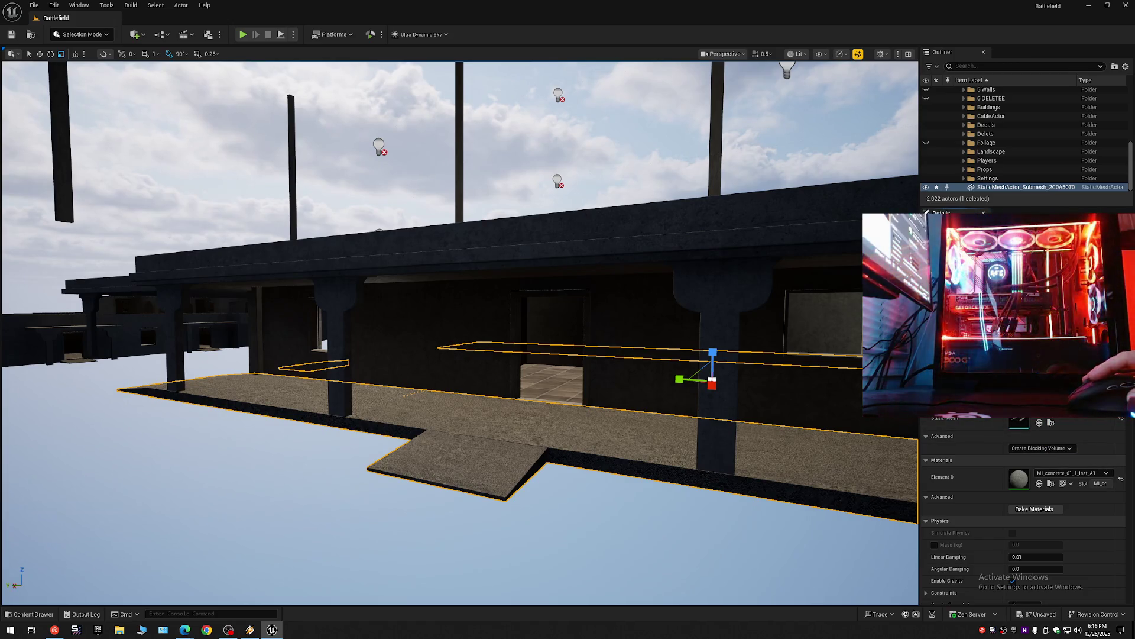
pyautogui.press('w')
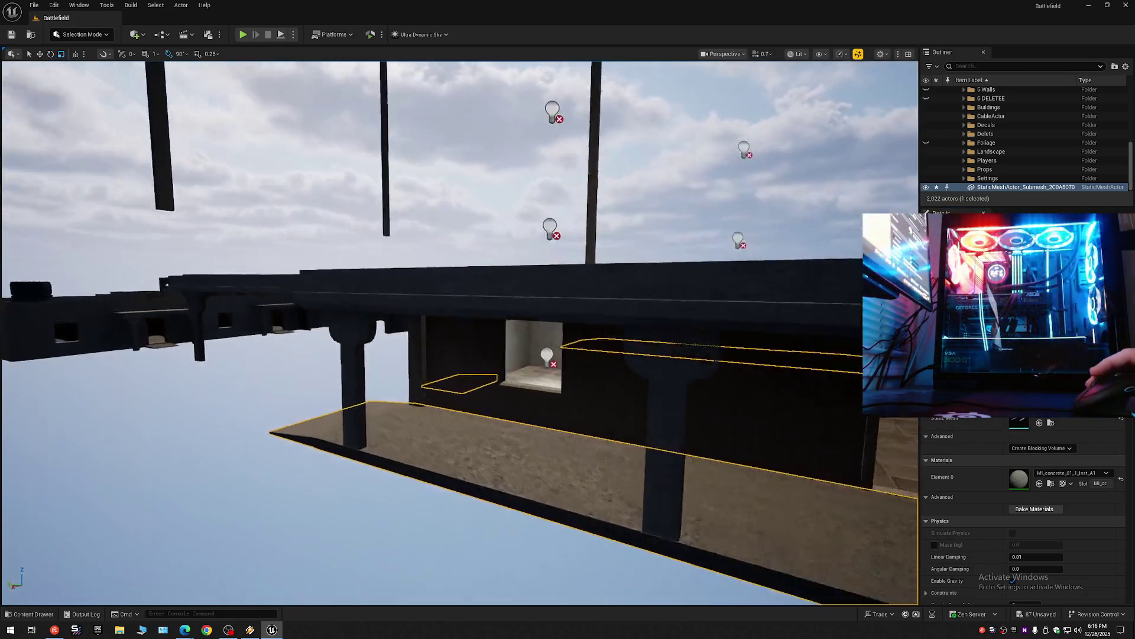
pyautogui.press('w')
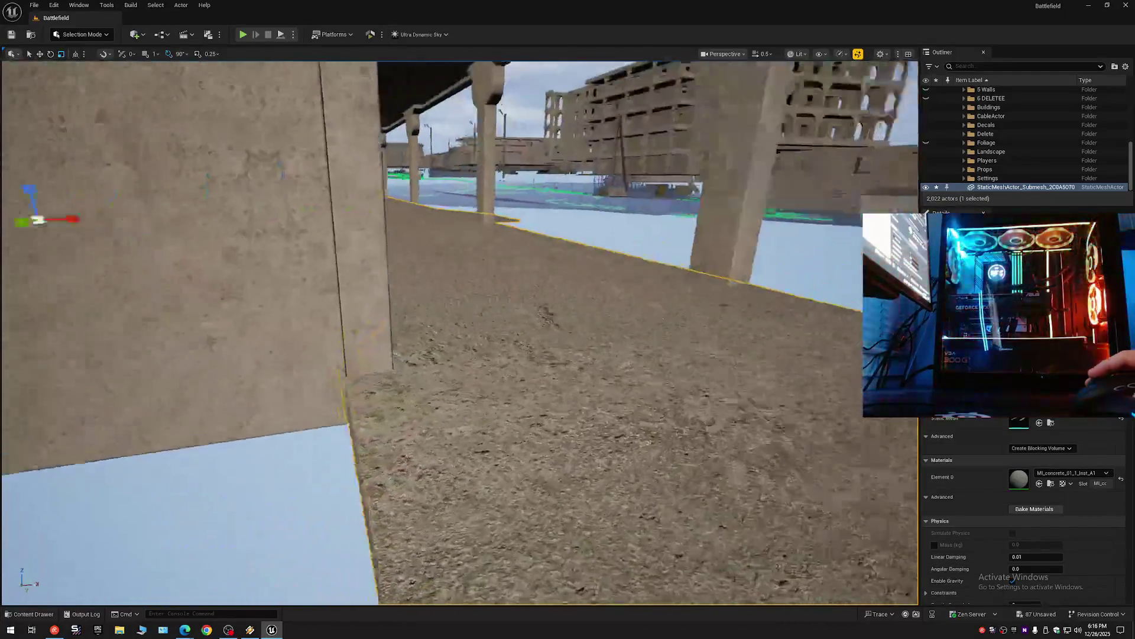
pyautogui.press('w')
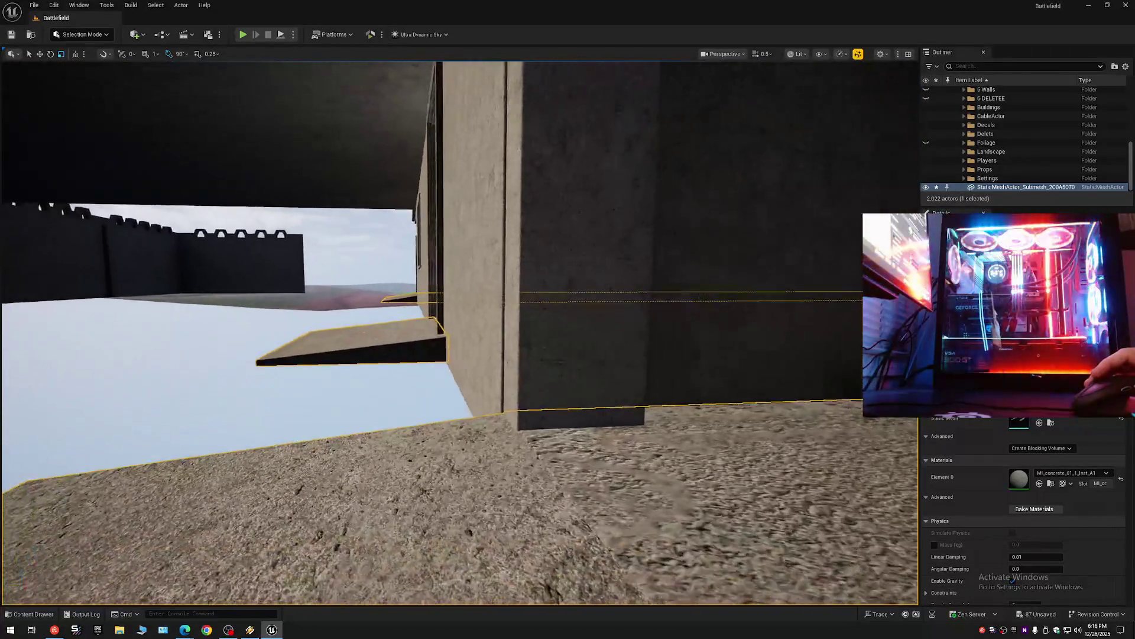
pyautogui.press('w')
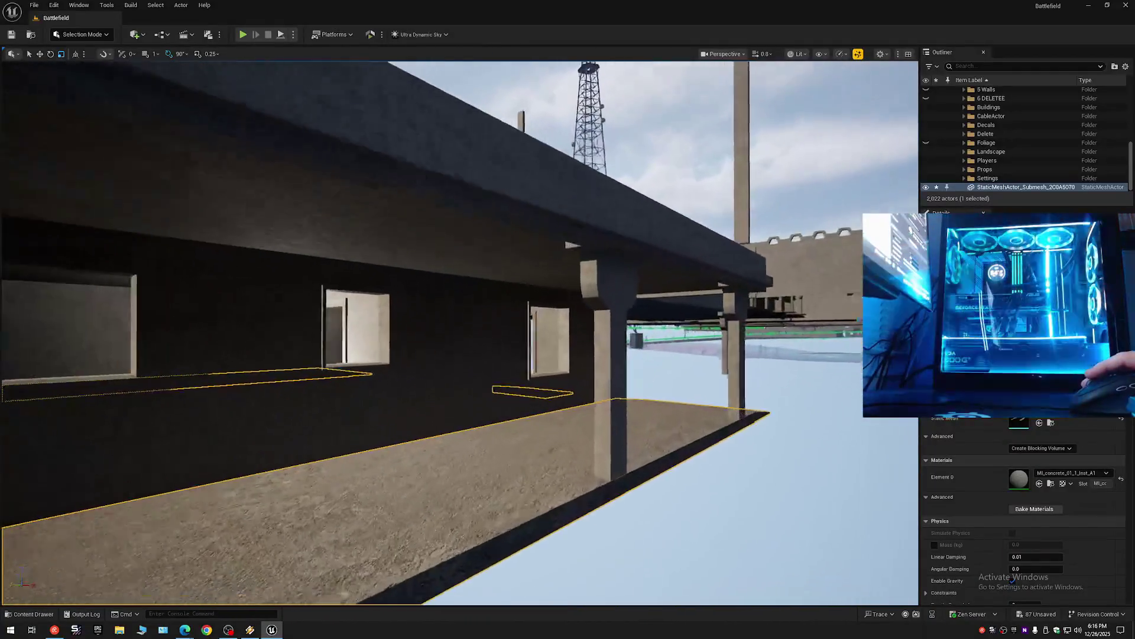
pyautogui.press('w')
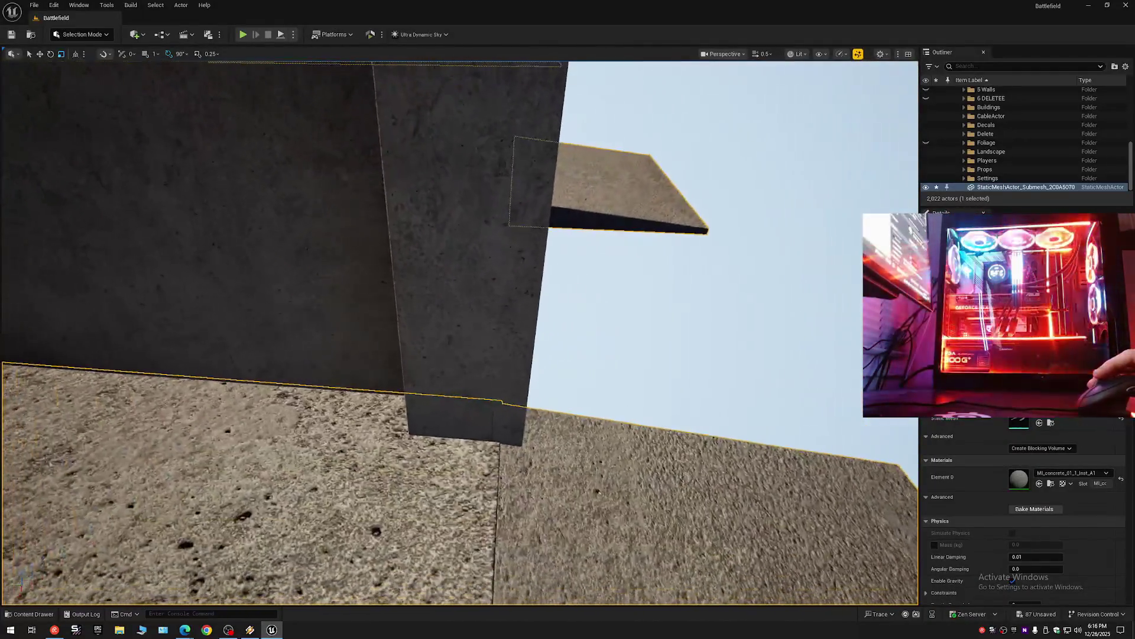
pyautogui.press('w')
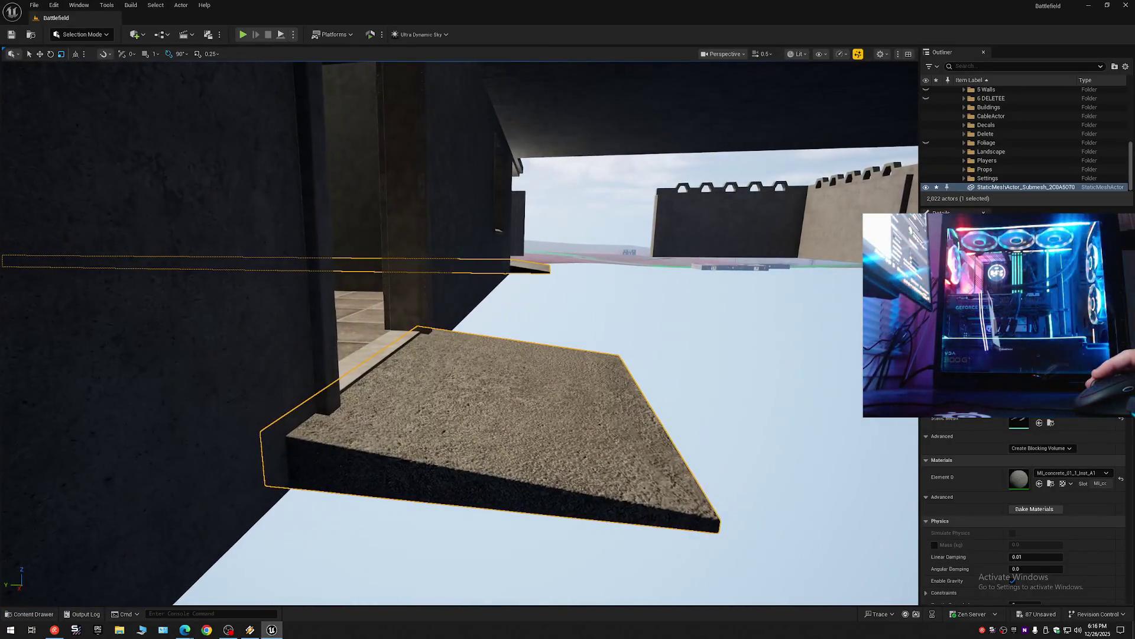
pyautogui.press('w')
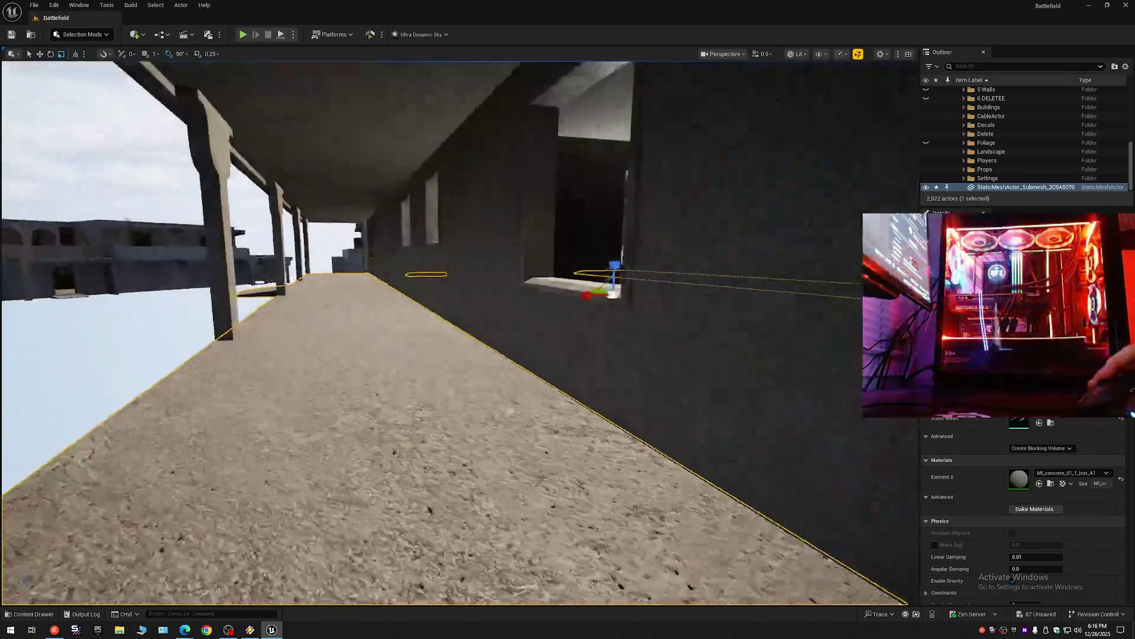
pyautogui.press('s')
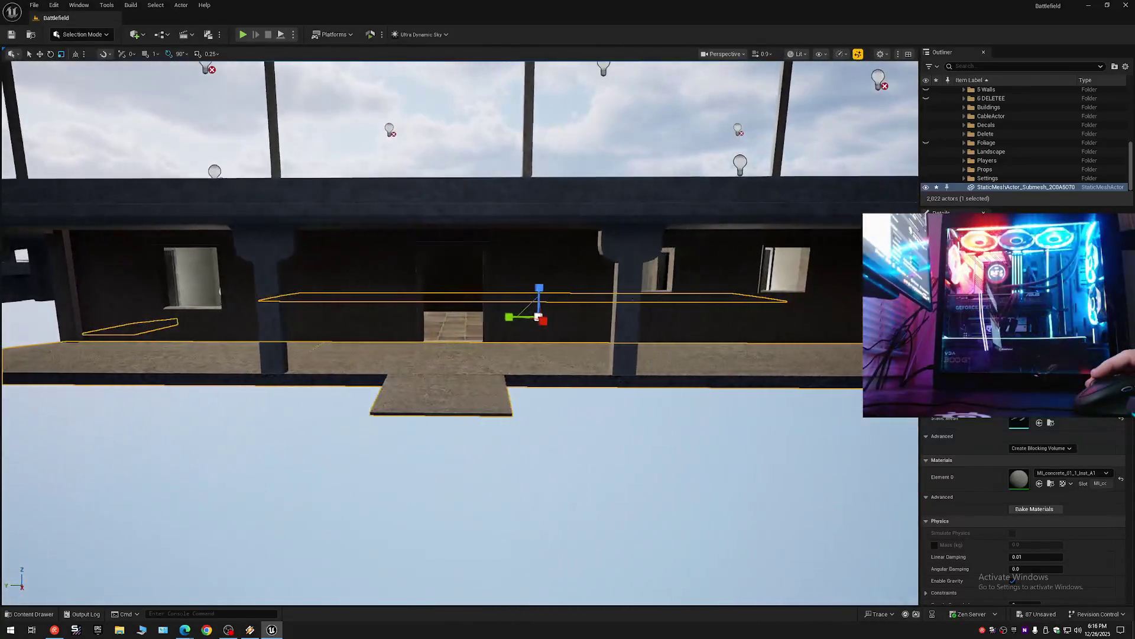
pyautogui.press('w')
pyautogui.scroll(-2, 459, 331)
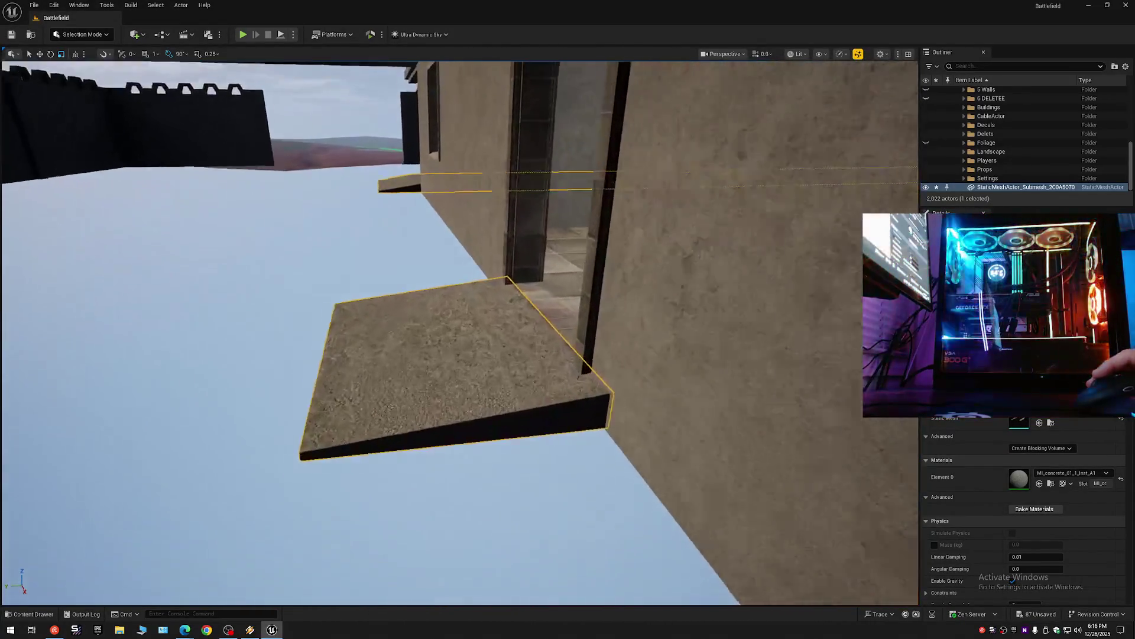
pyautogui.press('w')
pyautogui.scroll(-1, 459, 332)
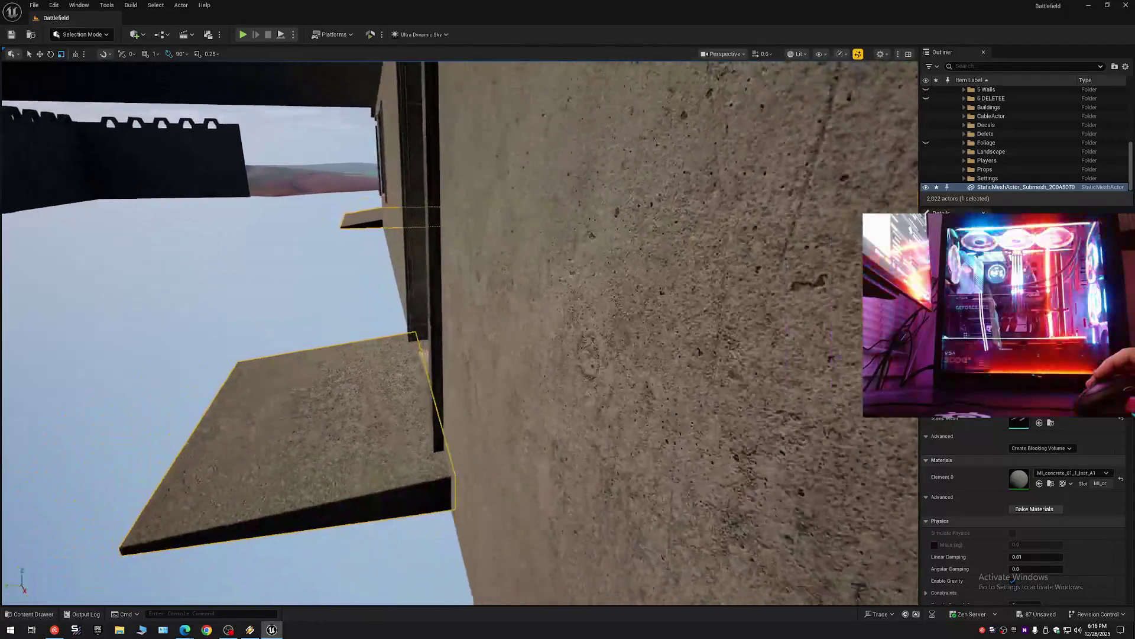
pyautogui.press('w')
pyautogui.scroll(1, 459, 331)
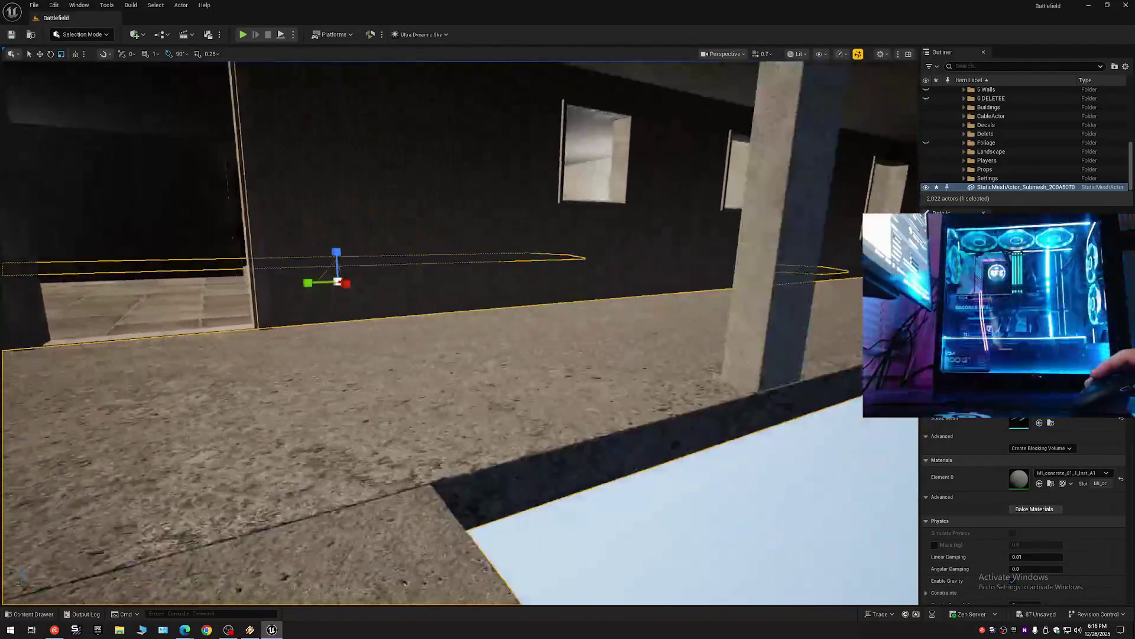
pyautogui.press('w')
pyautogui.scroll(-1, 622, 377)
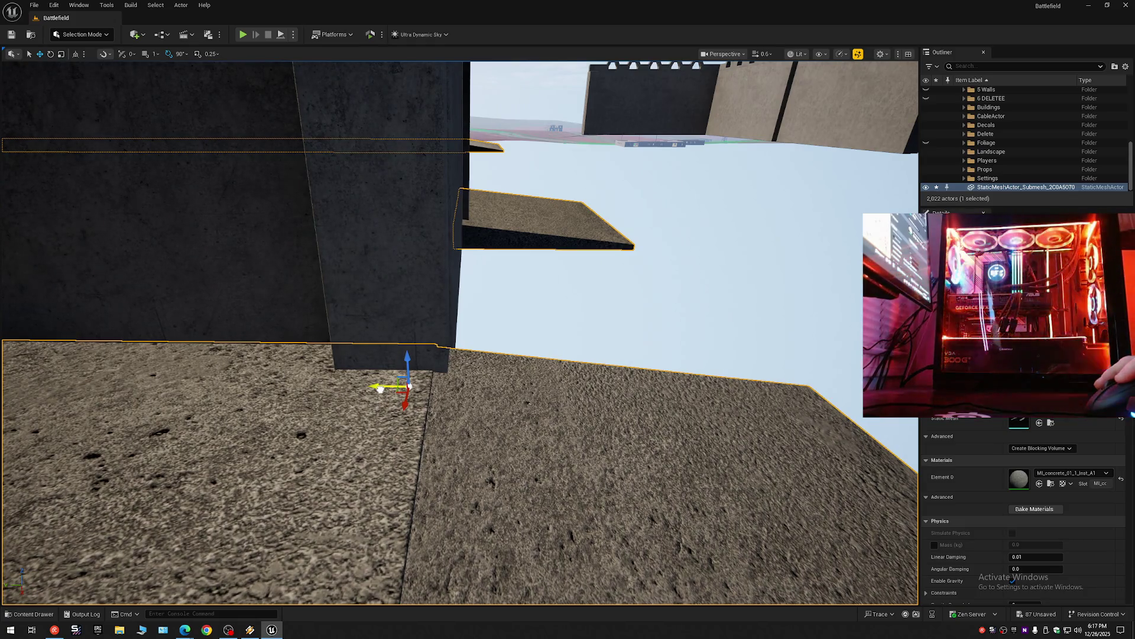
pyautogui.press('w')
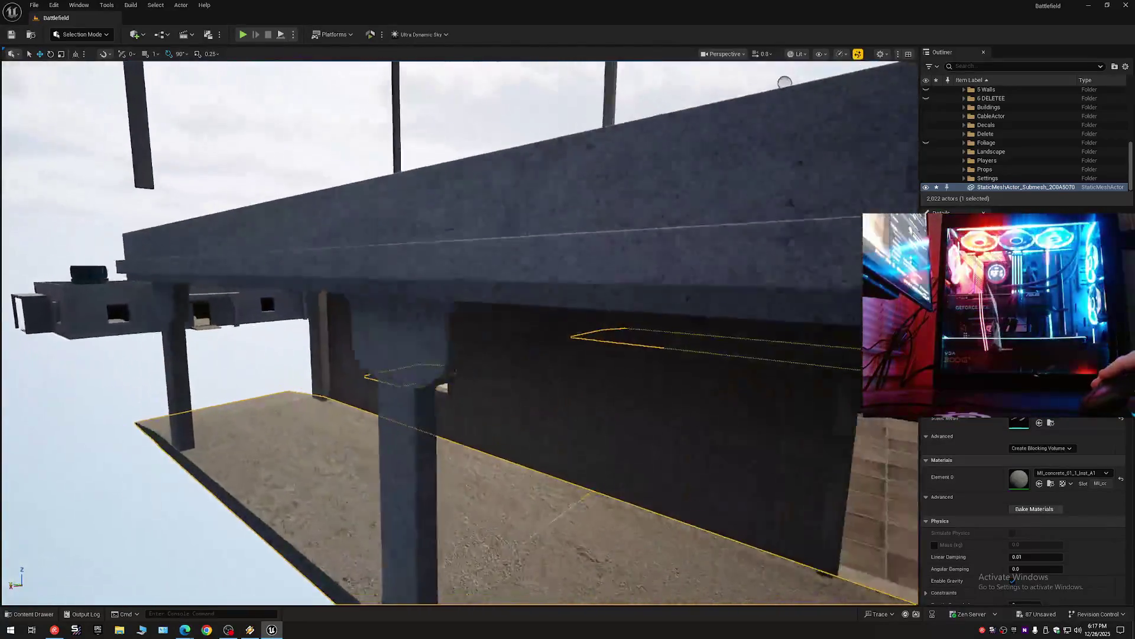
pyautogui.scroll(-1, 459, 332)
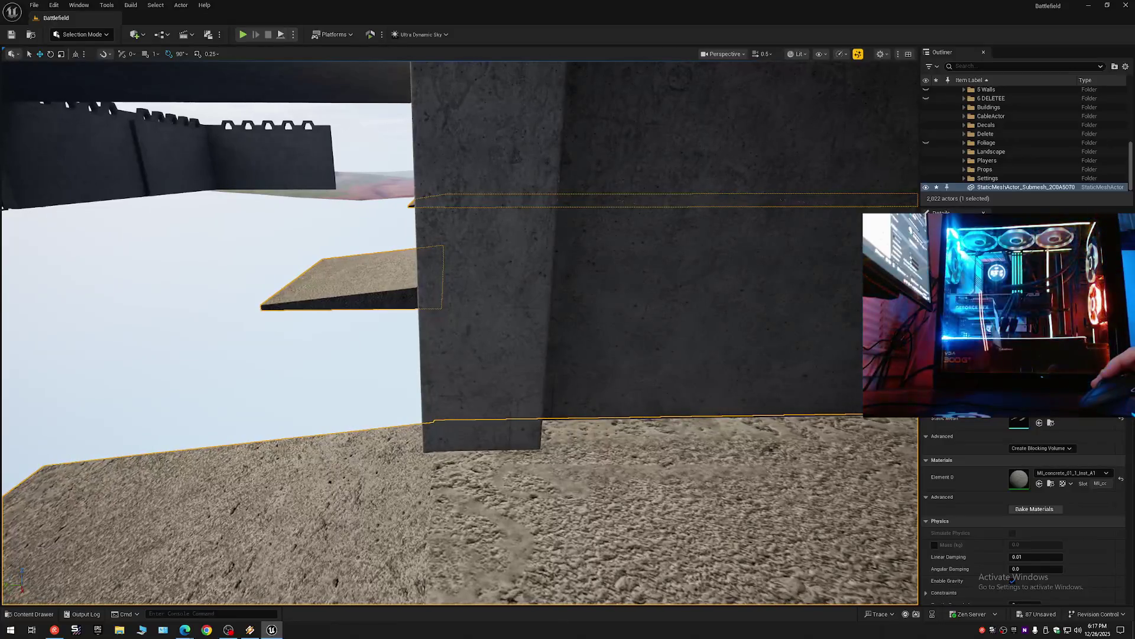
pyautogui.press('a')
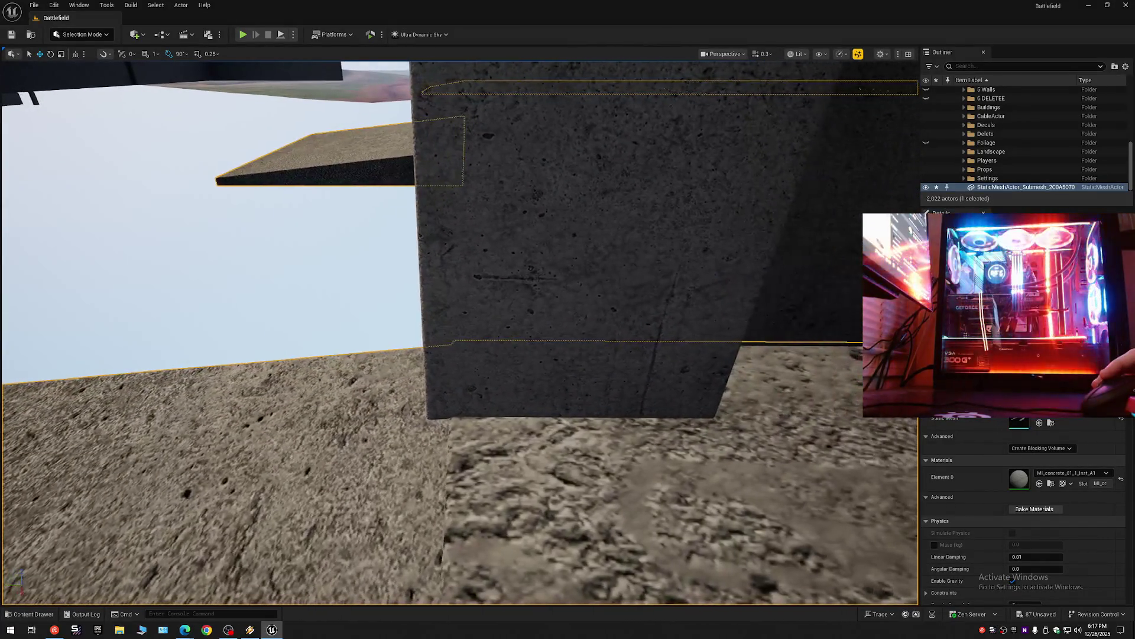
pyautogui.scroll(5, 459, 333)
pyautogui.press('w')
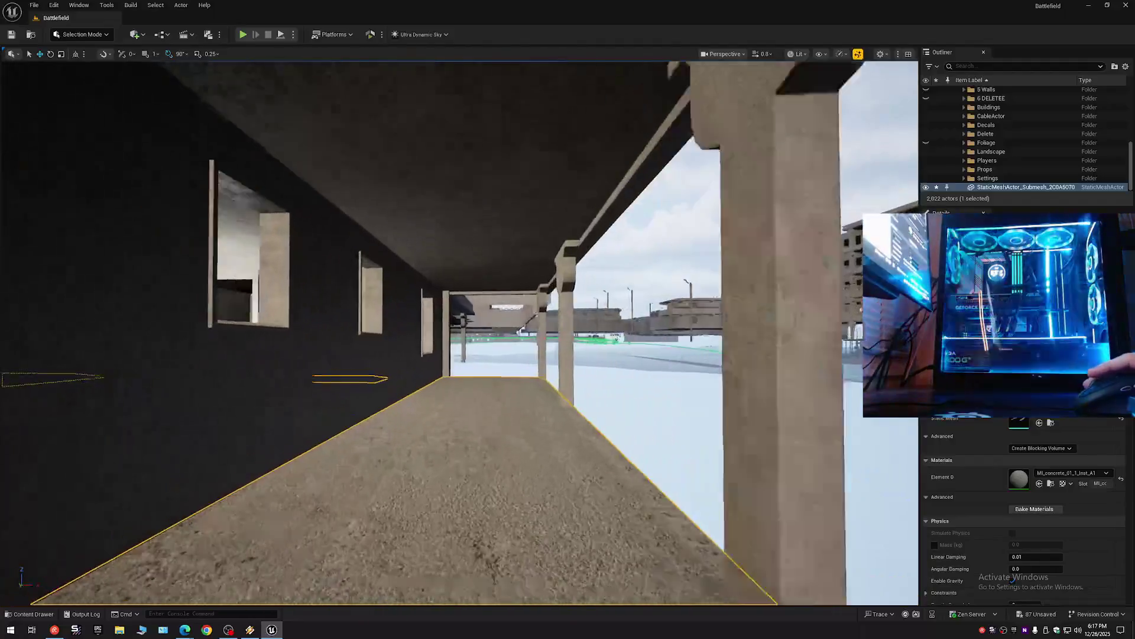
pyautogui.scroll(-4, 459, 332)
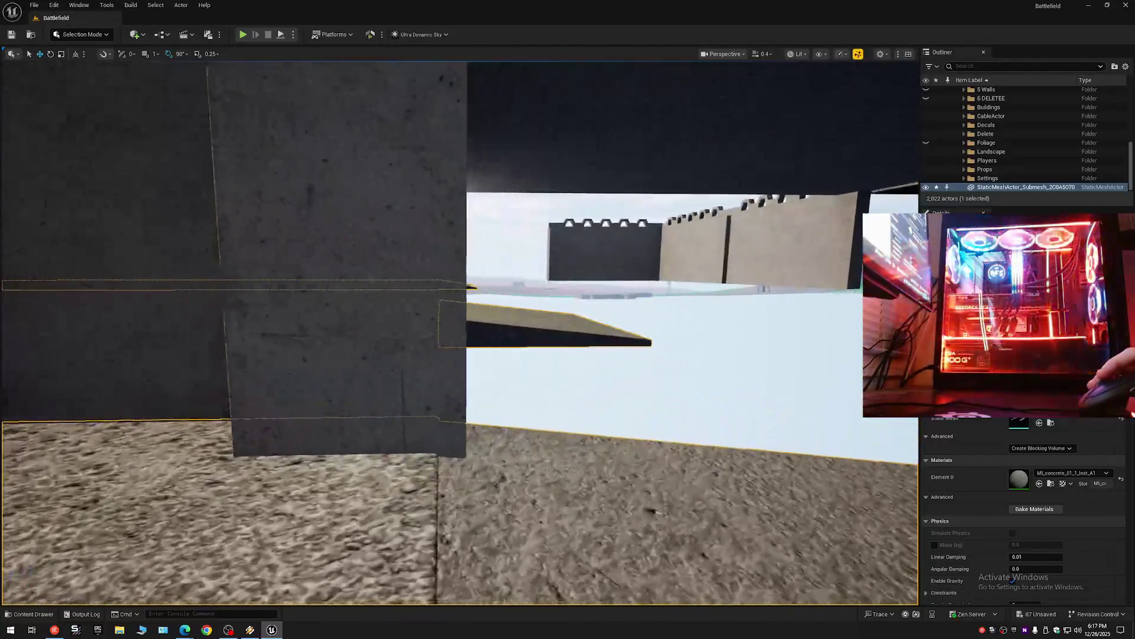
pyautogui.press('a')
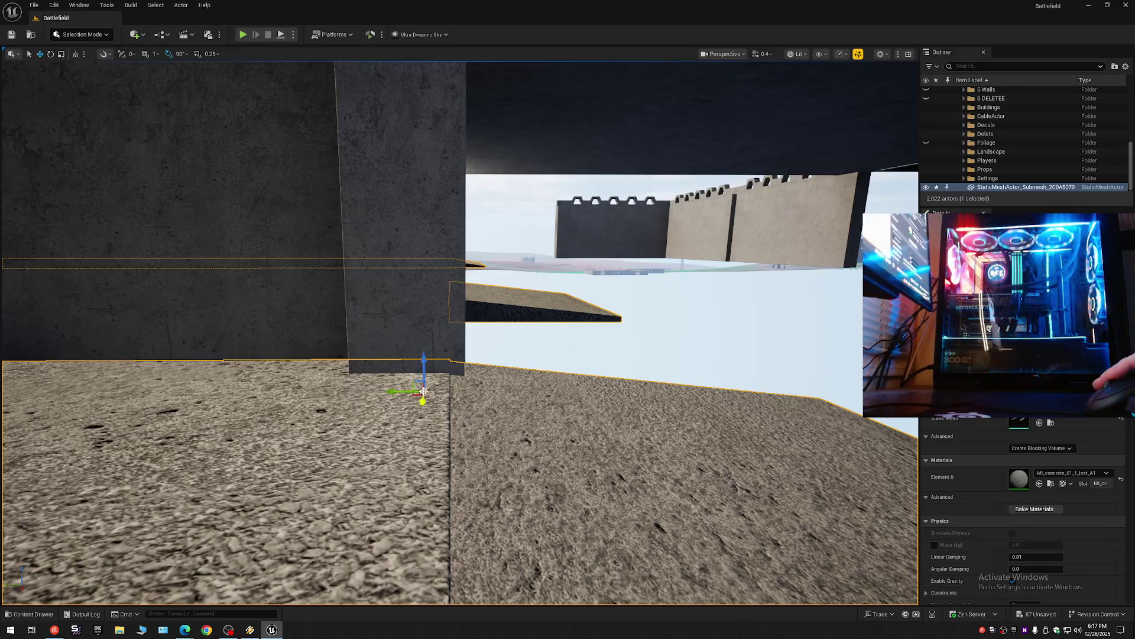
pyautogui.scroll(2, 459, 332)
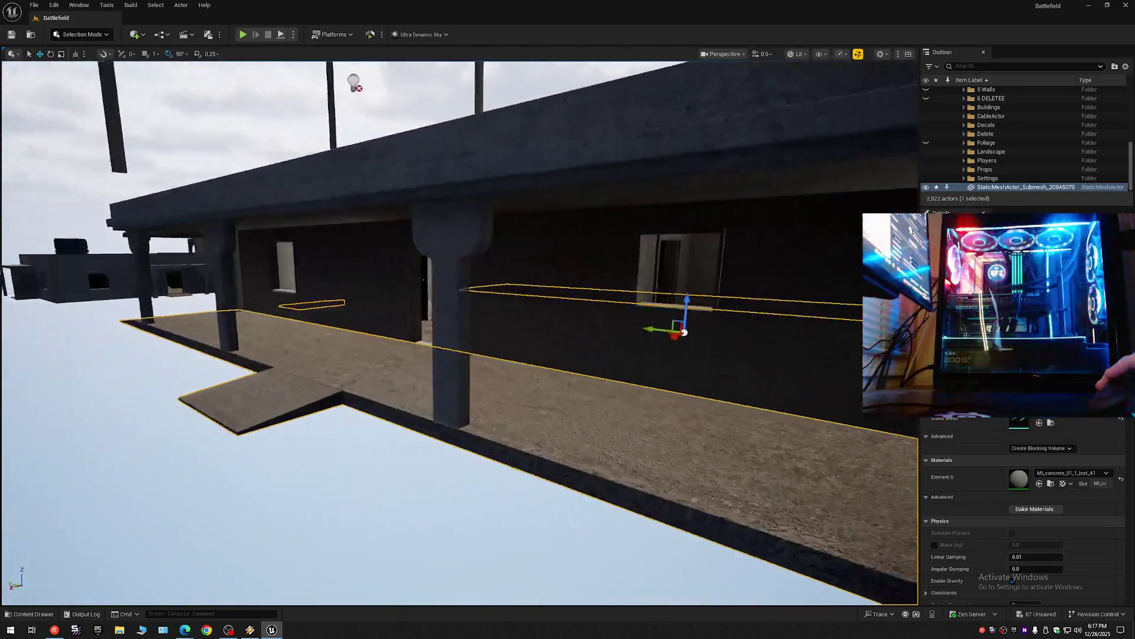
pyautogui.moveTo(459, 332)
pyautogui.mouseDown()
pyautogui.moveTo(355, 320)
pyautogui.moveTo(346, 284)
pyautogui.moveTo(366, 281)
pyautogui.moveTo(334, 284)
pyautogui.moveTo(365, 290)
pyautogui.mouseUp()
pyautogui.scroll(-2, 355, 290)
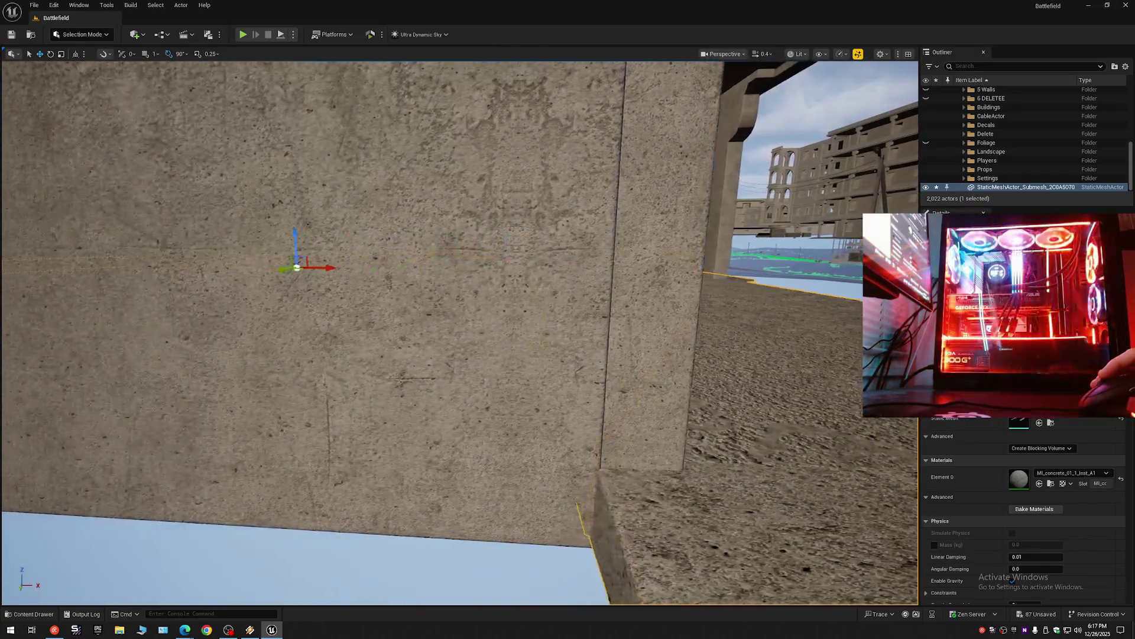
pyautogui.press('w')
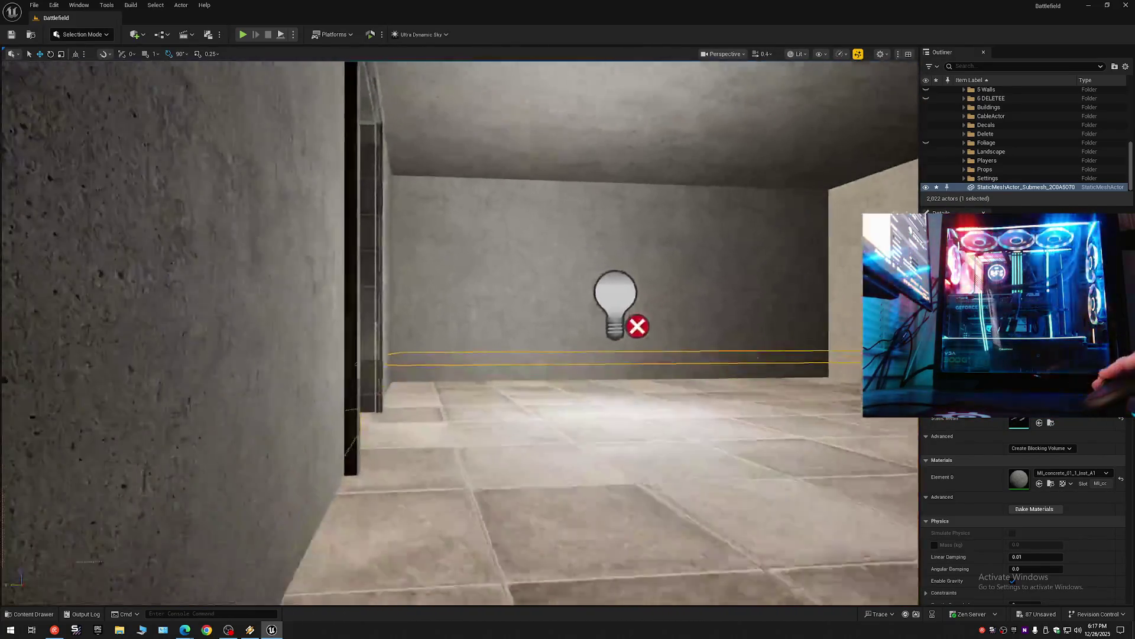
pyautogui.press('w')
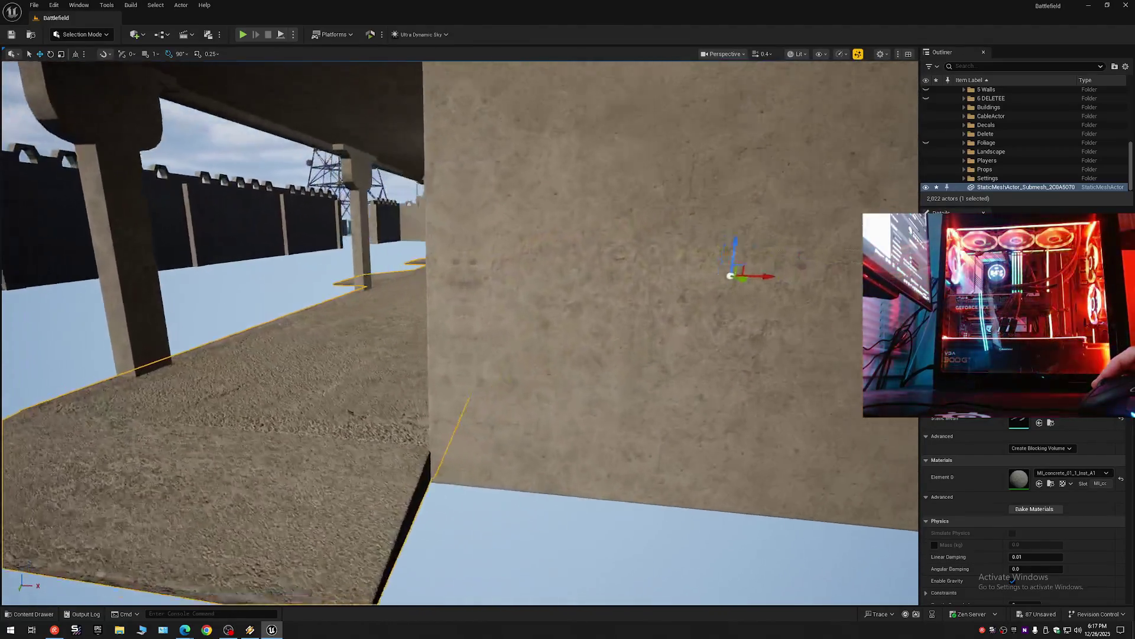
pyautogui.press('s')
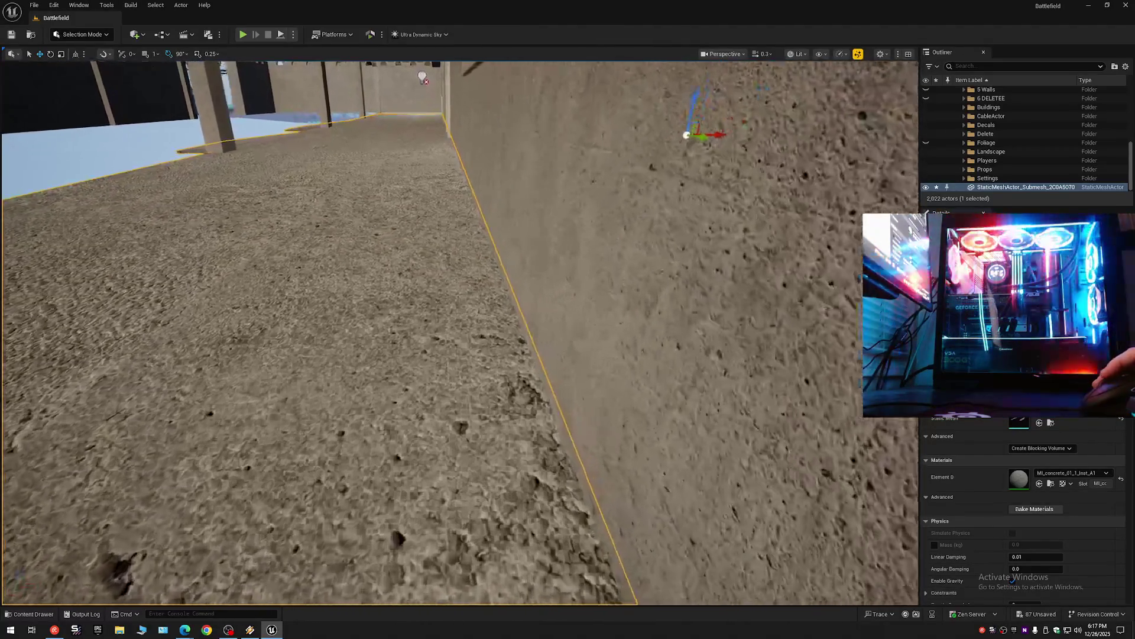
pyautogui.scroll(3, 460, 332)
pyautogui.press('w')
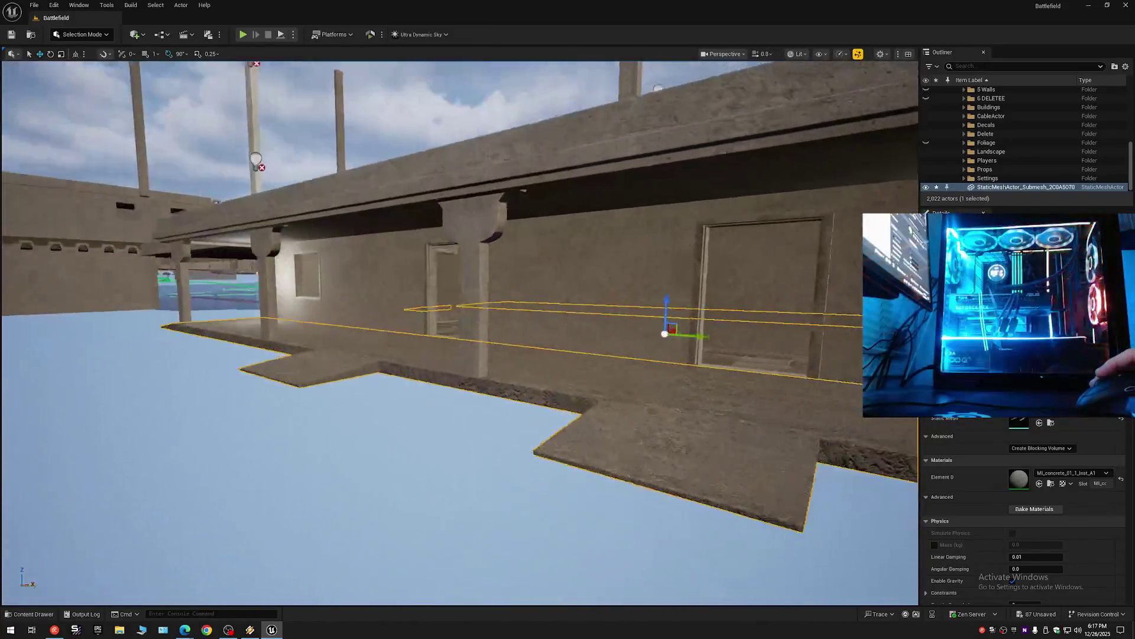
pyautogui.scroll(1, 460, 331)
pyautogui.press('s')
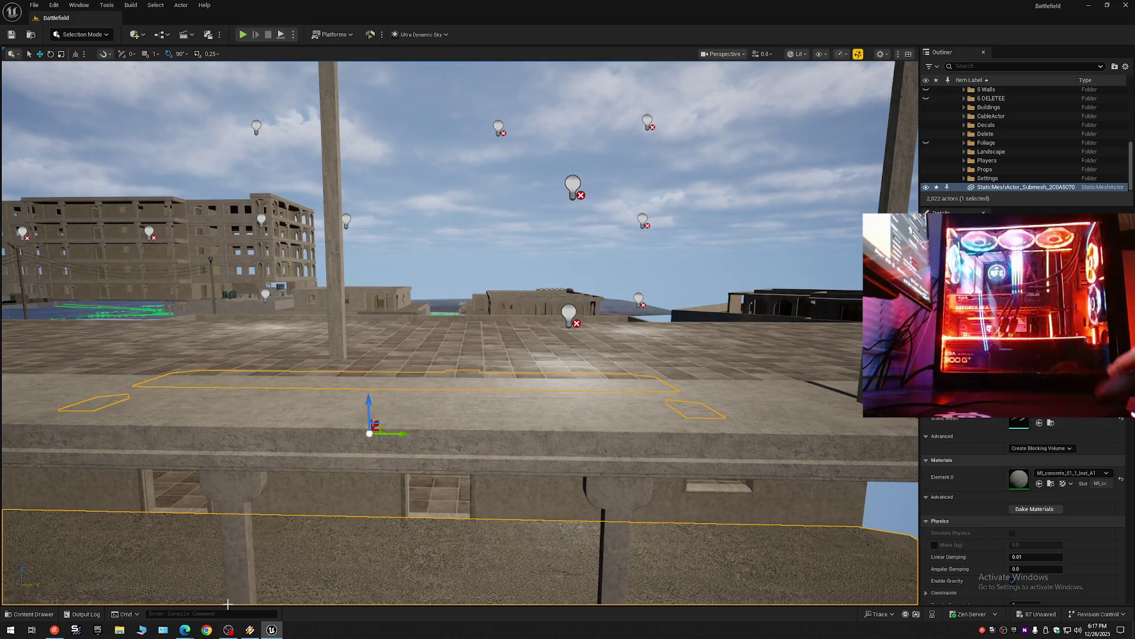
pyautogui.click(35, 613)
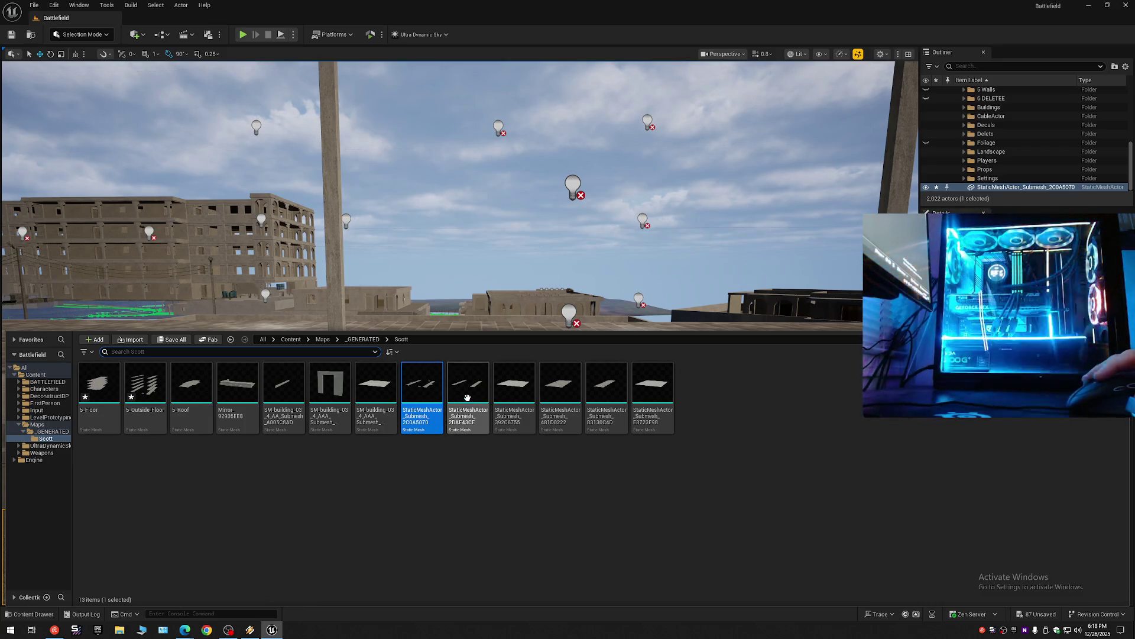
# Place the StaticMeshActor_Submesh_2DAF43CE floor mesh from the Content Drawer into the level.
pyautogui.click(467, 390)
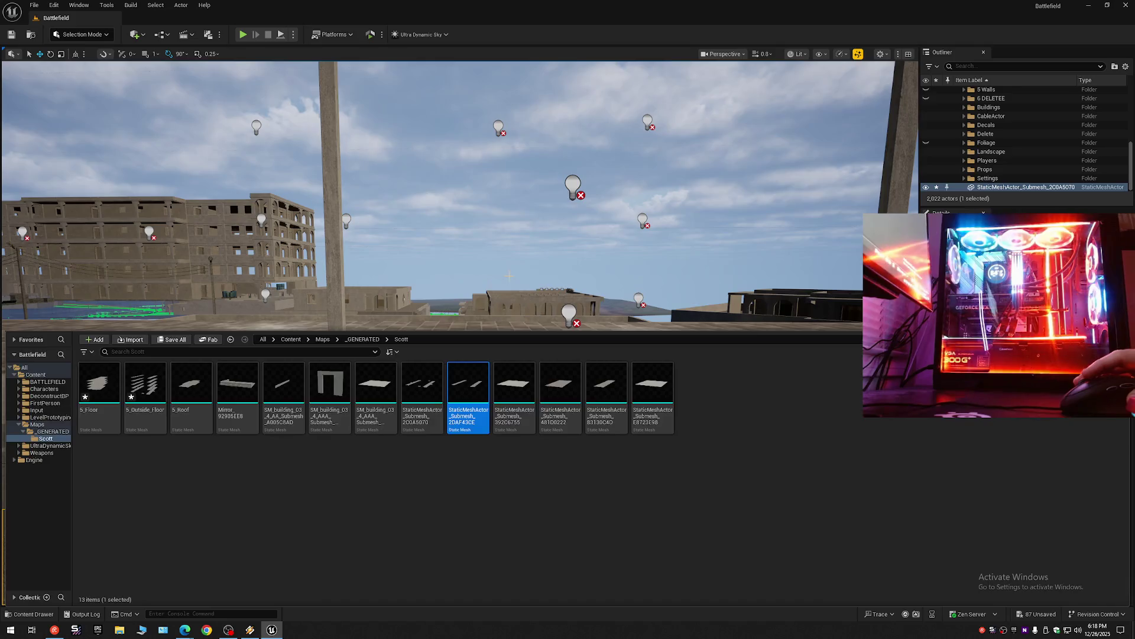
pyautogui.press('f')
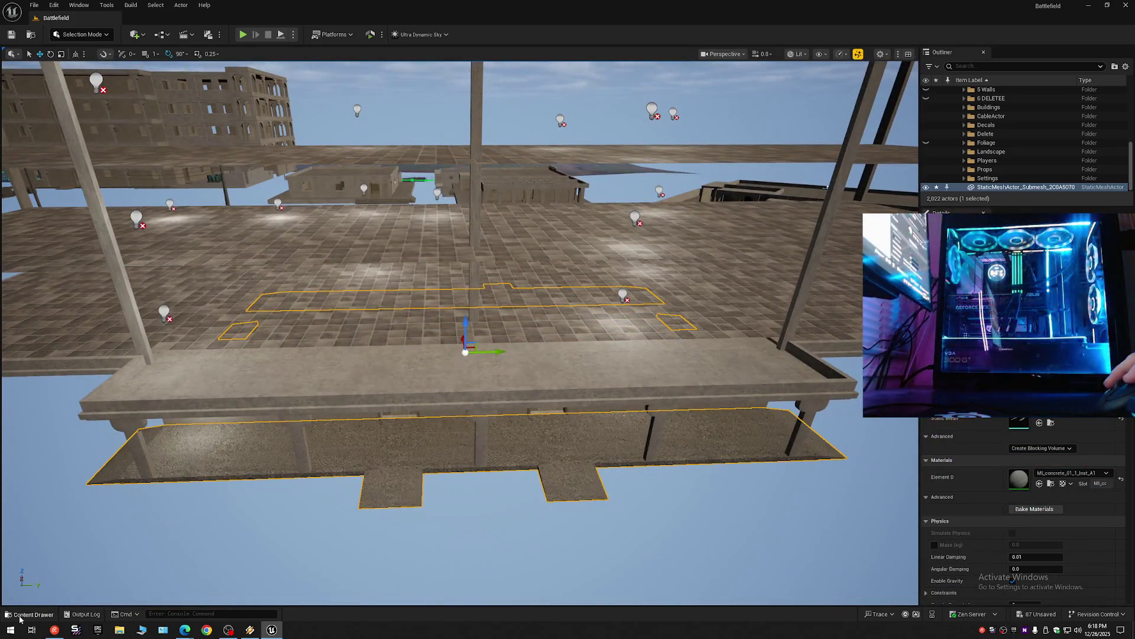
pyautogui.click(20, 618)
pyautogui.moveTo(467, 391)
pyautogui.mouseDown()
pyautogui.moveTo(487, 286)
pyautogui.moveTo(516, 301)
pyautogui.mouseUp()
# Slide the new platform along X onto the large balcony deck.
pyautogui.moveTo(502, 349); pyautogui.dragTo(531, 365)
pyautogui.moveTo(601, 347)
pyautogui.mouseDown()
pyautogui.moveTo(349, 346)
pyautogui.moveTo(483, 356)
pyautogui.moveTo(526, 442)
pyautogui.moveTo(521, 414)
pyautogui.moveTo(447, 446)
pyautogui.mouseUp()
pyautogui.moveTo(409, 385)
pyautogui.mouseDown()
pyautogui.moveTo(427, 391)
pyautogui.moveTo(411, 396)
pyautogui.moveTo(470, 482)
pyautogui.moveTo(532, 455)
pyautogui.moveTo(400, 341)
pyautogui.mouseUp()
pyautogui.scroll(-1, 426, 361)
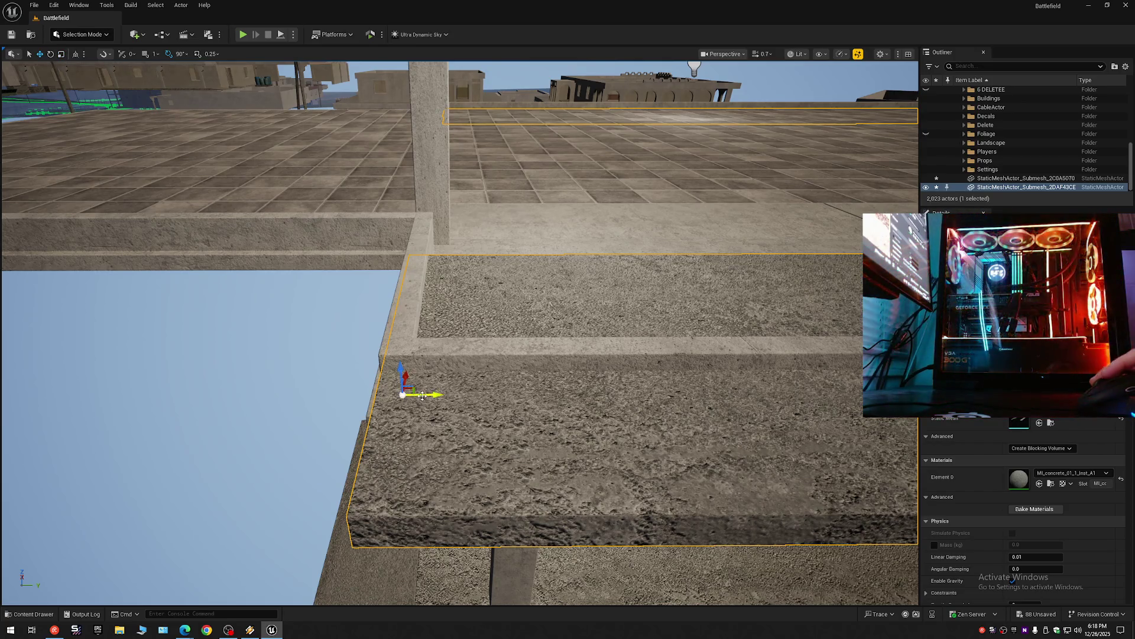
# Fly close to the slab's edge and slide it sideways along the Y axis.
pyautogui.scroll(-3, 422, 395)
pyautogui.moveTo(422, 395)
pyautogui.mouseDown()
pyautogui.moveTo(408, 355)
pyautogui.moveTo(378, 337)
pyautogui.moveTo(378, 287)
pyautogui.moveTo(451, 402)
pyautogui.mouseUp()
pyautogui.scroll(3, 408, 363)
pyautogui.scroll(2, 451, 402)
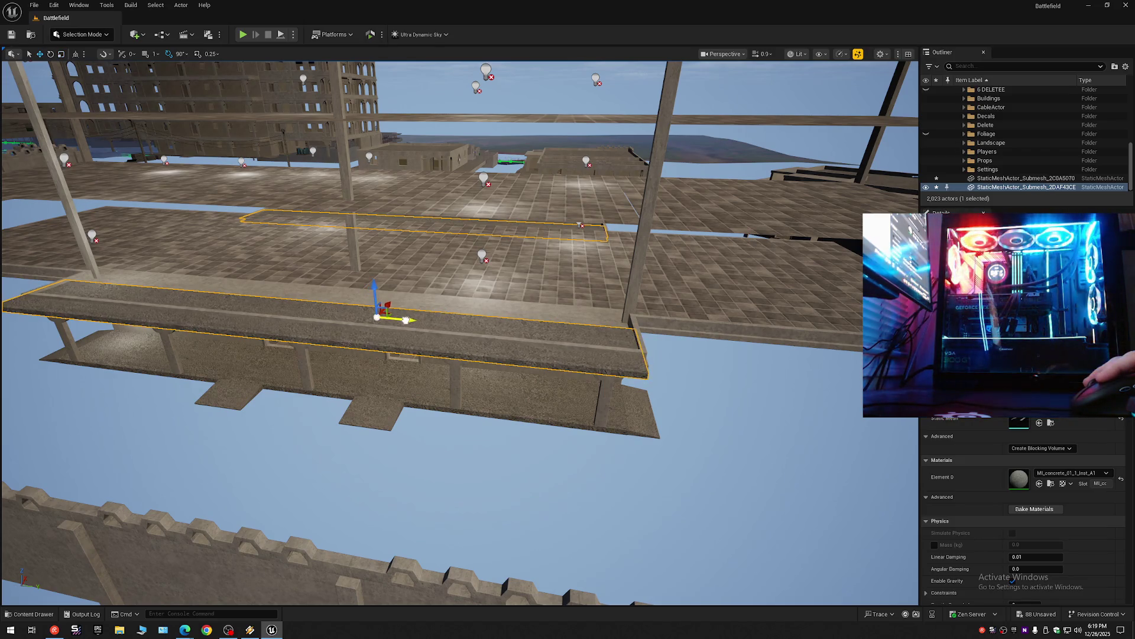
pyautogui.moveTo(407, 320)
pyautogui.mouseDown()
pyautogui.moveTo(406, 278)
pyautogui.moveTo(403, 332)
pyautogui.mouseUp()
pyautogui.scroll(3, 406, 278)
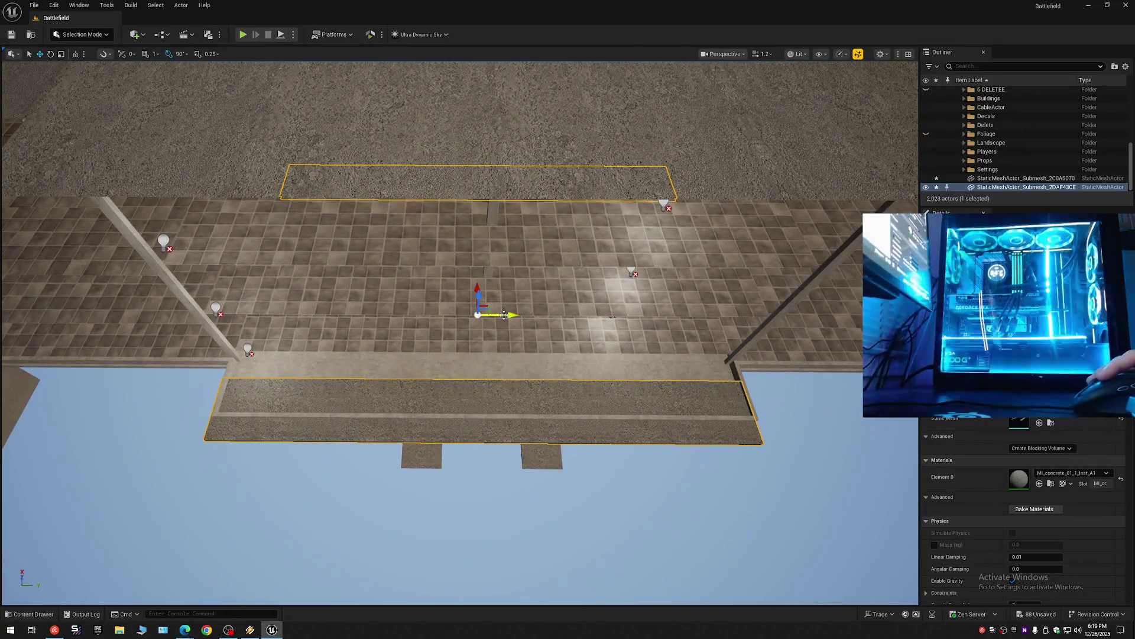
pyautogui.moveTo(502, 321); pyautogui.dragTo(502, 283)
pyautogui.moveTo(460, 360)
pyautogui.mouseDown()
pyautogui.moveTo(452, 346)
pyautogui.moveTo(470, 335)
pyautogui.mouseUp()
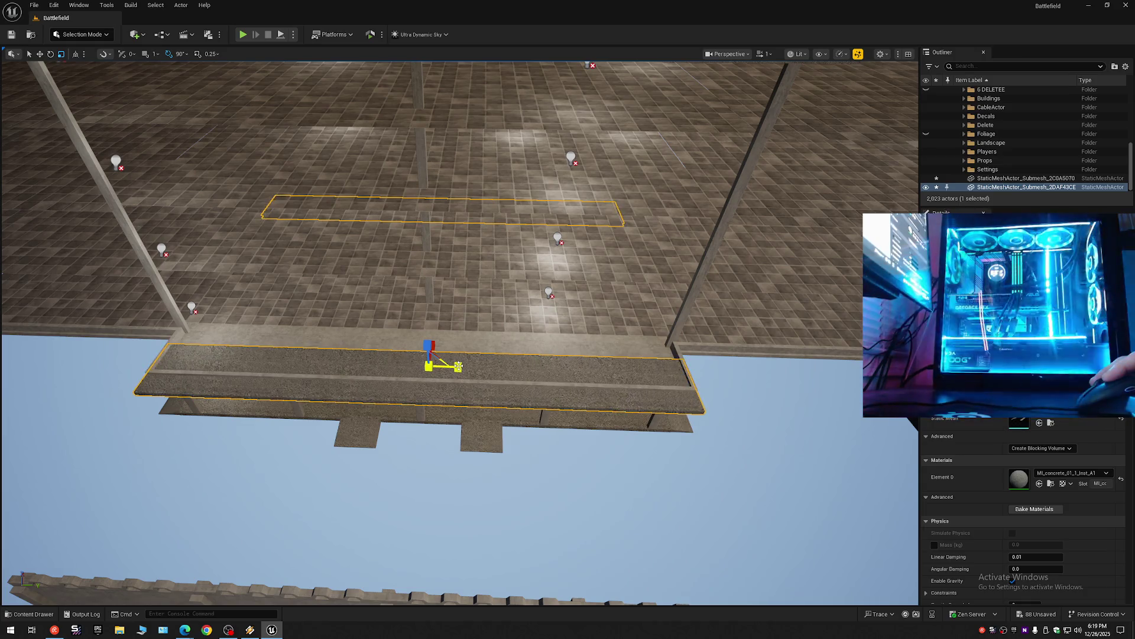
pyautogui.moveTo(459, 366); pyautogui.dragTo(468, 382)
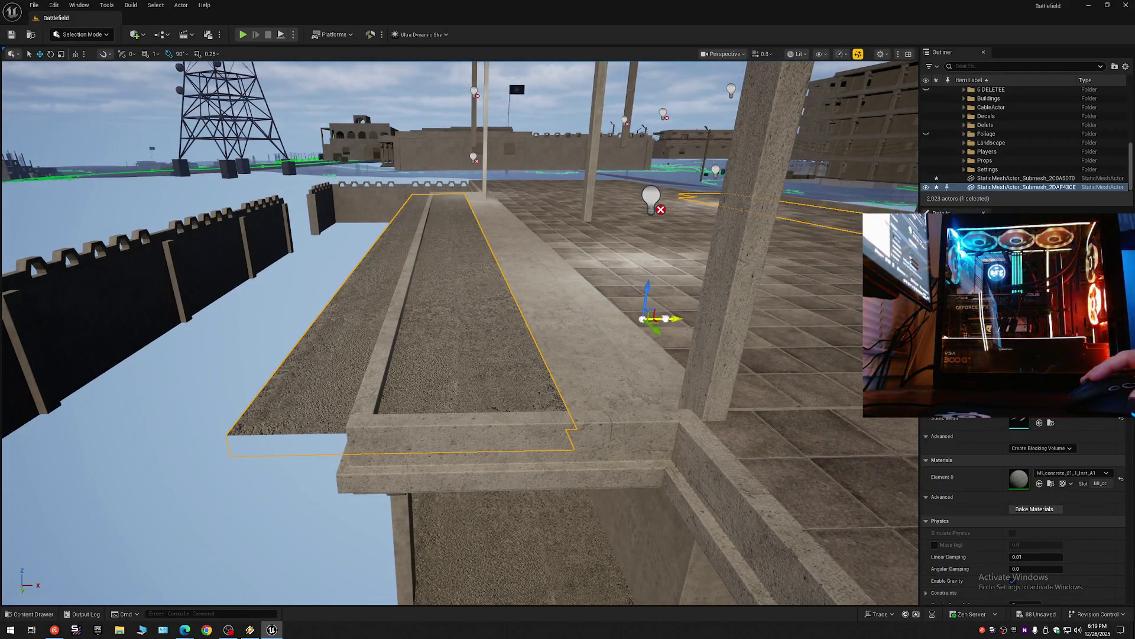
pyautogui.moveTo(665, 318); pyautogui.dragTo(705, 320)
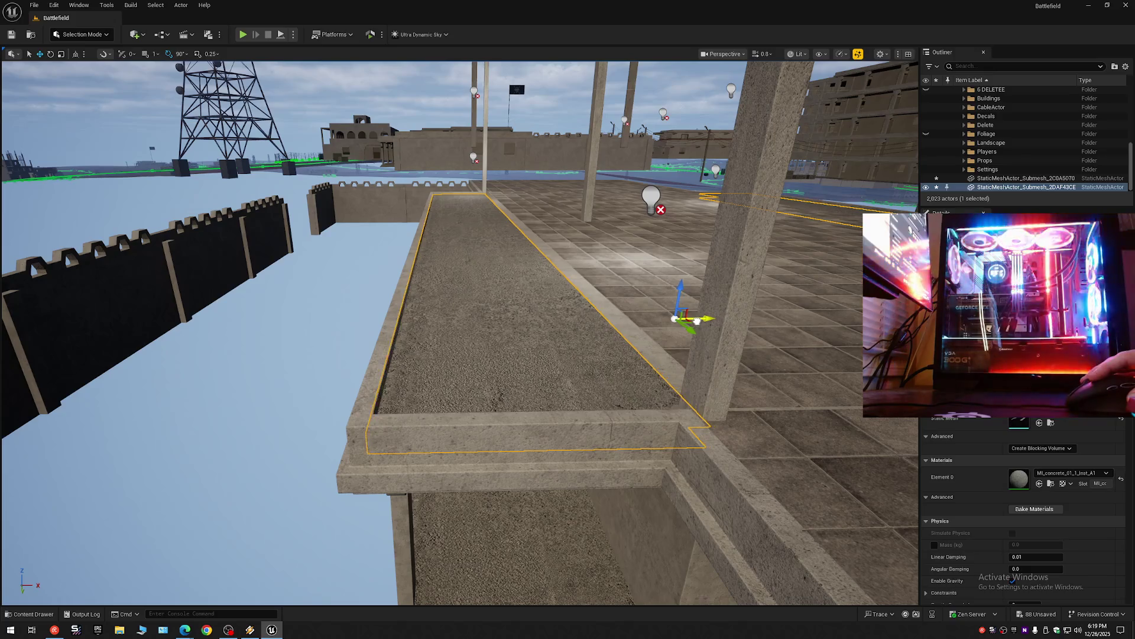
# Raise the slab along Z until it sits level with the balcony ledge.
pyautogui.moveTo(591, 354)
pyautogui.mouseDown()
pyautogui.moveTo(577, 314)
pyautogui.moveTo(576, 337)
pyautogui.moveTo(582, 307)
pyautogui.moveTo(594, 313)
pyautogui.moveTo(571, 319)
pyautogui.moveTo(591, 353)
pyautogui.mouseUp()
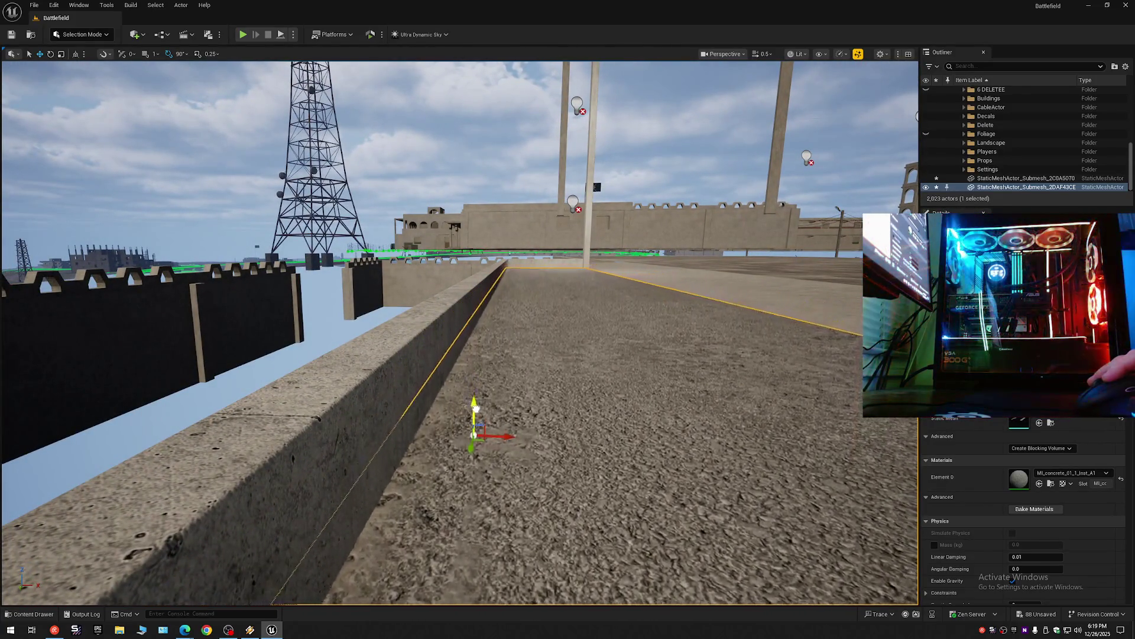
pyautogui.moveTo(478, 423)
pyautogui.mouseDown()
pyautogui.moveTo(508, 429)
pyautogui.moveTo(480, 425)
pyautogui.mouseUp()
pyautogui.scroll(-3, 482, 426)
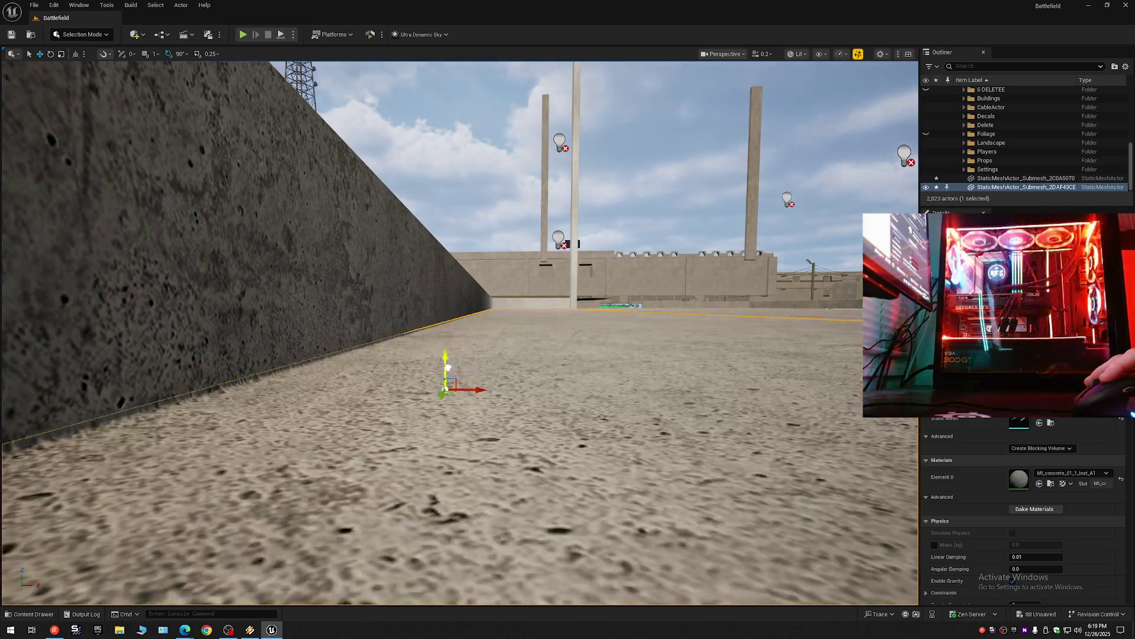
pyautogui.moveTo(444, 355)
pyautogui.mouseDown()
pyautogui.moveTo(438, 345)
pyautogui.moveTo(439, 378)
pyautogui.moveTo(439, 331)
pyautogui.mouseUp()
pyautogui.scroll(4, 438, 343)
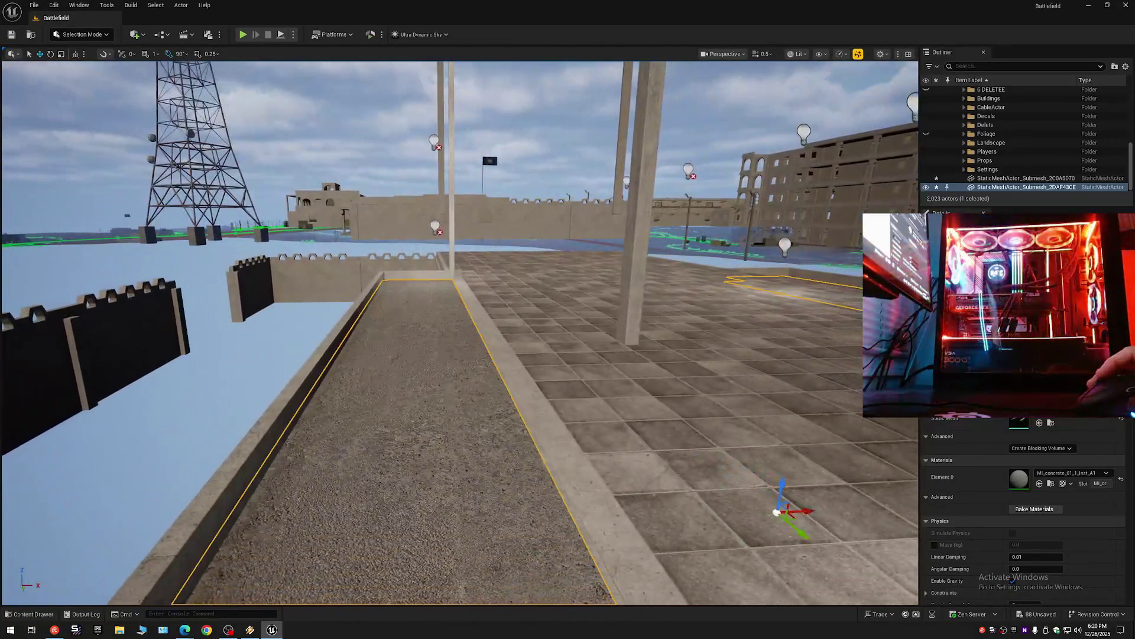
# Add a Cube to the level via Quick Add > Shapes > Cube.
pyautogui.click(94, 39)
pyautogui.click(133, 36)
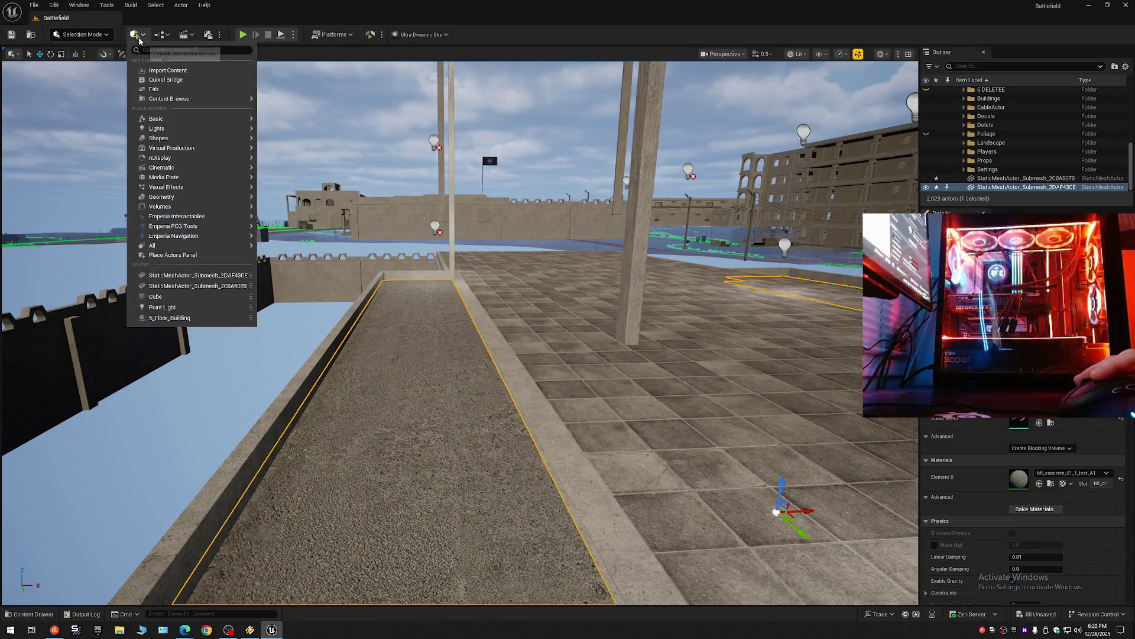
pyautogui.moveTo(169, 128)
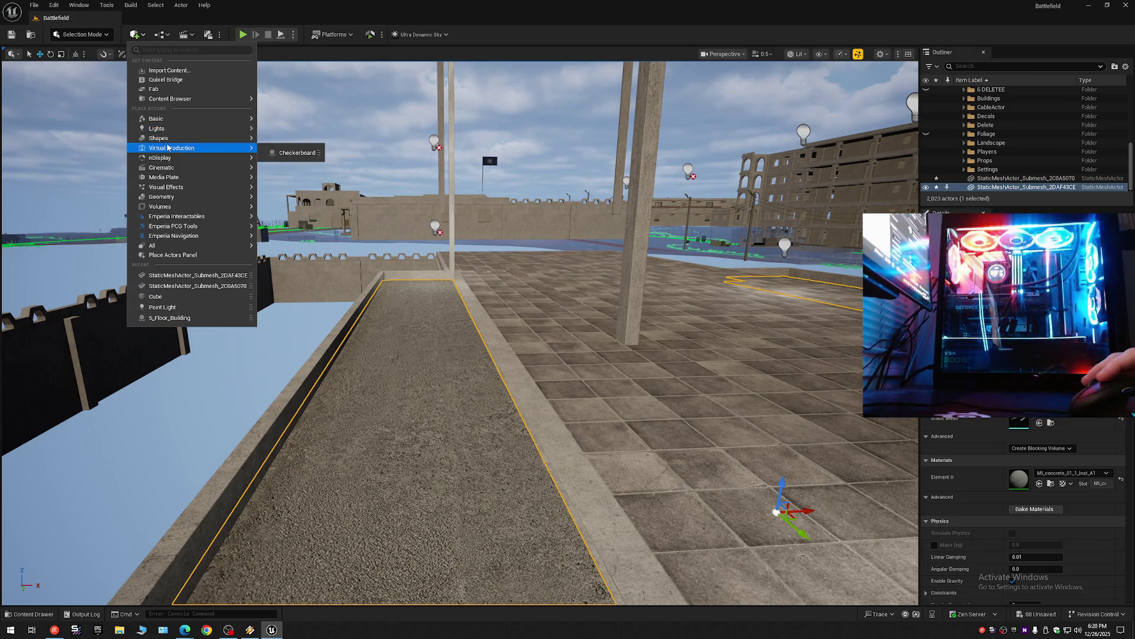
pyautogui.click(284, 143)
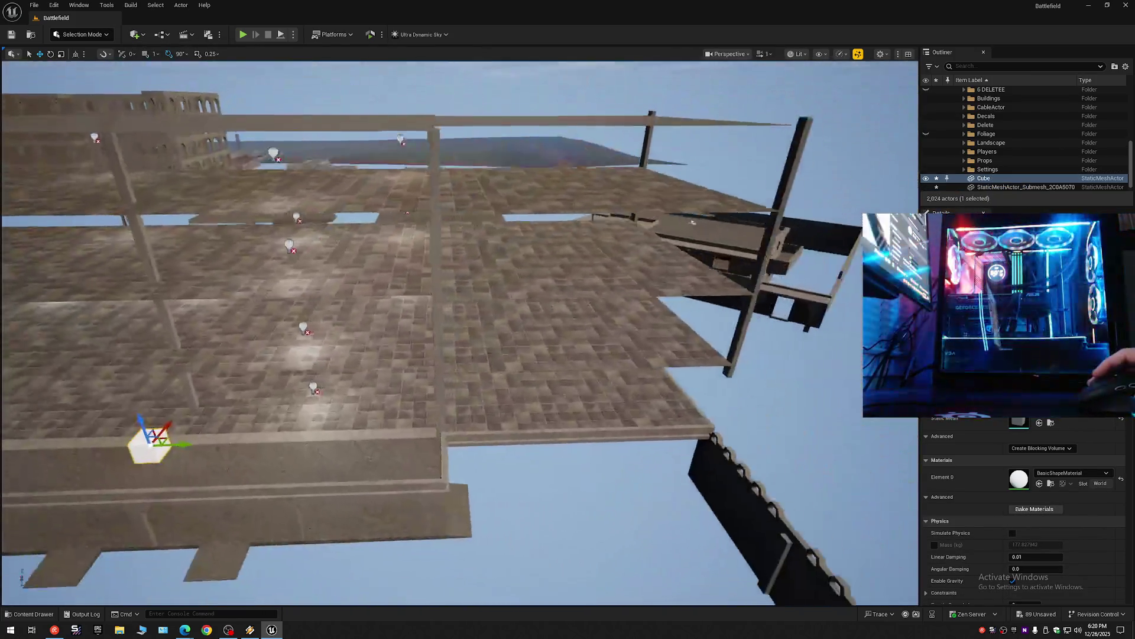
pyautogui.moveTo(217, 371); pyautogui.dragTo(218, 372)
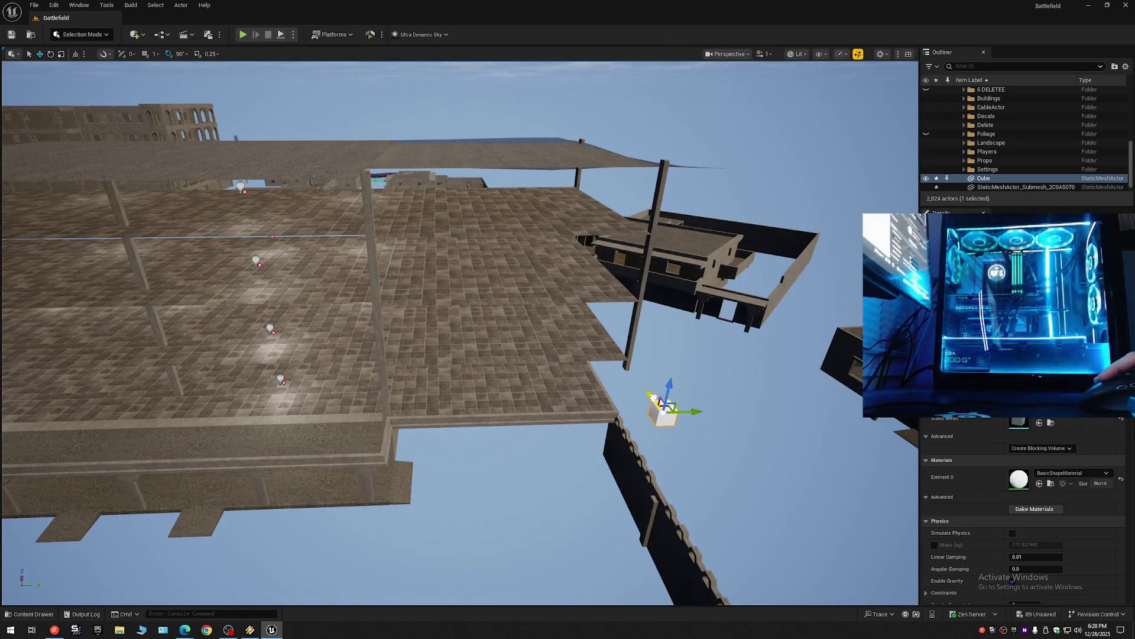
# Collapse all Outliner folders and toggle the 1 Floor 2 folder's visibility, leaving it shown.
pyautogui.click(1125, 67)
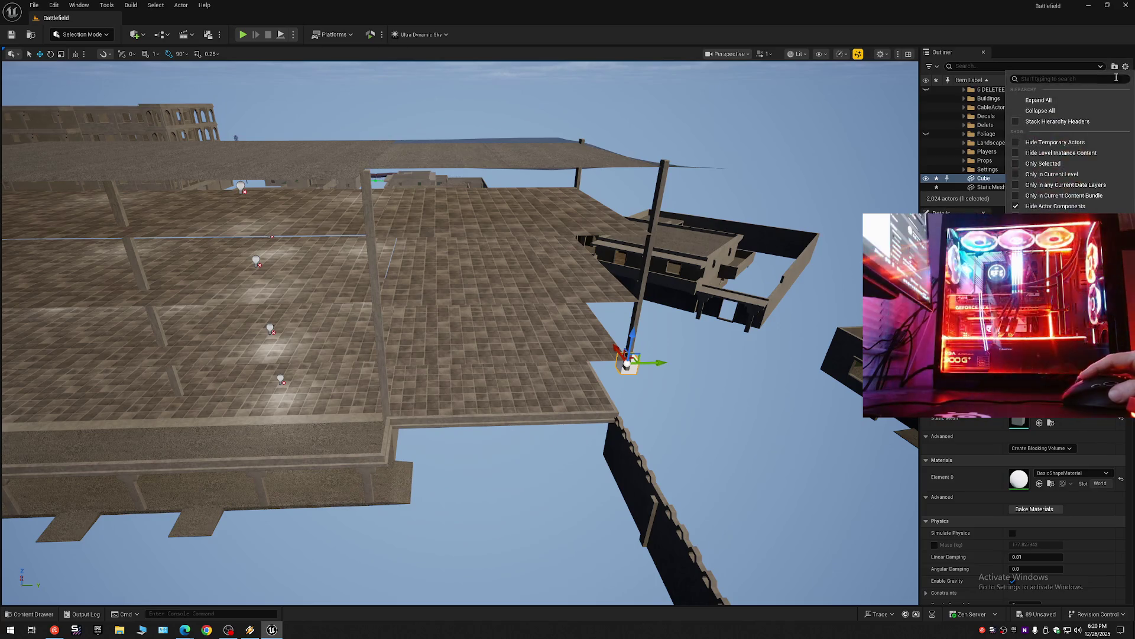
pyautogui.click(1062, 112)
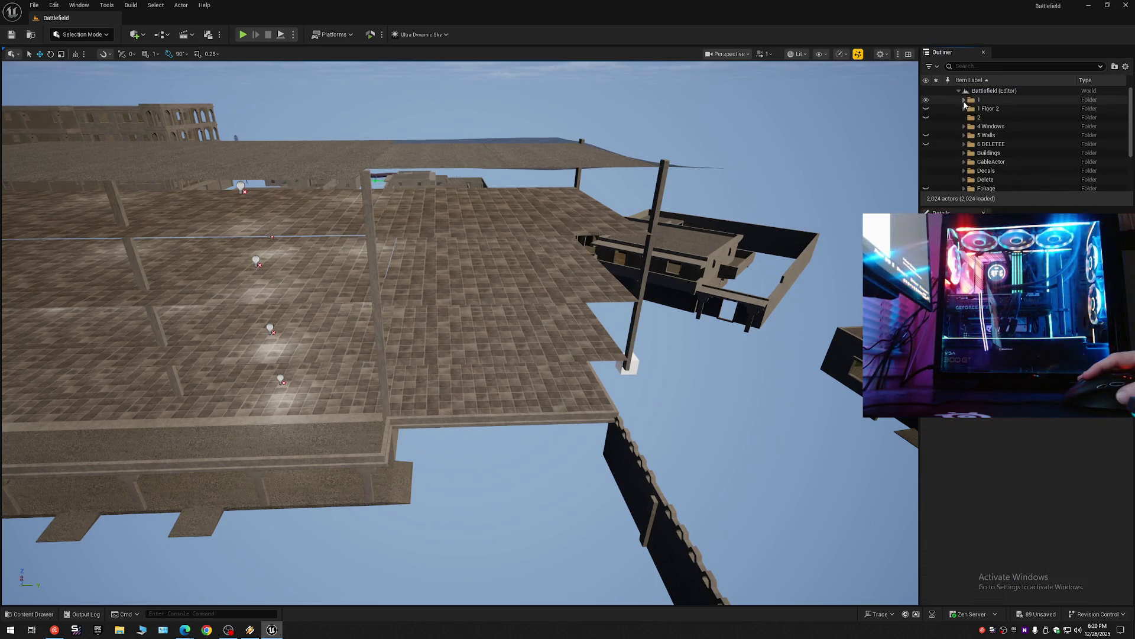
pyautogui.click(926, 108)
pyautogui.click(926, 109)
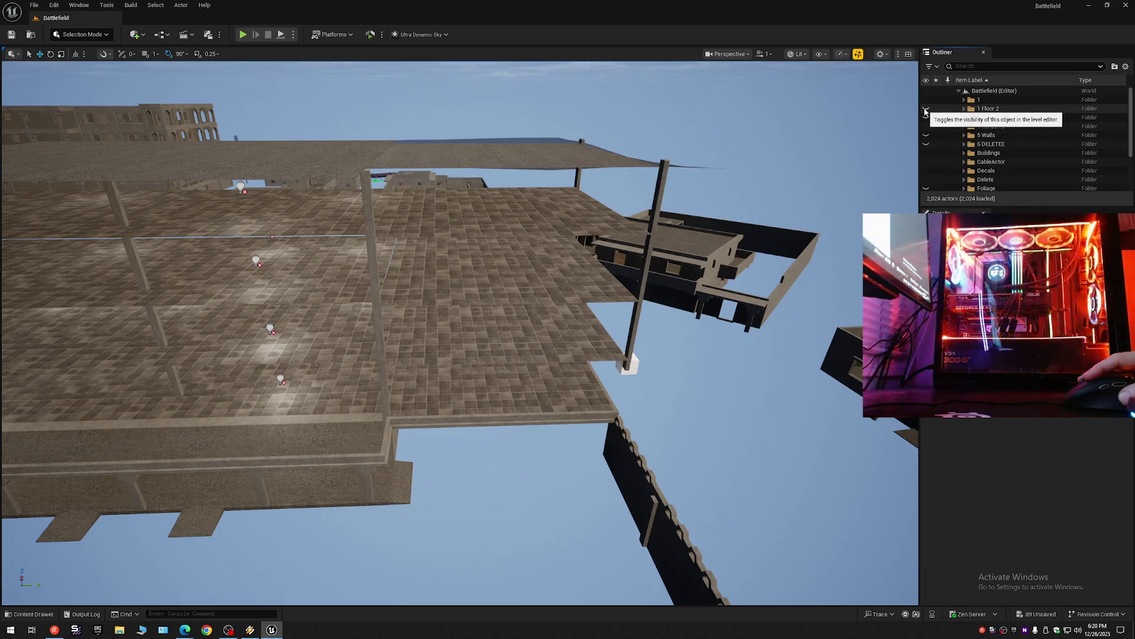
pyautogui.click(926, 110)
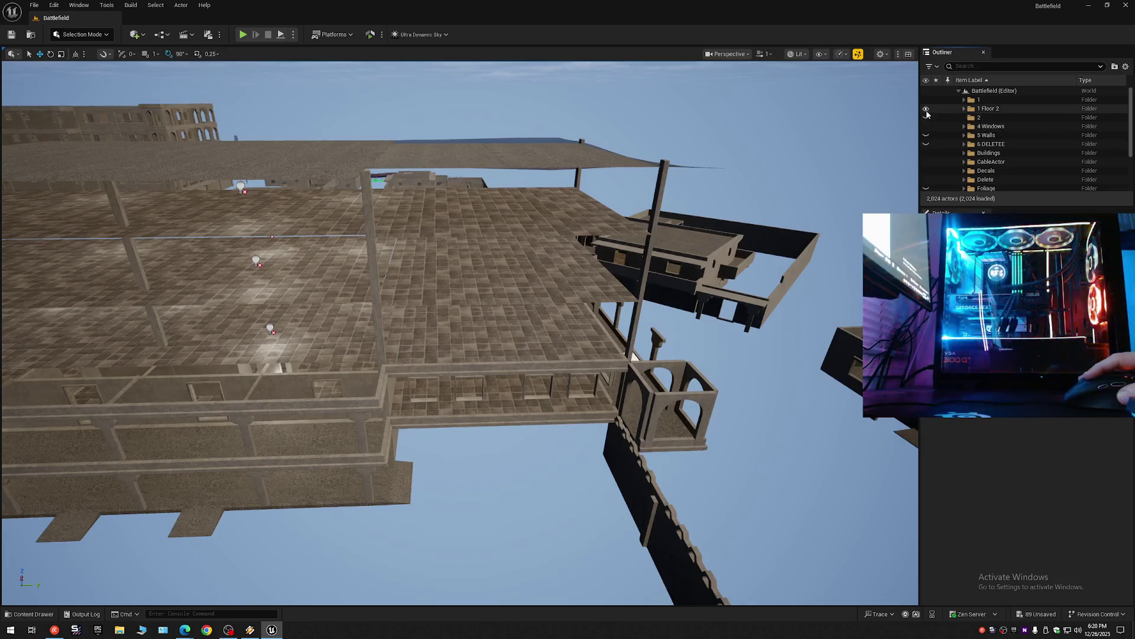
pyautogui.click(926, 111)
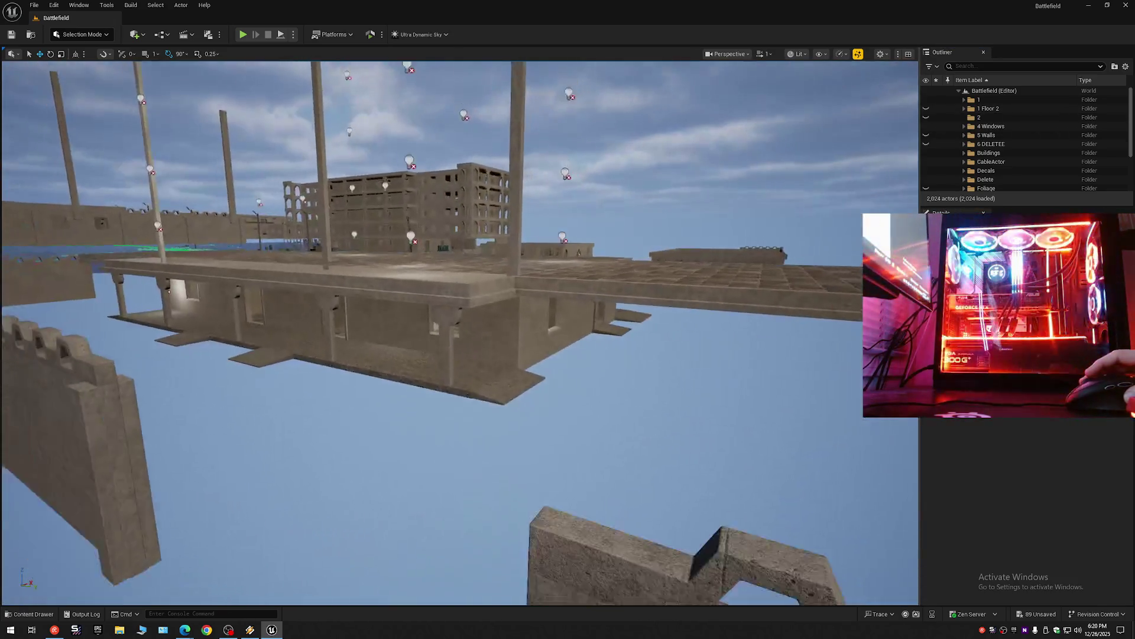
pyautogui.moveTo(827, 171); pyautogui.dragTo(826, 171)
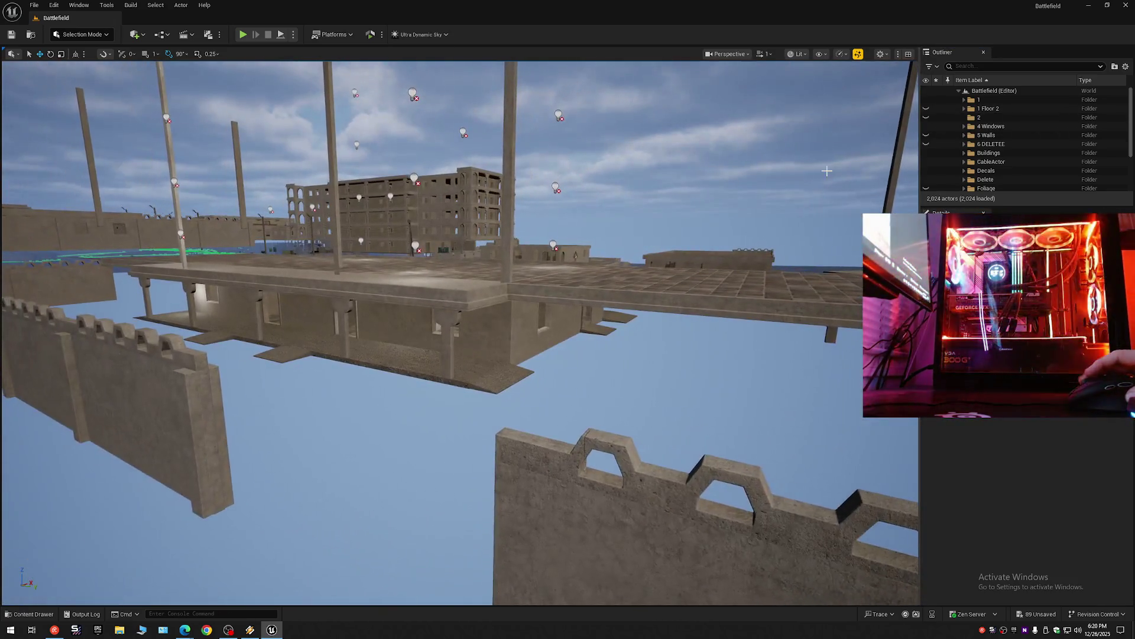
pyautogui.click(926, 110)
# Fly along the walkway and select the white cube.
pyautogui.moveTo(776, 170); pyautogui.dragTo(776, 170)
pyautogui.moveTo(523, 338)
pyautogui.mouseDown()
pyautogui.moveTo(481, 360)
pyautogui.moveTo(509, 341)
pyautogui.mouseUp()
pyautogui.click(495, 360)
# Slide the cube toward the wall and shrink its height using a bottom-corner pivot.
pyautogui.scroll(-2, 509, 319)
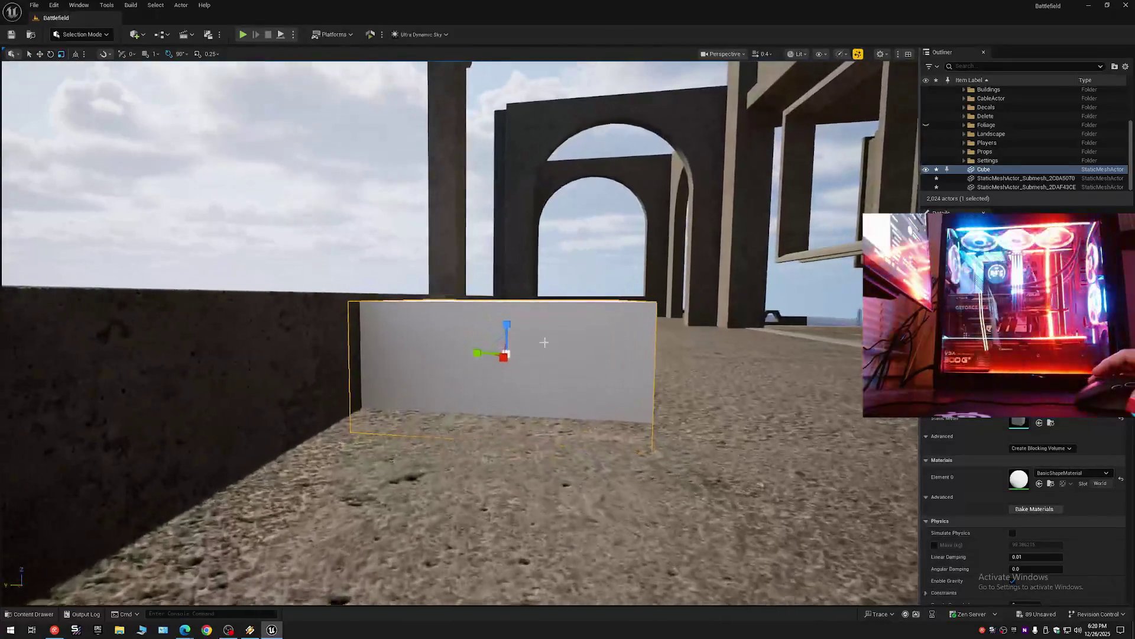
pyautogui.moveTo(482, 352)
pyautogui.mouseDown()
pyautogui.moveTo(529, 353)
pyautogui.moveTo(556, 280)
pyautogui.mouseUp()
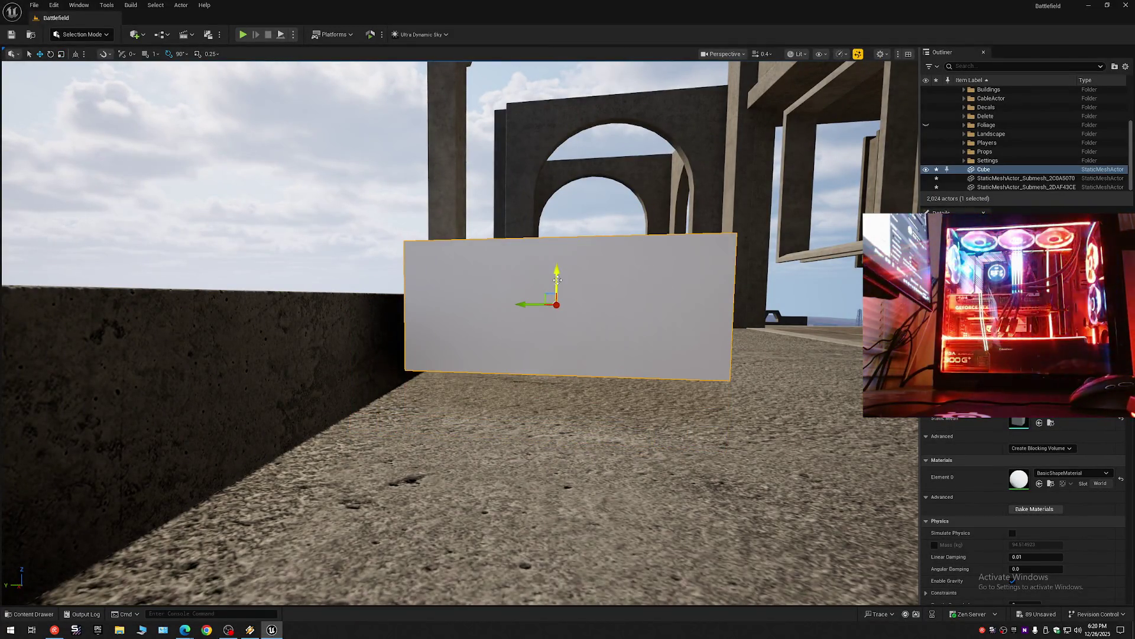
pyautogui.hotkey('ctrl', 'z')
pyautogui.moveTo(528, 337); pyautogui.dragTo(414, 377)
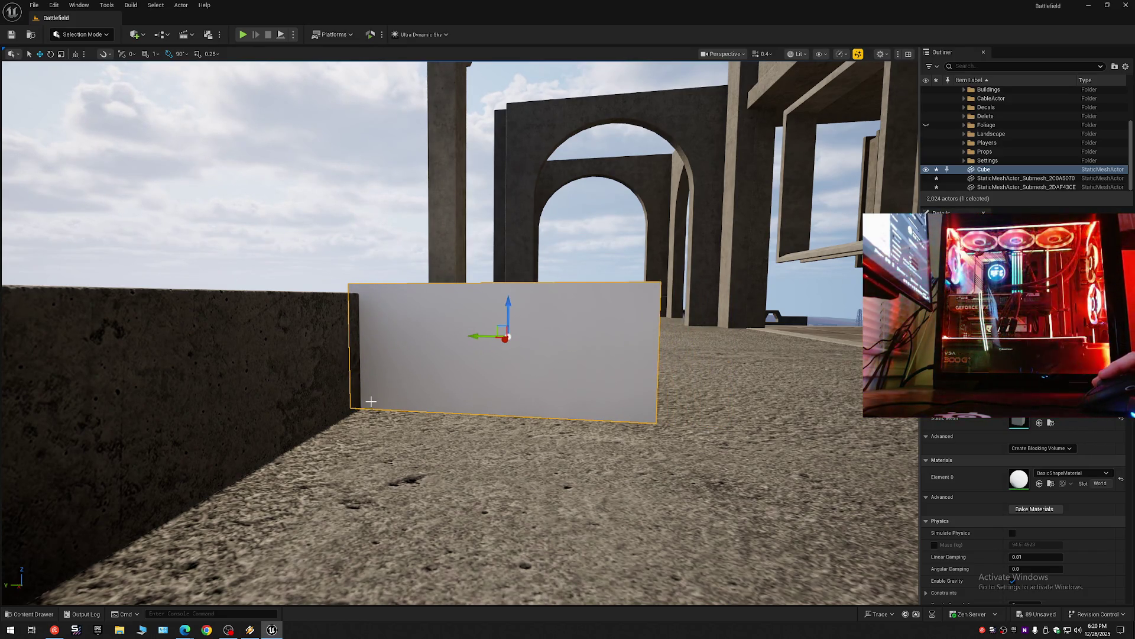
pyautogui.middleClick(370, 402)
pyautogui.moveTo(370, 372); pyautogui.dragTo(369, 380)
pyautogui.scroll(5, 418, 368)
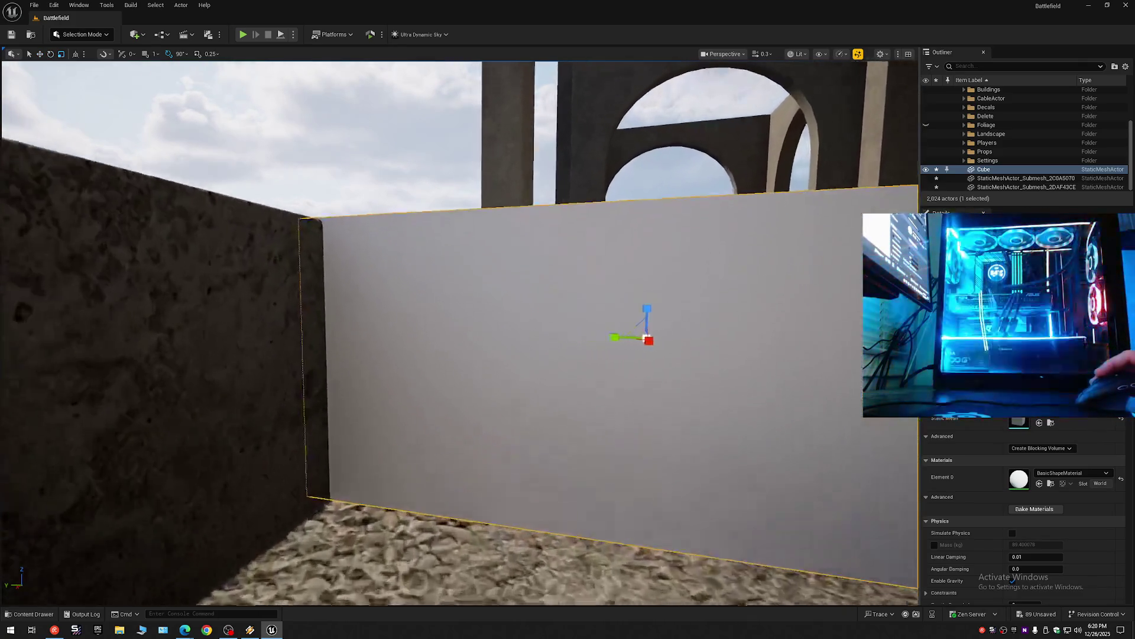
pyautogui.scroll(-4, 507, 355)
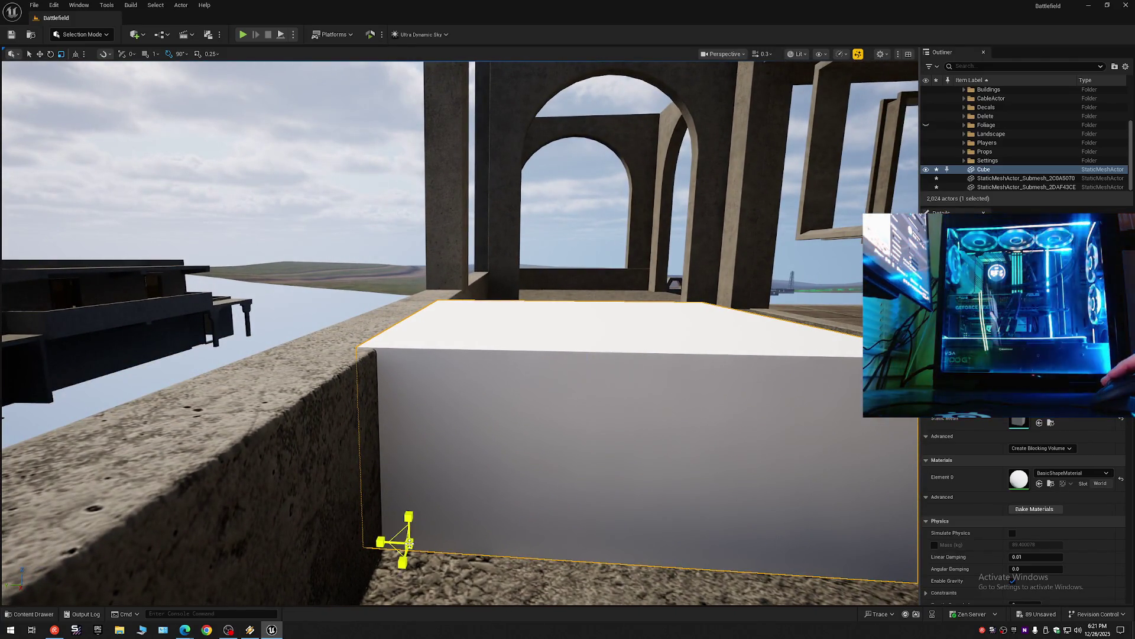
pyautogui.moveTo(408, 516); pyautogui.dragTo(408, 516)
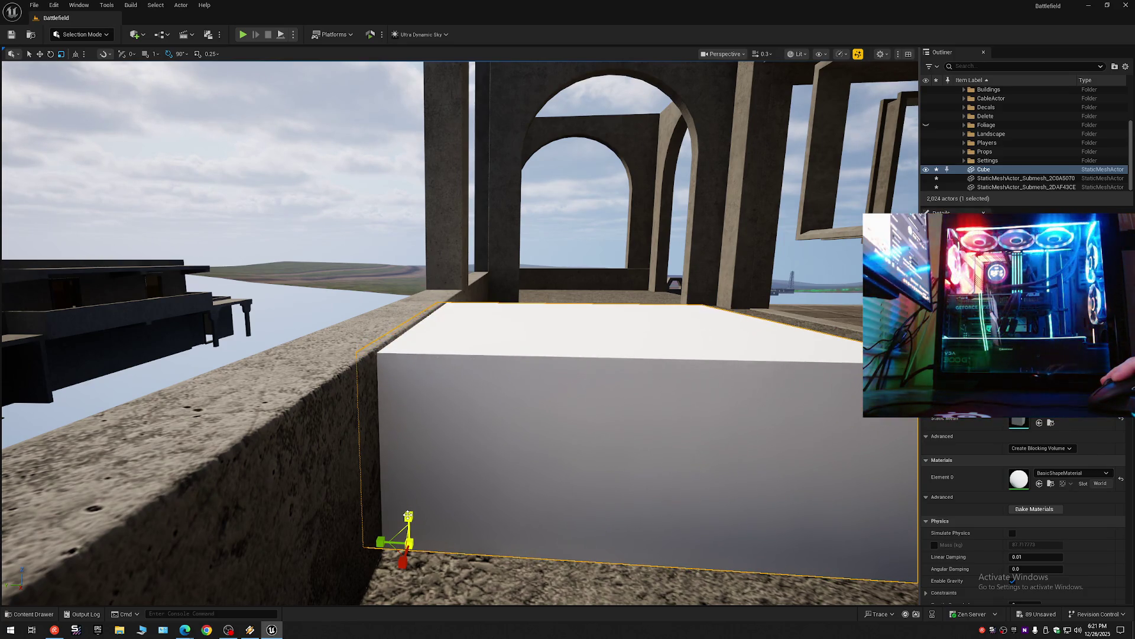
pyautogui.click(442, 509)
# Try shifting the cube right and making it taller, undoing both, and slide it back left.
pyautogui.moveTo(566, 385)
pyautogui.mouseDown()
pyautogui.moveTo(628, 389)
pyautogui.moveTo(667, 292)
pyautogui.mouseUp()
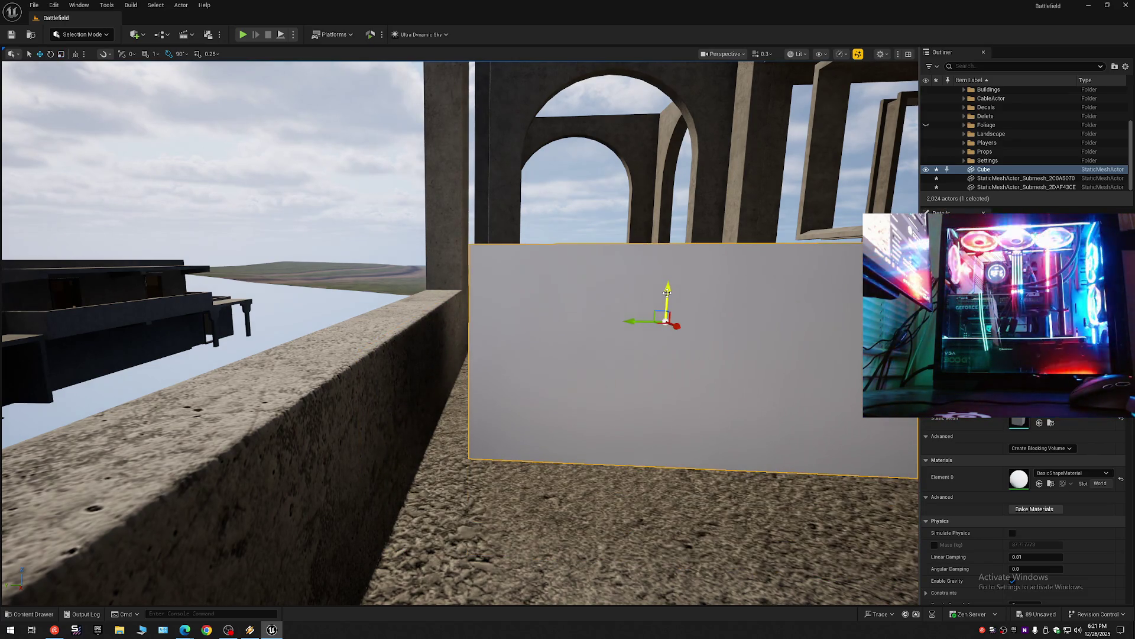
pyautogui.hotkey('ctrl', 'z')
pyautogui.moveTo(631, 391); pyautogui.dragTo(561, 395)
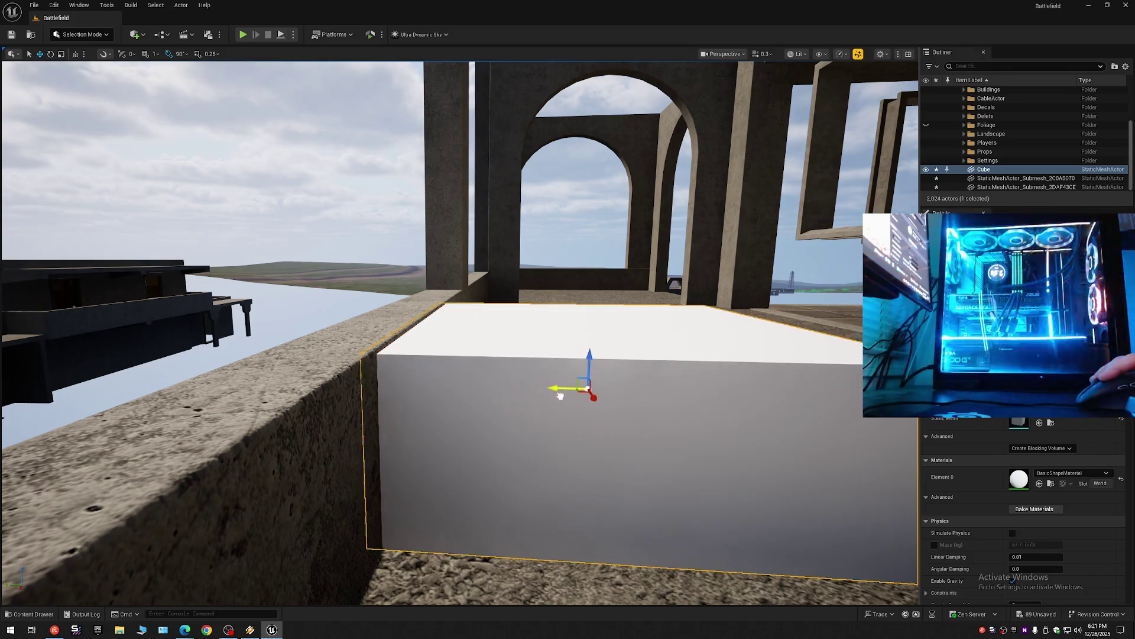
pyautogui.scroll(-1, 558, 396)
pyautogui.press('w')
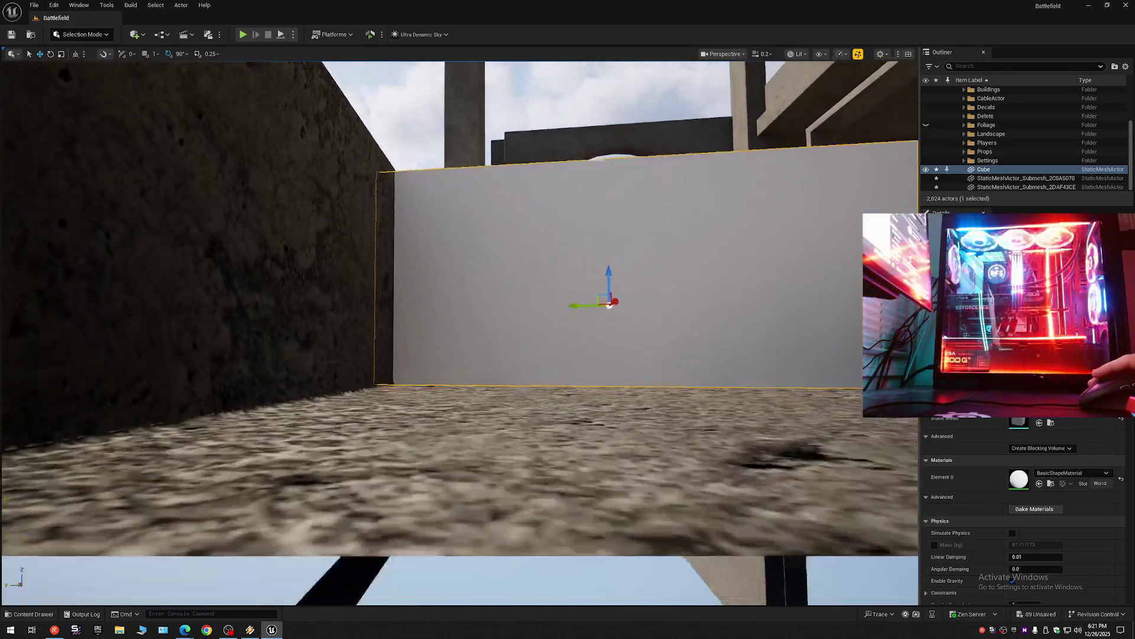
pyautogui.scroll(2, 642, 361)
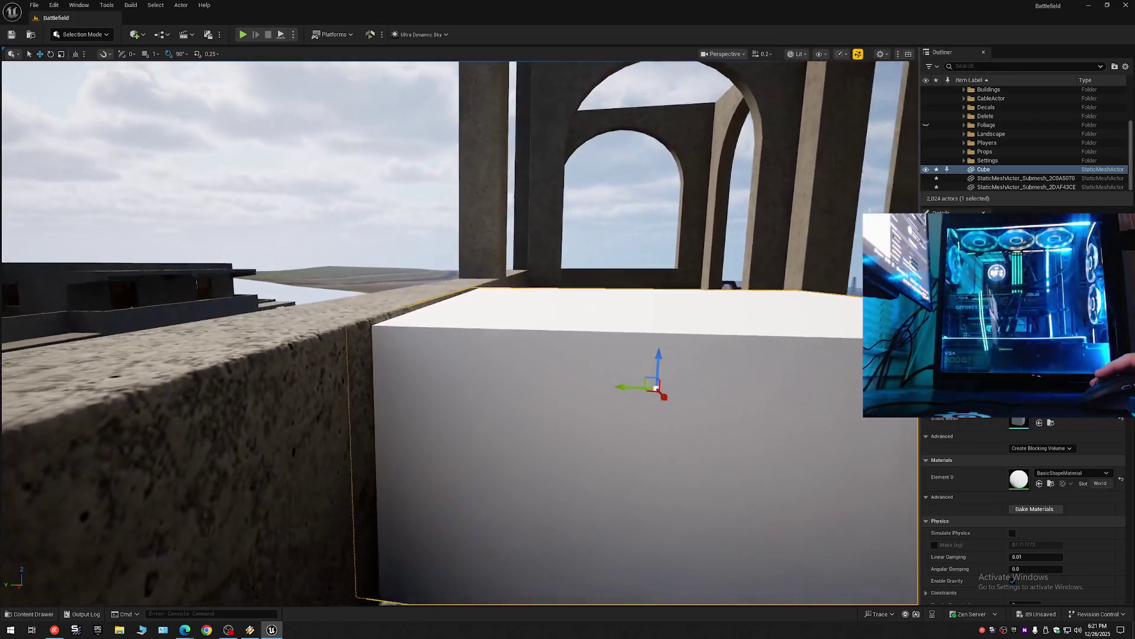
pyautogui.scroll(2, 556, 423)
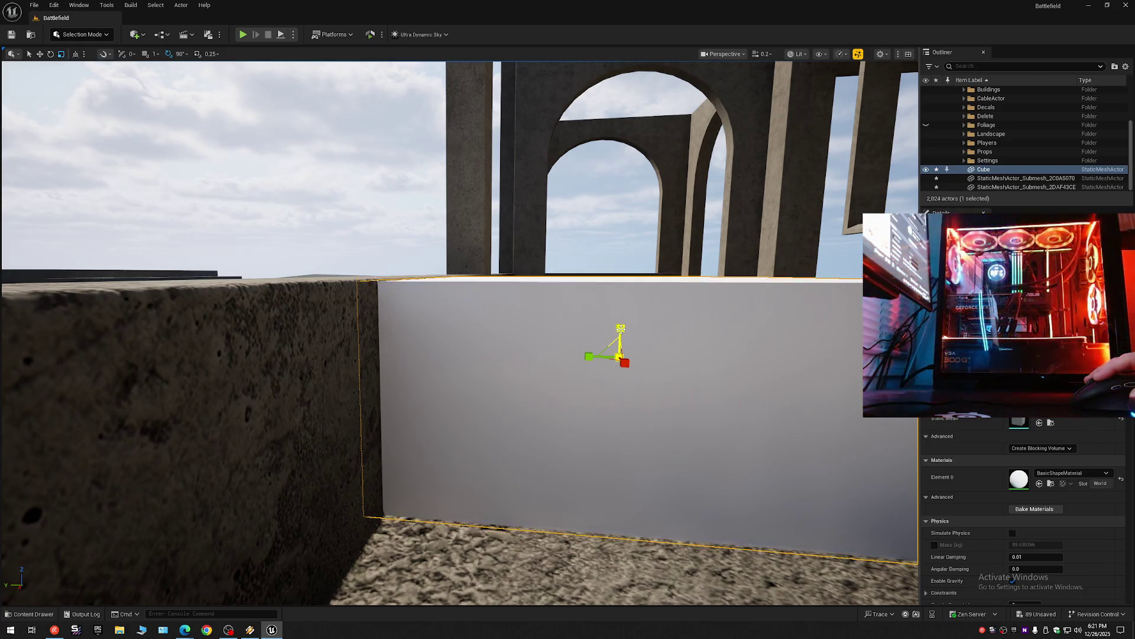
pyautogui.moveTo(620, 329)
pyautogui.mouseDown()
pyautogui.moveTo(670, 348)
pyautogui.moveTo(689, 279)
pyautogui.mouseUp()
pyautogui.hotkey('ctrl', 'z')
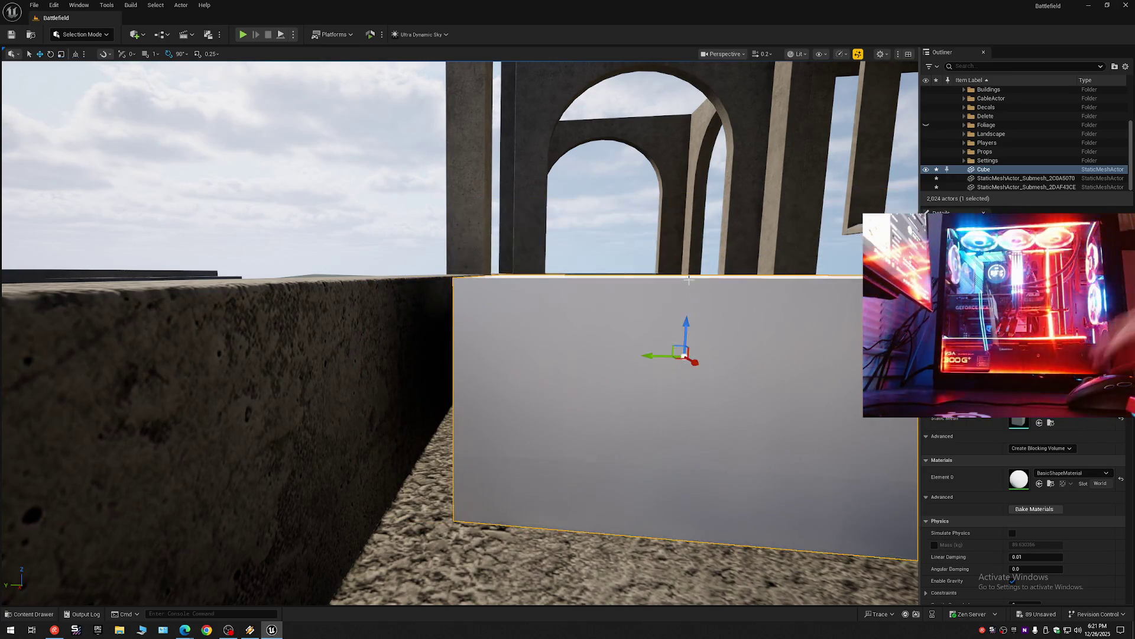
# Move the pivot to the cube's bottom edge and push the cube flush against the wall.
pyautogui.moveTo(656, 357)
pyautogui.mouseDown()
pyautogui.moveTo(589, 357)
pyautogui.moveTo(609, 283)
pyautogui.moveTo(473, 350)
pyautogui.mouseUp()
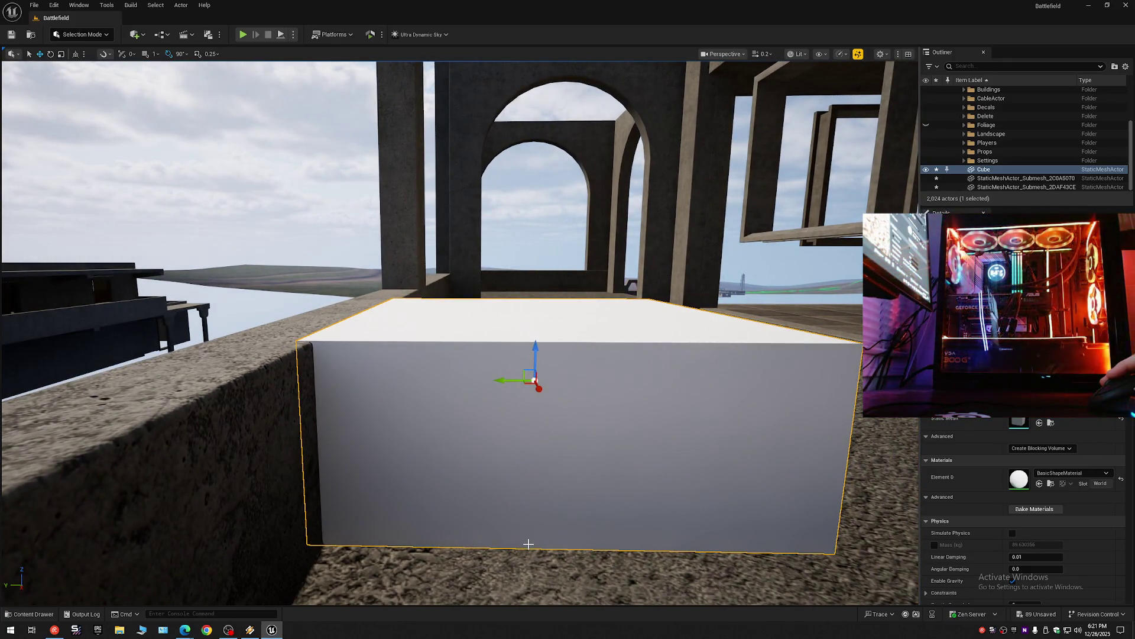
pyautogui.moveTo(534, 380)
pyautogui.mouseDown()
pyautogui.moveTo(531, 543)
pyautogui.moveTo(528, 516)
pyautogui.mouseUp()
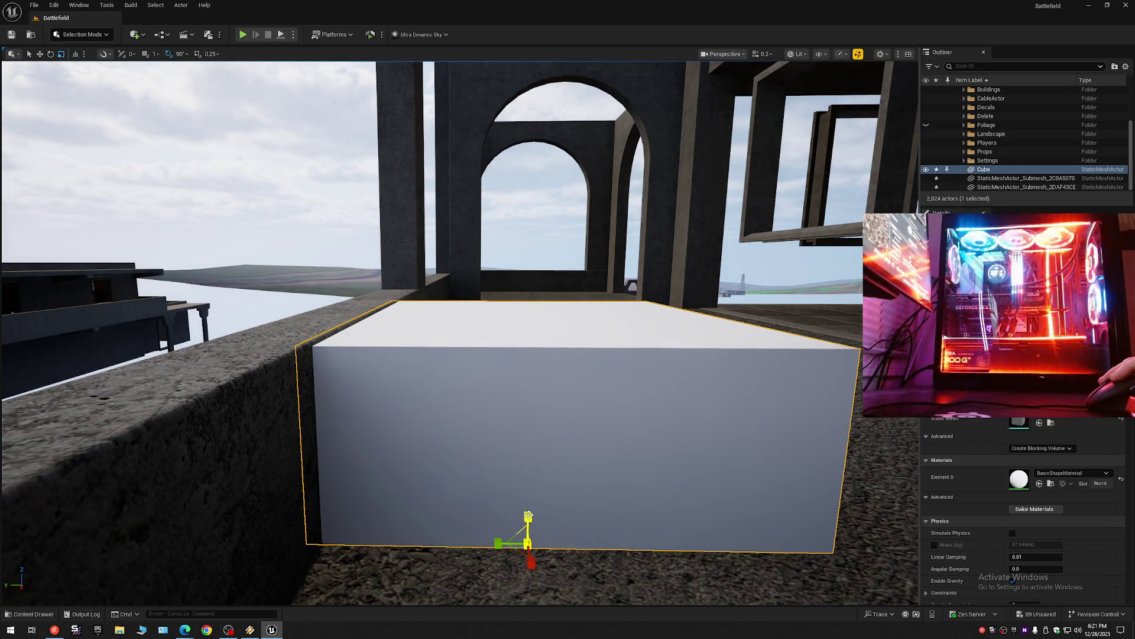
pyautogui.moveTo(510, 385); pyautogui.dragTo(566, 311)
pyautogui.moveTo(532, 382); pyautogui.dragTo(494, 386)
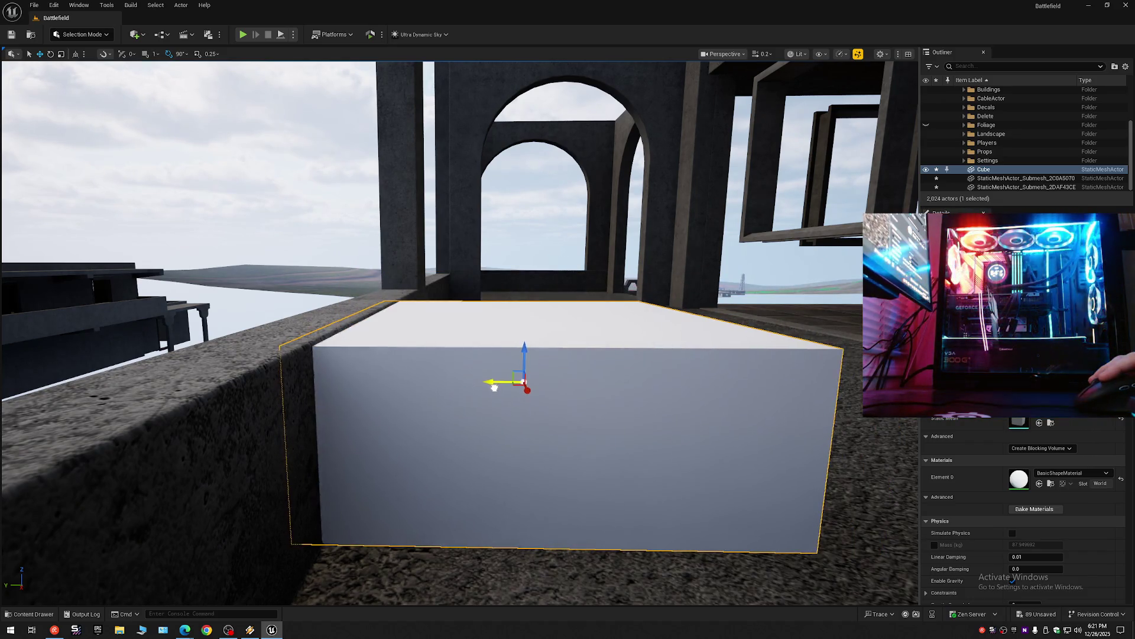
pyautogui.scroll(10, 492, 393)
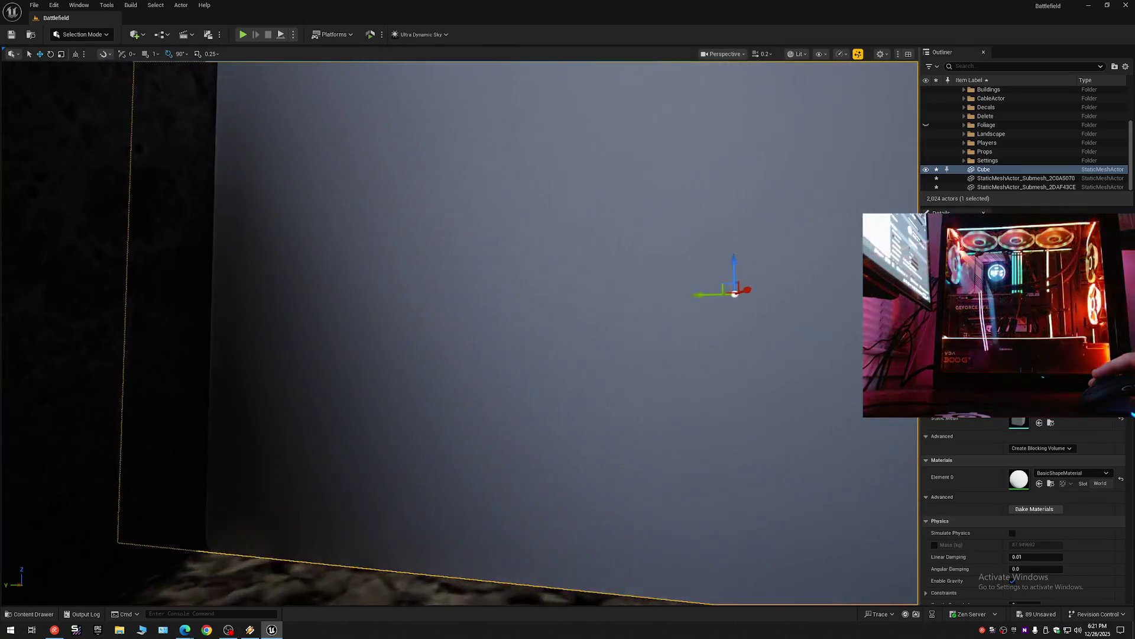
pyautogui.scroll(-10, 460, 334)
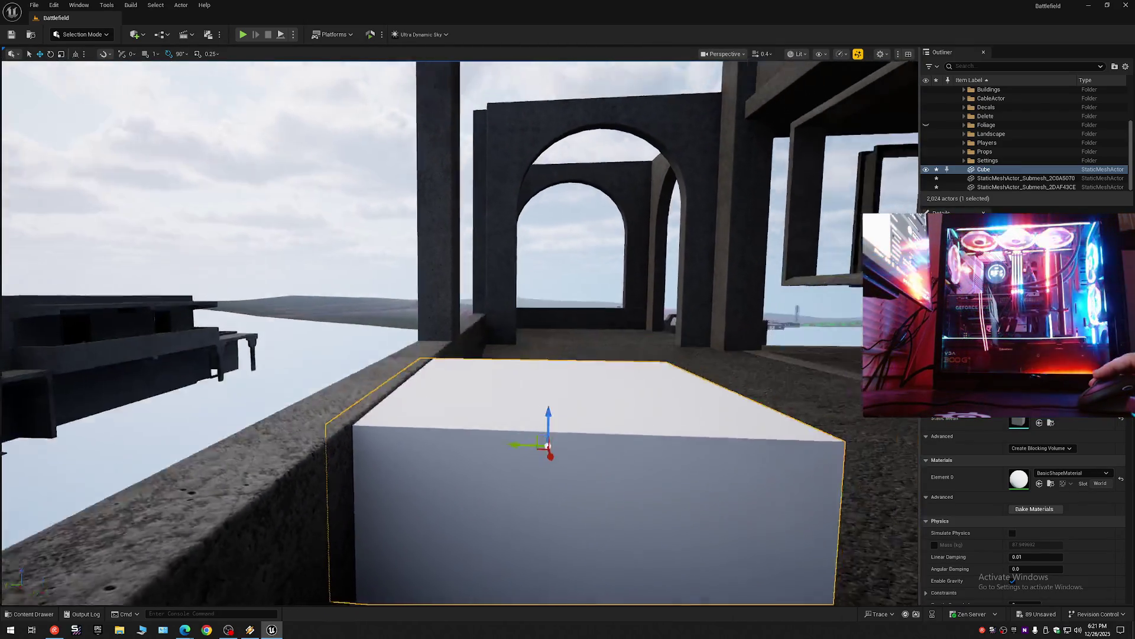
pyautogui.scroll(-10, 204, 326)
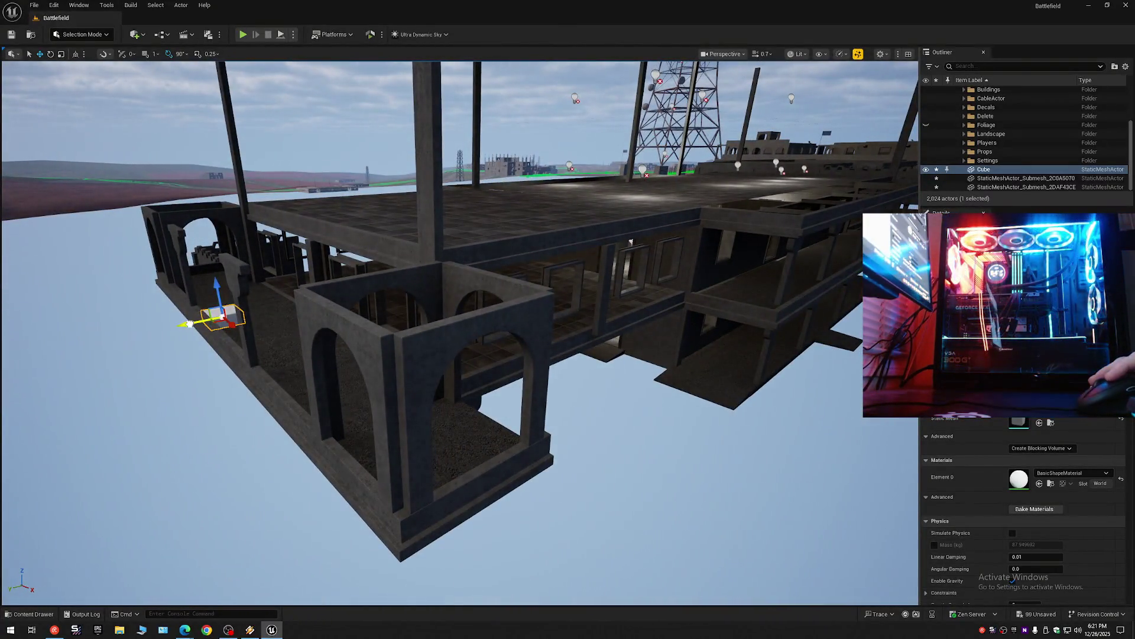
# Duplicate the cube as Cube2, drop it by the ledge and slide it flush against the balcony wall.
pyautogui.moveTo(189, 323); pyautogui.dragTo(538, 300)
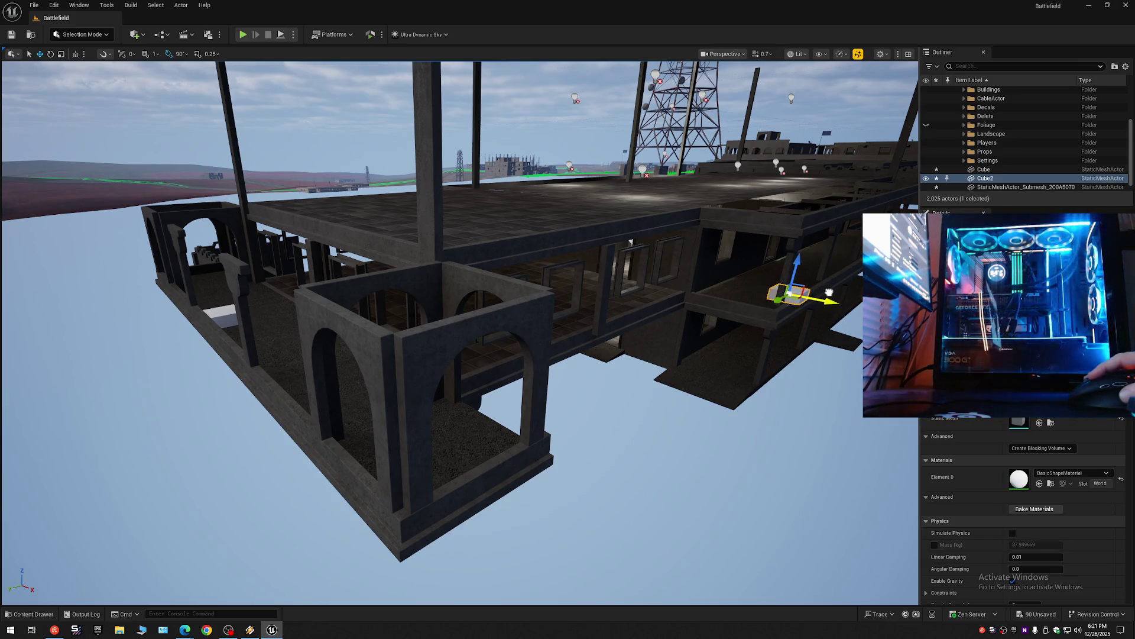
pyautogui.scroll(10, 770, 370)
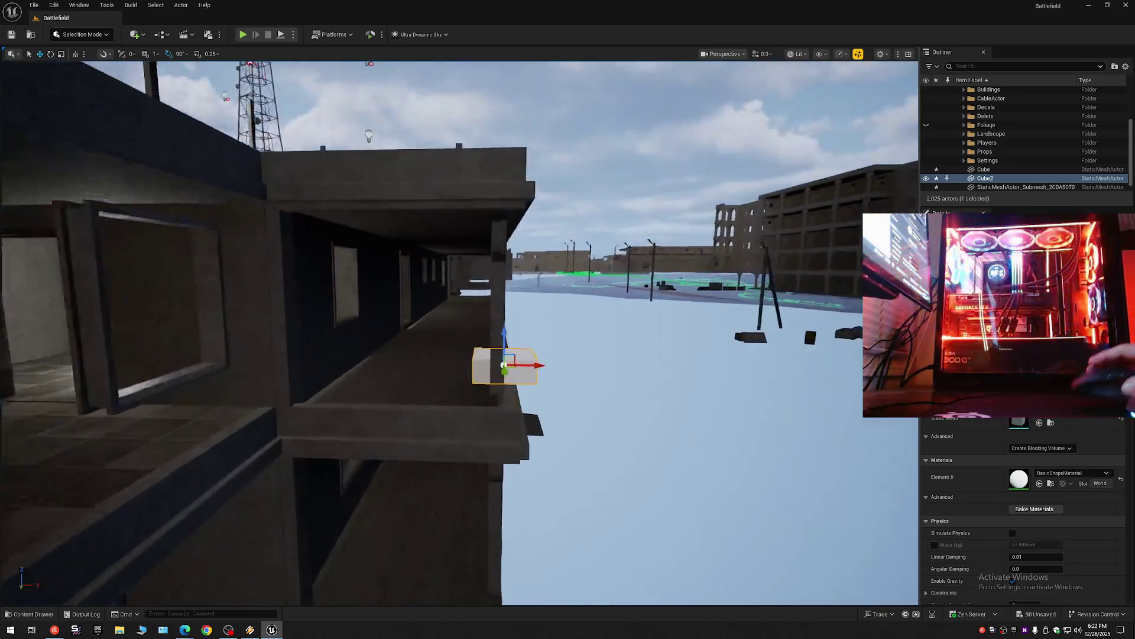
pyautogui.press('w')
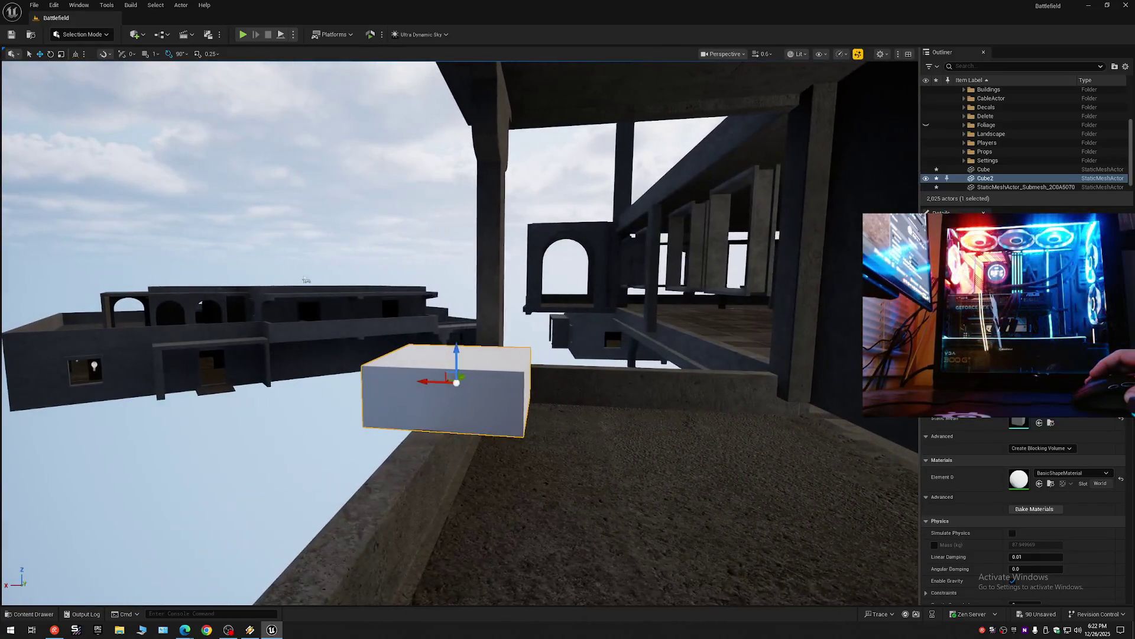
pyautogui.moveTo(428, 381)
pyautogui.mouseDown()
pyautogui.moveTo(589, 391)
pyautogui.moveTo(558, 389)
pyautogui.mouseUp()
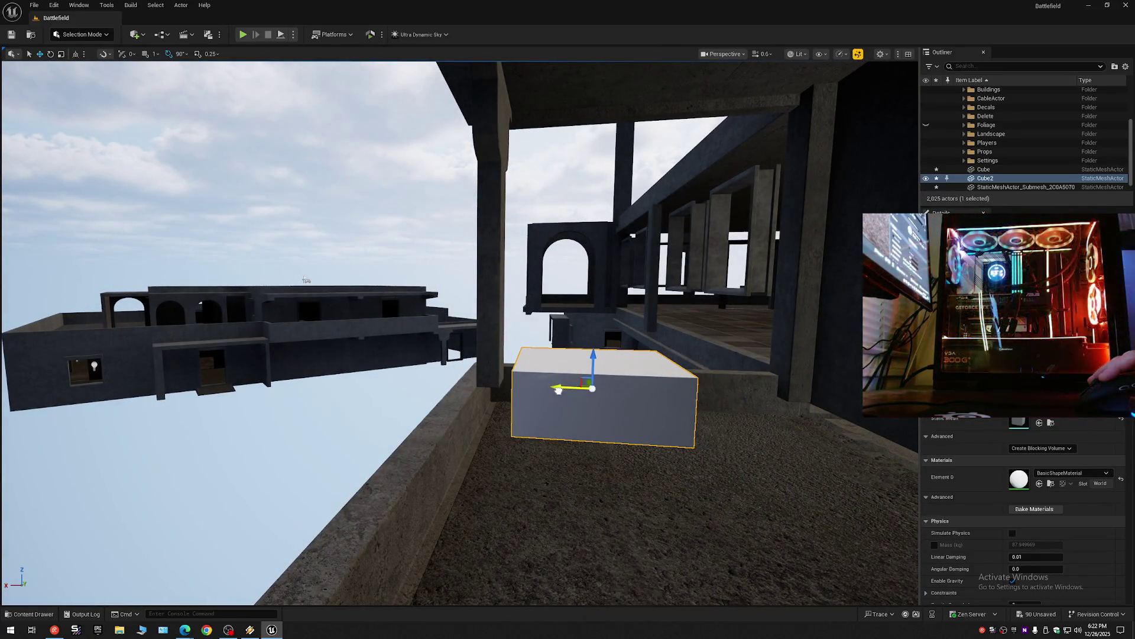
pyautogui.press('End')
pyautogui.press('w')
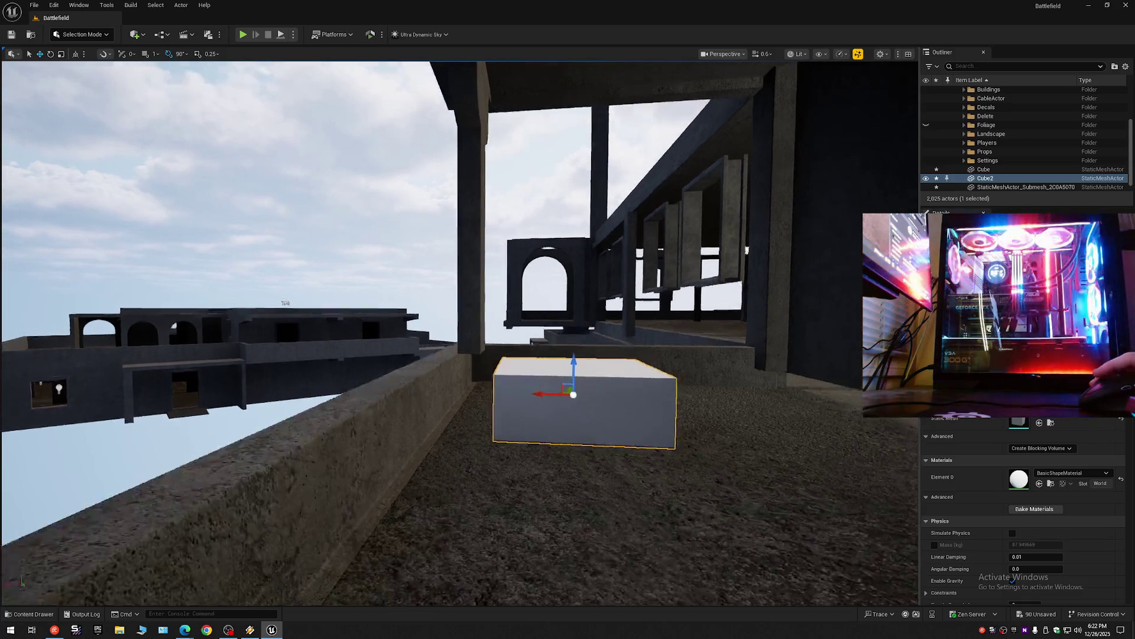
pyautogui.scroll(-2, 562, 435)
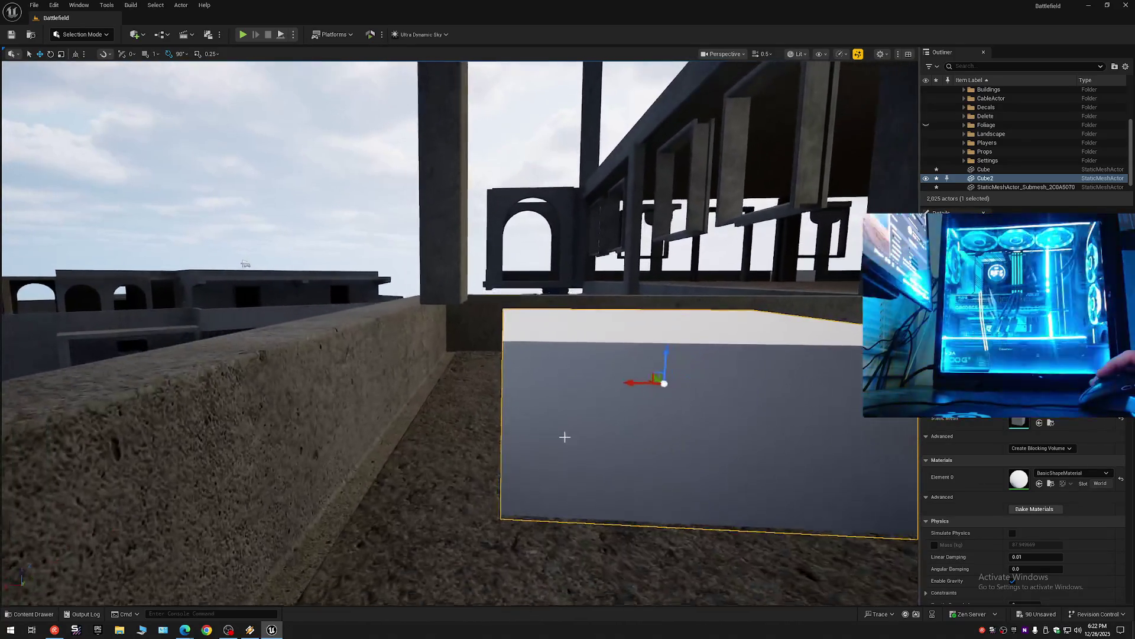
pyautogui.moveTo(628, 384); pyautogui.dragTo(498, 389)
# Fly around Cube2 from above, below and beside it to check its fit against the wall.
pyautogui.press('w')
pyautogui.scroll(-3, 492, 389)
pyautogui.press('e')
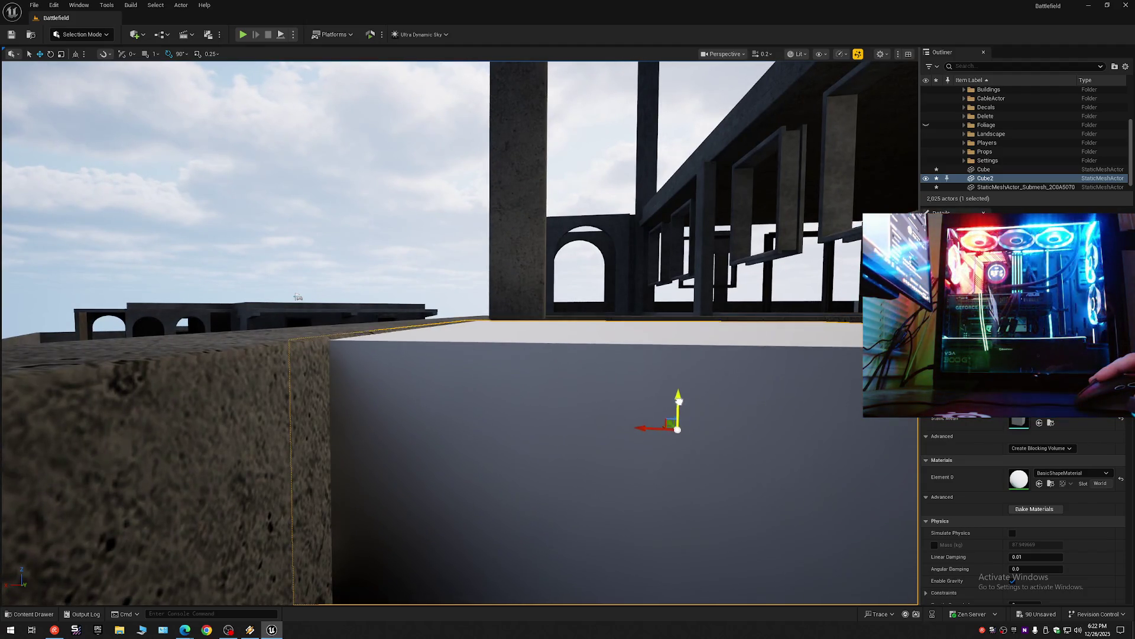
pyautogui.press('s')
pyautogui.scroll(1, 545, 405)
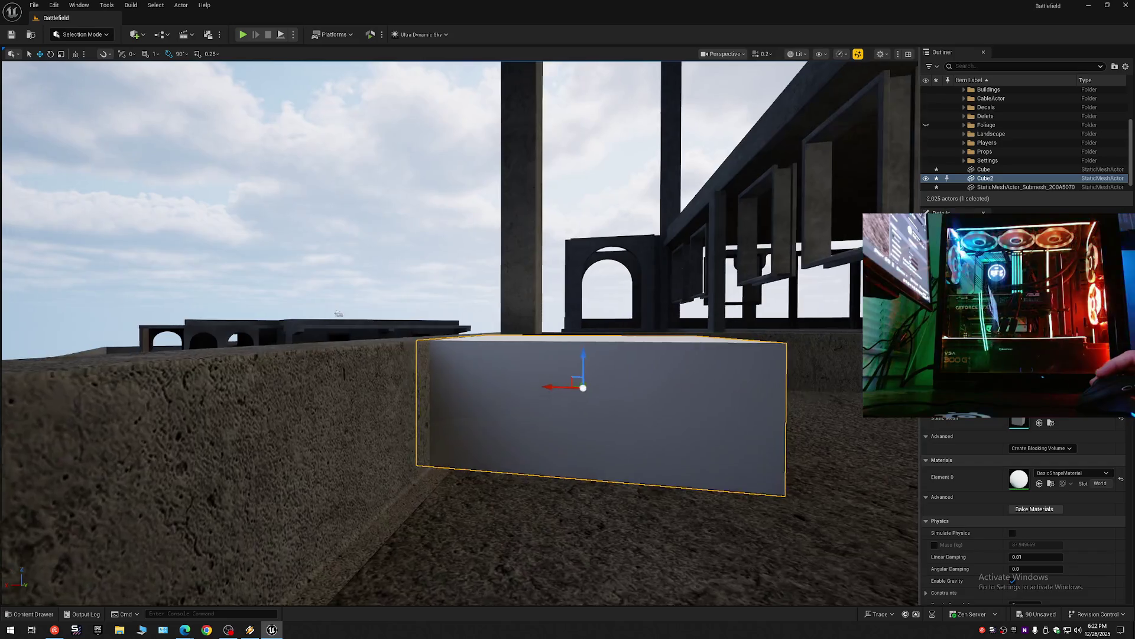
pyautogui.press('w')
pyautogui.scroll(-2, 567, 331)
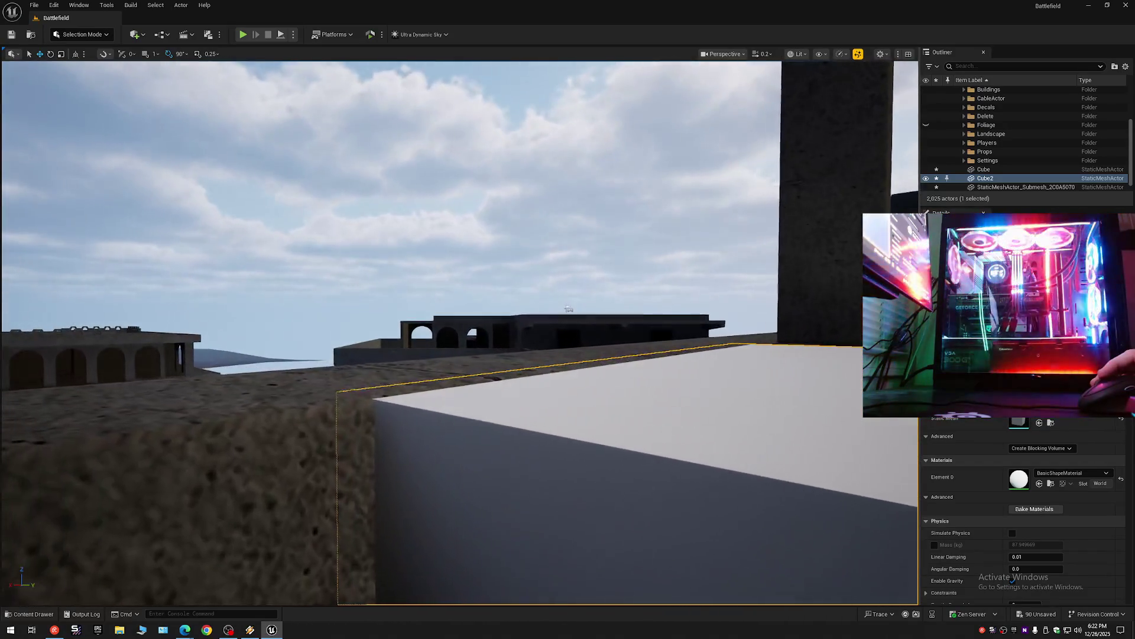
pyautogui.press('e')
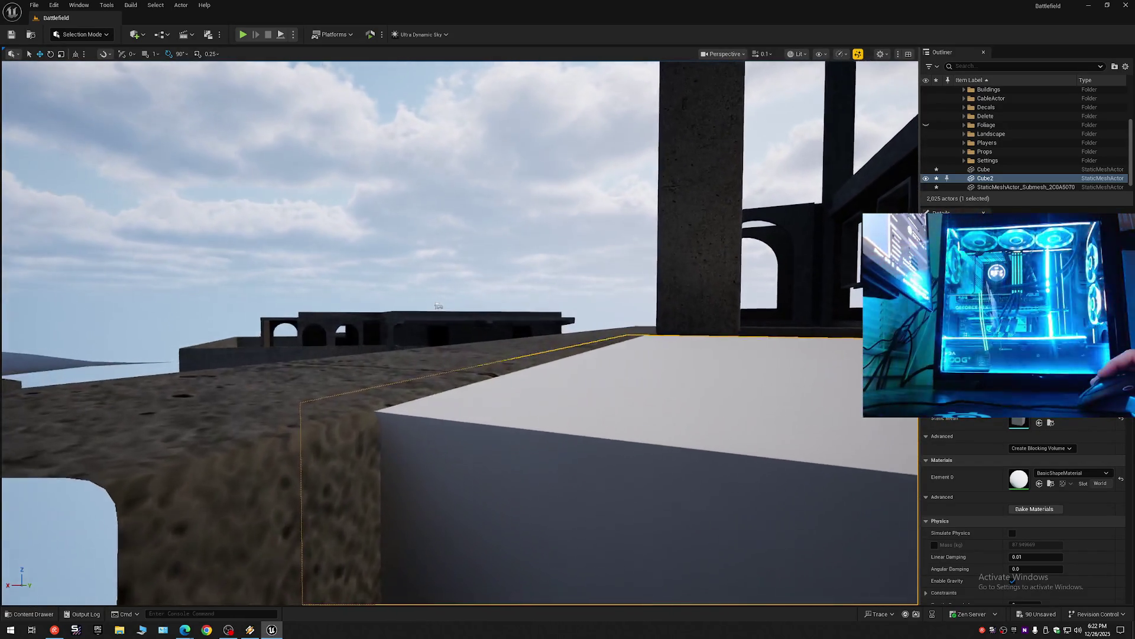
pyautogui.press('q')
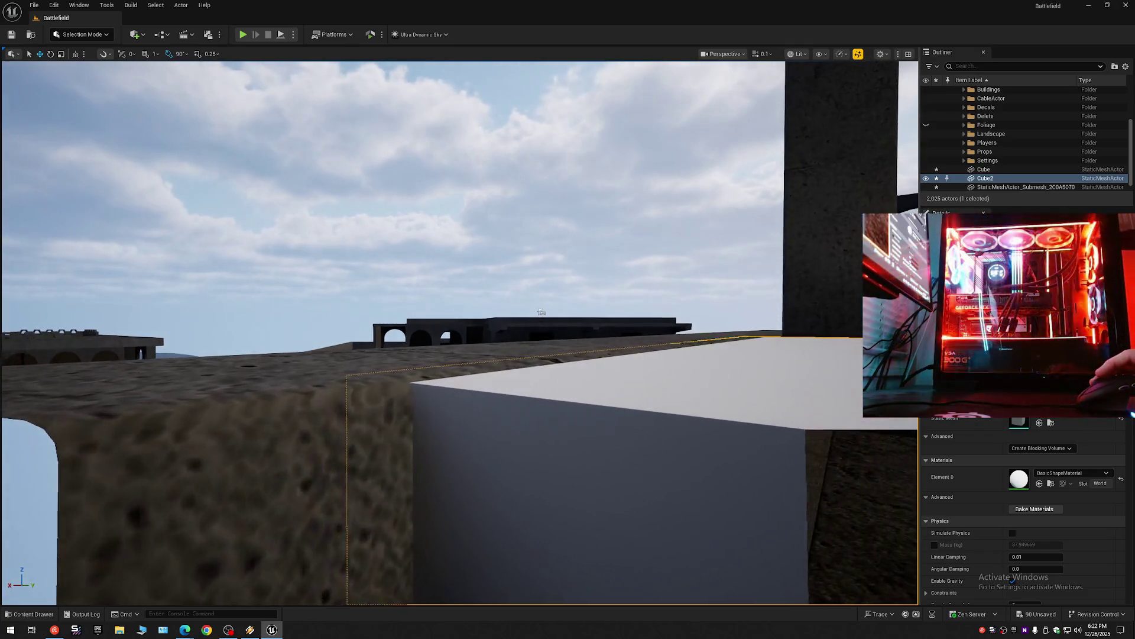
pyautogui.scroll(3, 857, 447)
pyautogui.press('q')
pyautogui.press('e')
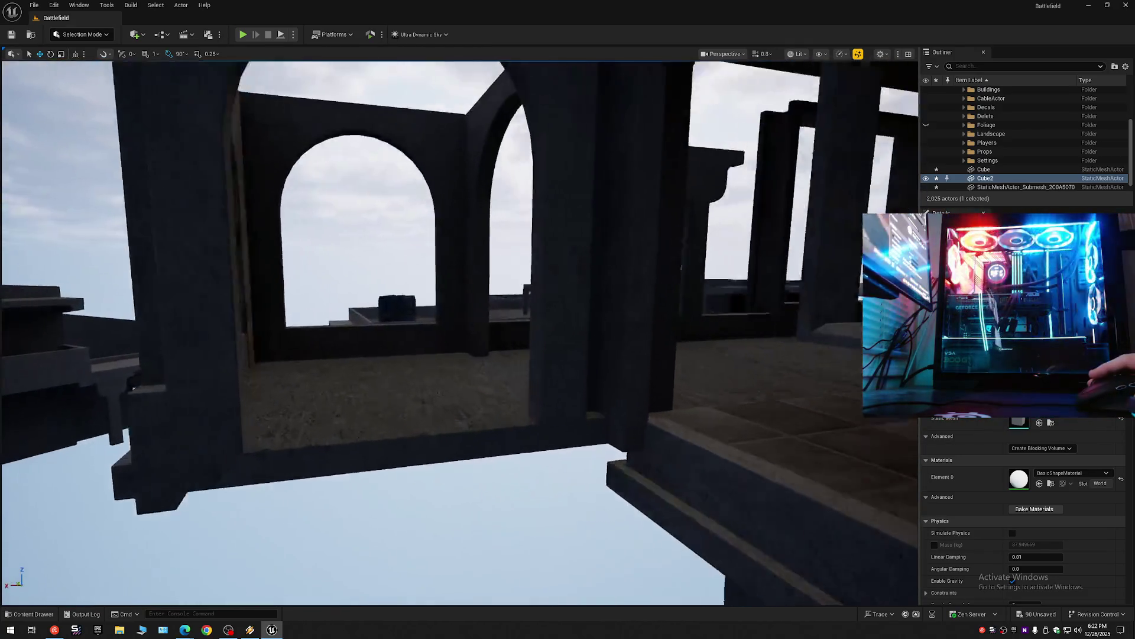
pyautogui.scroll(-1, 460, 331)
pyautogui.press('w')
pyautogui.scroll(-1, 460, 332)
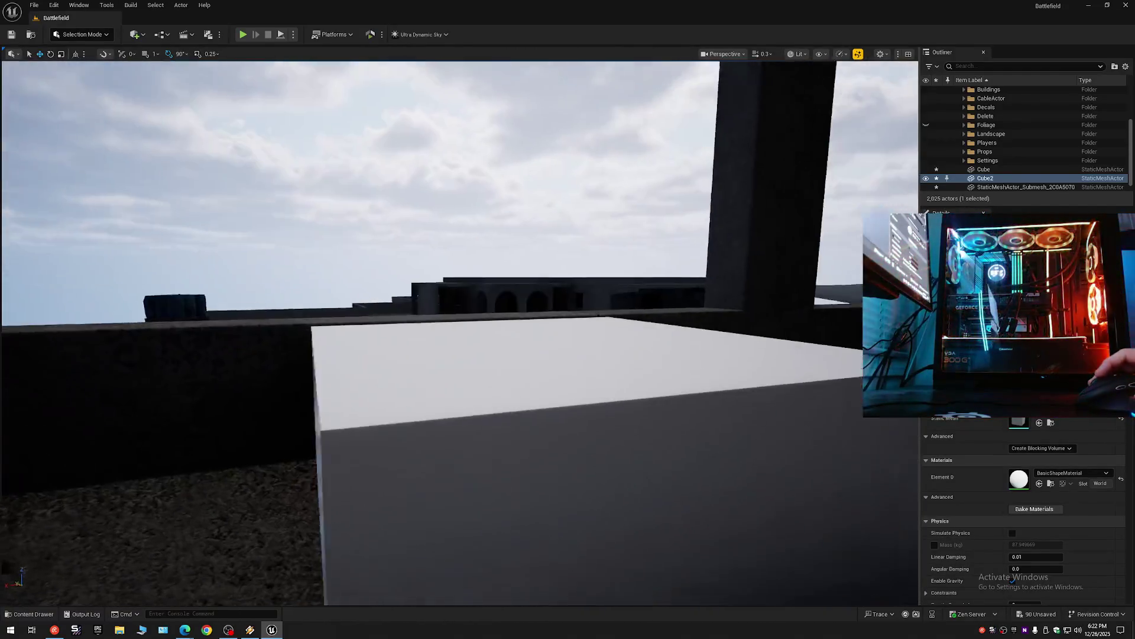
pyautogui.press('q')
pyautogui.scroll(-1, 459, 331)
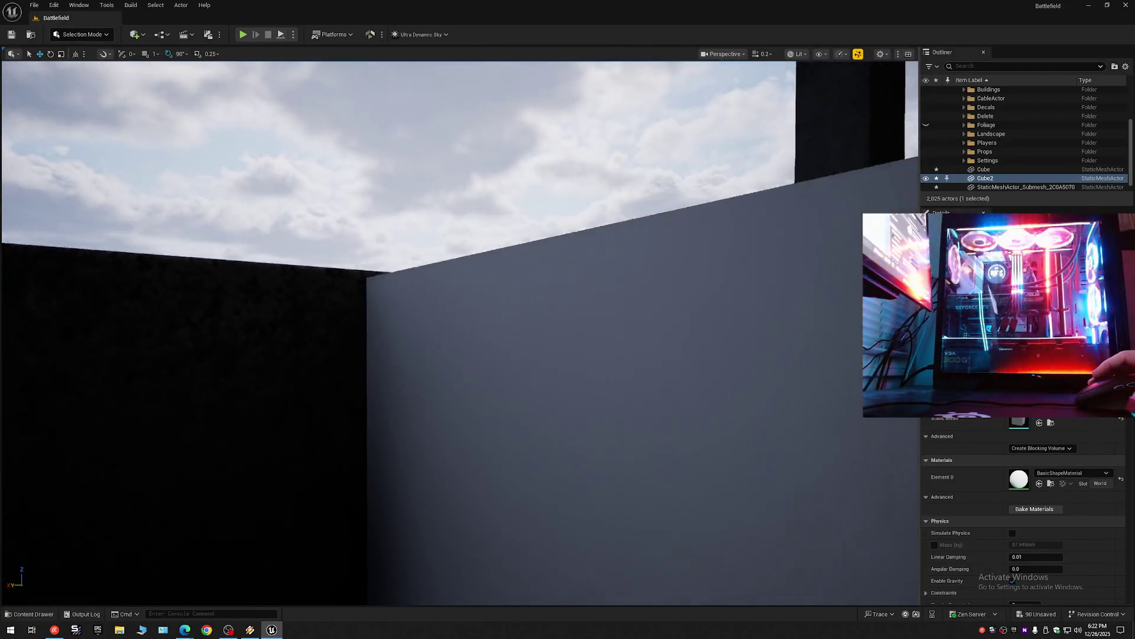
pyautogui.press('q')
pyautogui.scroll(4, 460, 331)
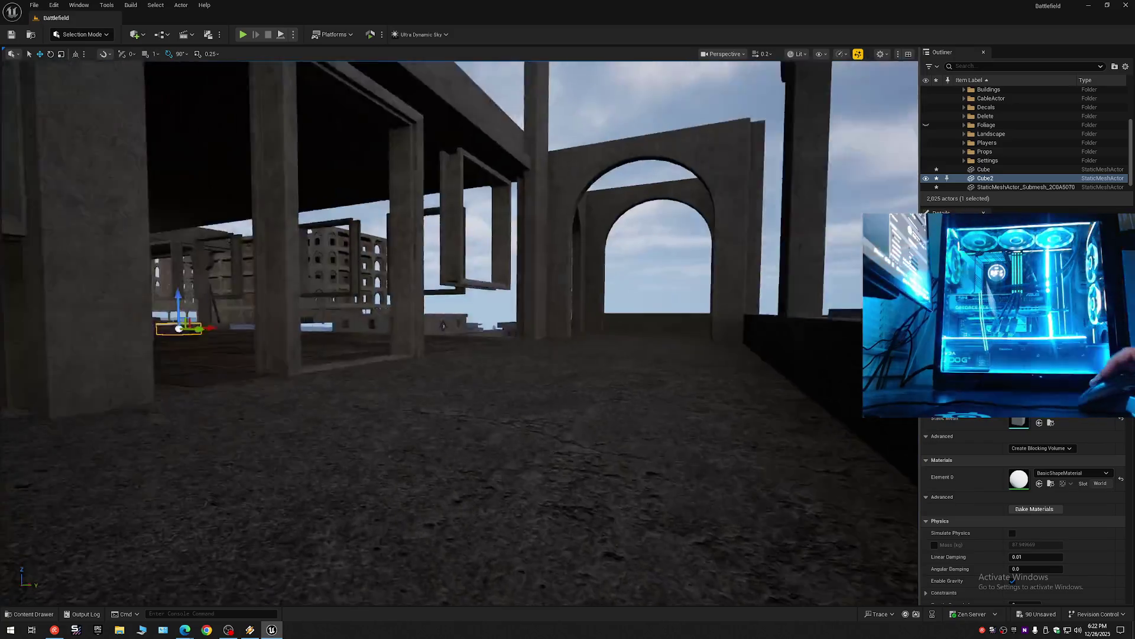
pyautogui.press('s')
pyautogui.press('e')
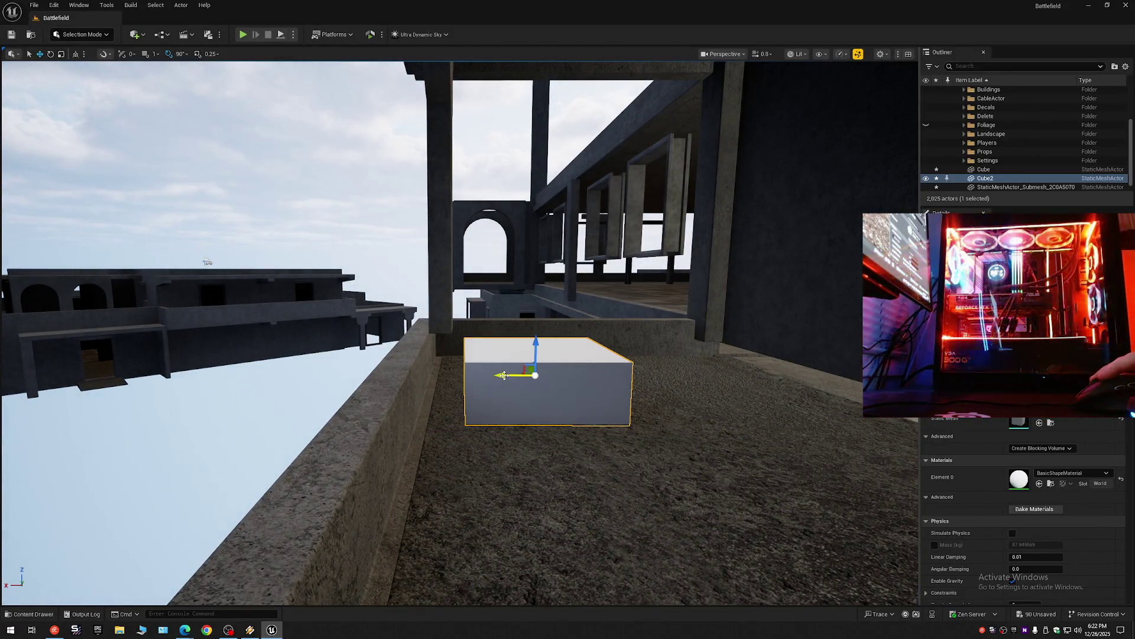
pyautogui.scroll(-5, 455, 379)
pyautogui.press('w')
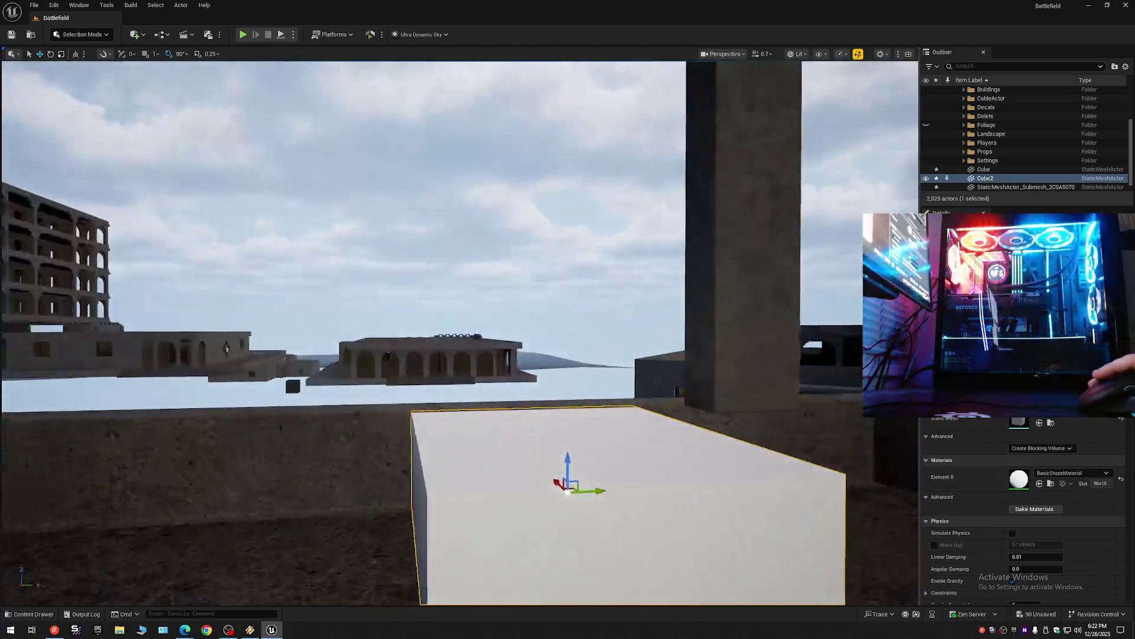
pyautogui.press('q')
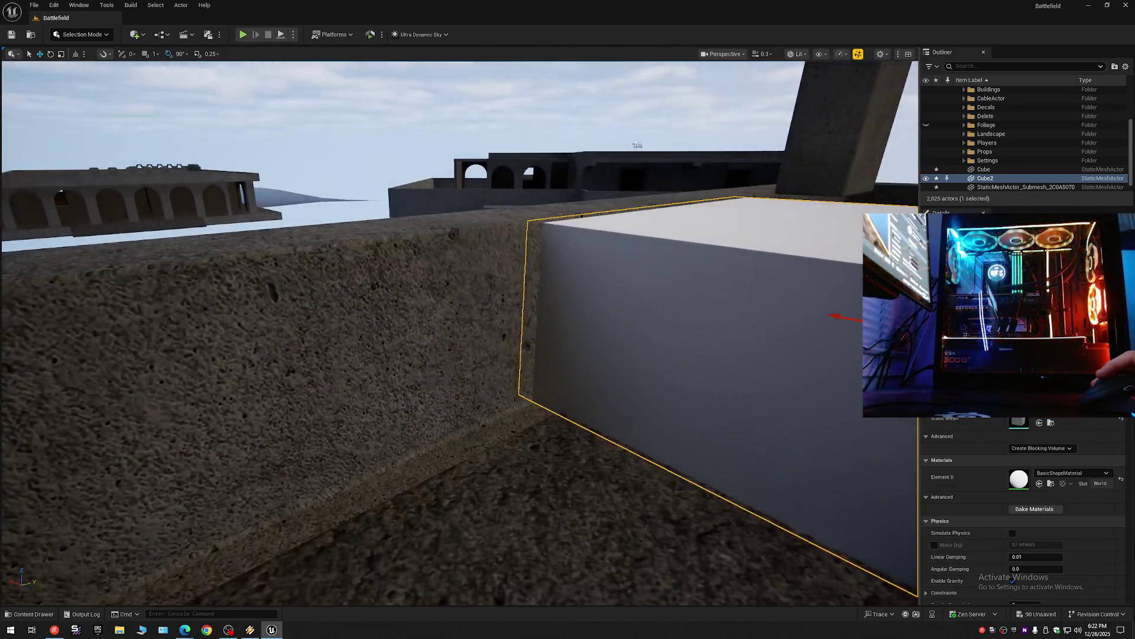
pyautogui.press('s')
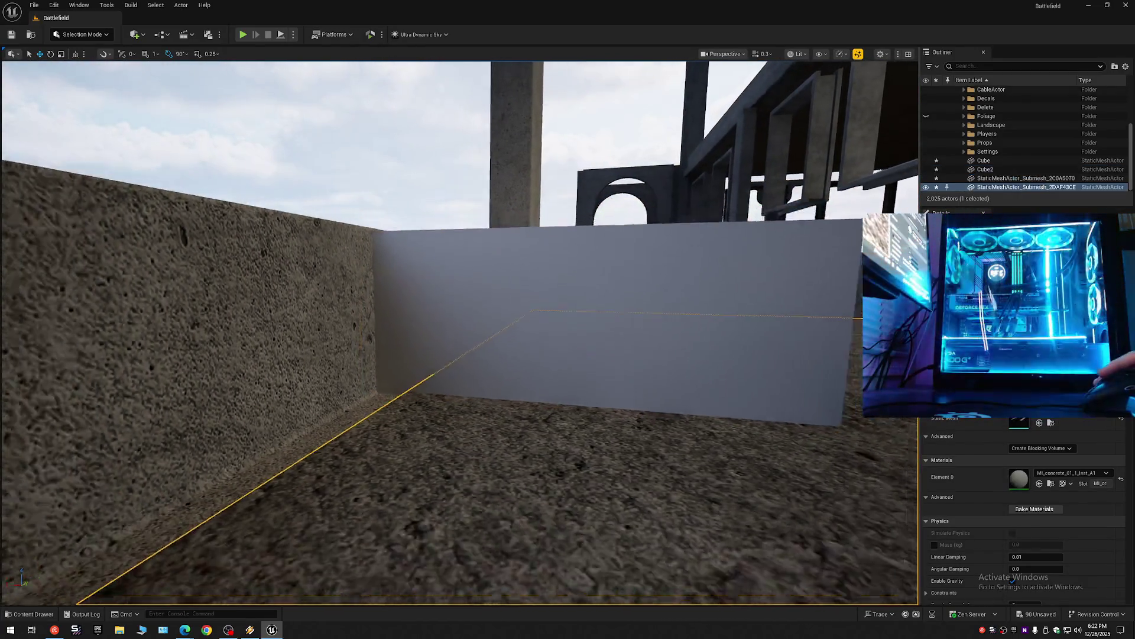
pyautogui.press('s')
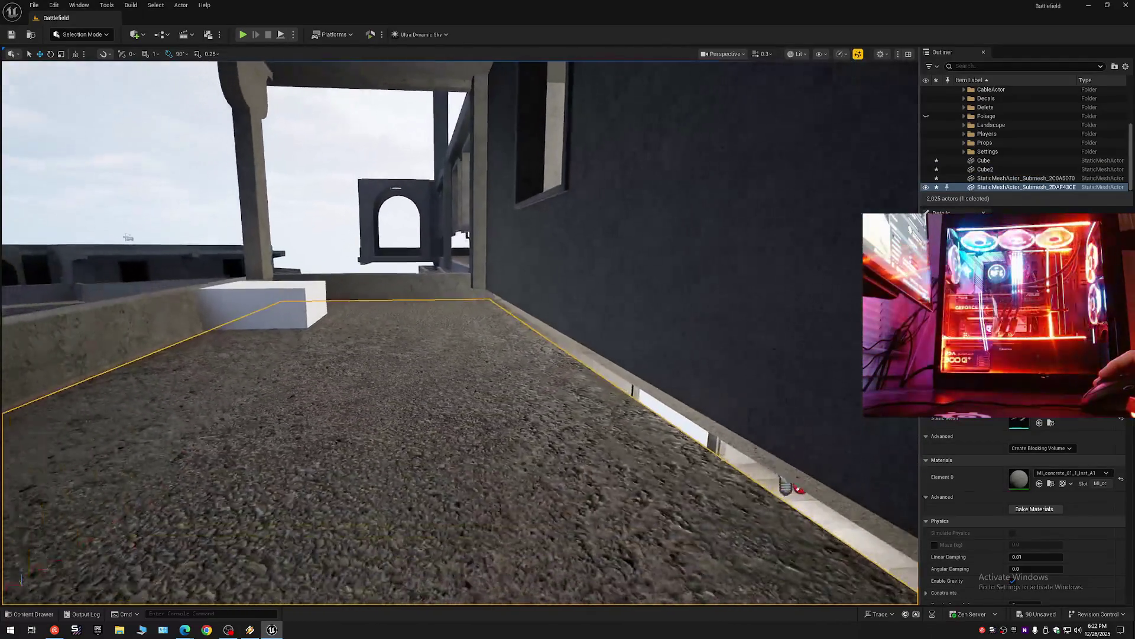
pyautogui.press('s')
pyautogui.moveTo(449, 331); pyautogui.dragTo(308, 337)
pyautogui.moveTo(425, 443); pyautogui.dragTo(426, 426)
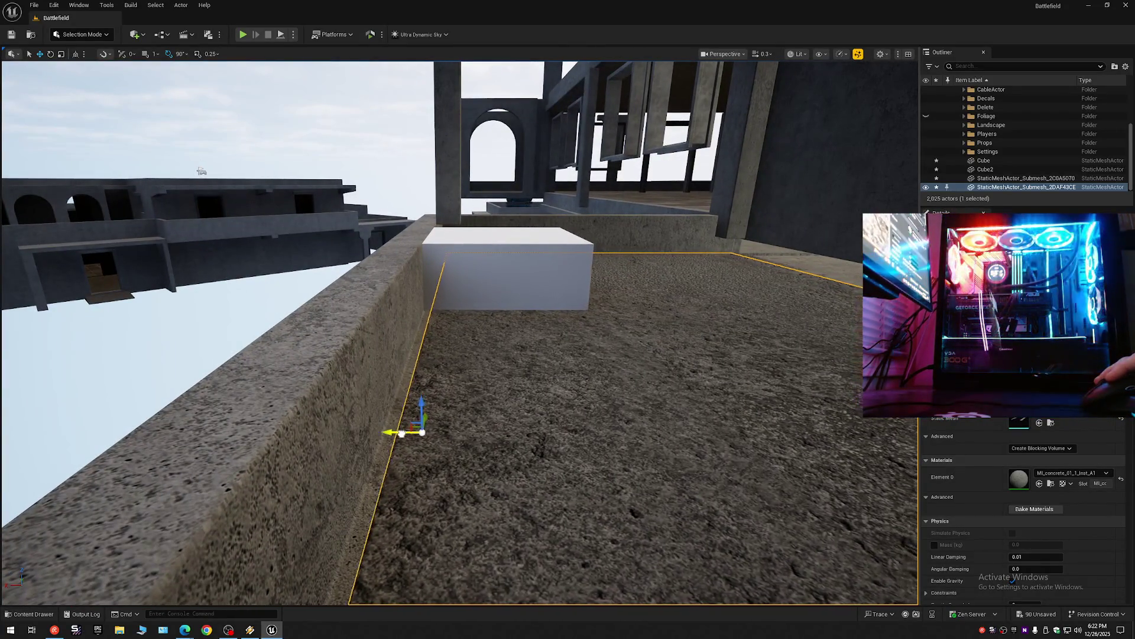
pyautogui.scroll(2, 458, 331)
pyautogui.moveTo(459, 331)
pyautogui.mouseDown()
pyautogui.moveTo(366, 331)
pyautogui.moveTo(426, 331)
pyautogui.moveTo(384, 331)
pyautogui.moveTo(426, 331)
pyautogui.moveTo(397, 337)
pyautogui.mouseUp()
pyautogui.scroll(-2, 367, 331)
pyautogui.scroll(-2, 426, 331)
pyautogui.scroll(3, 397, 334)
pyautogui.scroll(1, 425, 332)
pyautogui.scroll(-1, 408, 337)
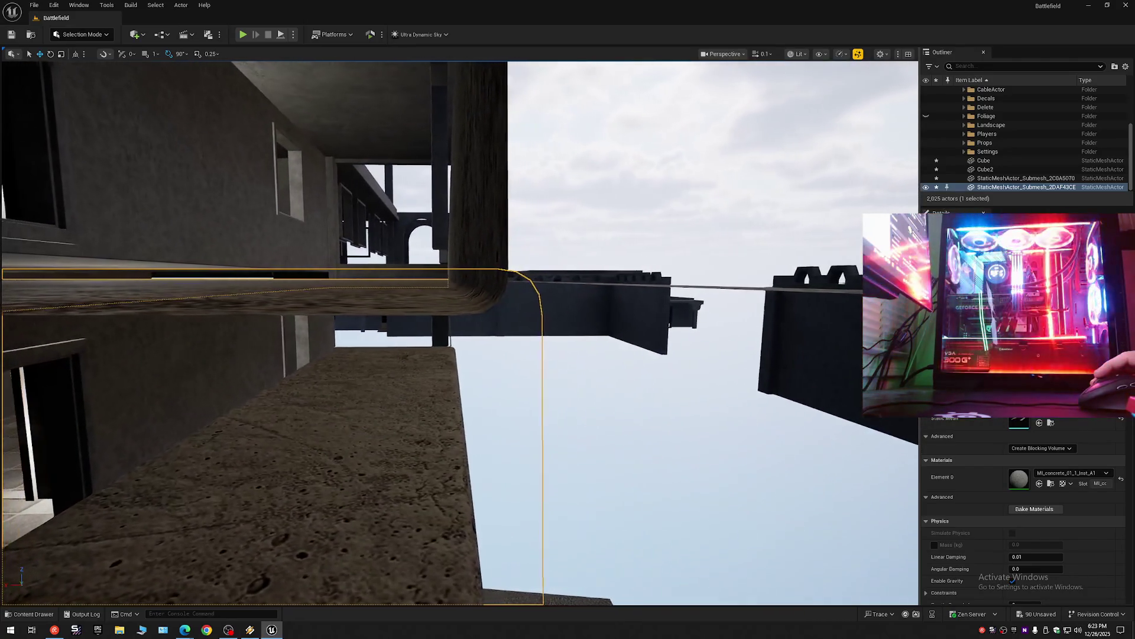
pyautogui.press('w')
pyautogui.press('w')
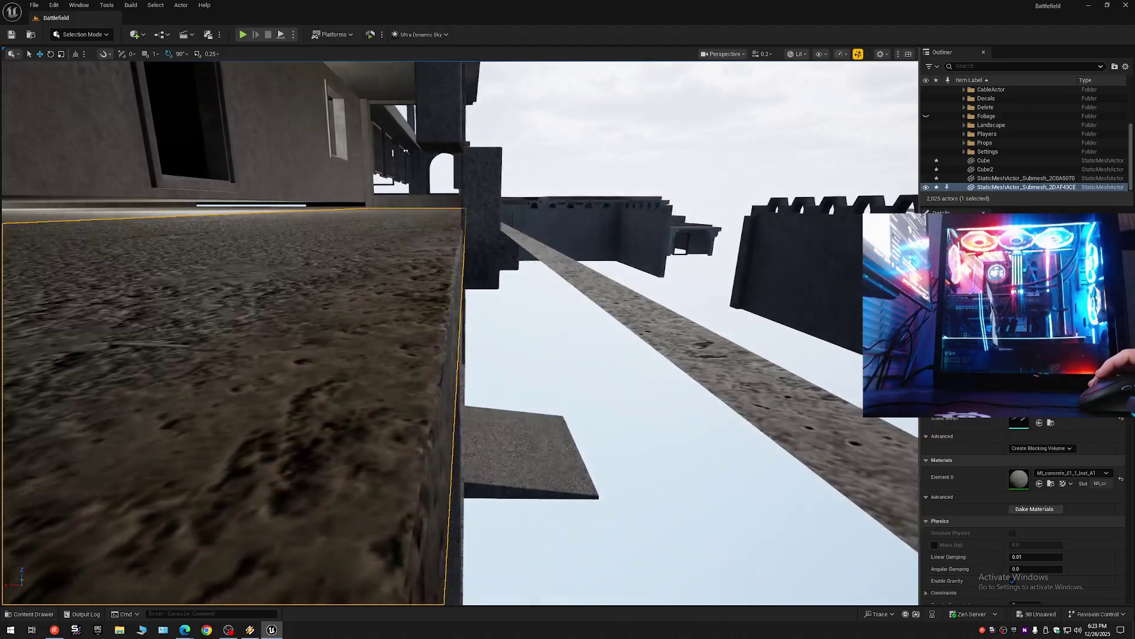
pyautogui.scroll(2, 228, 104)
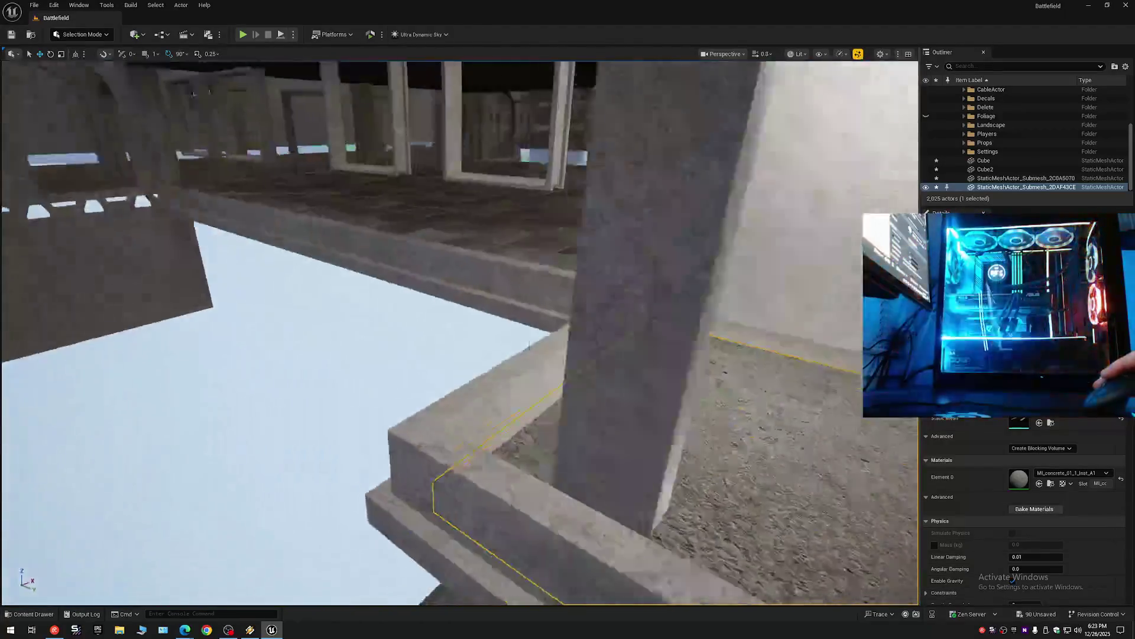
pyautogui.scroll(-3, 459, 331)
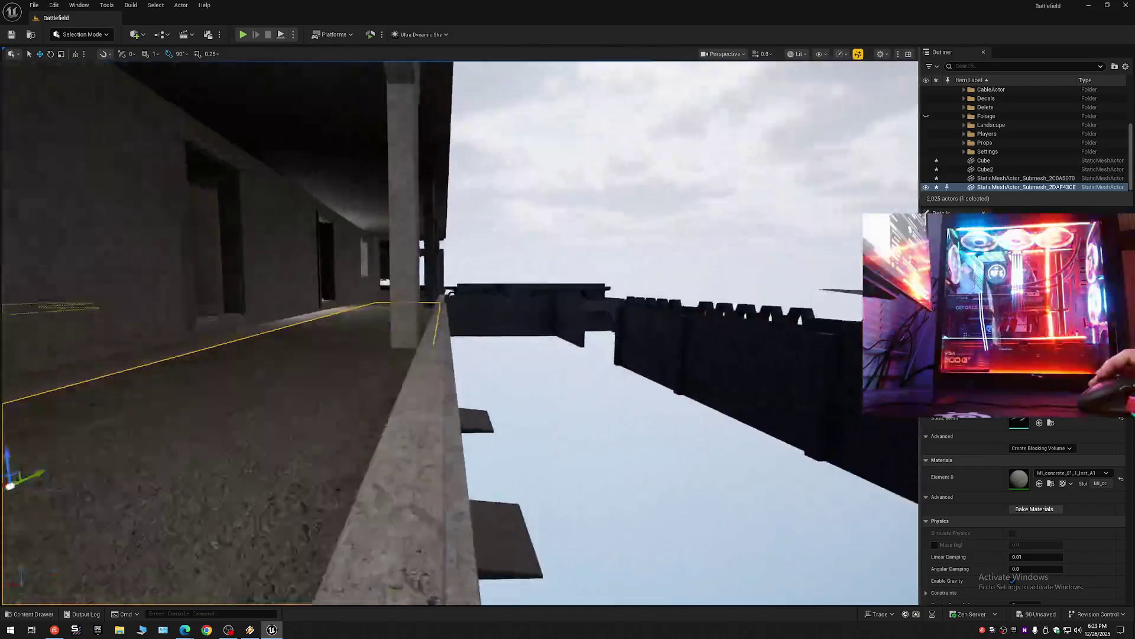
pyautogui.scroll(1, 459, 331)
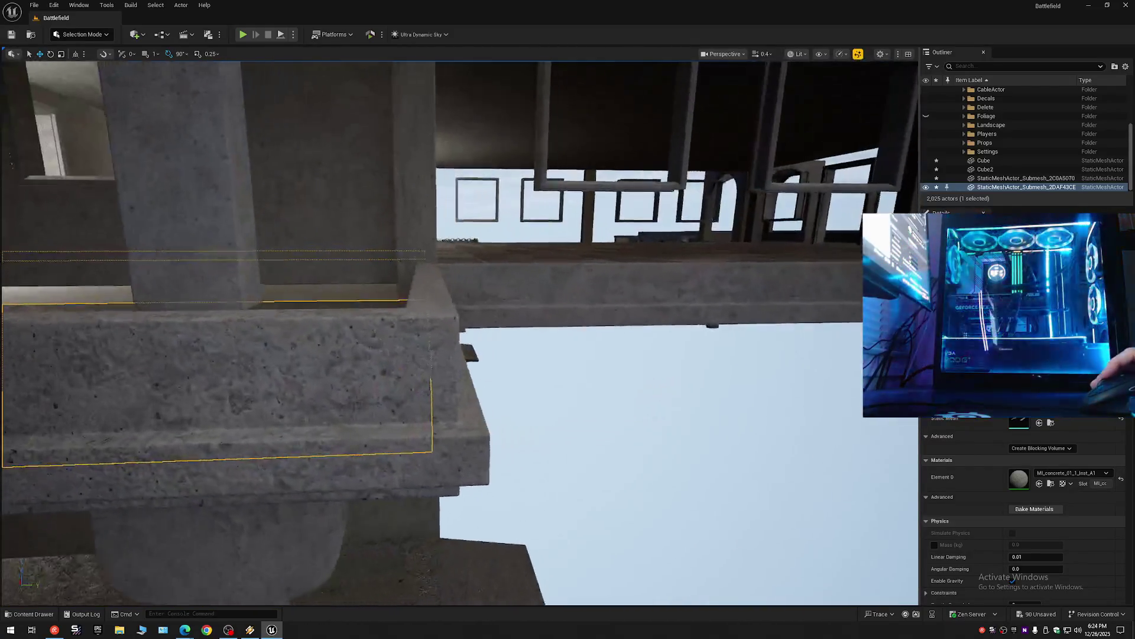
pyautogui.scroll(2, 459, 331)
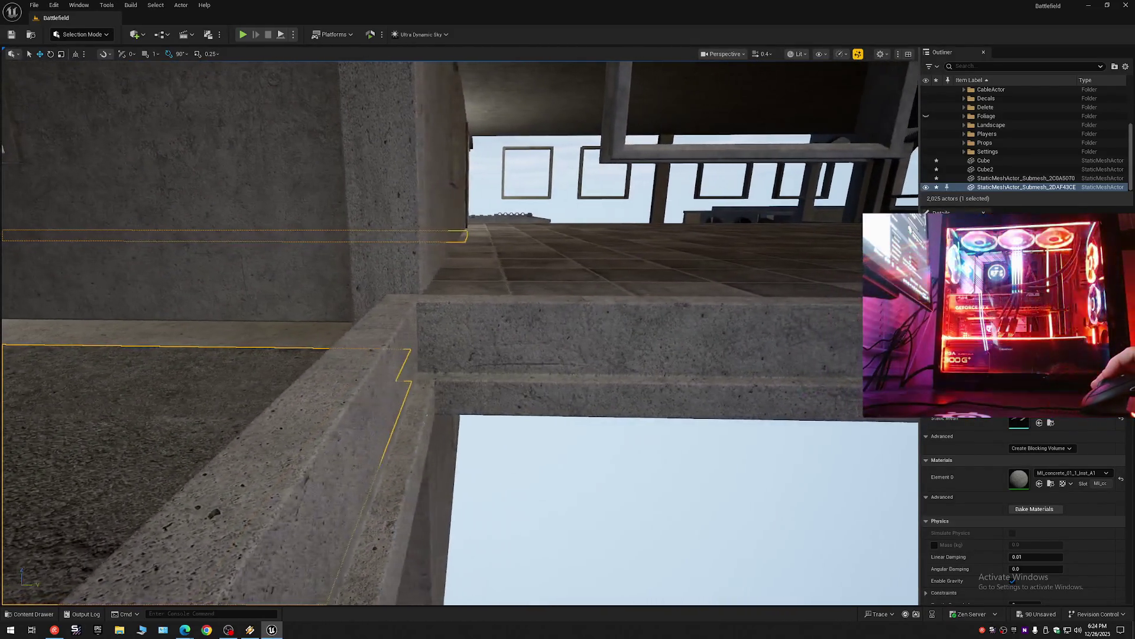
pyautogui.scroll(-3, 459, 331)
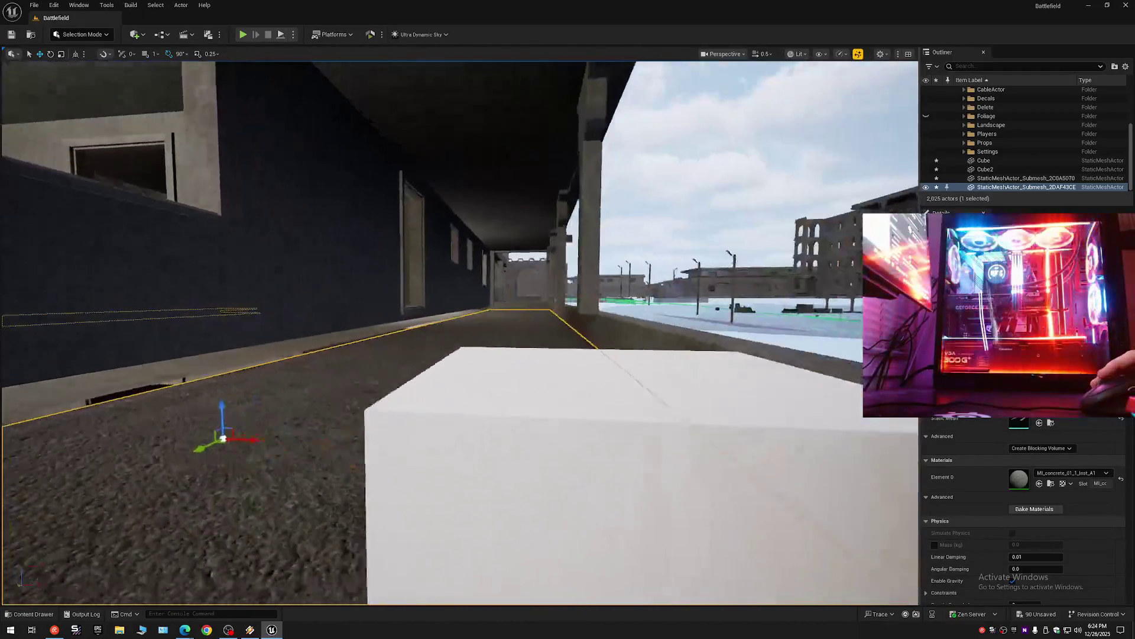
pyautogui.moveTo(459, 331)
pyautogui.mouseDown()
pyautogui.moveTo(449, 260)
pyautogui.moveTo(355, 249)
pyautogui.mouseUp()
pyautogui.moveTo(458, 357)
pyautogui.mouseDown()
pyautogui.moveTo(459, 414)
pyautogui.moveTo(459, 357)
pyautogui.mouseUp()
# Select the tiled floor slab and preview the StaticMeshActor_Submesh_83130C4D mesh from the _GENERATED folder.
pyautogui.click(511, 334)
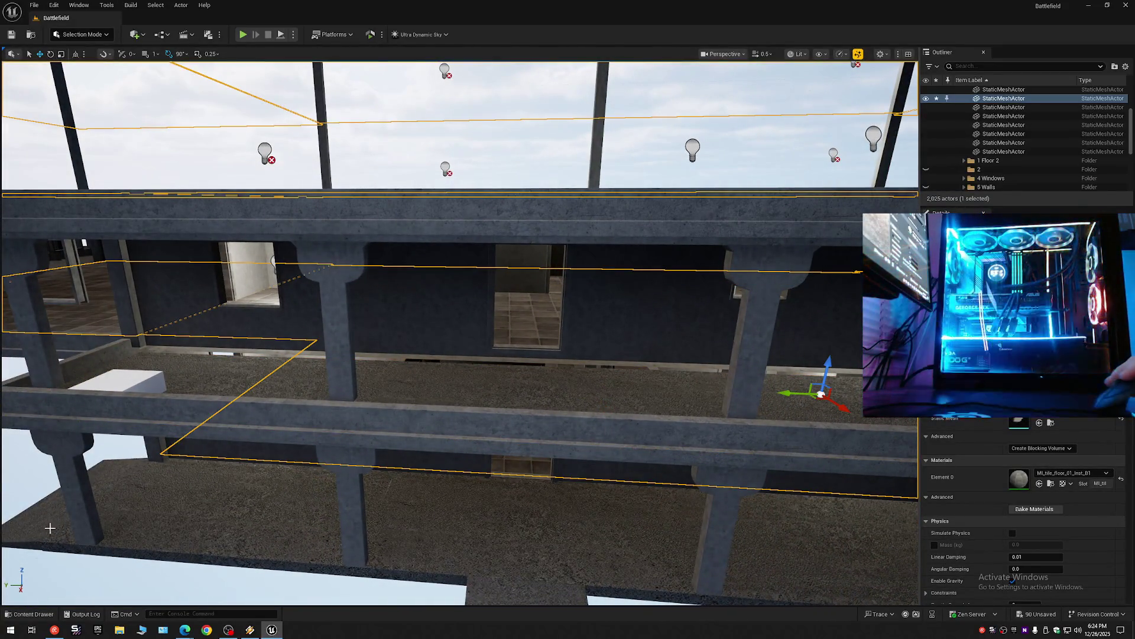
pyautogui.click(31, 614)
pyautogui.hotkey('alt', 'Left')
pyautogui.hotkey('alt', 'Left')
pyautogui.doubleClick(111, 397)
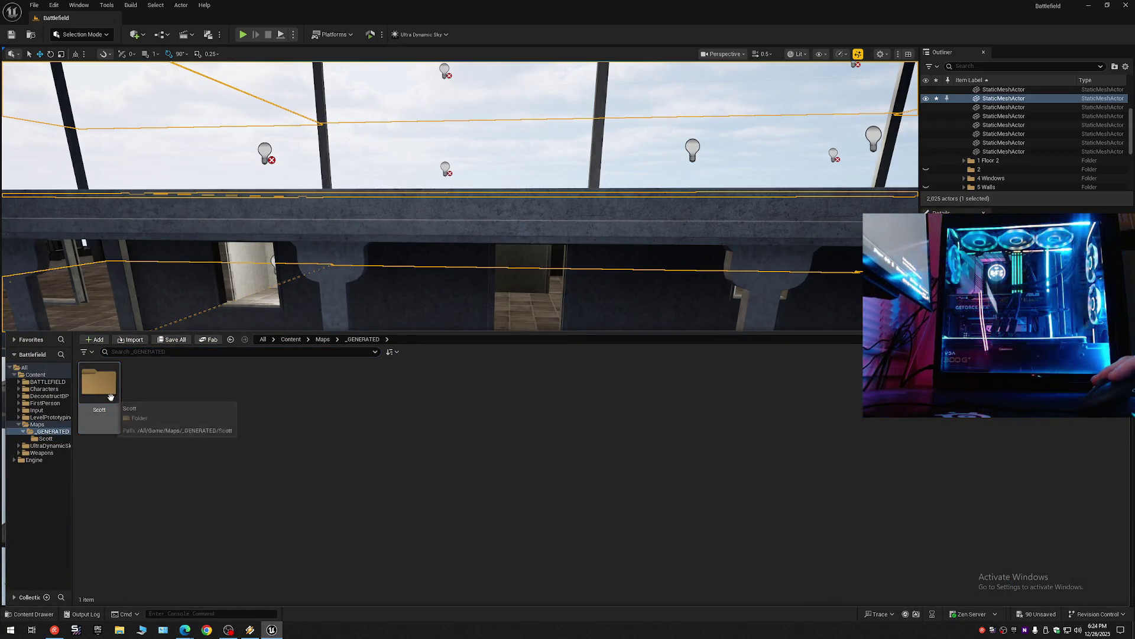
pyautogui.doubleClick(110, 396)
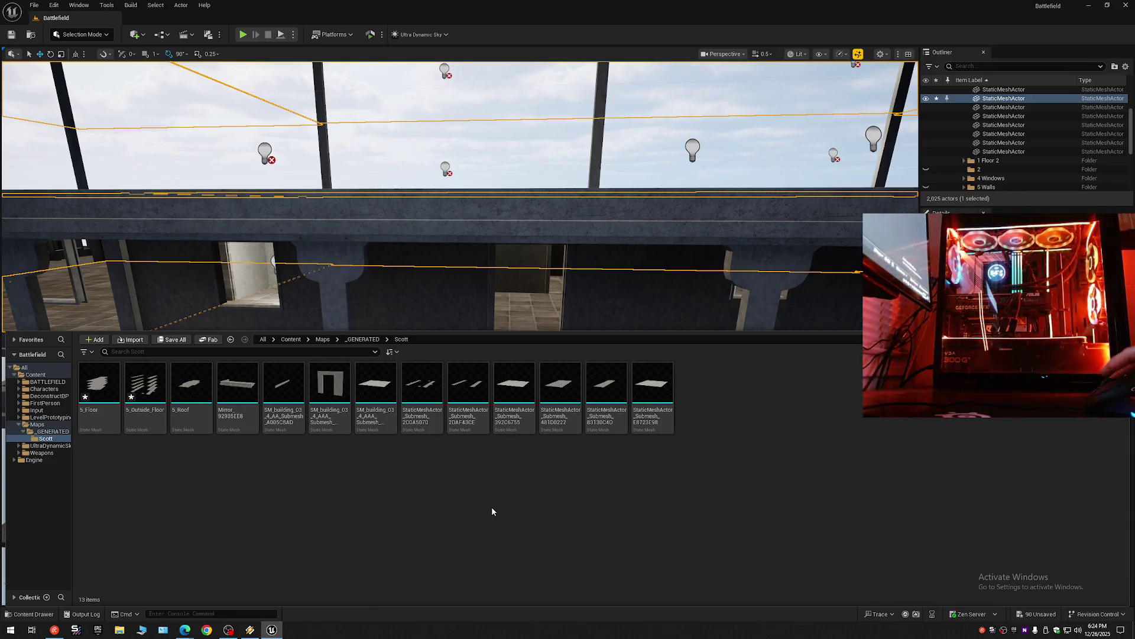
pyautogui.doubleClick(592, 392)
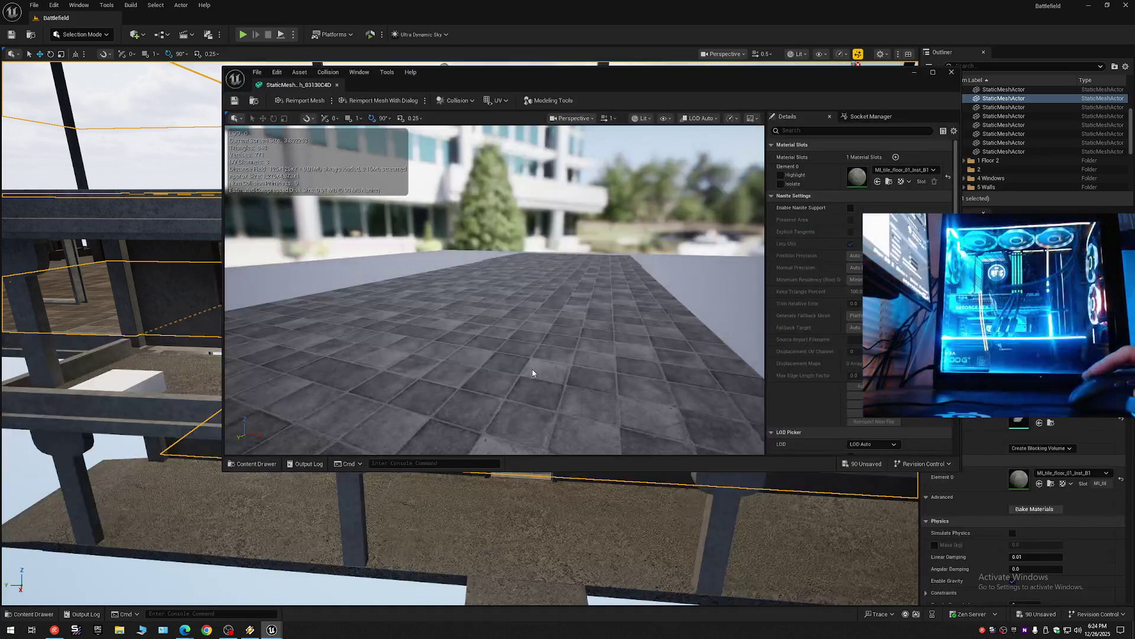
pyautogui.moveTo(531, 357)
pyautogui.mouseDown()
pyautogui.moveTo(538, 284)
pyautogui.moveTo(541, 337)
pyautogui.mouseUp()
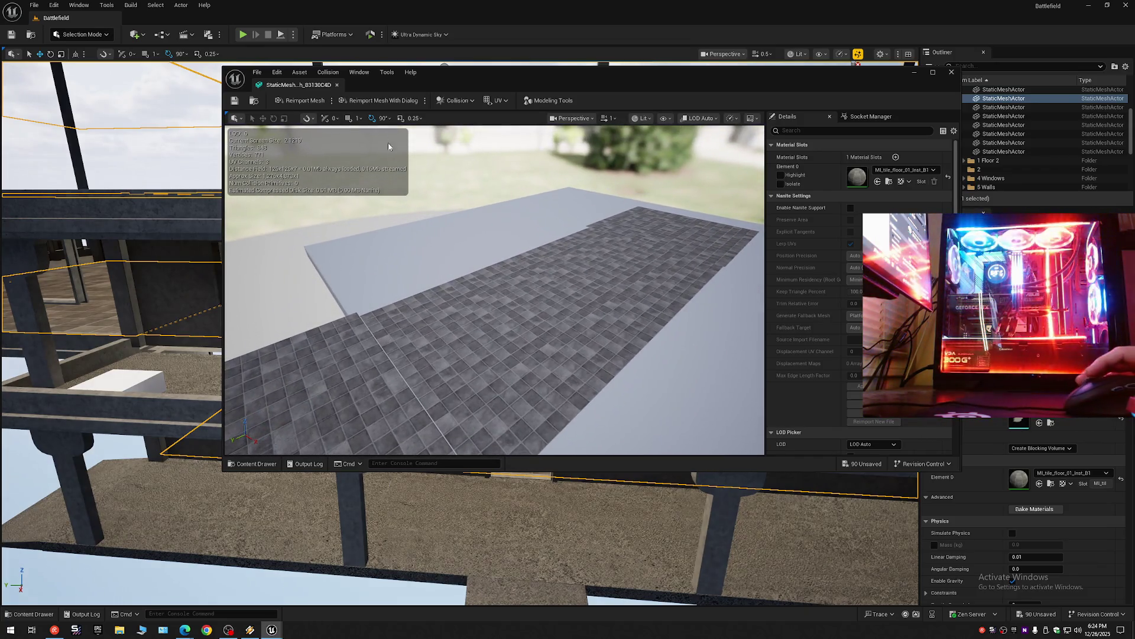
pyautogui.click(337, 85)
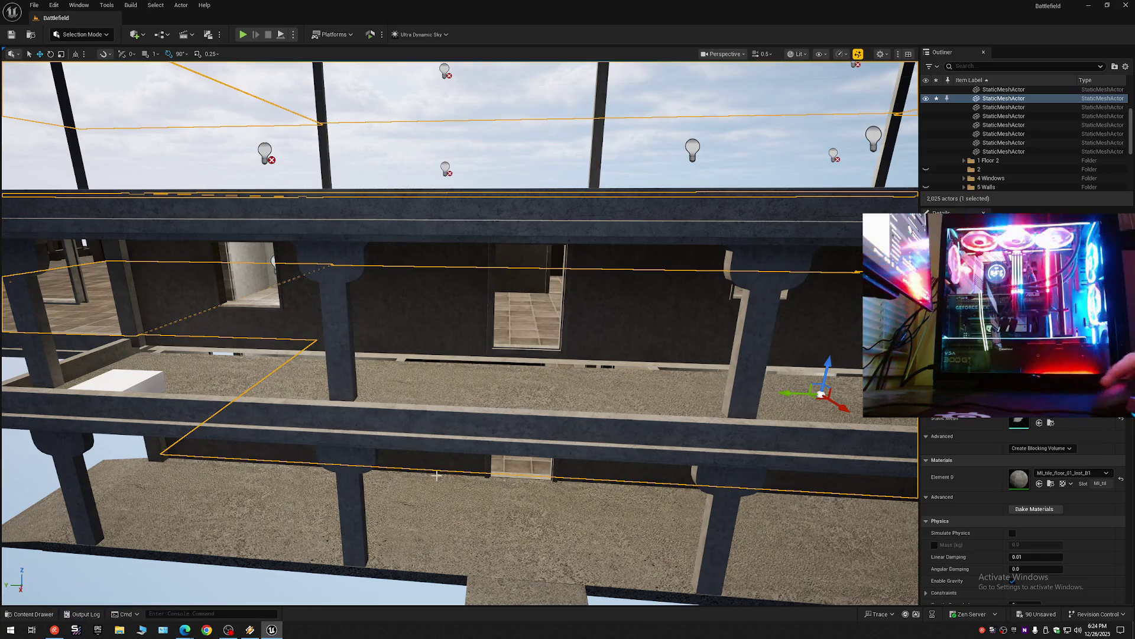
# Frame the balcony plaster wall and another floor slab, then bring up the Scott folder assets.
pyautogui.rightClick(532, 266)
pyautogui.click(532, 267)
pyautogui.click(508, 440)
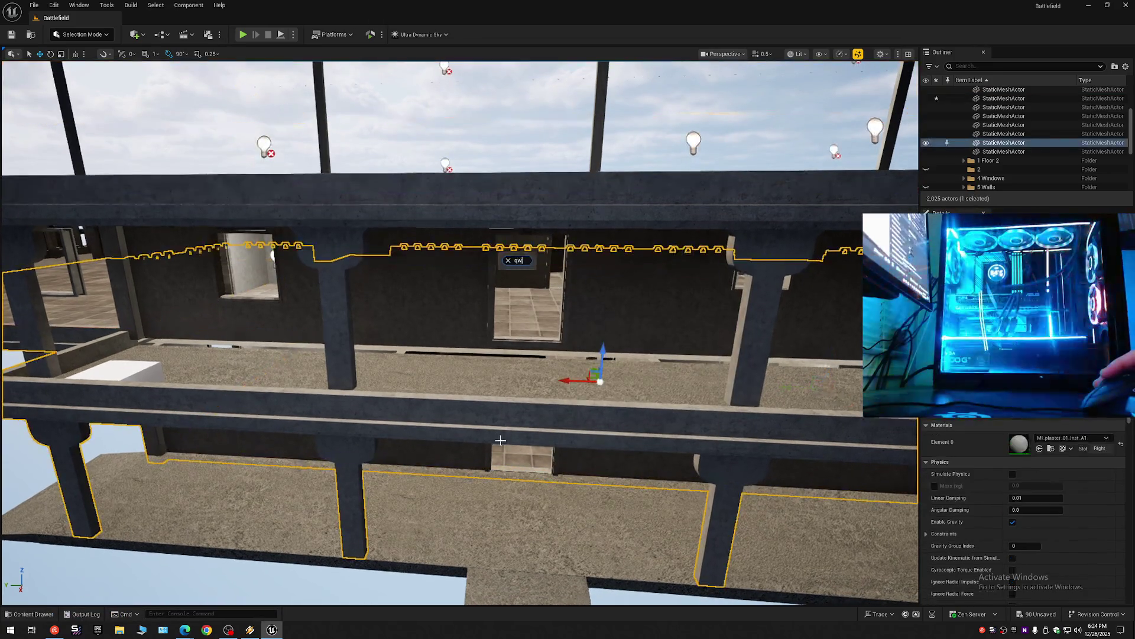
pyautogui.press('f')
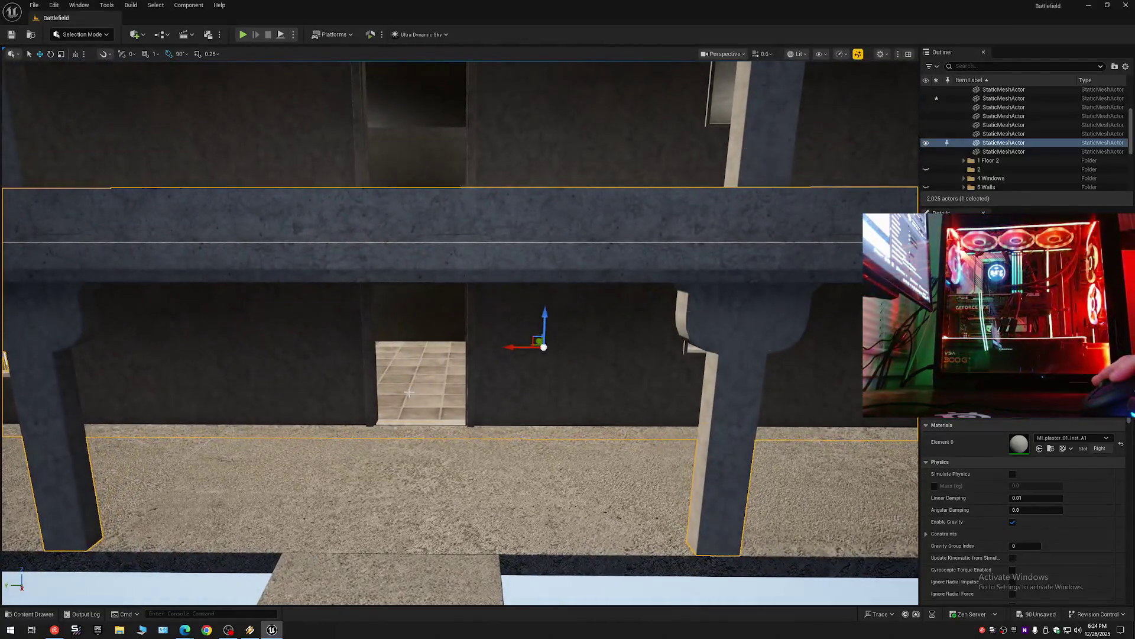
pyautogui.click(460, 414)
pyautogui.press('f')
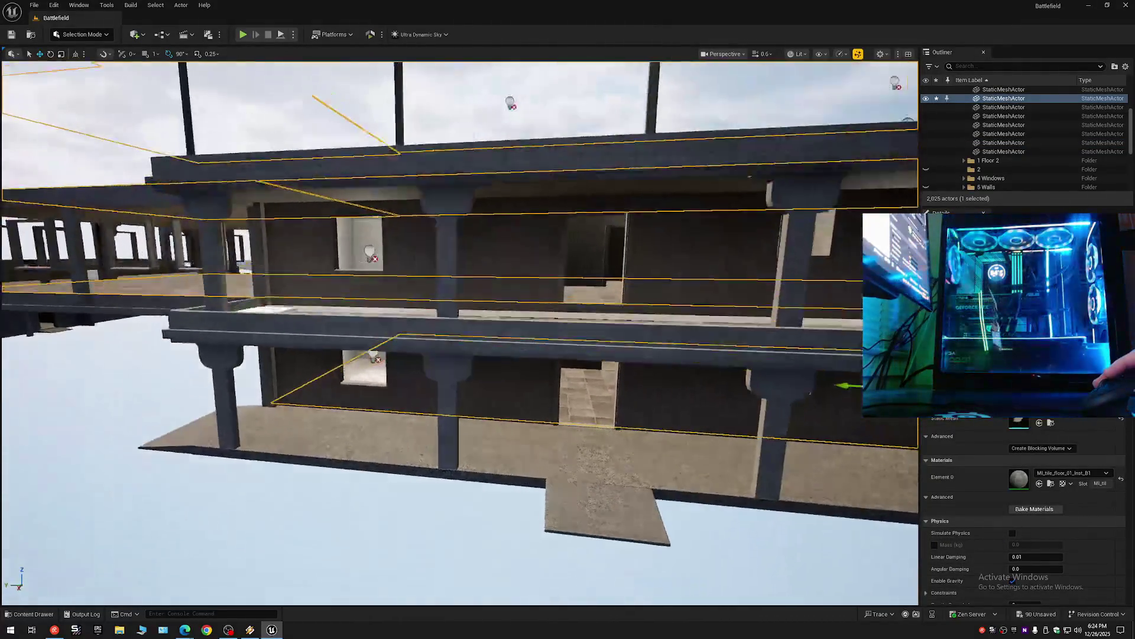
pyautogui.click(27, 615)
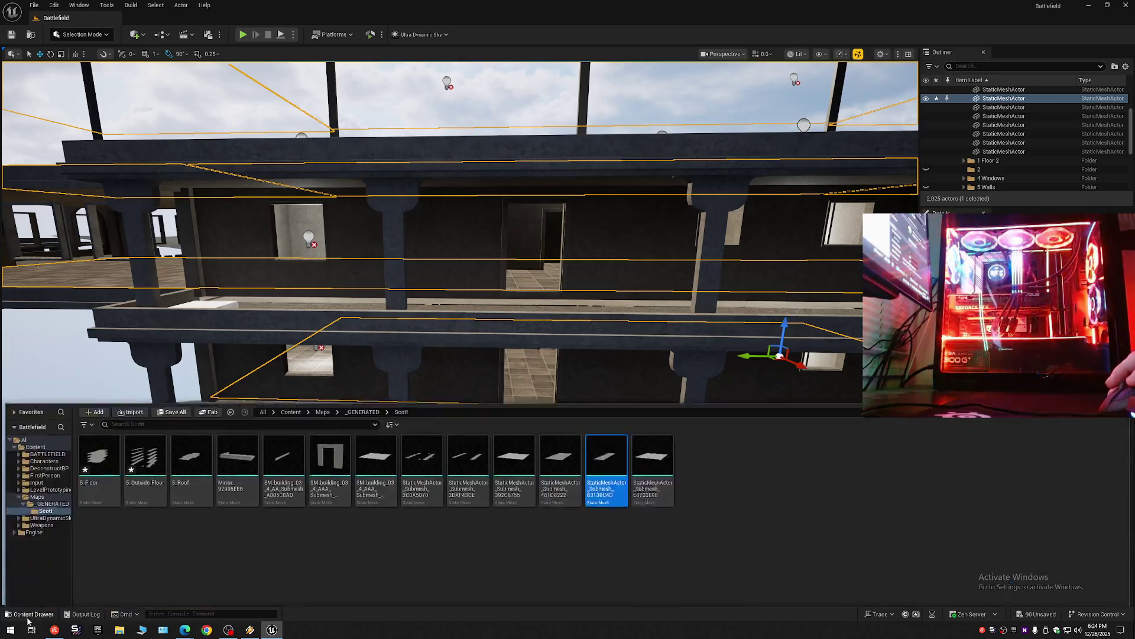
# Preview the 392C6755 and building submesh floor meshes in the Static Mesh Editor.
pyautogui.click(516, 400)
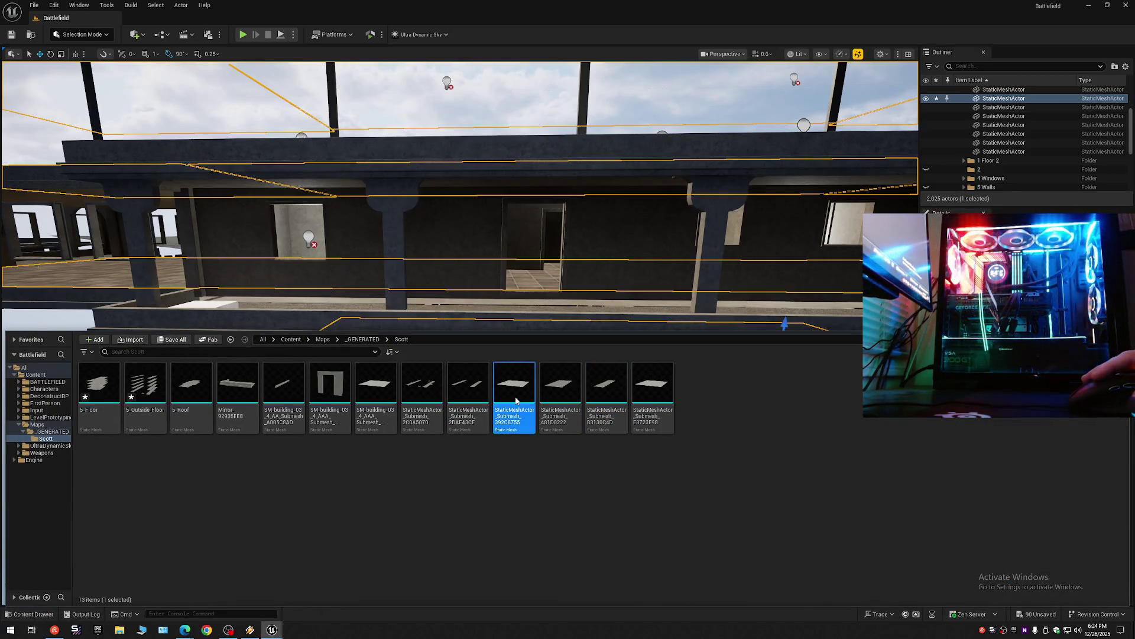
pyautogui.doubleClick(504, 392)
pyautogui.moveTo(518, 342)
pyautogui.mouseDown()
pyautogui.moveTo(514, 331)
pyautogui.moveTo(512, 355)
pyautogui.moveTo(506, 312)
pyautogui.mouseUp()
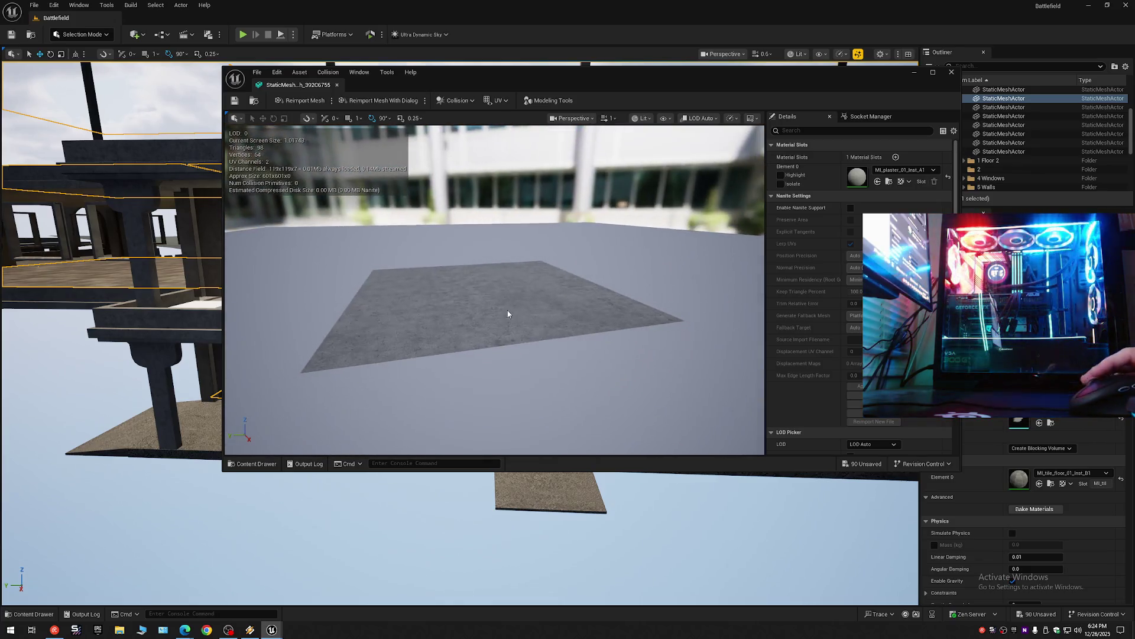
pyautogui.click(336, 85)
pyautogui.click(29, 614)
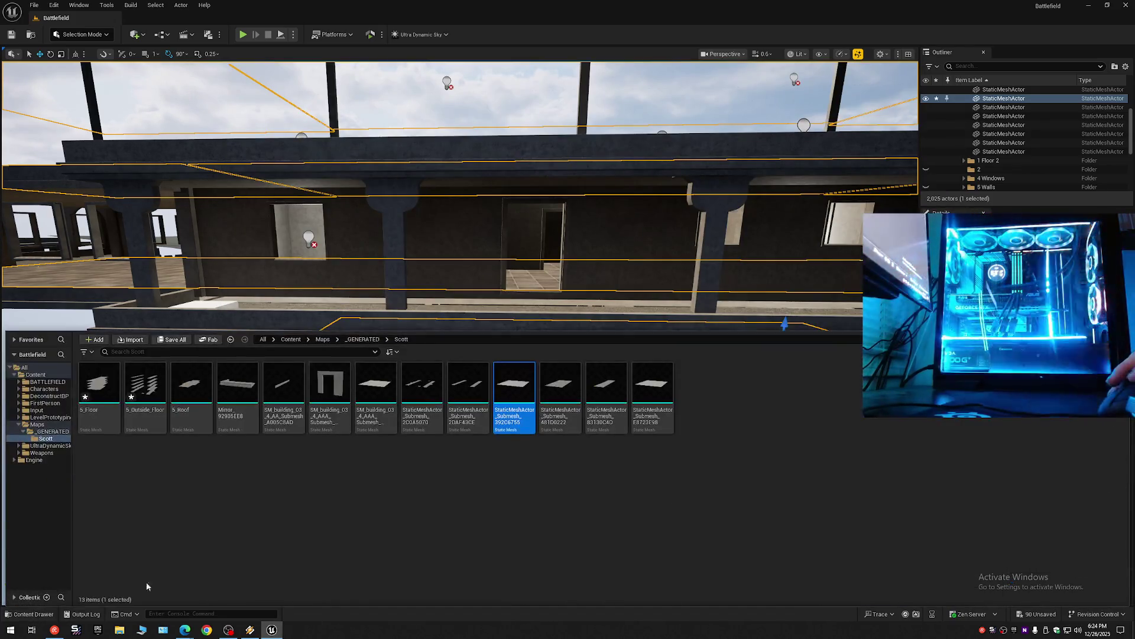
pyautogui.click(369, 384)
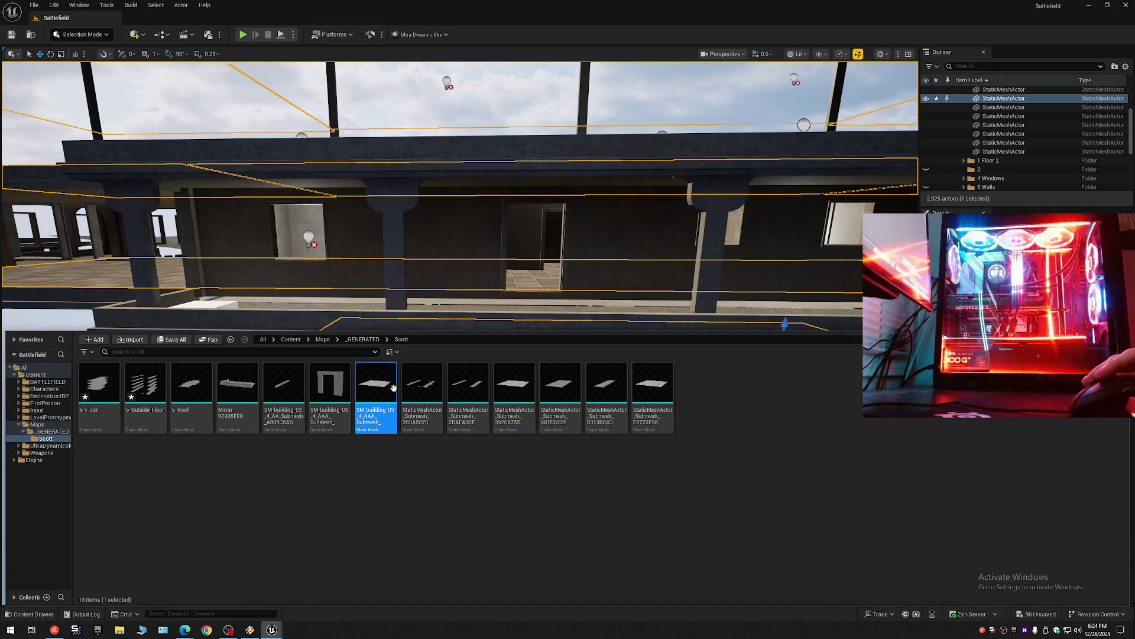
pyautogui.doubleClick(391, 384)
pyautogui.click(337, 88)
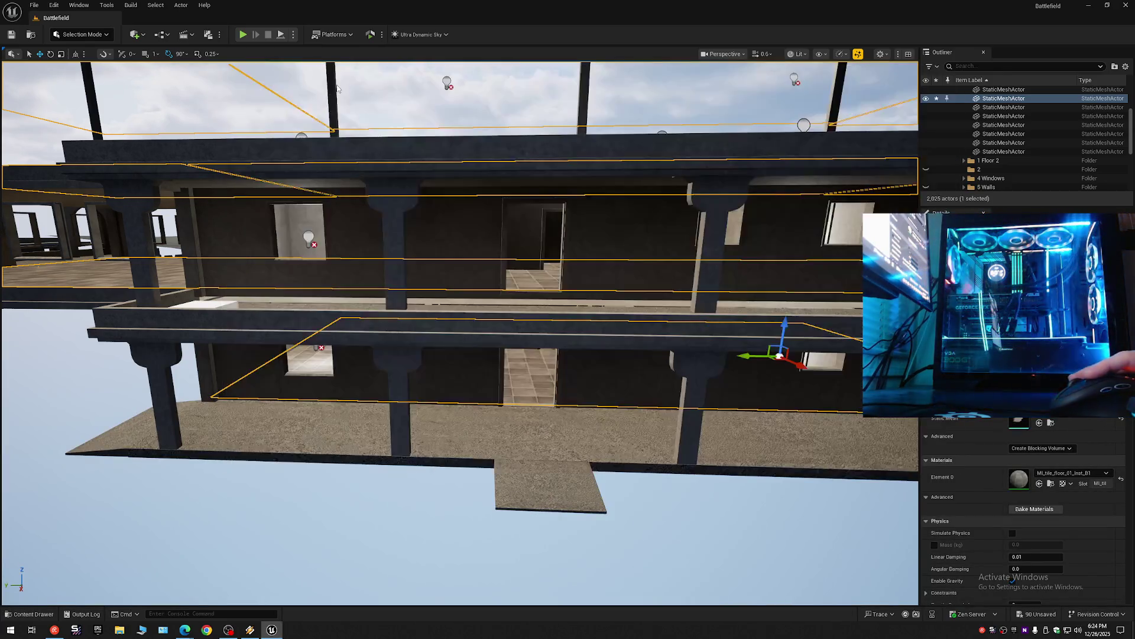
# Preview the 481D0222 mesh from above, identifying it as the tiled floor.
pyautogui.click(29, 613)
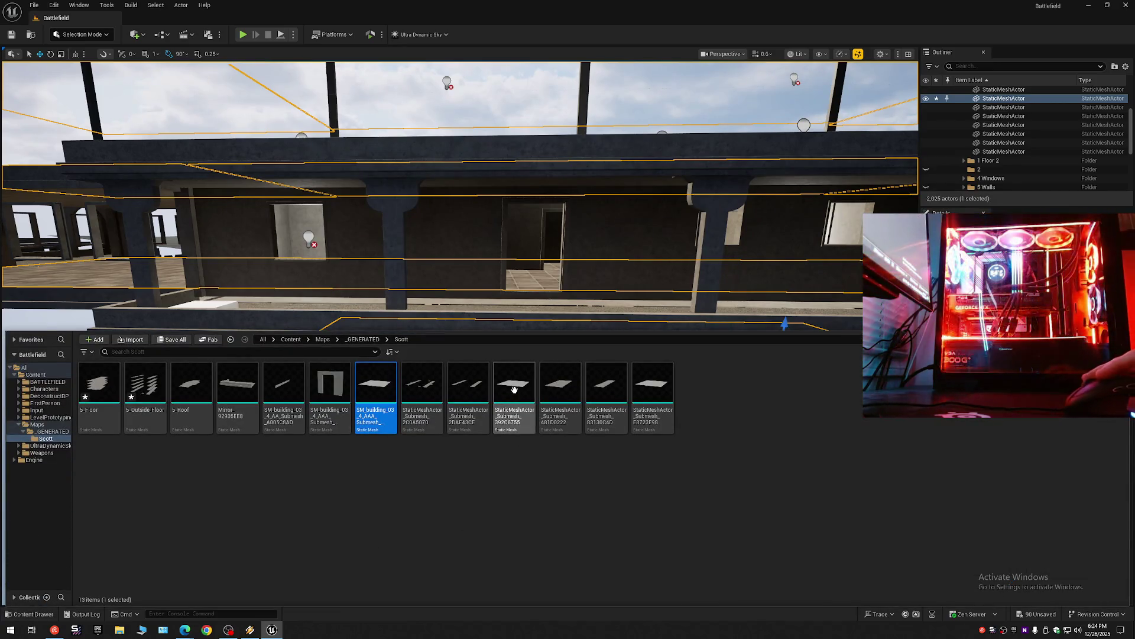
pyautogui.click(561, 390)
pyautogui.press('Return')
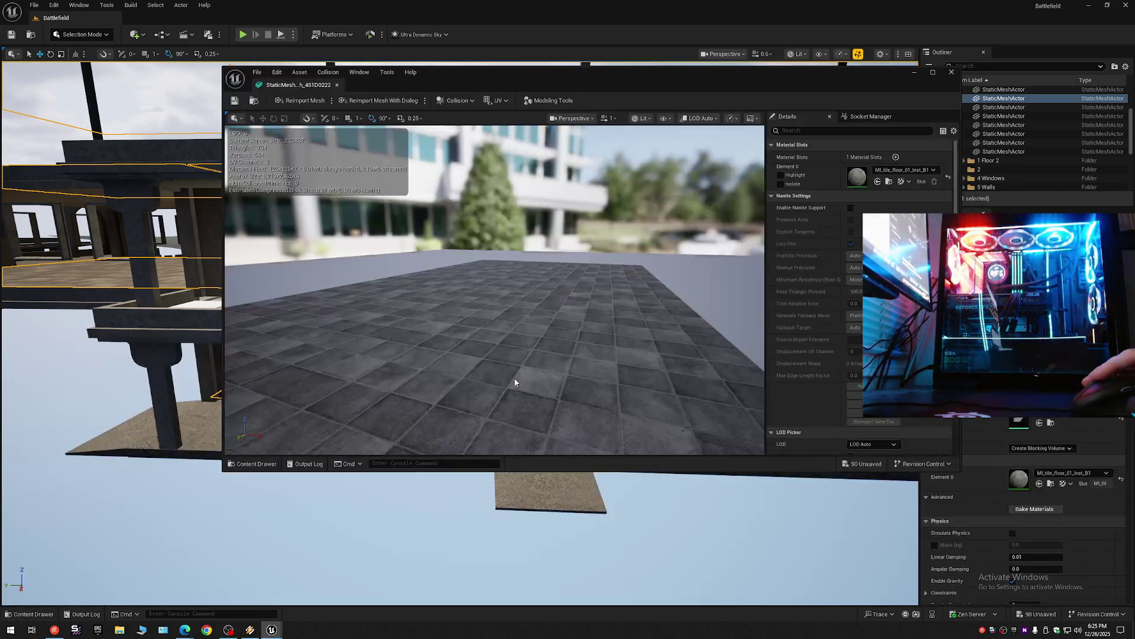
pyautogui.moveTo(514, 380)
pyautogui.mouseDown()
pyautogui.moveTo(491, 272)
pyautogui.moveTo(491, 342)
pyautogui.mouseUp()
pyautogui.click(337, 85)
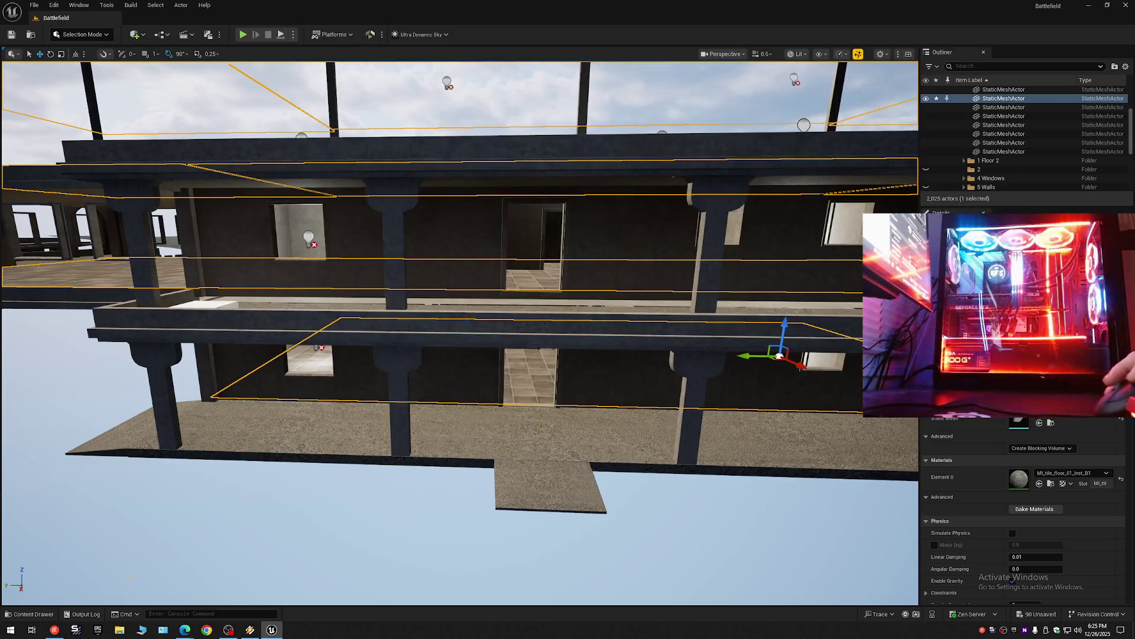
# Preview the E8723E98 mesh, then drag the 481D0222 tiled floor into the level.
pyautogui.click(33, 614)
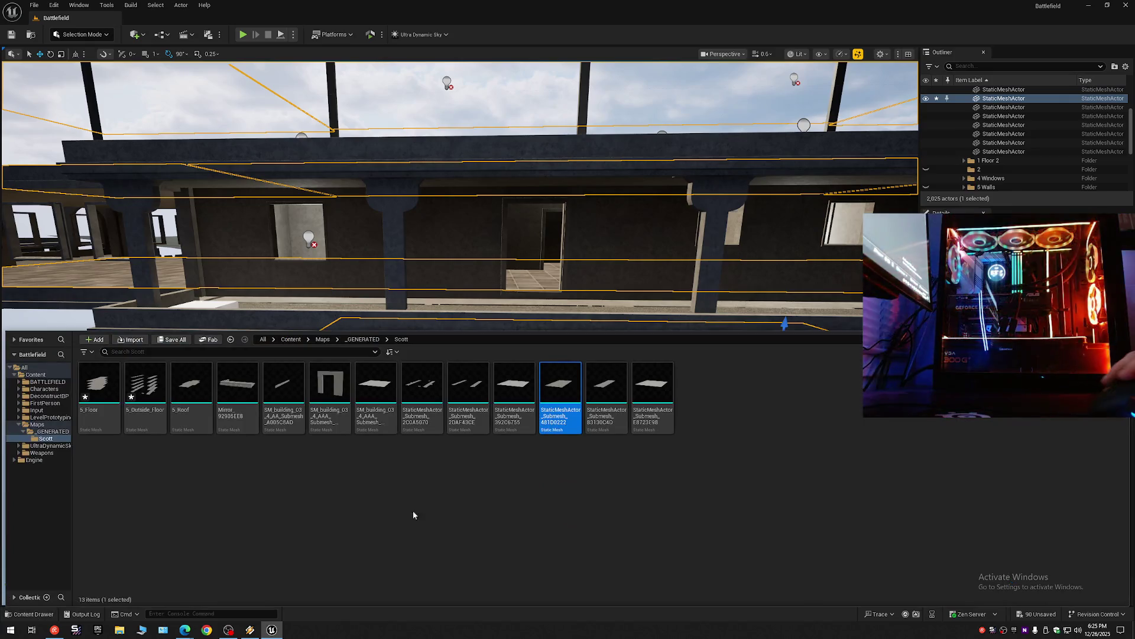
pyautogui.click(654, 400)
pyautogui.doubleClick(628, 395)
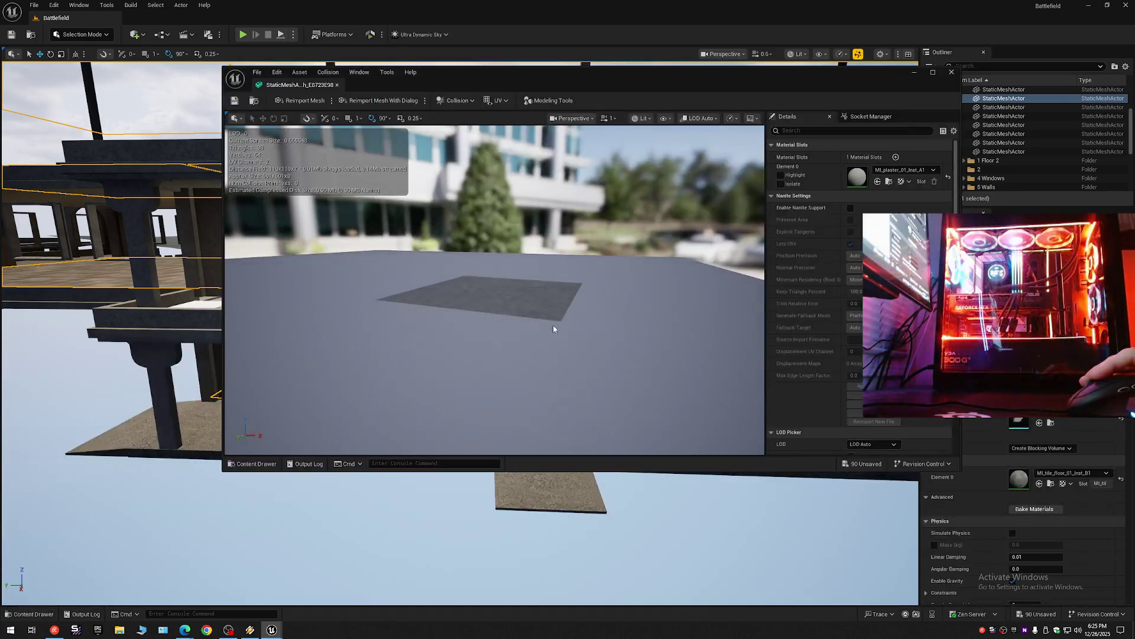
pyautogui.click(337, 84)
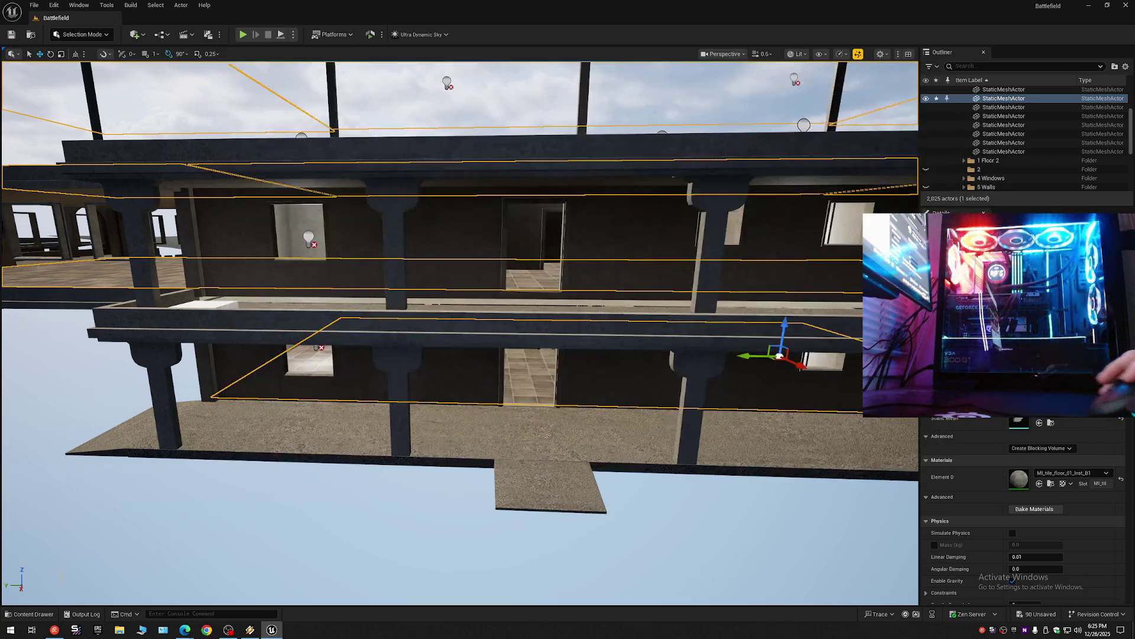
pyautogui.click(33, 614)
pyautogui.moveTo(558, 404); pyautogui.dragTo(569, 301)
# Try sliding the 2C0A5070 floor slab along its Y axis, then undo the move.
pyautogui.click(537, 425)
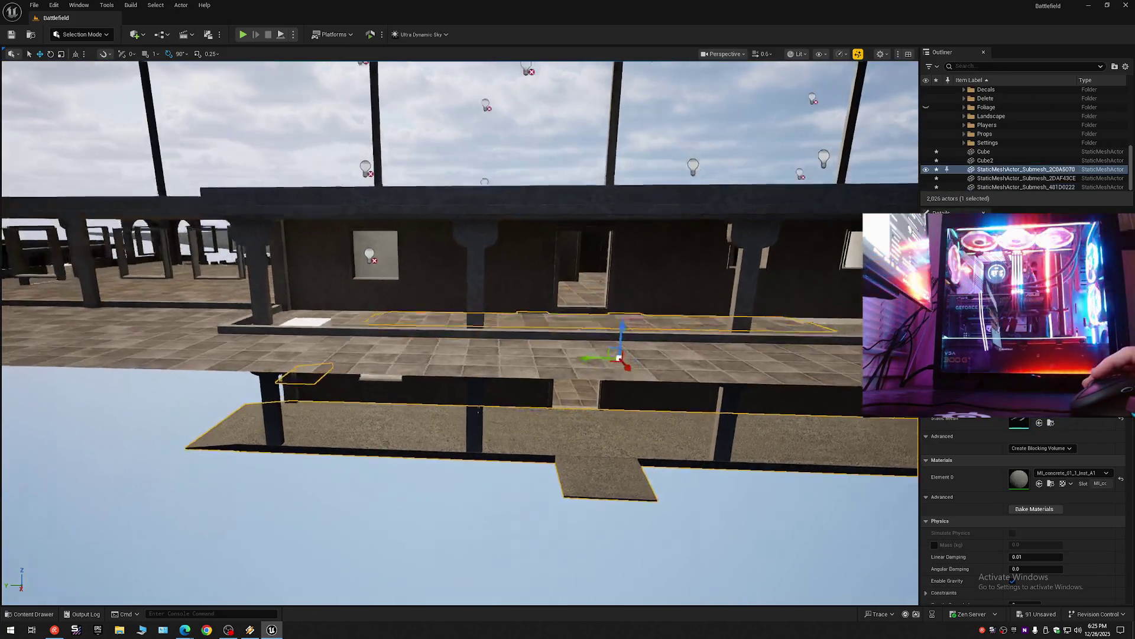
pyautogui.press('f')
pyautogui.moveTo(570, 406); pyautogui.dragTo(680, 409)
pyautogui.hotkey('ctrl', 'z')
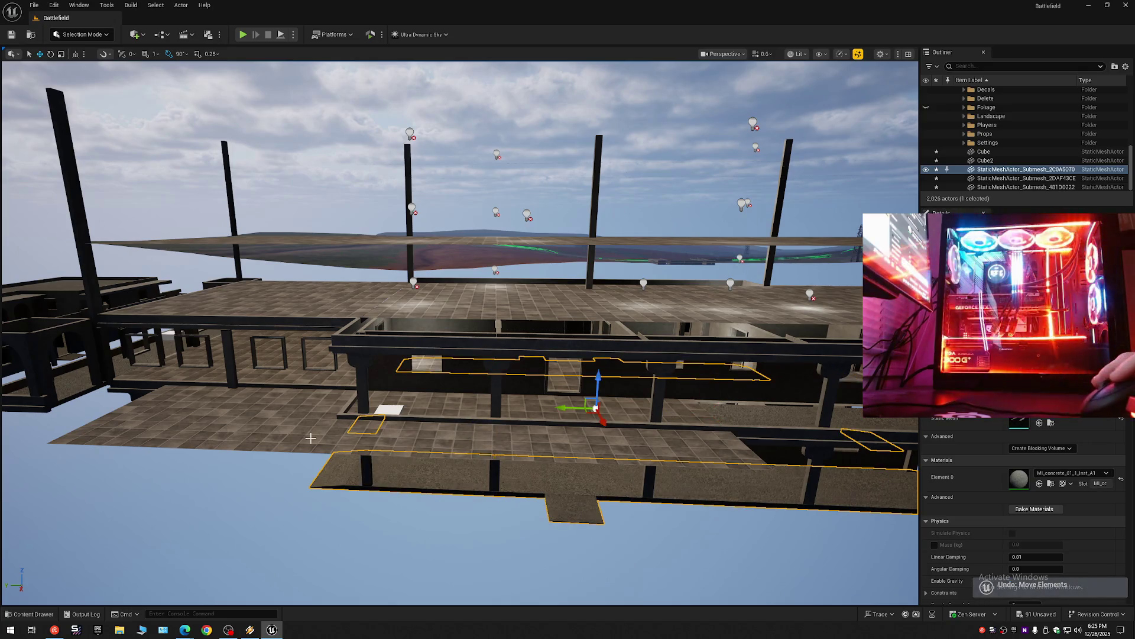
# Slide the new 481D0222 slab along Y and raise it to the upper floor level.
pyautogui.click(621, 417)
pyautogui.press('f')
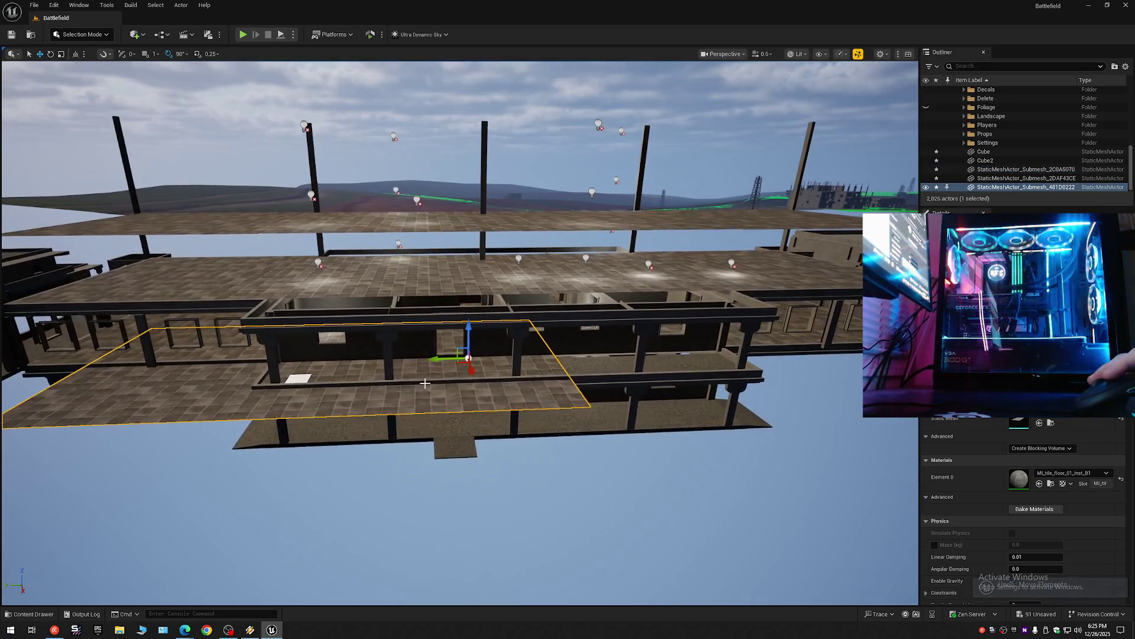
pyautogui.moveTo(450, 368); pyautogui.dragTo(606, 367)
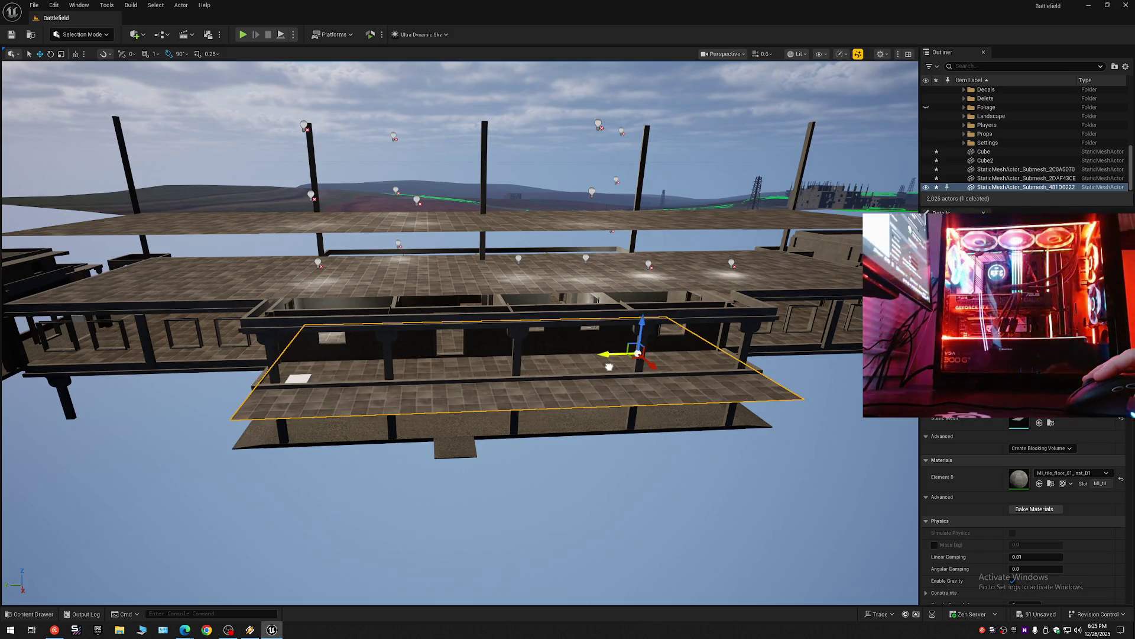
pyautogui.scroll(1, 555, 385)
pyautogui.press('w')
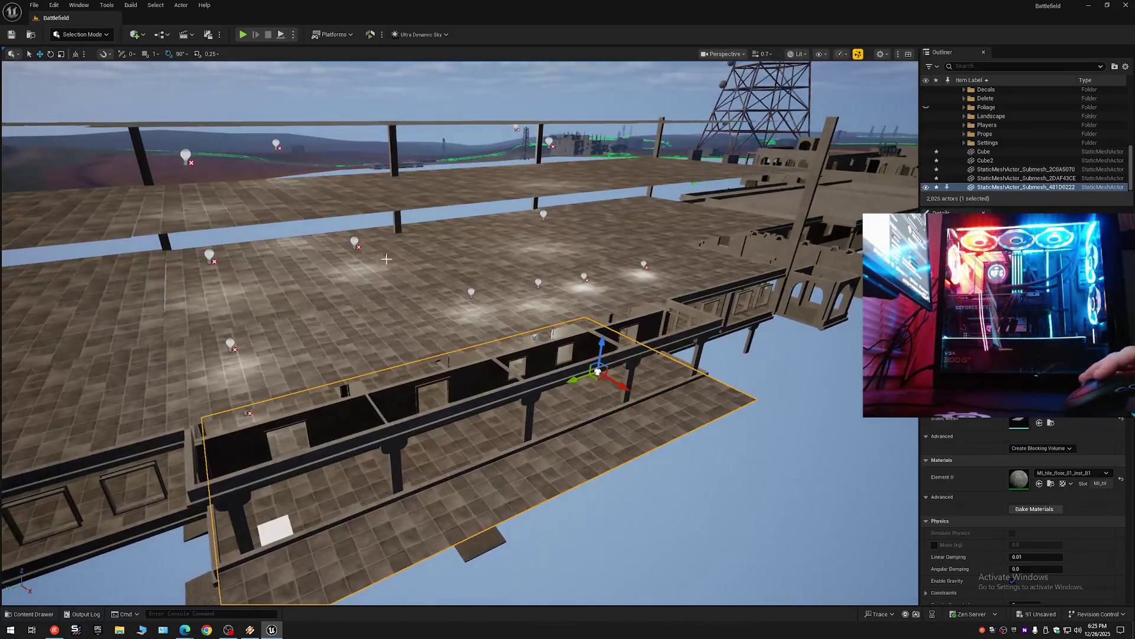
pyautogui.click(382, 260)
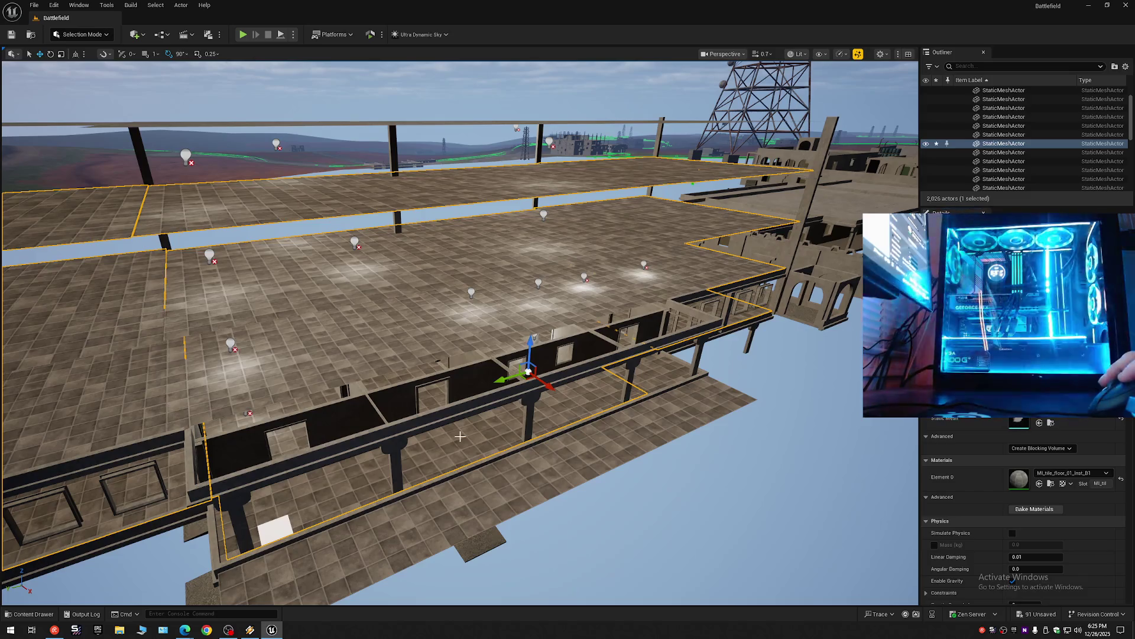
pyautogui.click(628, 409)
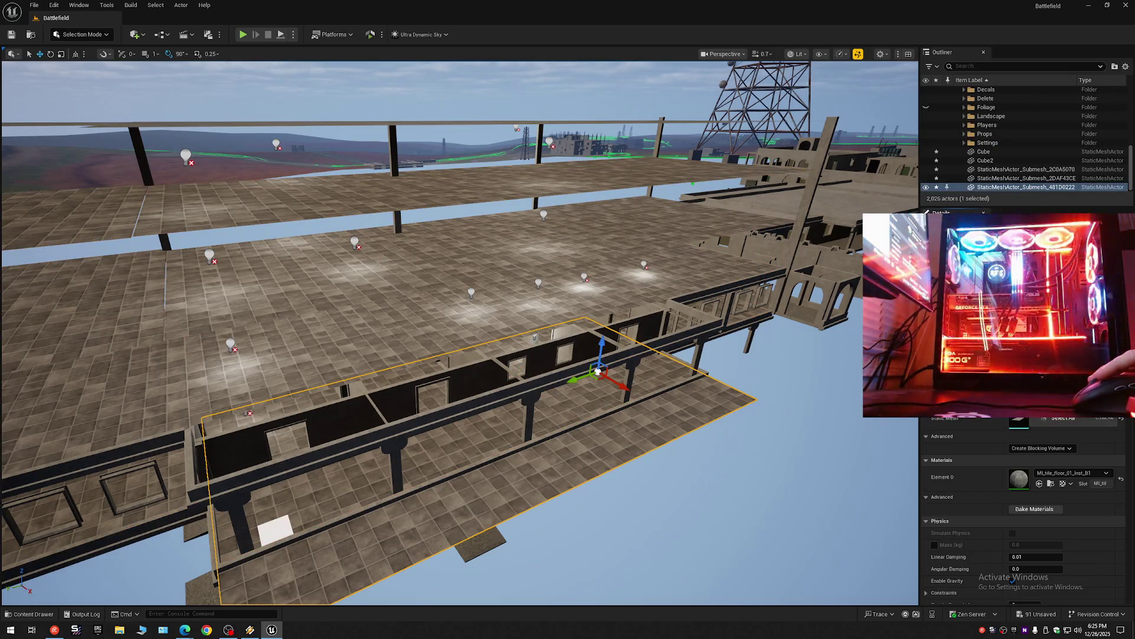
pyautogui.moveTo(598, 372)
pyautogui.mouseDown()
pyautogui.moveTo(531, 333)
pyautogui.moveTo(540, 299)
pyautogui.moveTo(527, 381)
pyautogui.moveTo(672, 393)
pyautogui.moveTo(671, 317)
pyautogui.mouseUp()
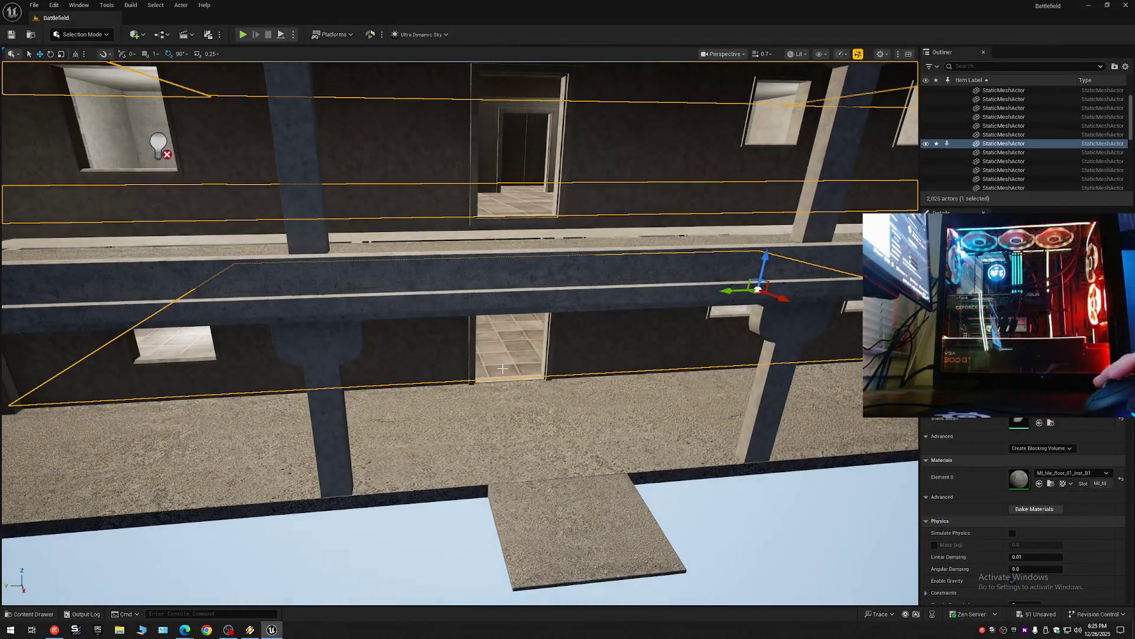
# Collapse the Outliner tree, select the 481D0222 slab and nudge it slightly down under the ledge.
pyautogui.moveTo(512, 349); pyautogui.dragTo(511, 302)
pyautogui.click(1126, 65)
pyautogui.click(1052, 111)
pyautogui.click(962, 89)
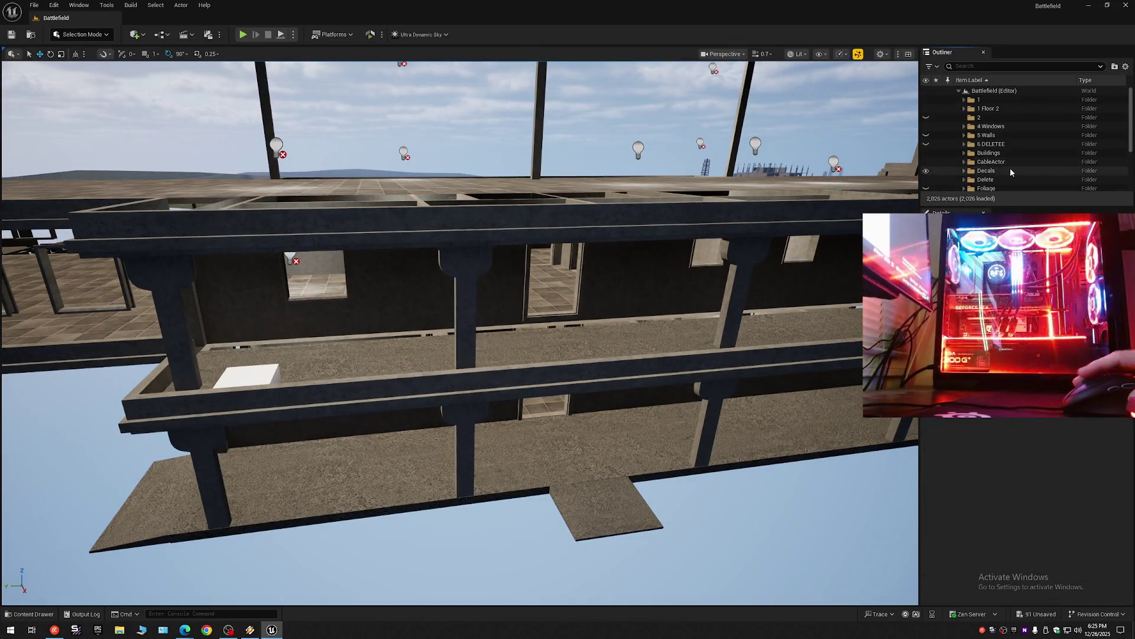
pyautogui.click(1008, 170)
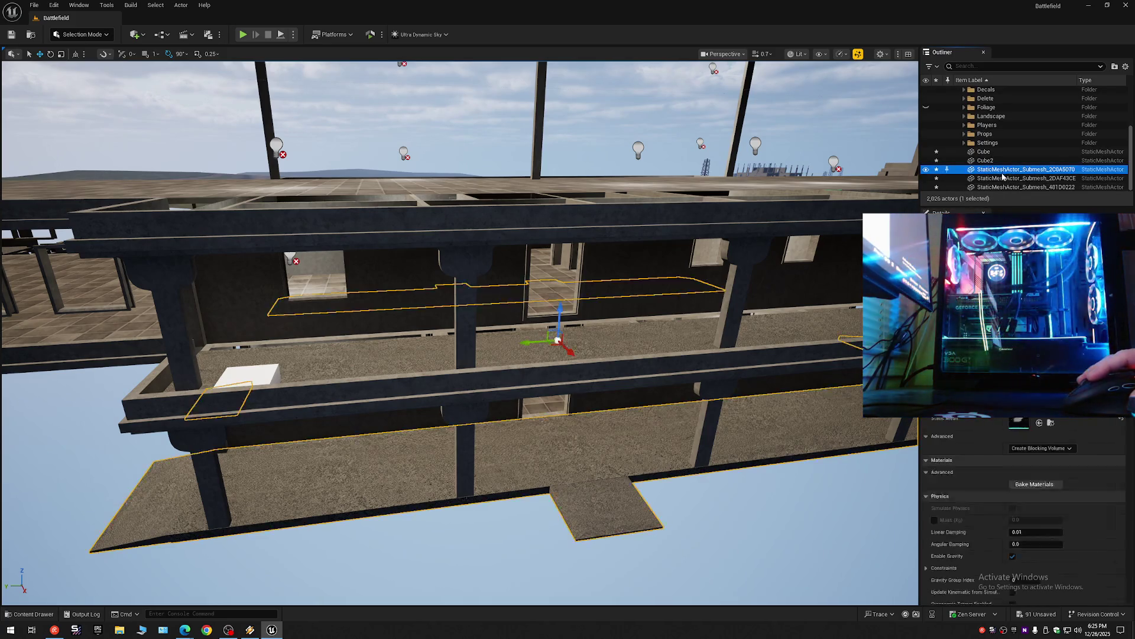
pyautogui.click(999, 178)
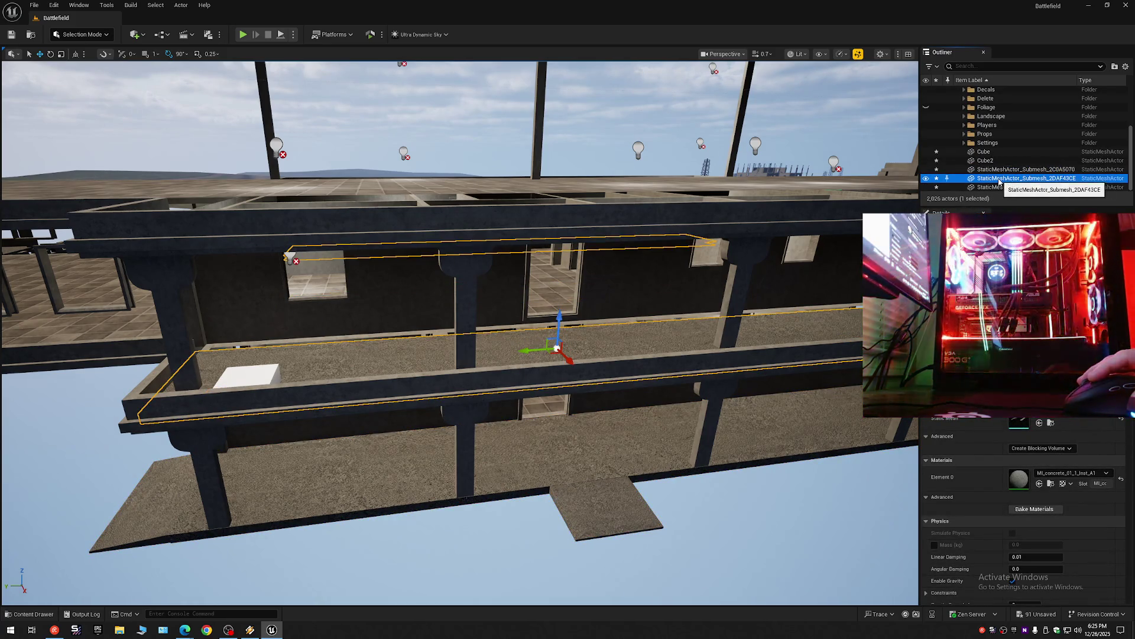
pyautogui.click(1000, 187)
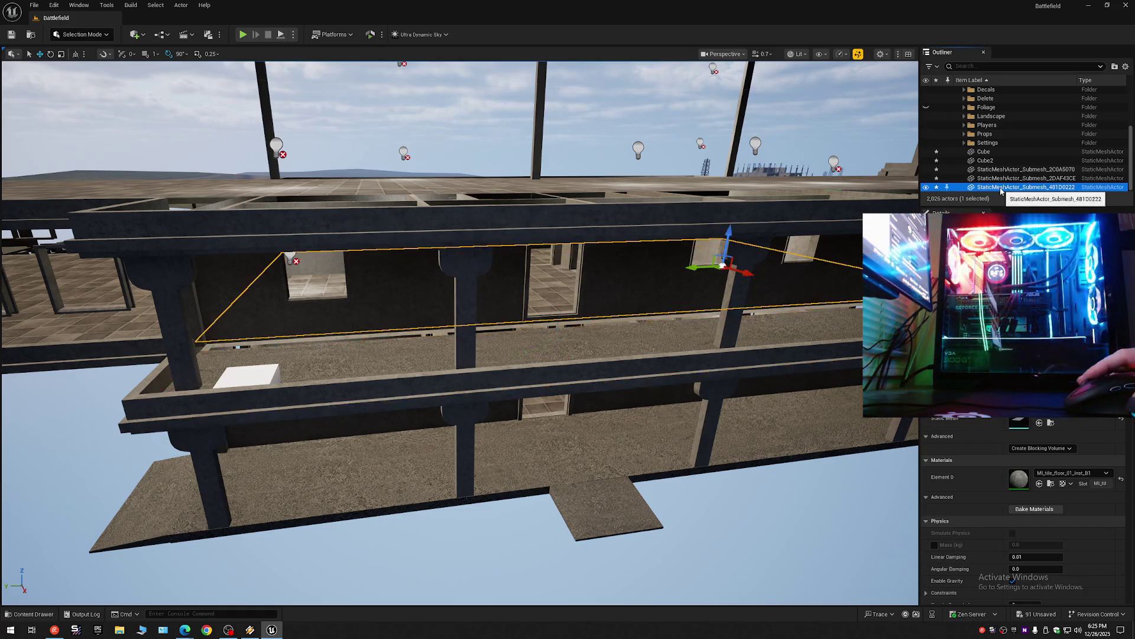
pyautogui.moveTo(733, 237); pyautogui.dragTo(729, 237)
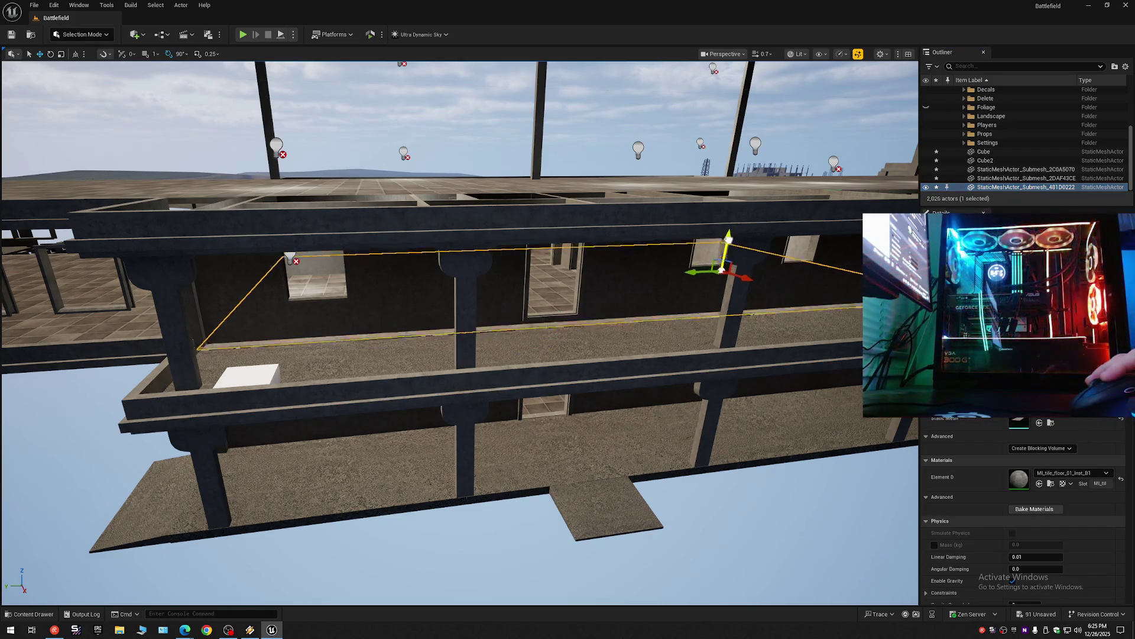
pyautogui.moveTo(728, 291)
pyautogui.mouseDown()
pyautogui.moveTo(712, 266)
pyautogui.moveTo(686, 263)
pyautogui.moveTo(816, 262)
pyautogui.moveTo(763, 260)
pyautogui.moveTo(769, 225)
pyautogui.moveTo(627, 237)
pyautogui.mouseUp()
pyautogui.scroll(1, 627, 236)
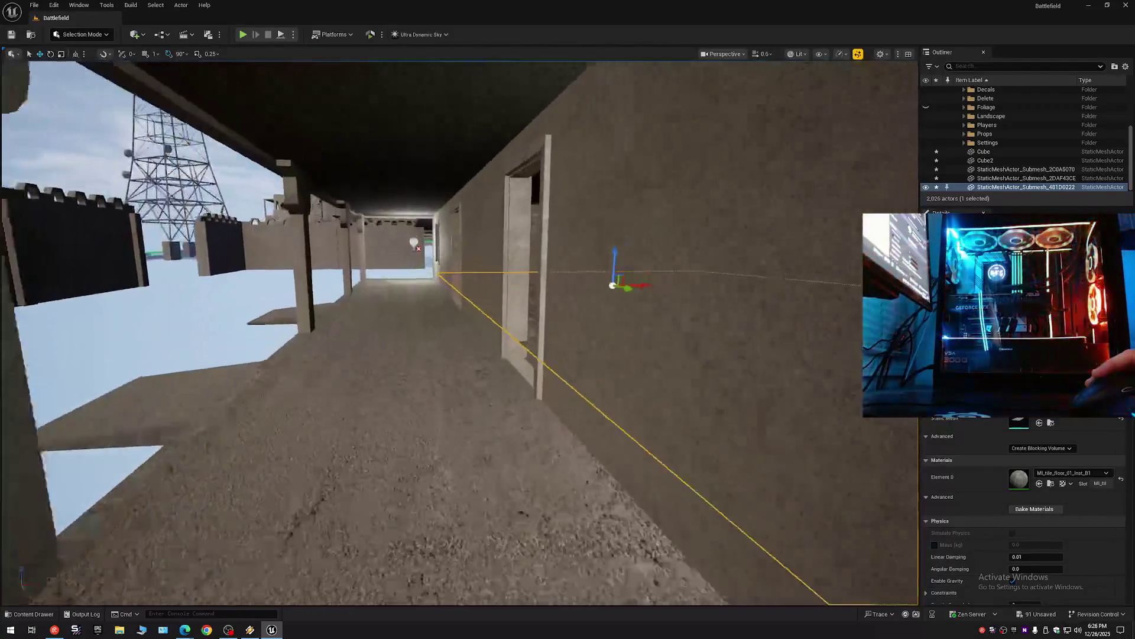
pyautogui.press('w')
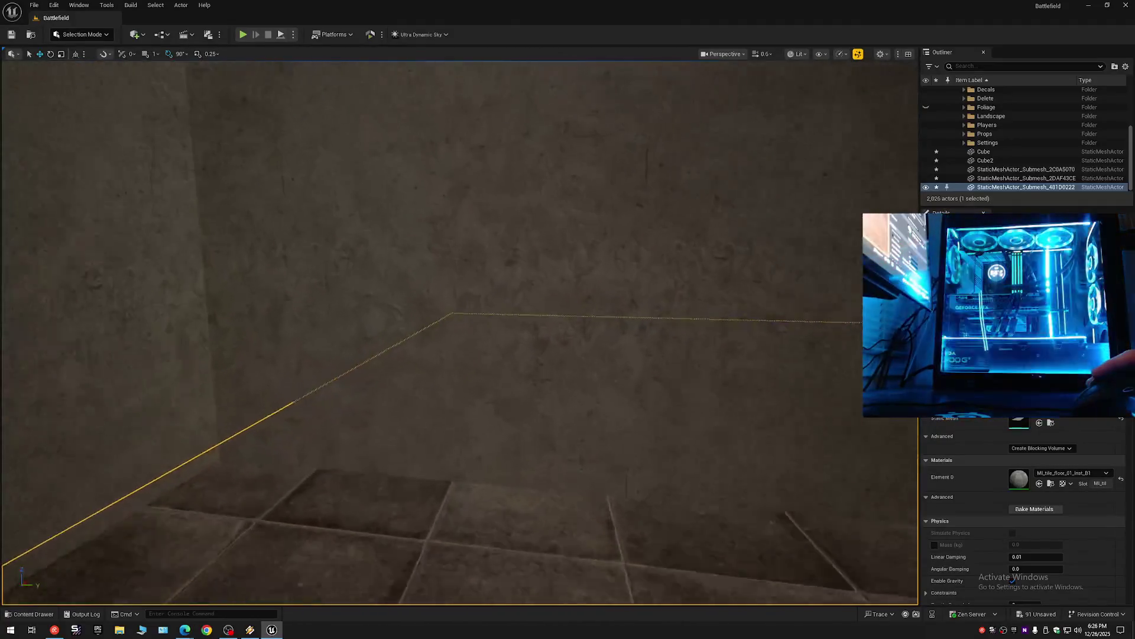
pyautogui.scroll(-1, 459, 333)
pyautogui.scroll(-1, 459, 333)
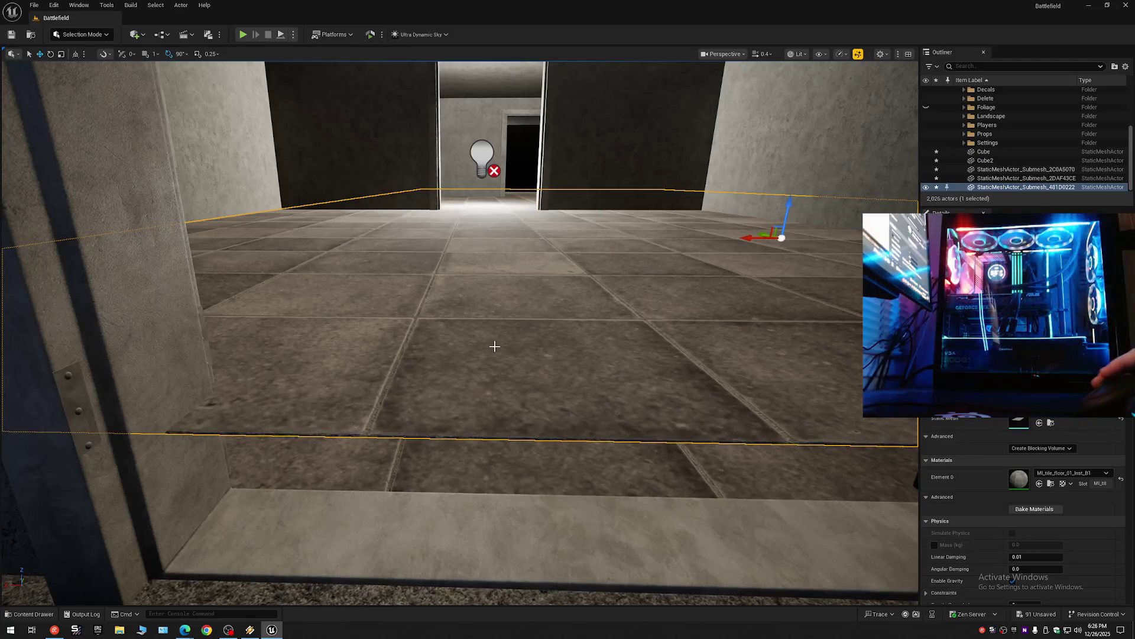
pyautogui.scroll(-1, 486, 371)
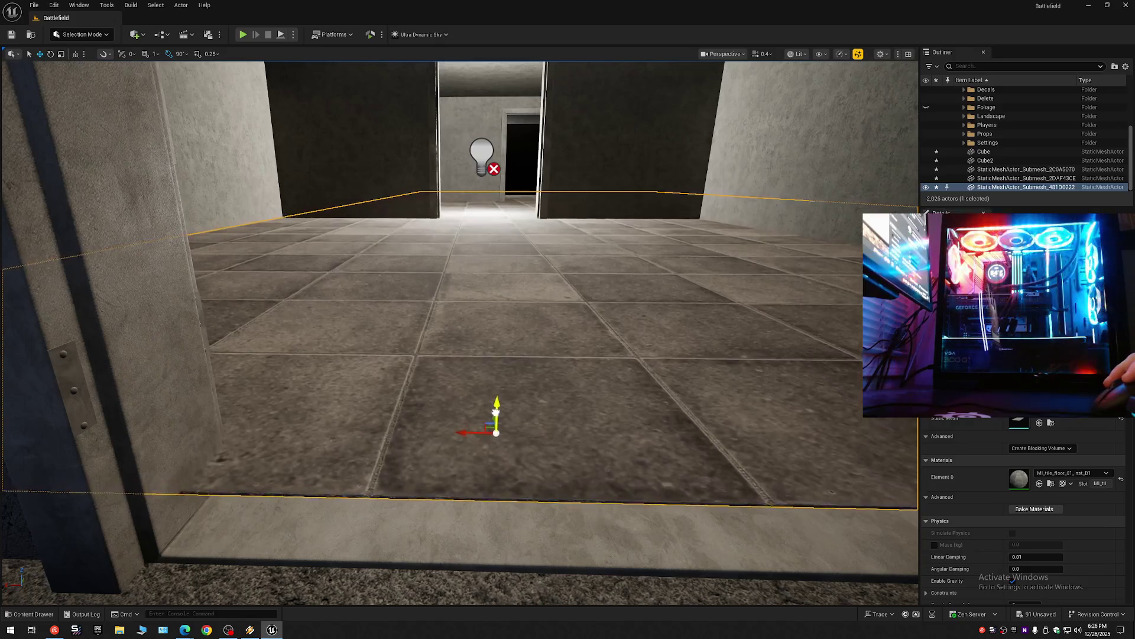
pyautogui.moveTo(495, 427); pyautogui.dragTo(495, 443)
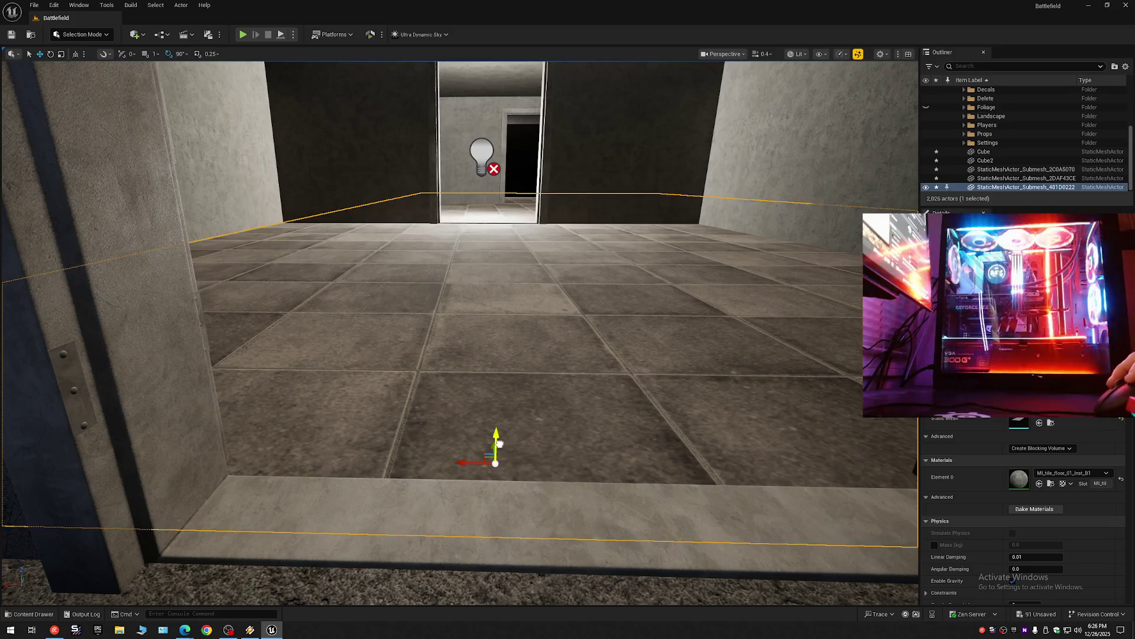
pyautogui.scroll(-3, 459, 331)
pyautogui.press('a')
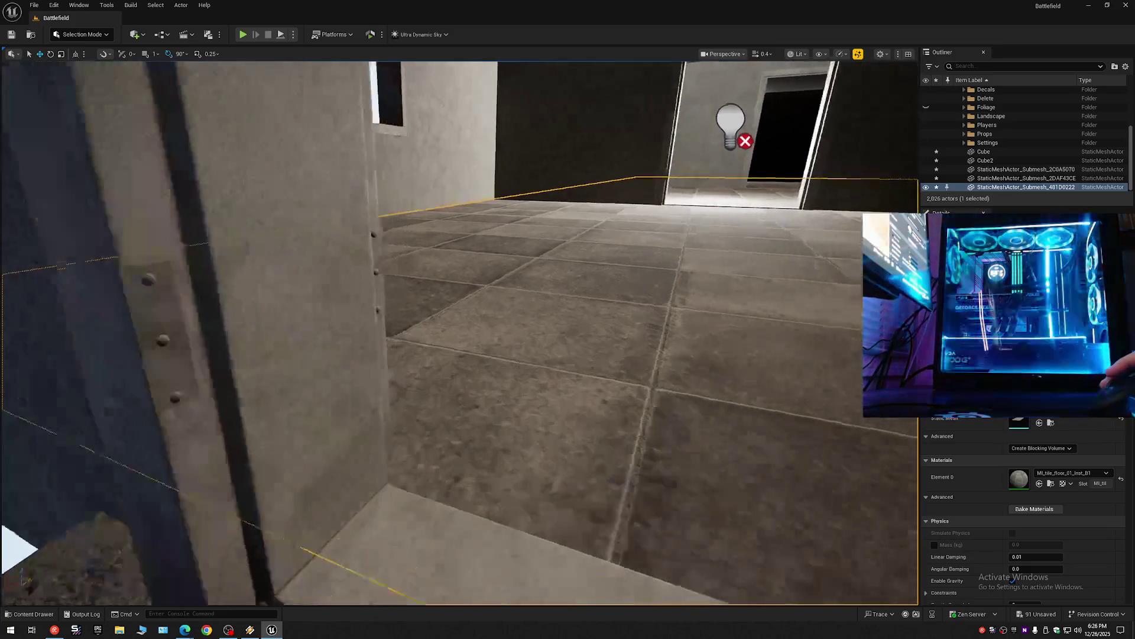
pyautogui.scroll(1, 458, 331)
pyautogui.press('d')
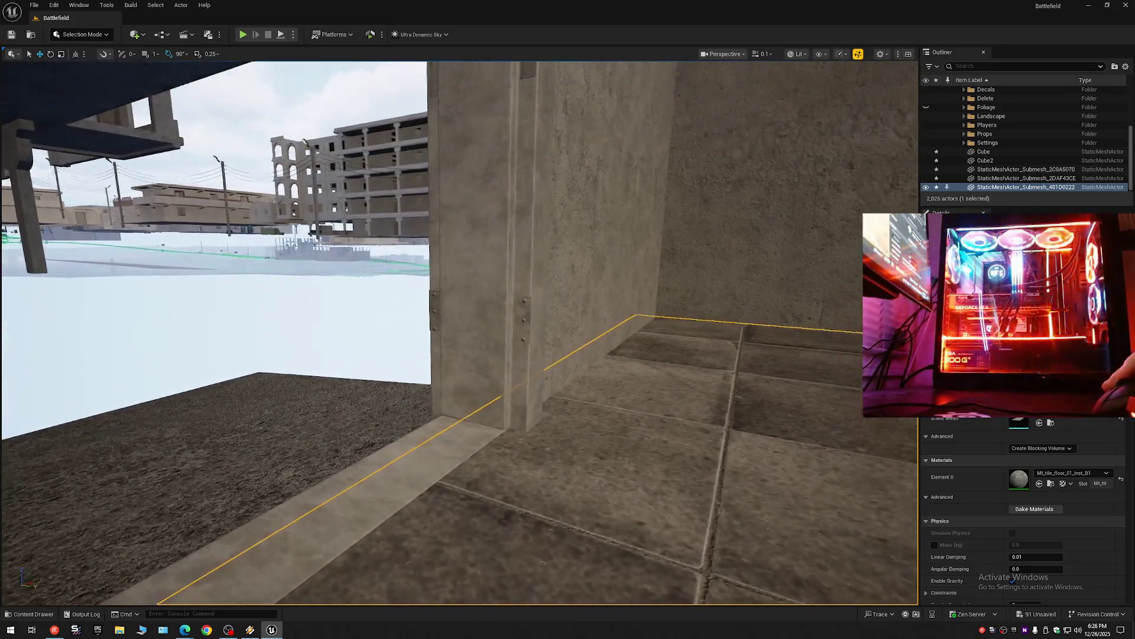
pyautogui.press('d')
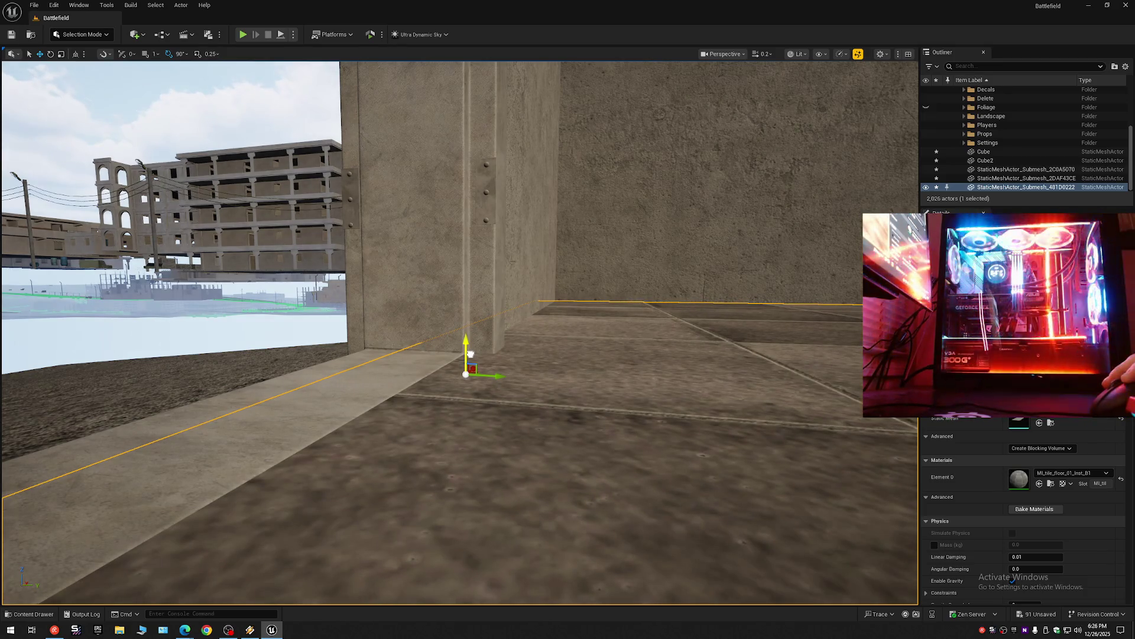
pyautogui.scroll(1, 470, 353)
pyautogui.press('w')
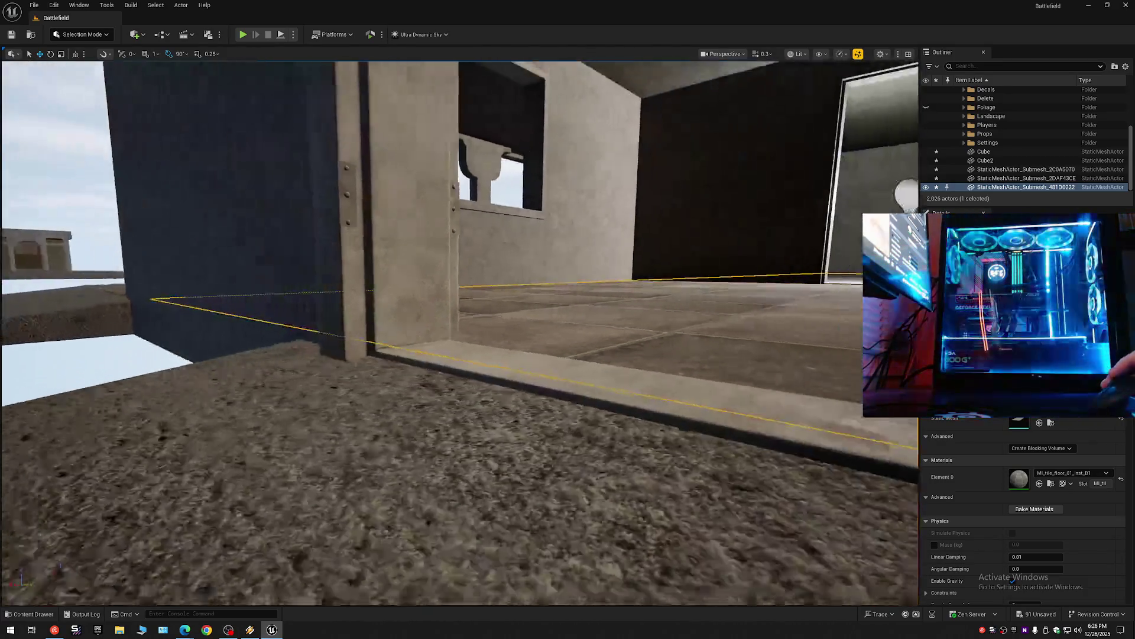
pyautogui.scroll(1, 460, 331)
pyautogui.press('w')
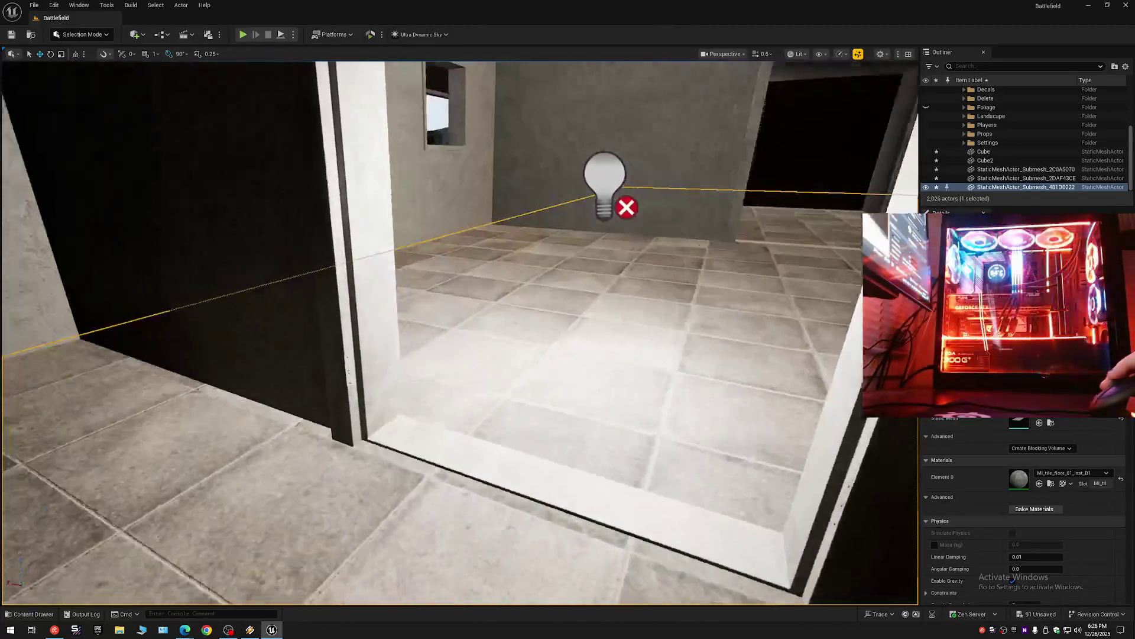
pyautogui.scroll(1, 460, 331)
pyautogui.press('w')
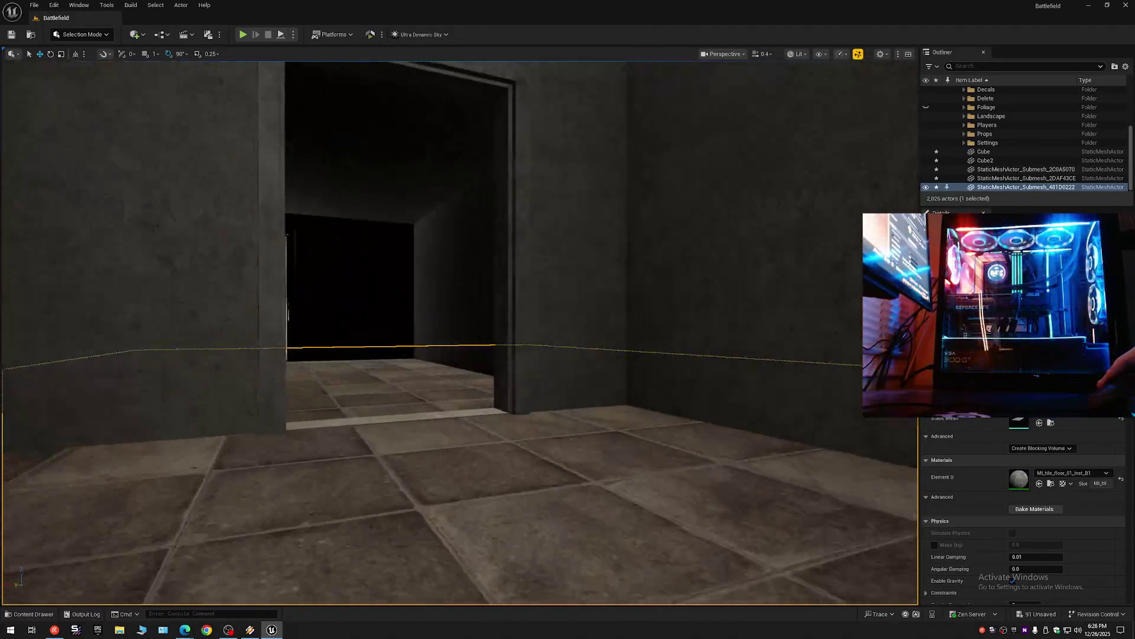
pyautogui.scroll(-2, 460, 331)
pyautogui.press('w')
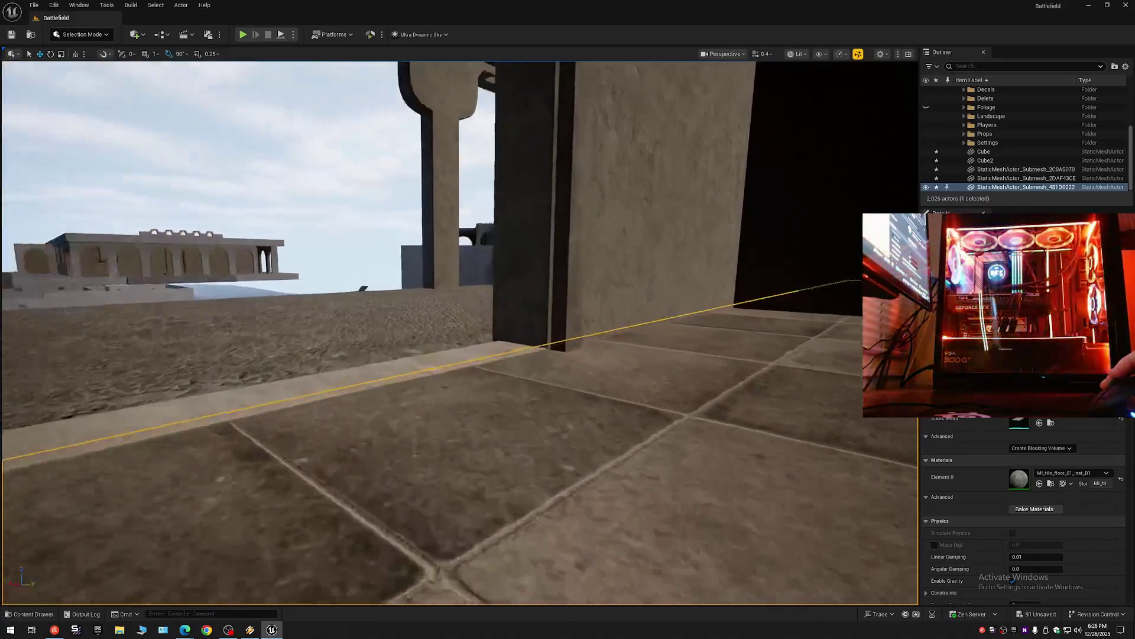
pyautogui.press('w')
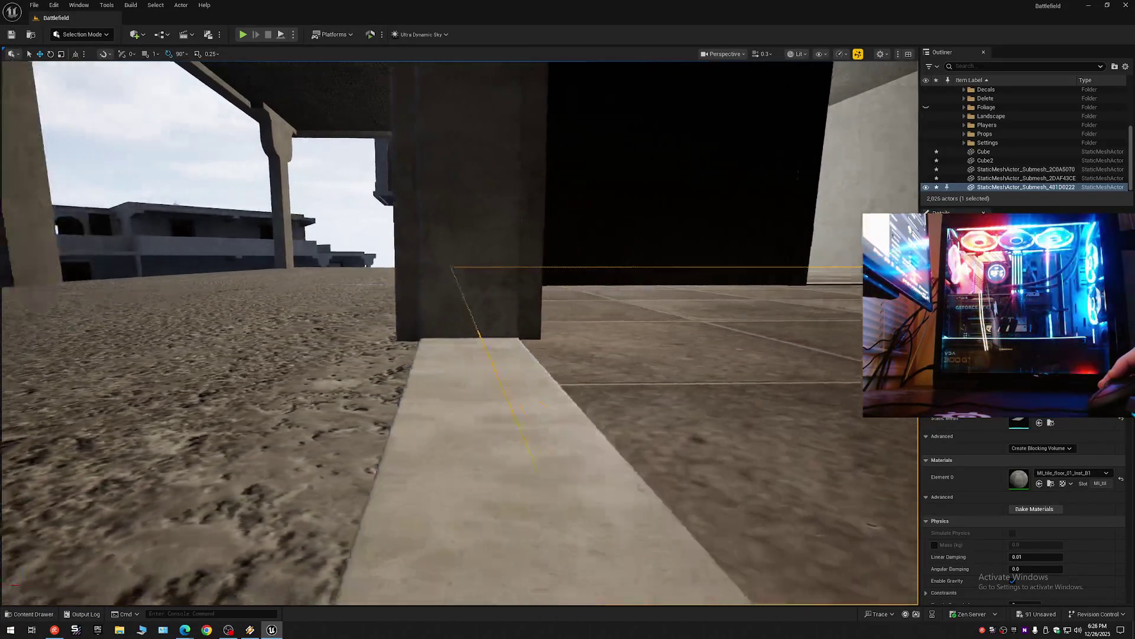
pyautogui.scroll(2, 460, 331)
pyautogui.press('w')
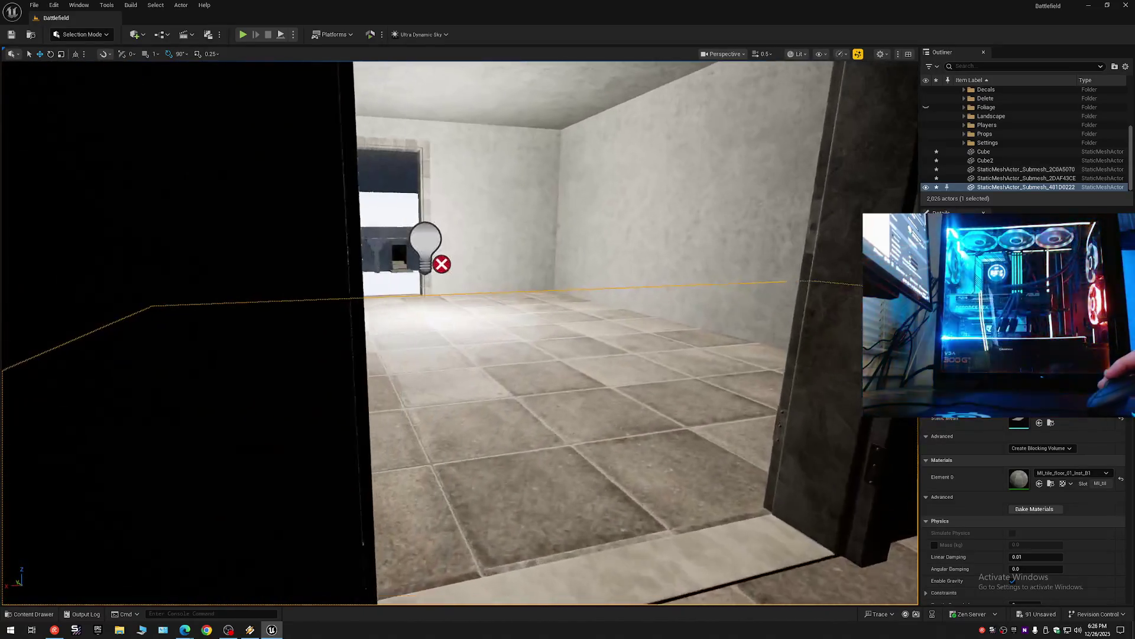
pyautogui.press('w')
pyautogui.scroll(-1, 460, 331)
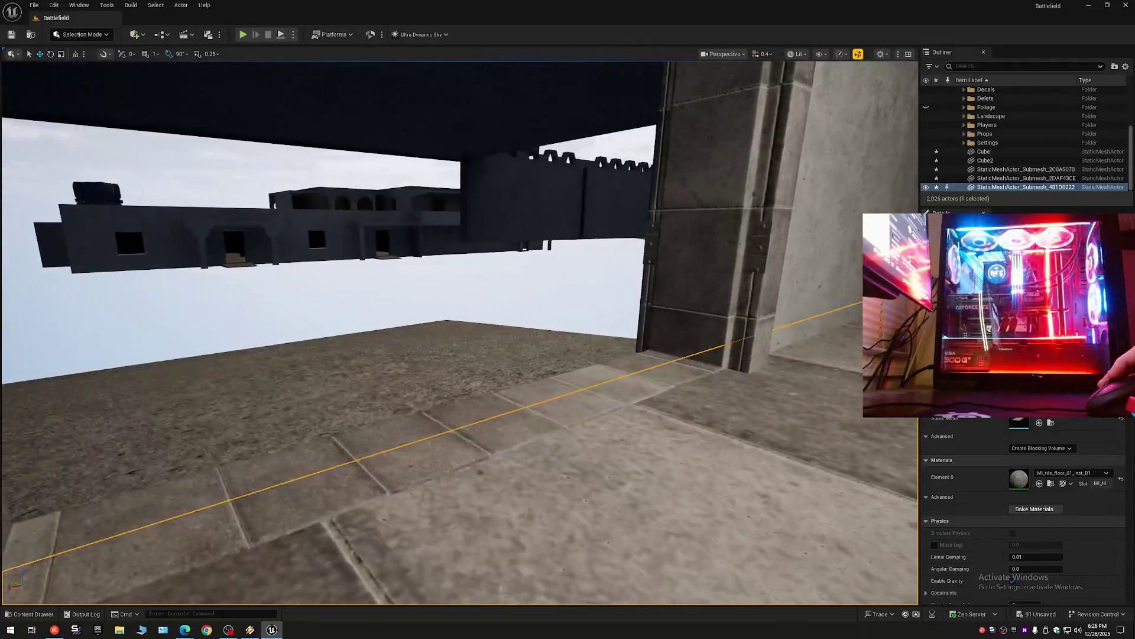
pyautogui.scroll(2, 460, 331)
pyautogui.press('s')
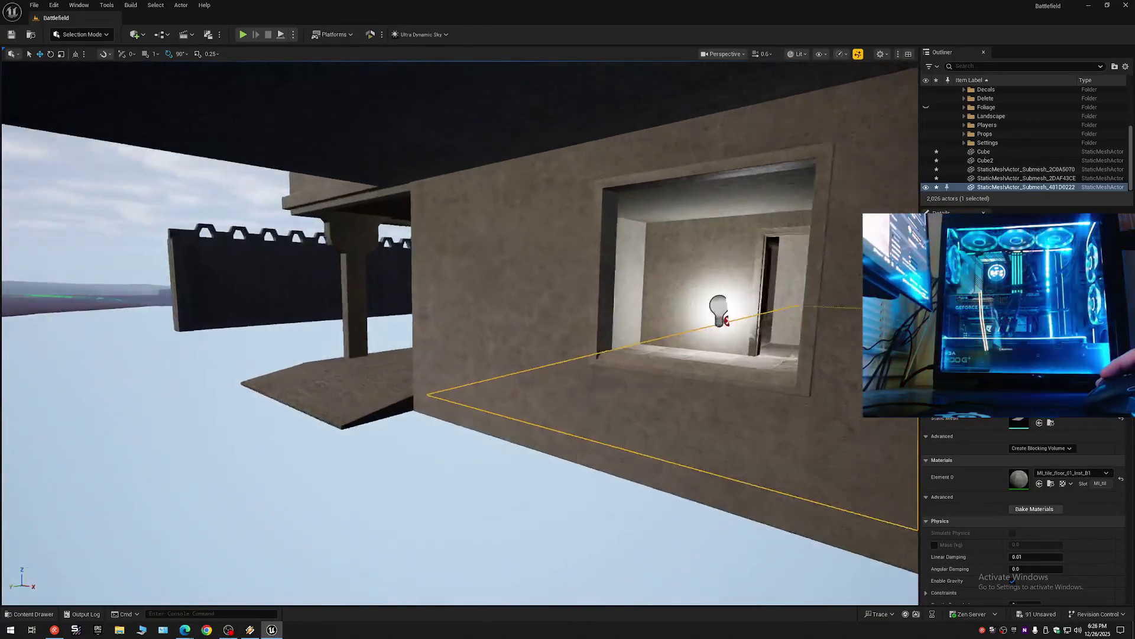
pyautogui.press('w')
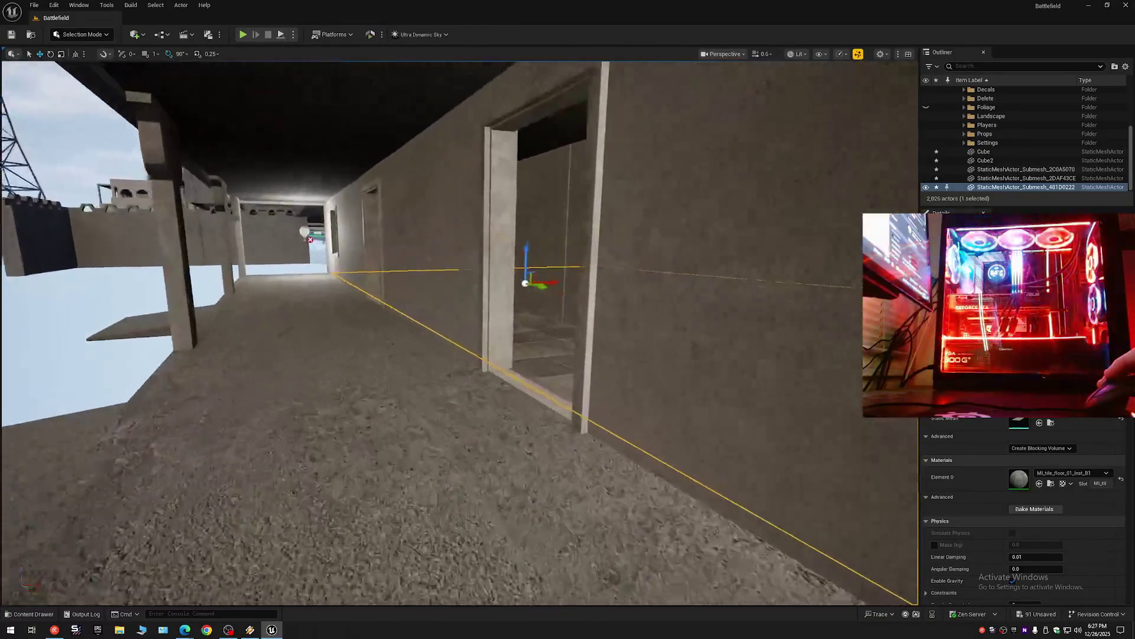
pyautogui.scroll(1, 460, 331)
pyautogui.press('s')
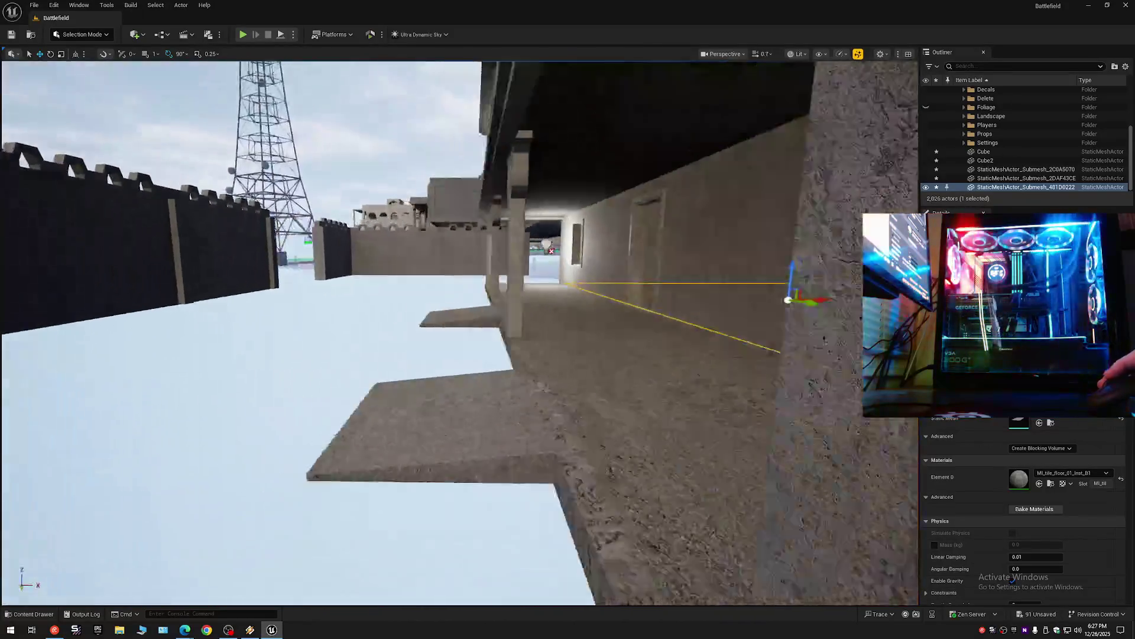
pyautogui.press('d')
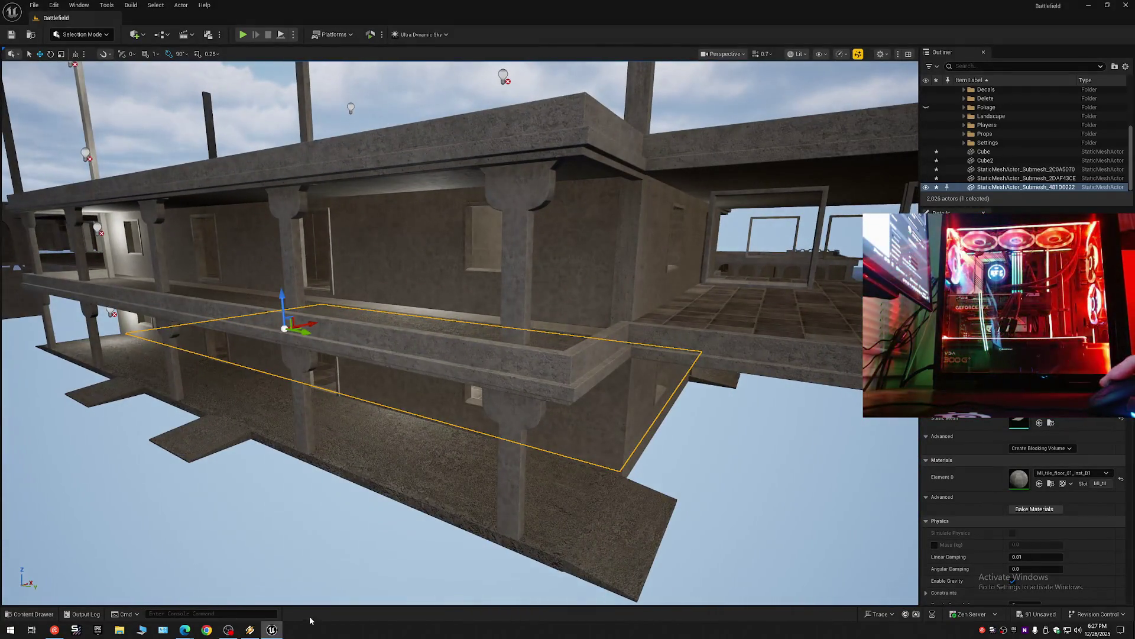
# Dismiss the music player and reopen the Content Drawer at Maps > _GENERATED > Scott.
pyautogui.click(253, 630)
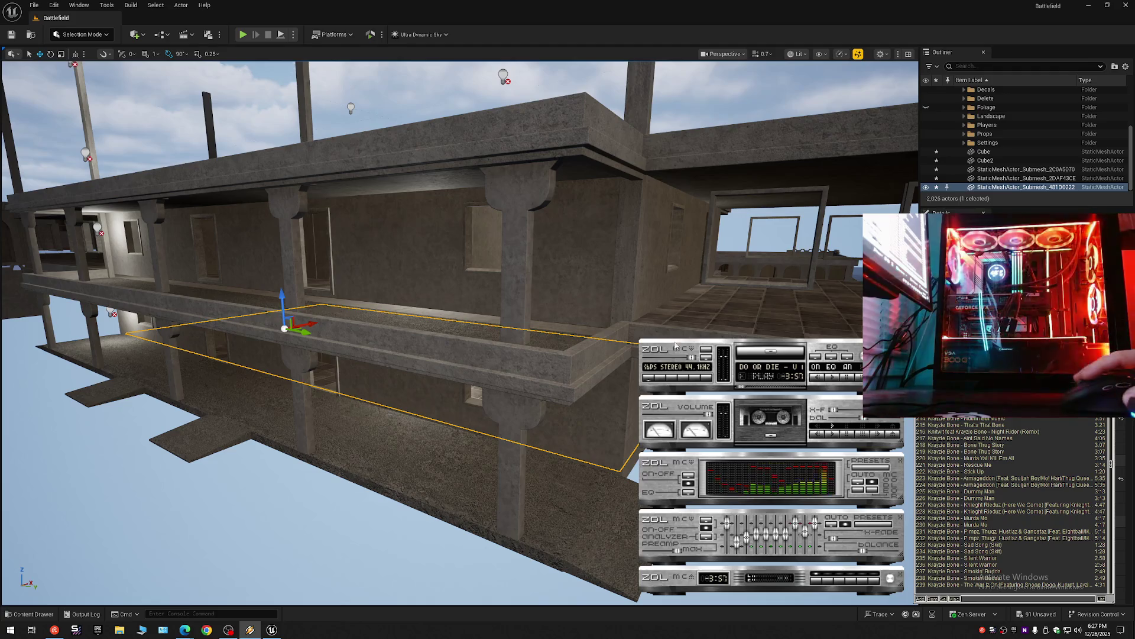
pyautogui.click(524, 4)
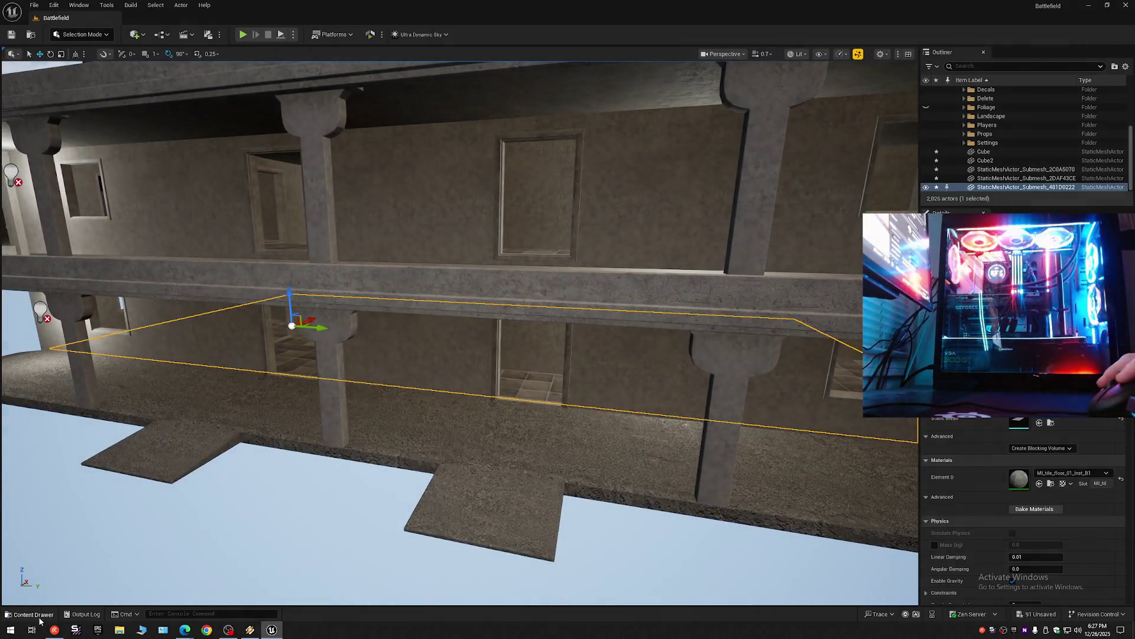
pyautogui.click(36, 614)
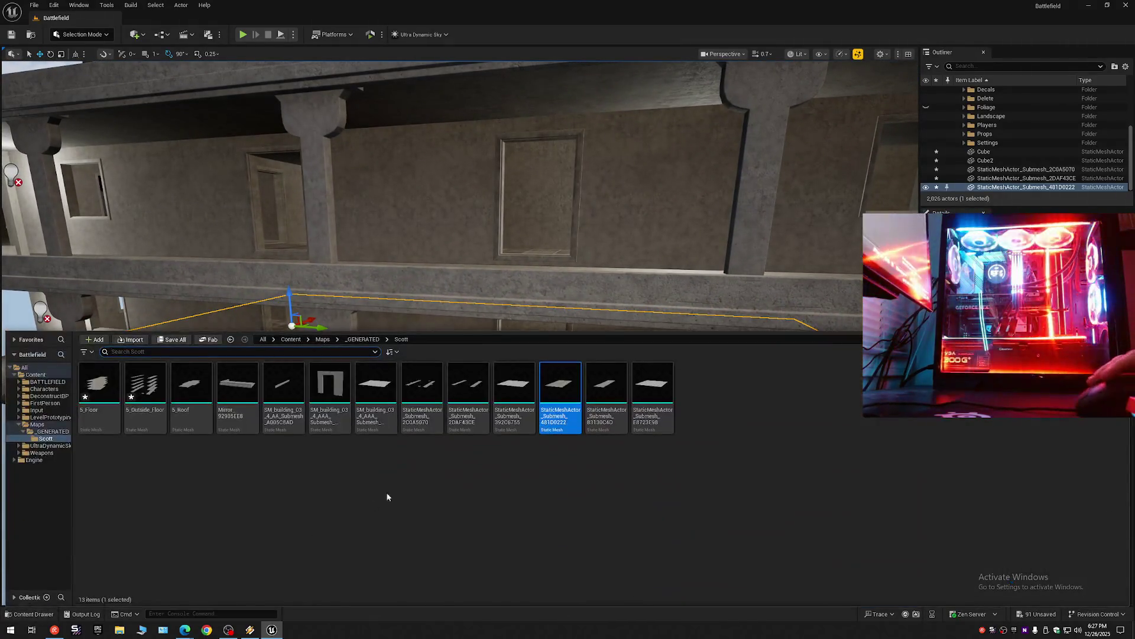
# Drag the 83130C4D floor mesh into the level as an extra upper-storey slab.
pyautogui.click(608, 386)
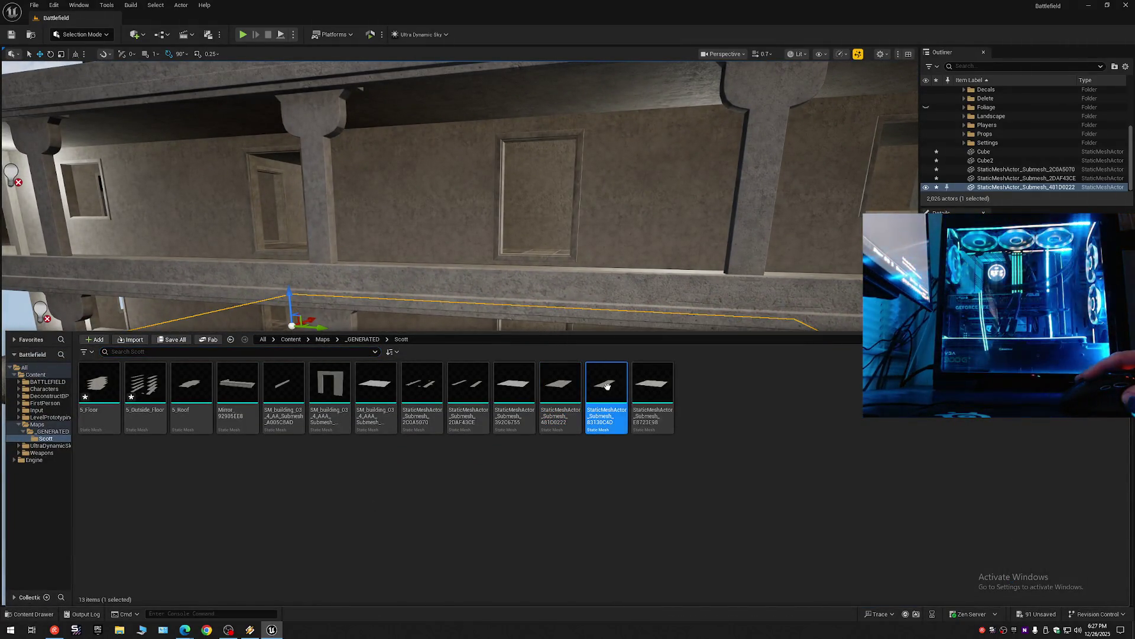
pyautogui.moveTo(609, 390); pyautogui.dragTo(568, 243)
pyautogui.moveTo(617, 277)
pyautogui.mouseDown()
pyautogui.moveTo(539, 293)
pyautogui.moveTo(591, 285)
pyautogui.moveTo(461, 281)
pyautogui.mouseUp()
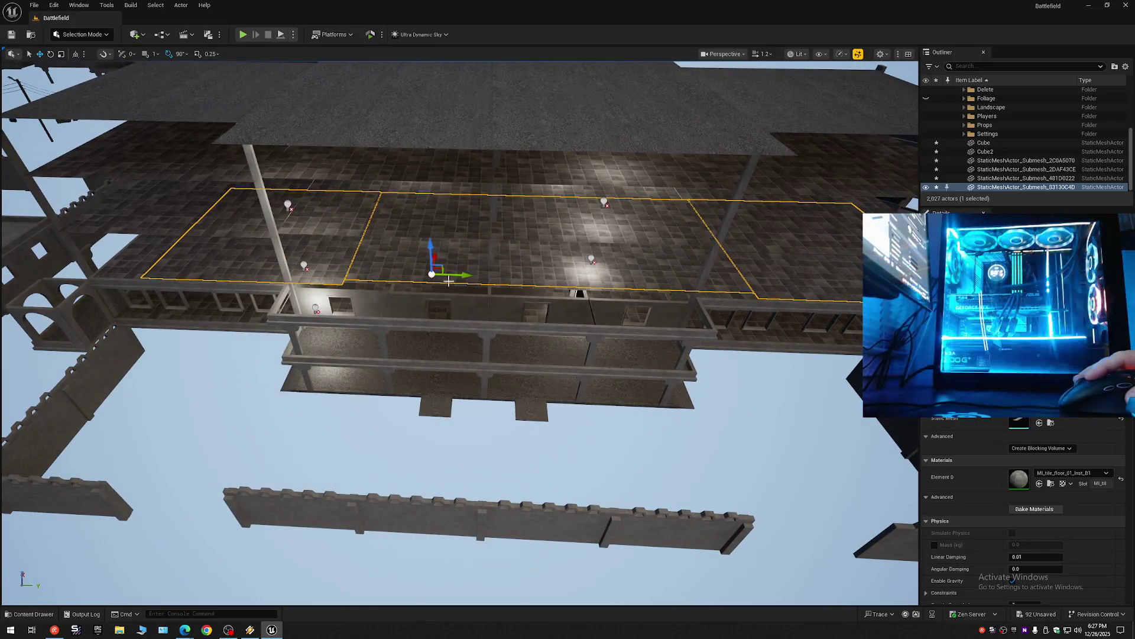
# Check the floor actors 2C0A5070, 2DAF43CE, 481D0222 and the new 83130C4D in the Outliner.
pyautogui.click(135, 257)
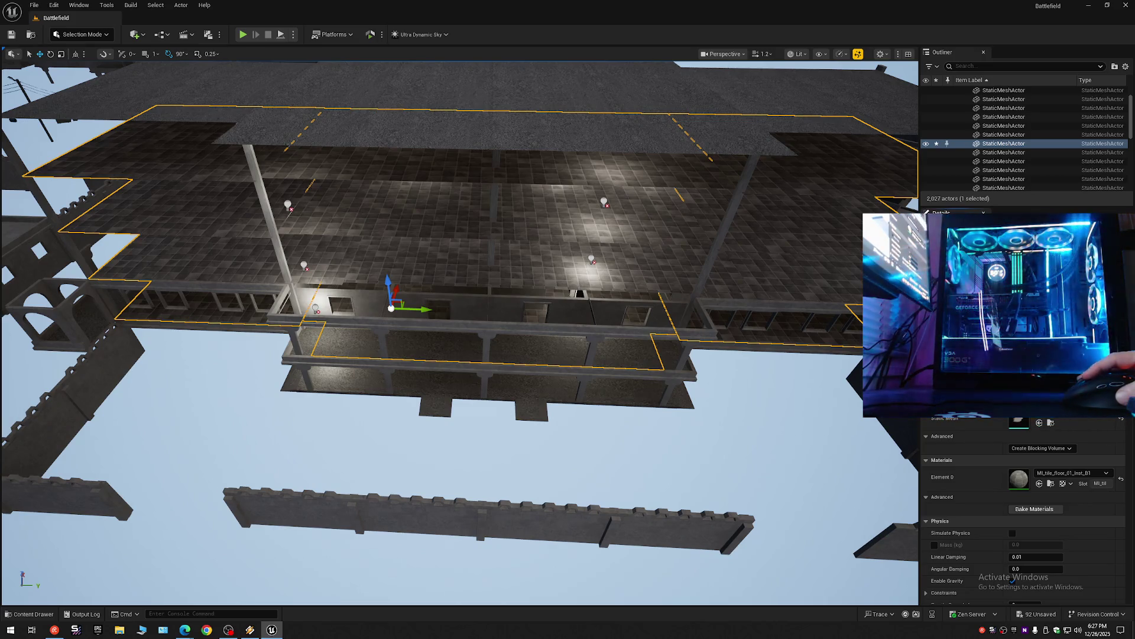
pyautogui.scroll(-3, 1132, 133)
pyautogui.scroll(-3, 1132, 133)
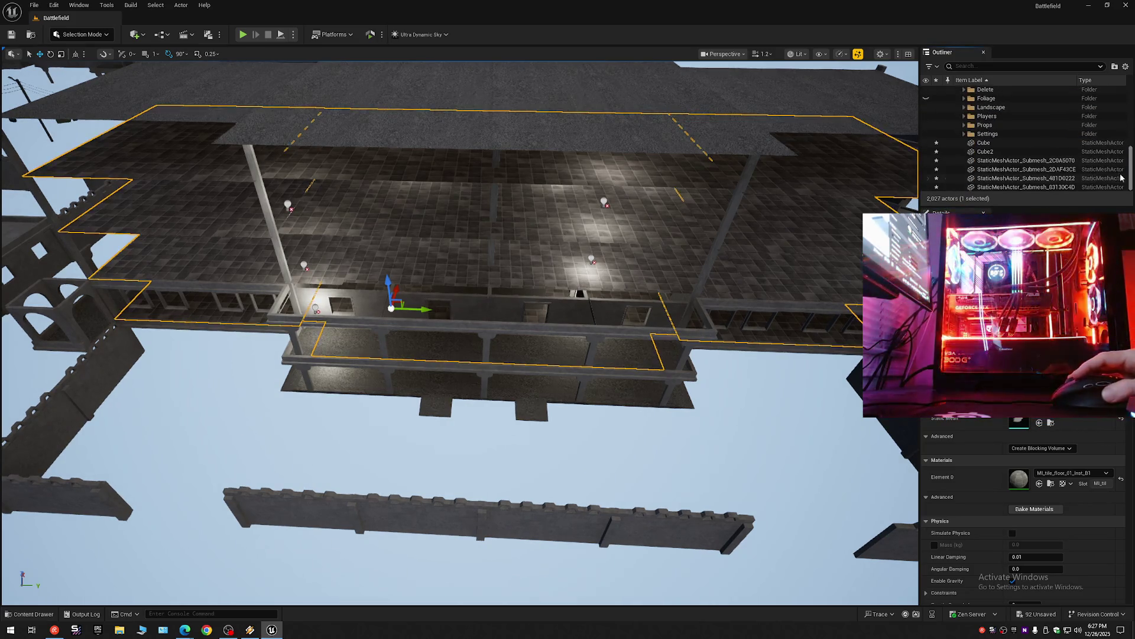
pyautogui.click(999, 161)
pyautogui.click(998, 170)
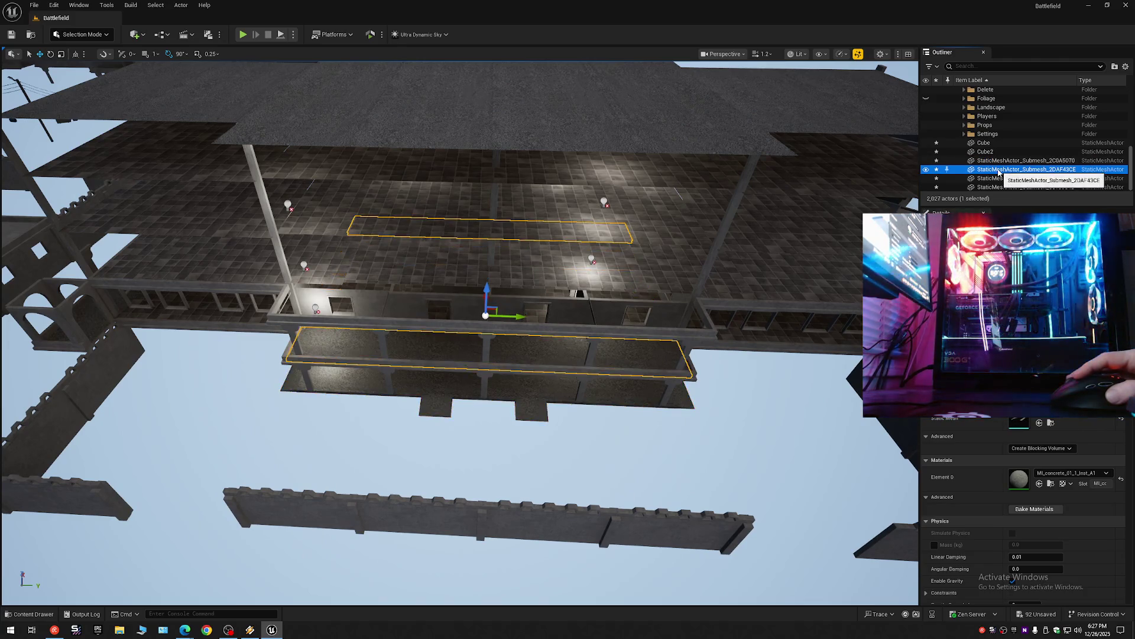
pyautogui.click(997, 178)
pyautogui.click(996, 187)
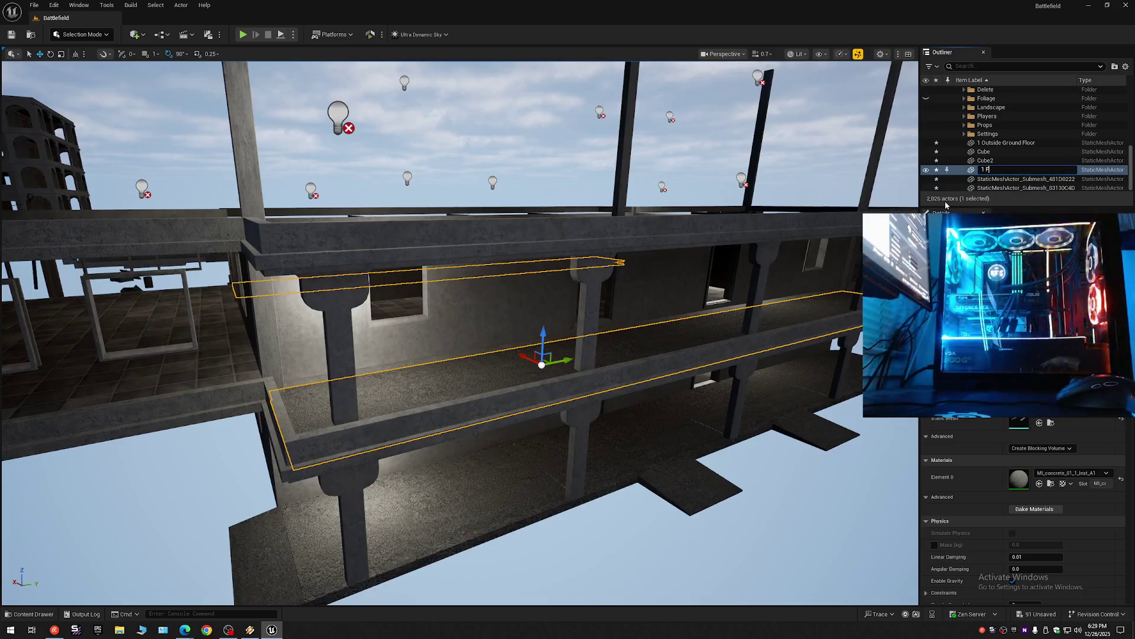
# Rename the second outside slab to '1 Outside Floor 2'.
pyautogui.write('OFloor 2')
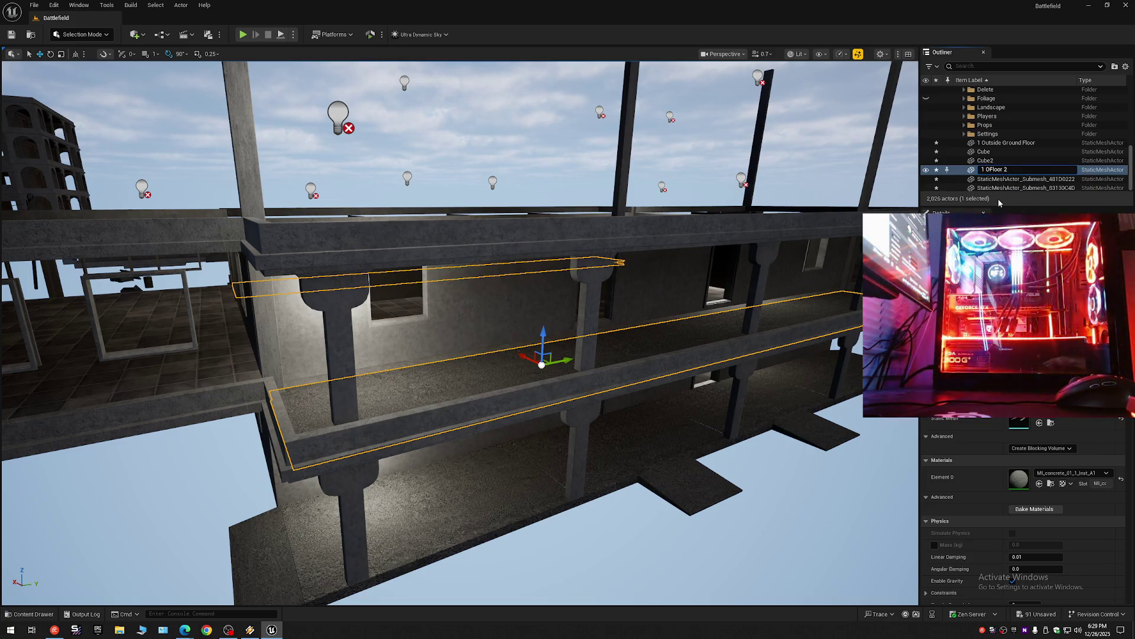
pyautogui.hotkey('ctrl', 'Left')
pyautogui.hotkey('ctrl', 'Left')
pyautogui.write('Outside')
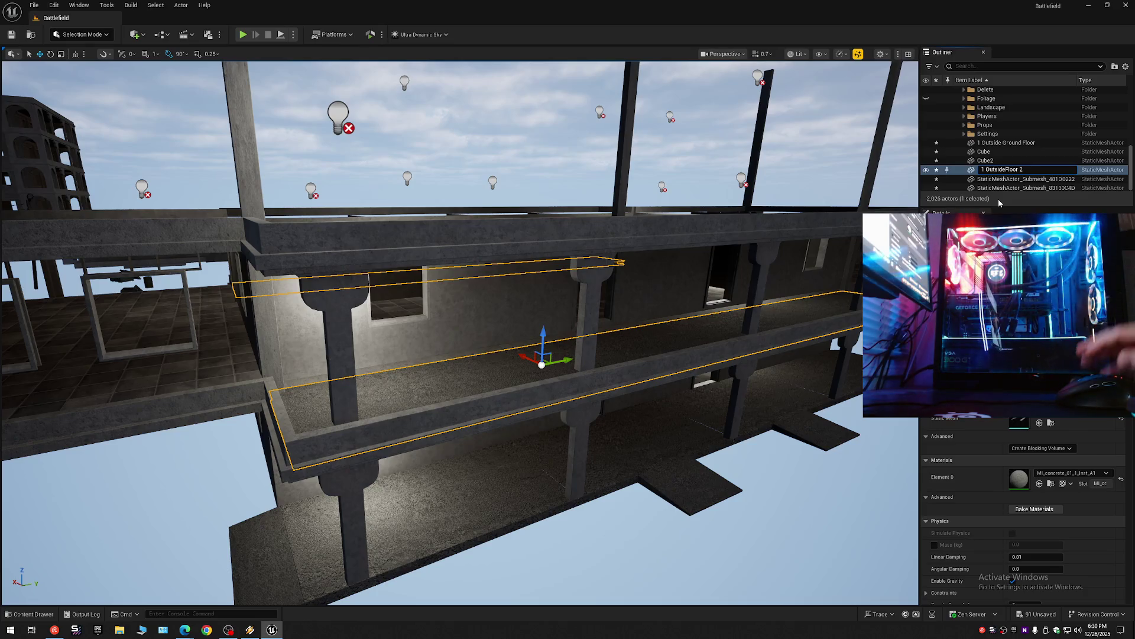
pyautogui.press('Return')
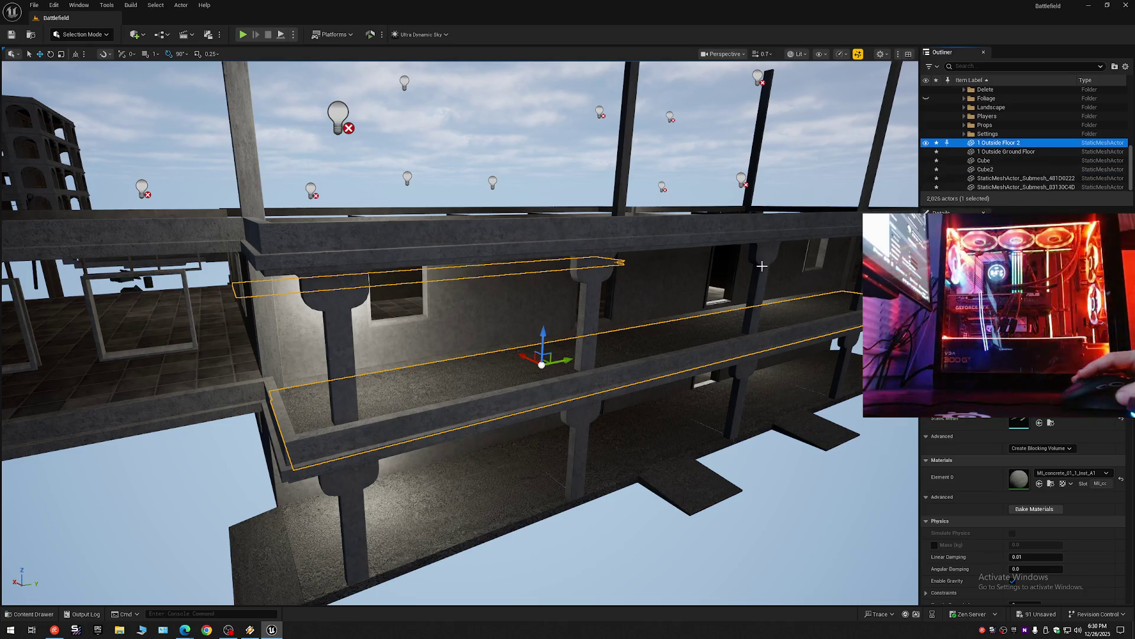
# Frame the 481D0222 slab and rename it '1 Inside Ground Floor'.
pyautogui.click(992, 178)
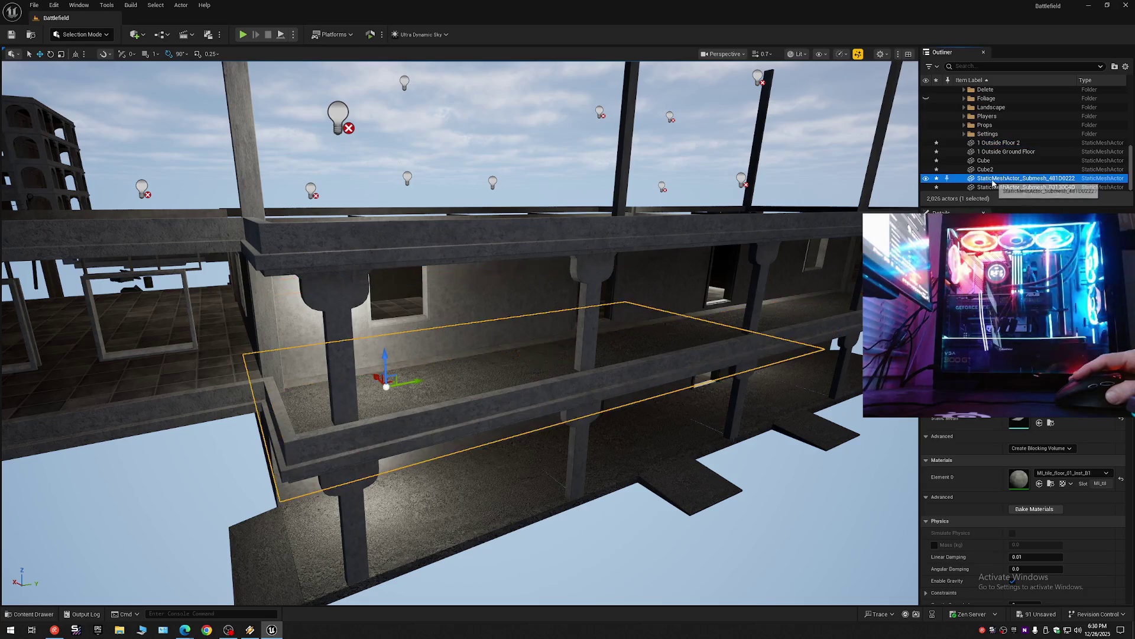
pyautogui.press('f')
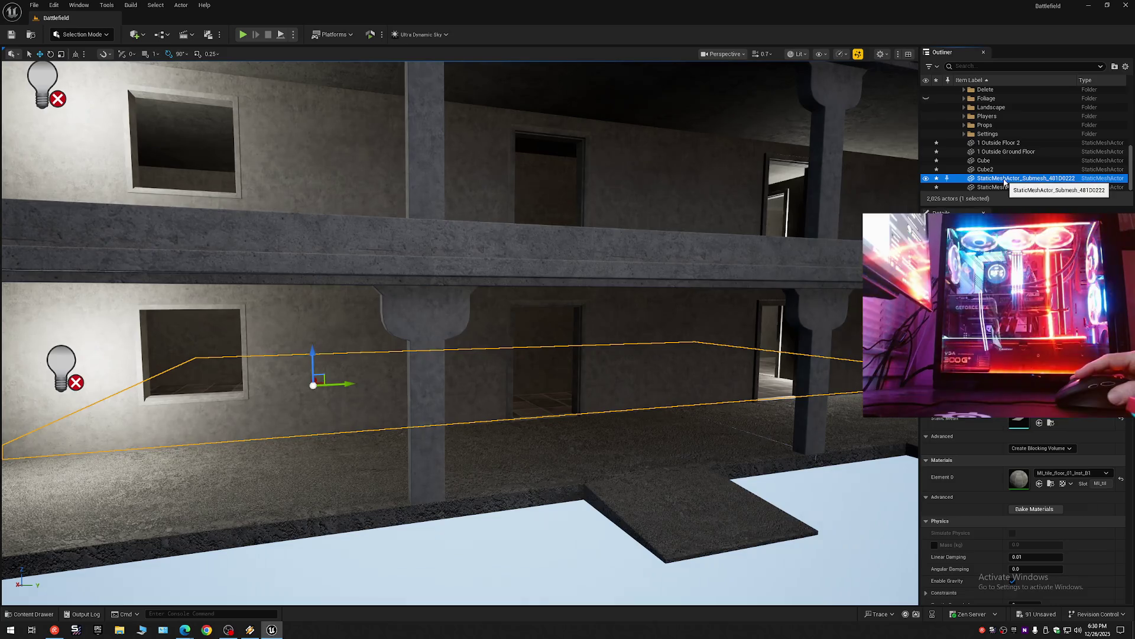
pyautogui.press('F2')
pyautogui.write('1')
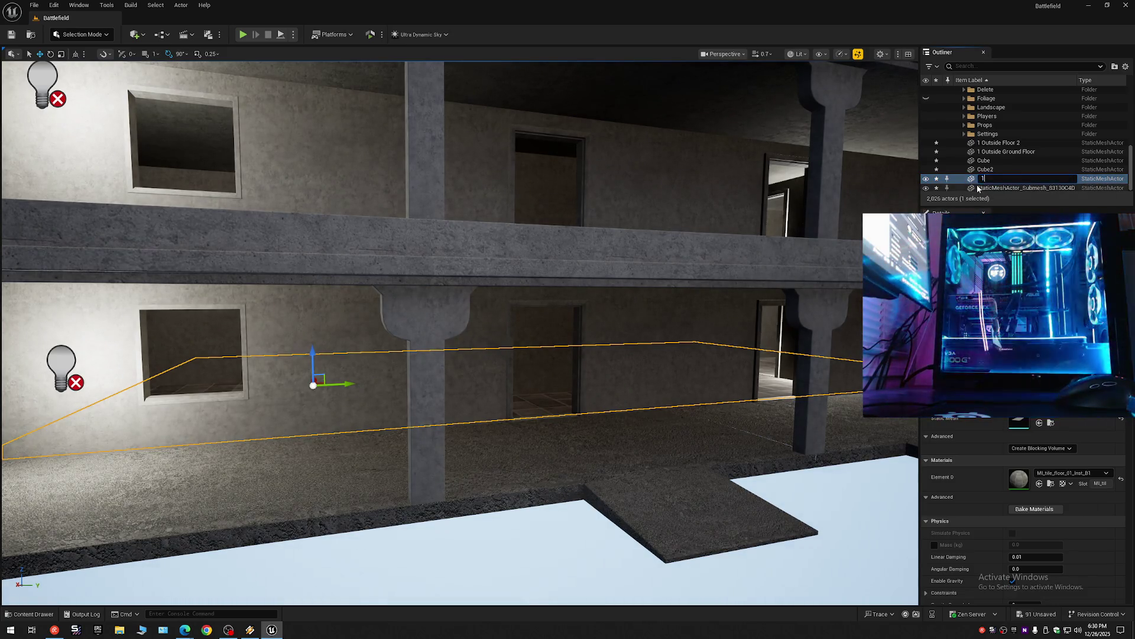
pyautogui.write(' Insi')
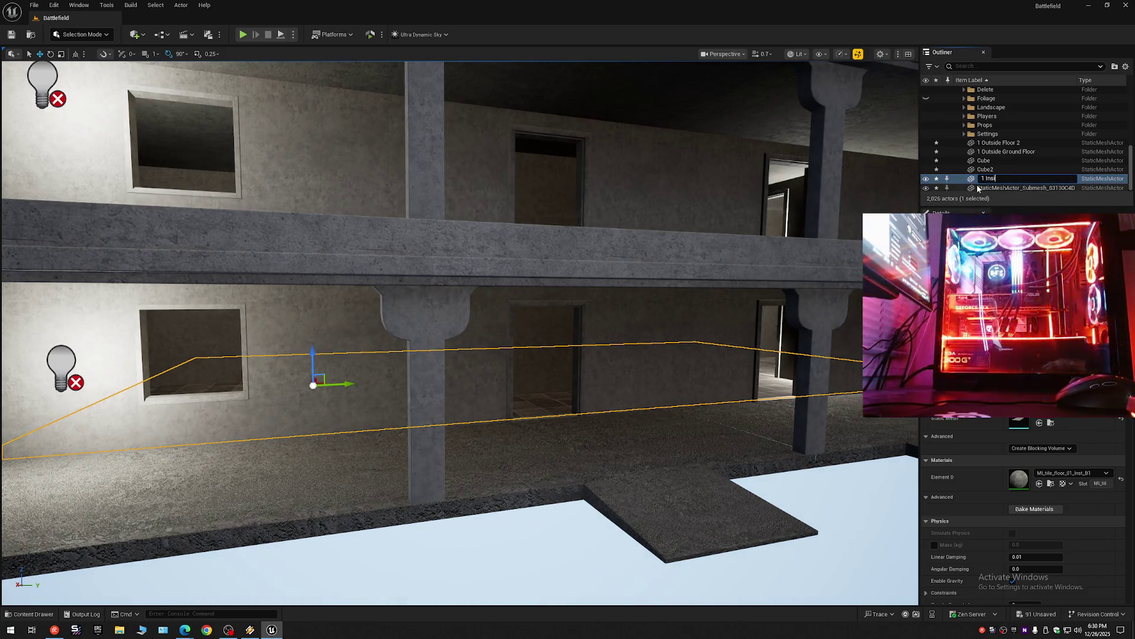
pyautogui.write('de Ground Floor')
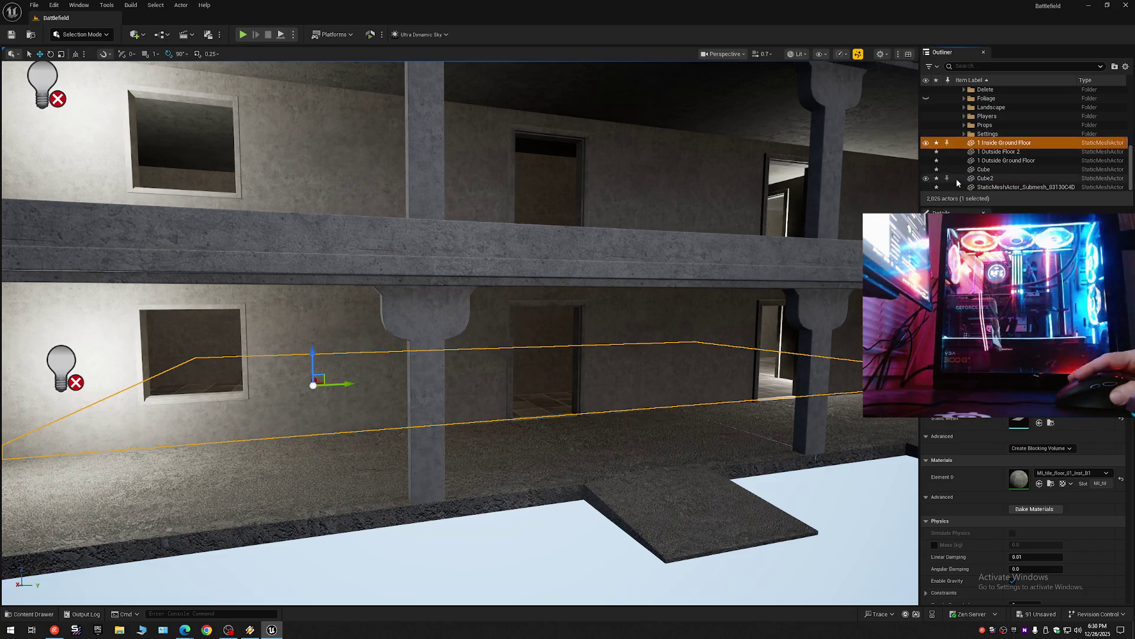
pyautogui.click(988, 187)
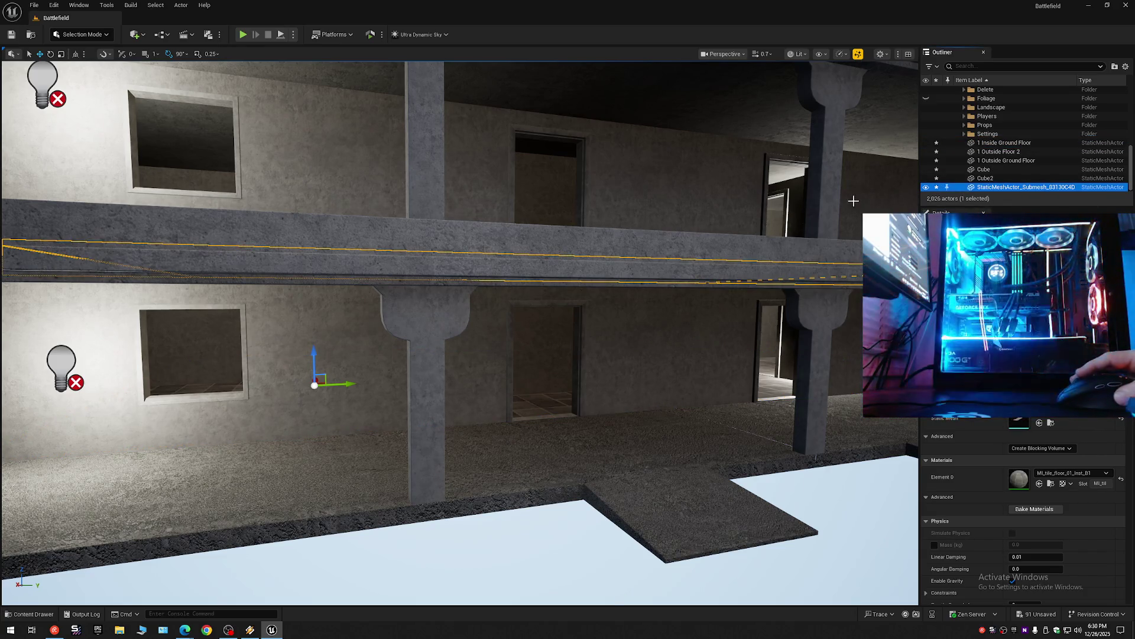
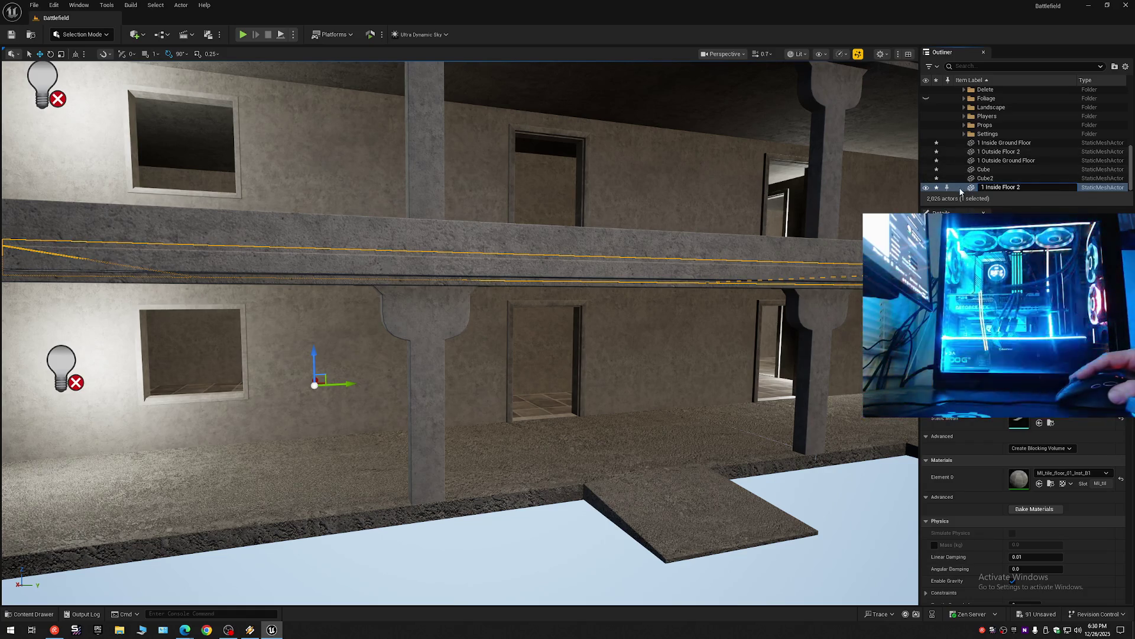
# Confirm the upper inside floor's new name and select all four floor meshes.
pyautogui.press('Return')
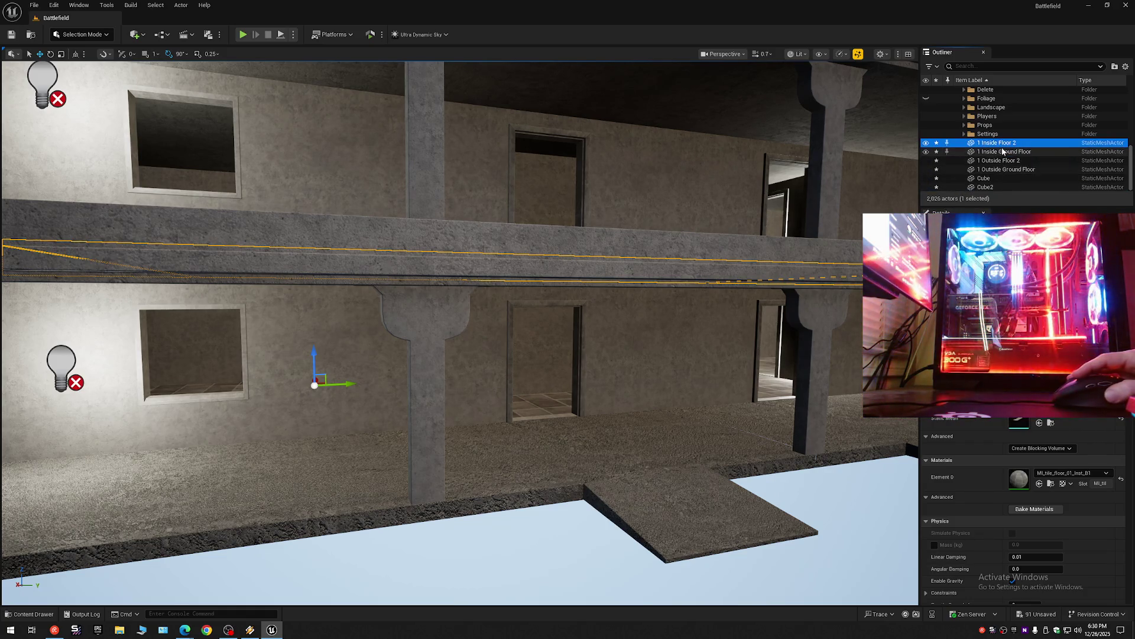
pyautogui.keyDown('shift'); pyautogui.click(998, 152); pyautogui.keyUp('shift')
pyautogui.keyDown('shift'); pyautogui.click(1005, 170); pyautogui.keyUp('shift')
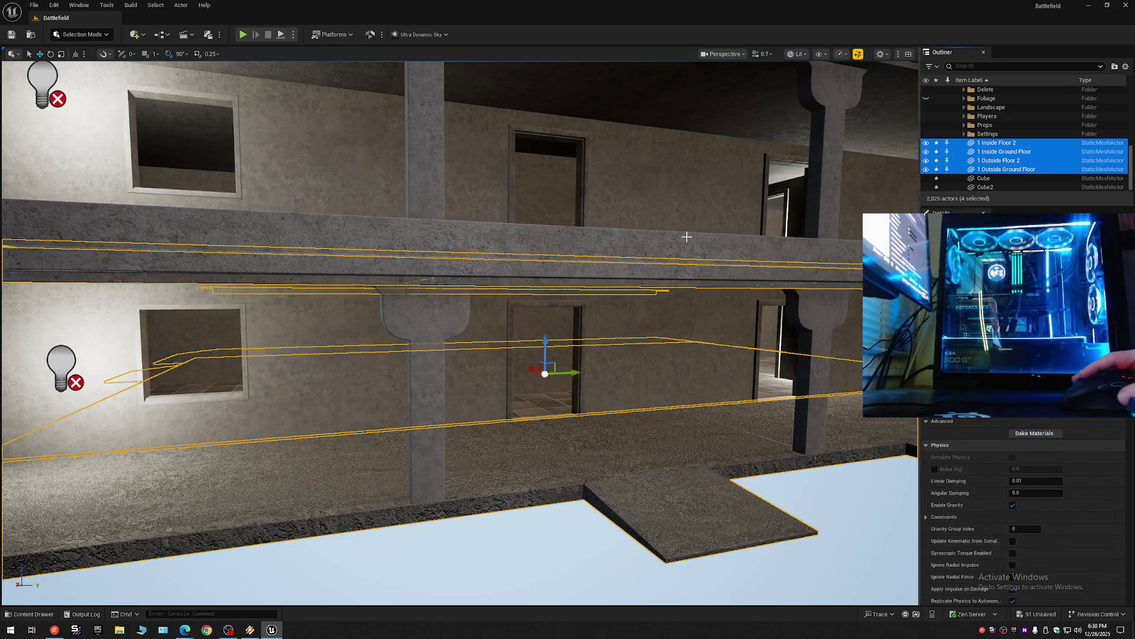
pyautogui.moveTo(693, 185)
pyautogui.mouseDown()
pyautogui.moveTo(665, 281)
pyautogui.moveTo(677, 198)
pyautogui.moveTo(686, 272)
pyautogui.mouseUp()
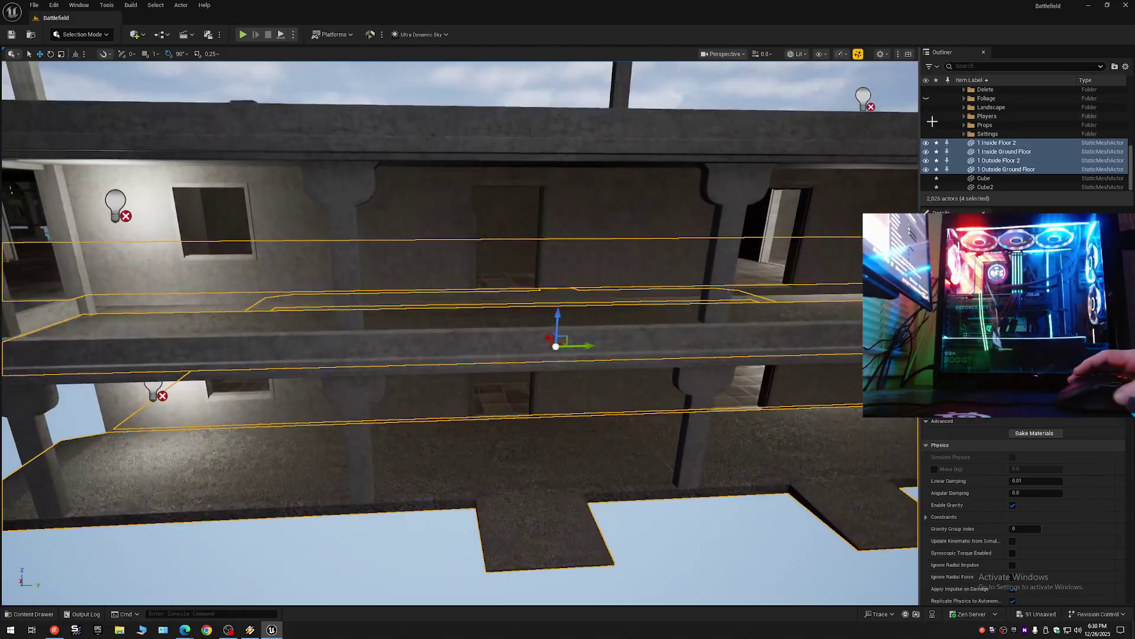
# Collapse the Outliner, re-expand Battlefield, and select folder 2 and the 1 Inside Floor 2 slab.
pyautogui.click(1125, 66)
pyautogui.click(1056, 111)
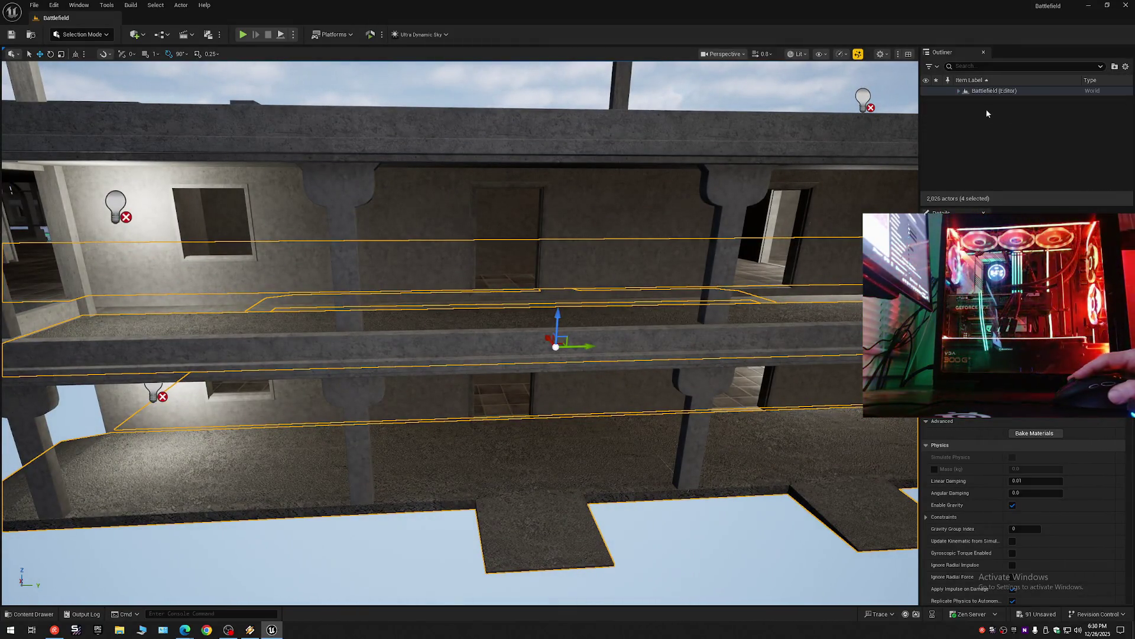
pyautogui.click(960, 91)
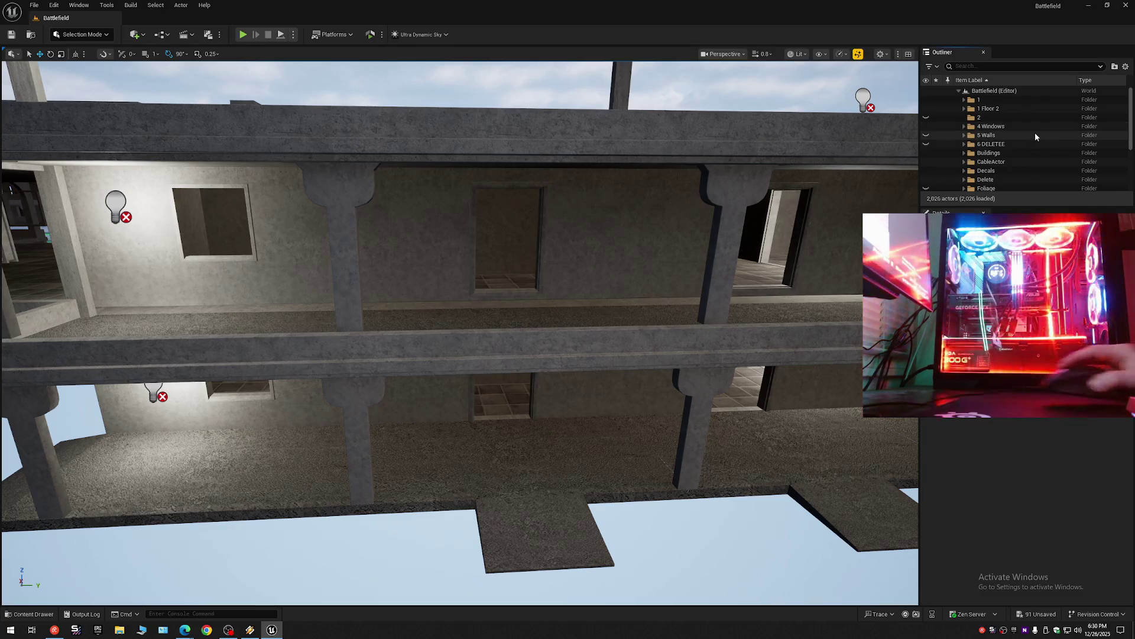
pyautogui.click(975, 118)
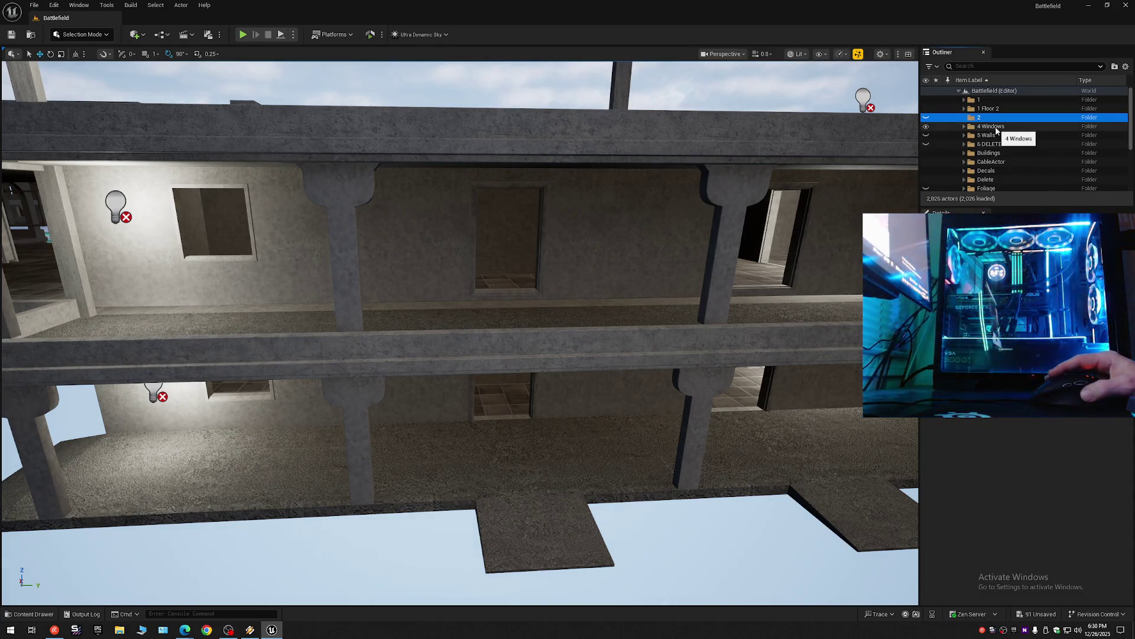
pyautogui.scroll(-3, 997, 130)
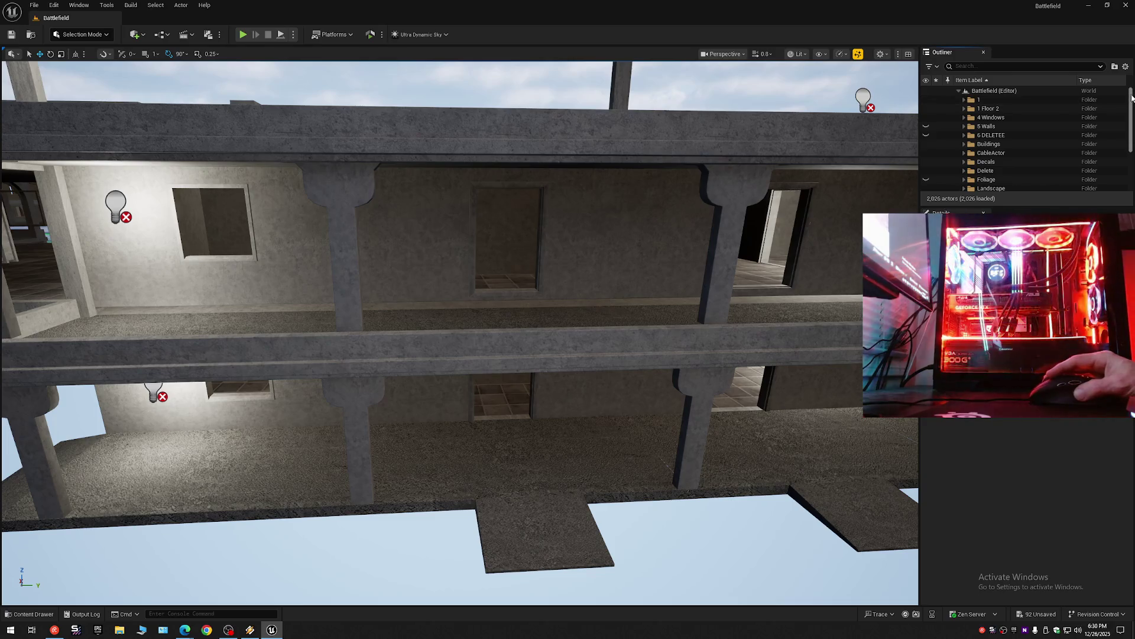
pyautogui.scroll(-2, 999, 148)
pyautogui.click(995, 142)
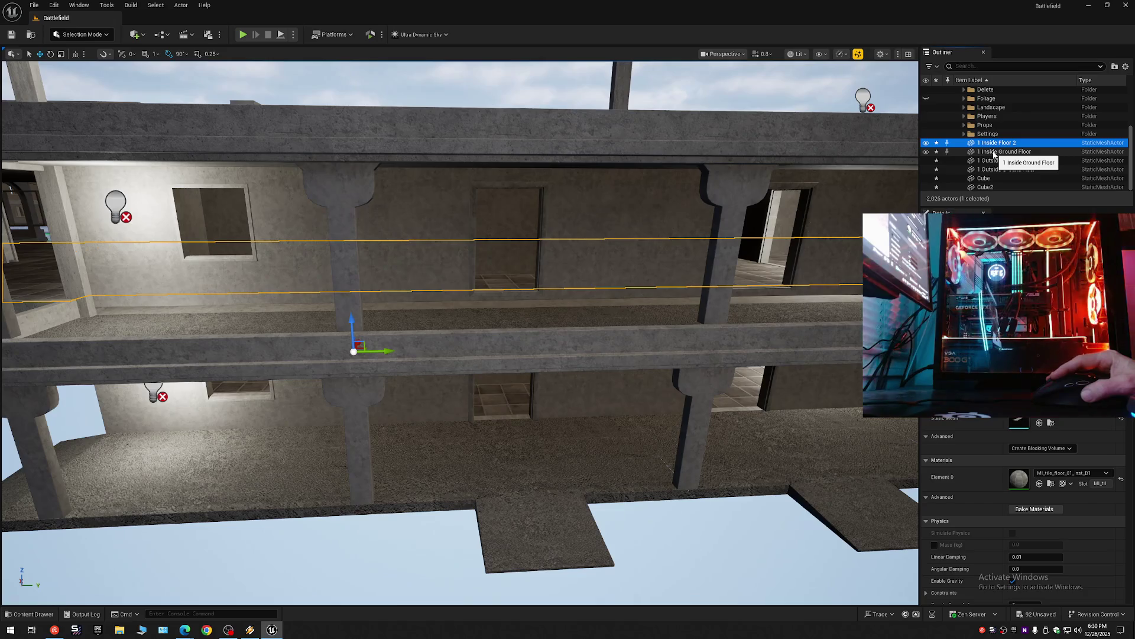
# Compare the inside and outside floor slabs in the Outliner to identify each one.
pyautogui.click(995, 151)
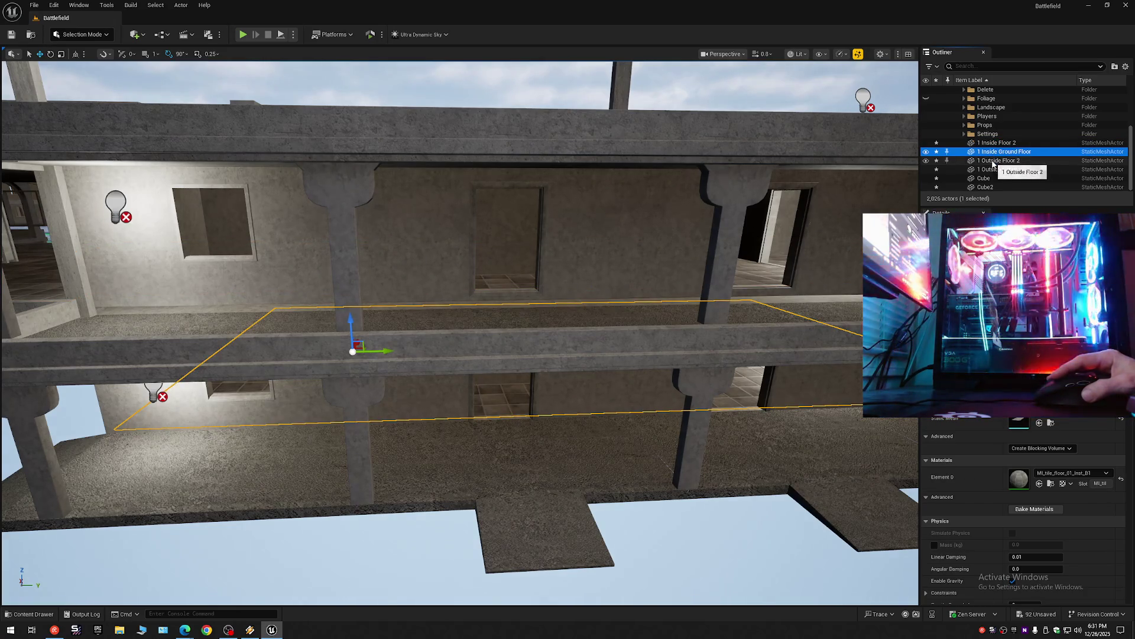
pyautogui.click(994, 161)
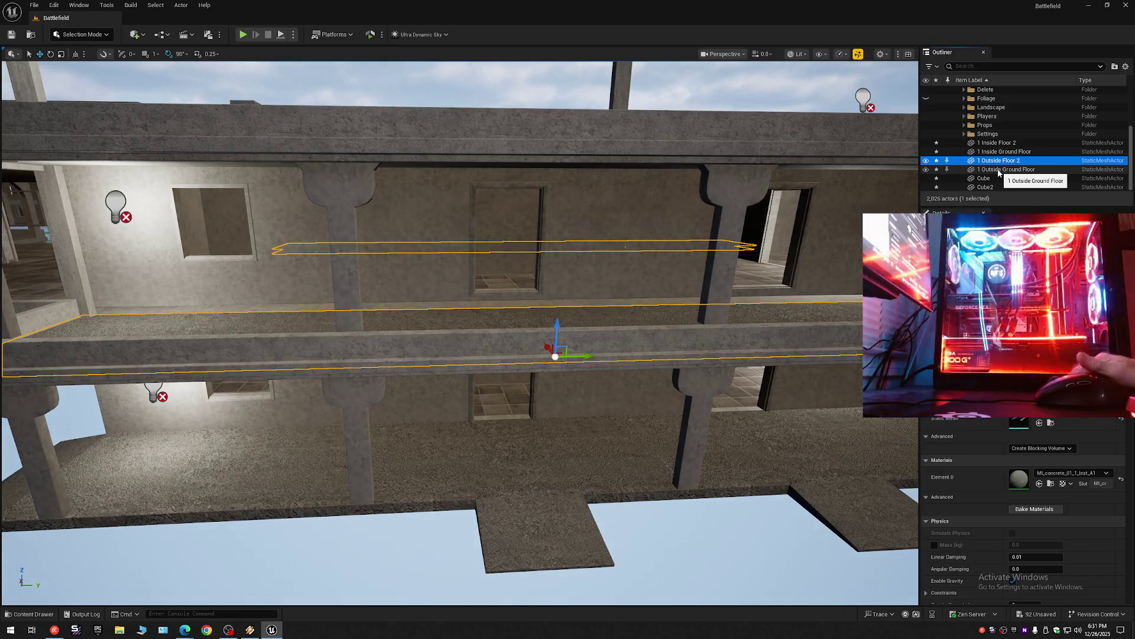
pyautogui.click(996, 144)
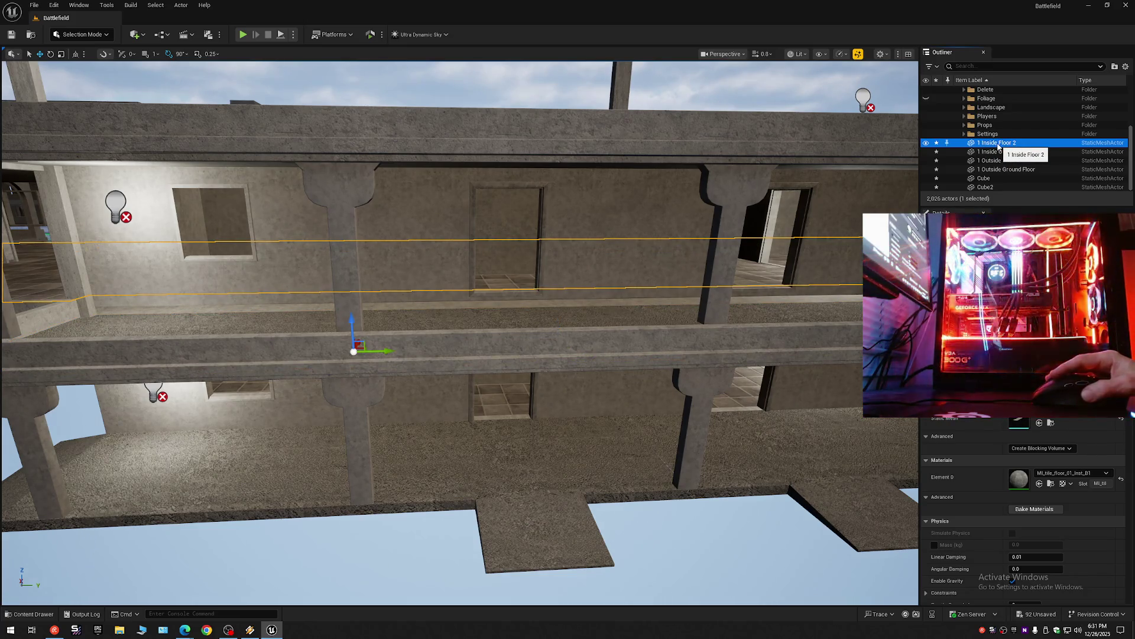
pyautogui.click(991, 144)
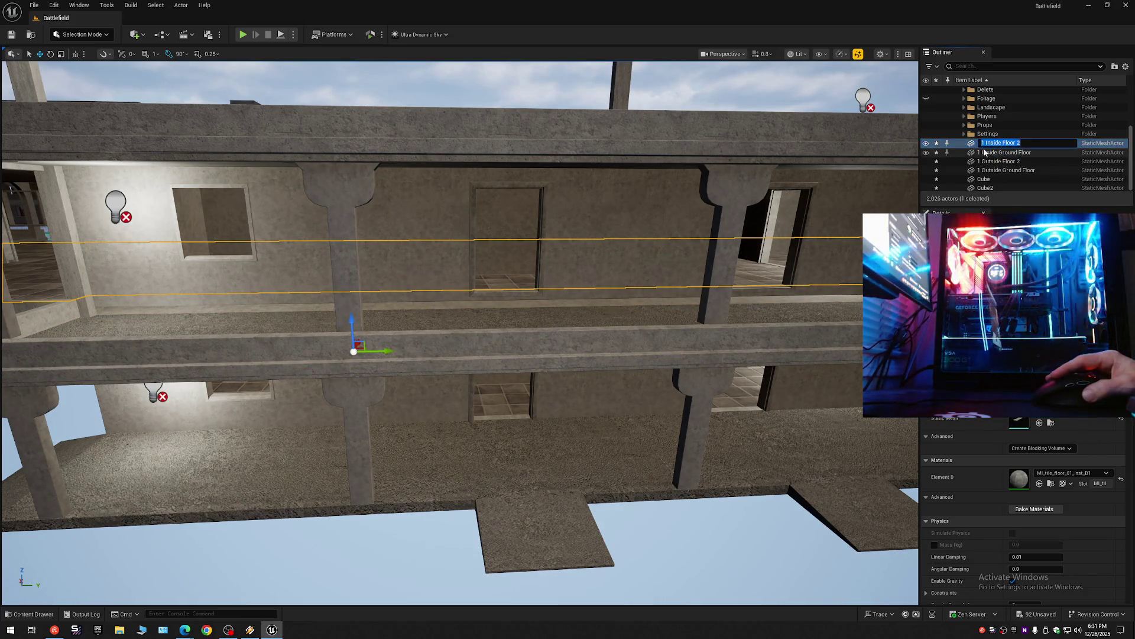
pyautogui.click(996, 154)
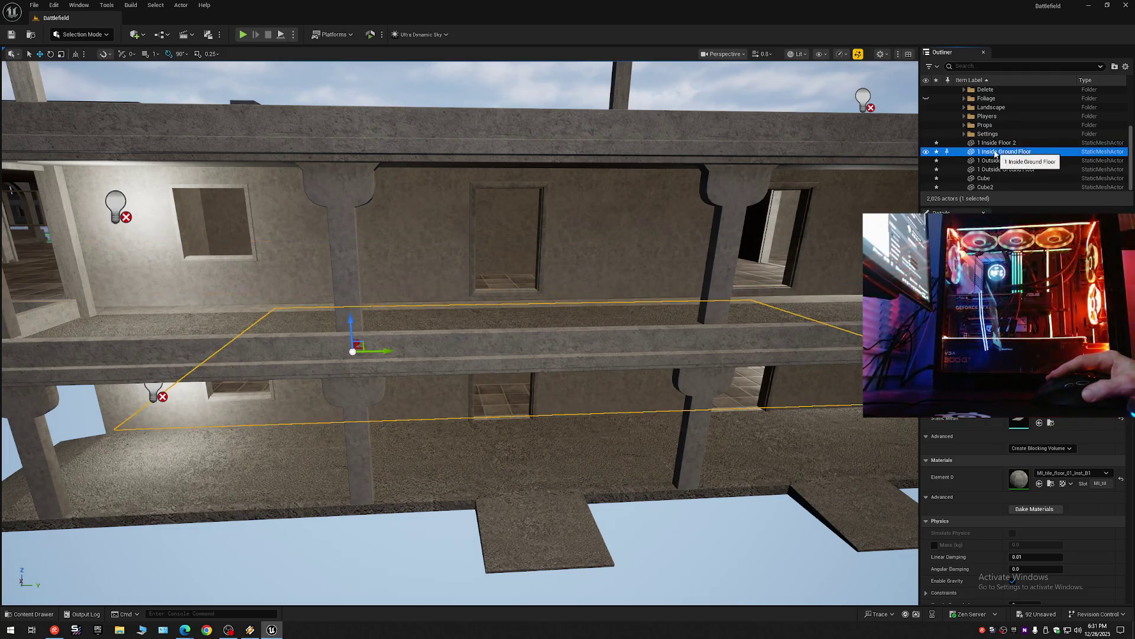
pyautogui.click(991, 145)
pyautogui.click(987, 143)
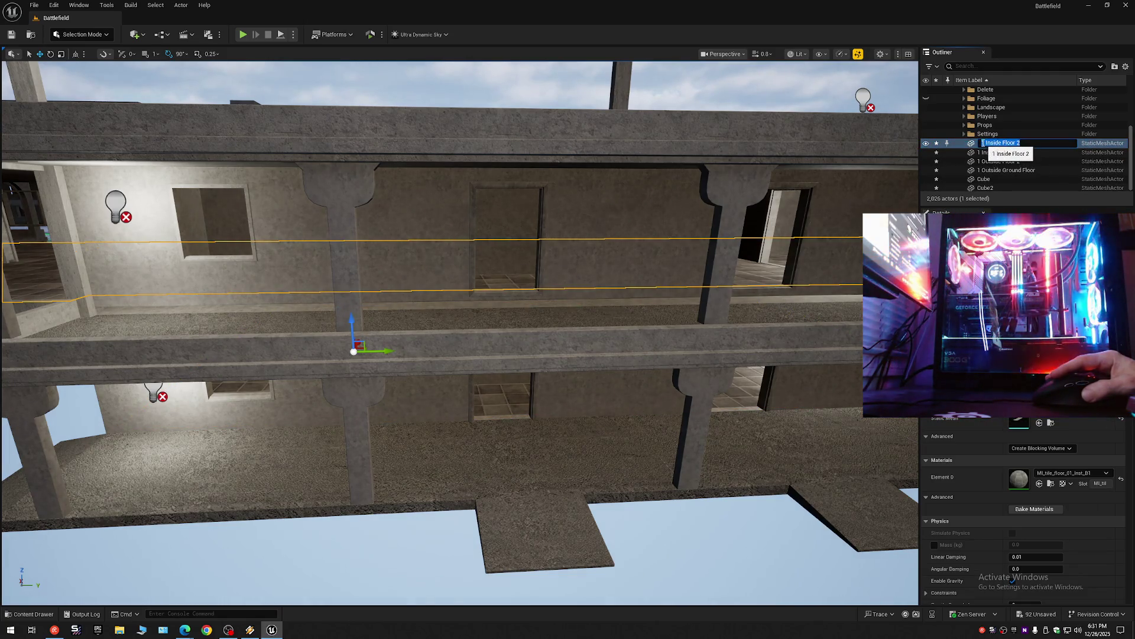
pyautogui.click(963, 147)
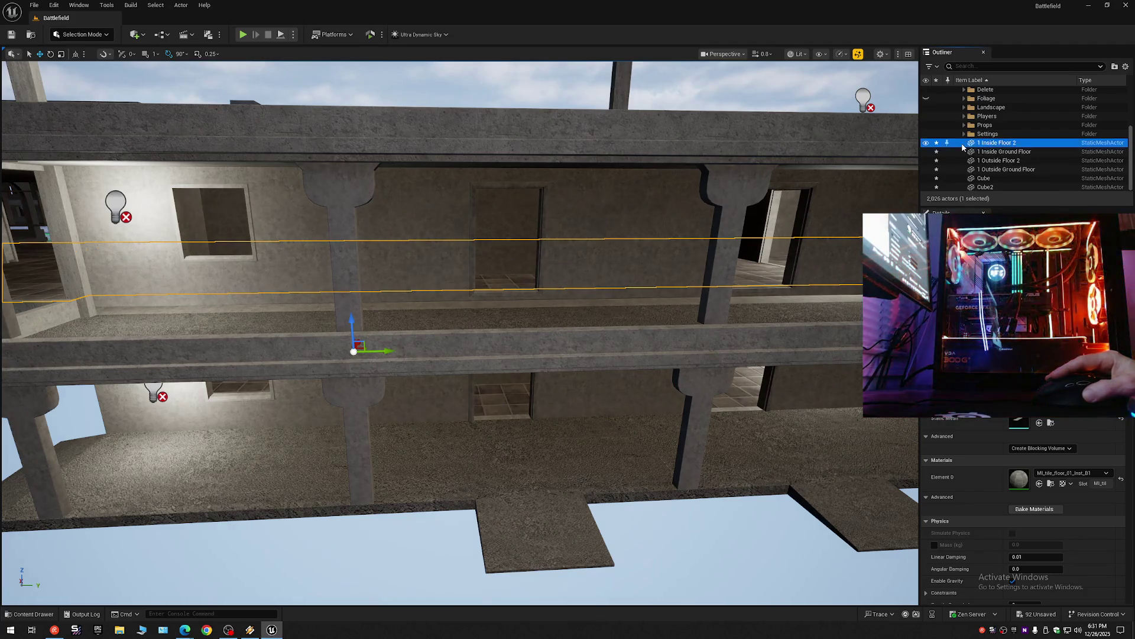
pyautogui.click(998, 161)
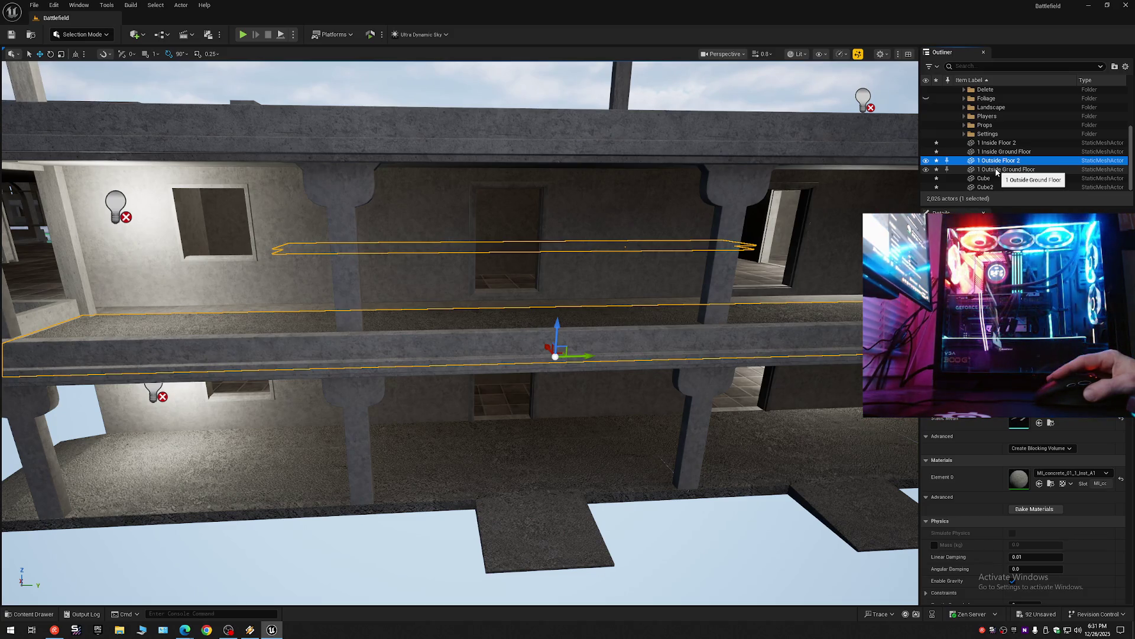
pyautogui.click(997, 171)
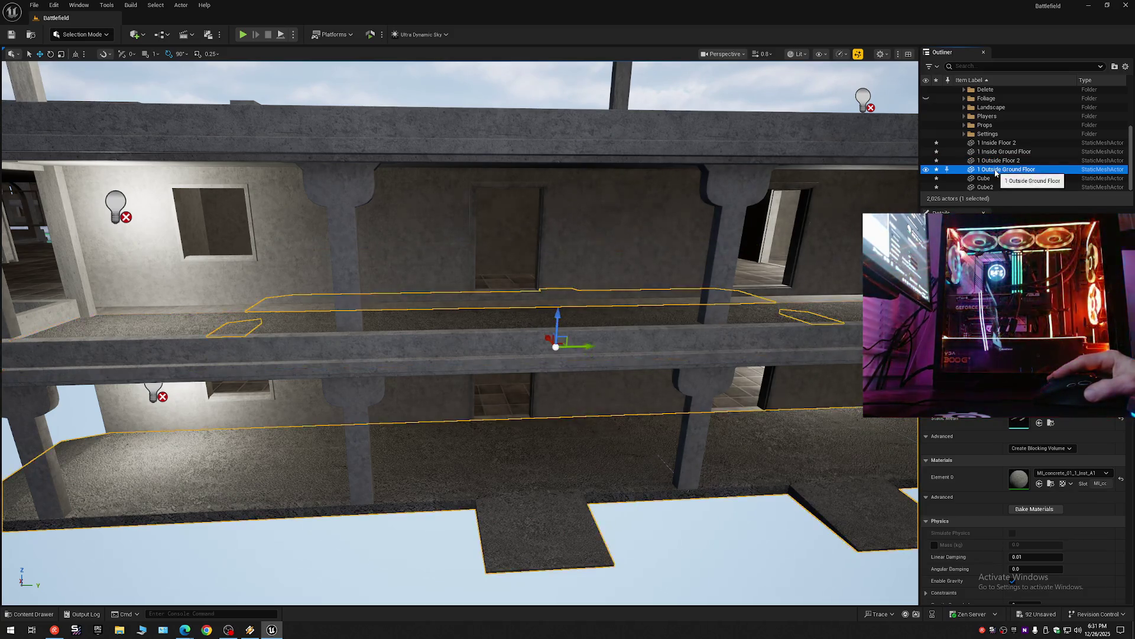
# Rename 1 Inside Floor 2 to 2 Inside Floor 2.
pyautogui.click(989, 145)
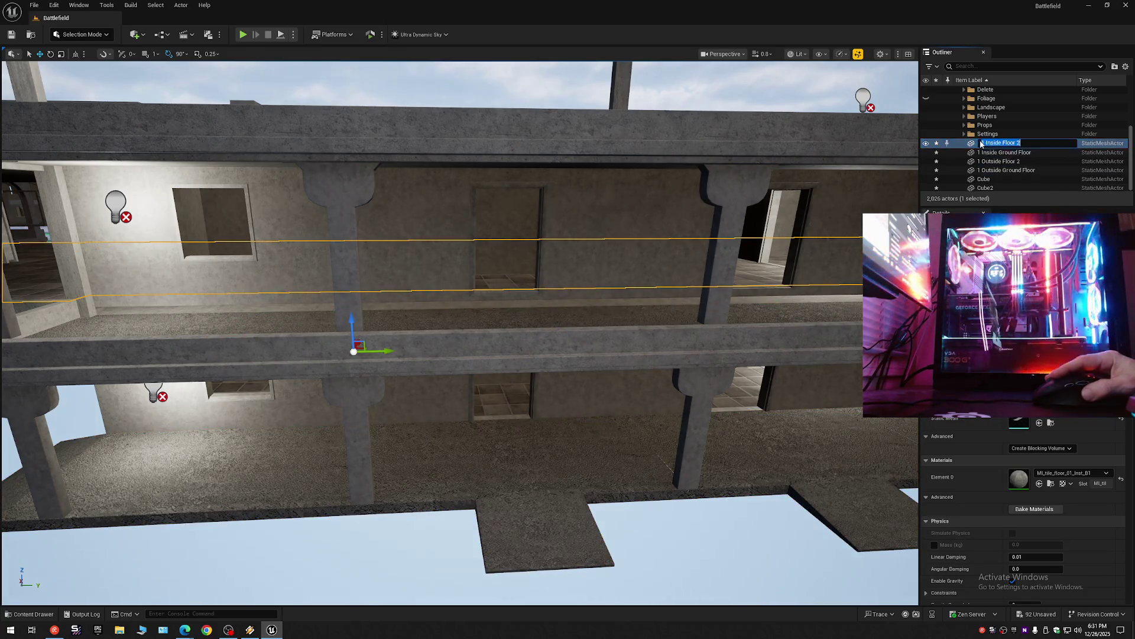
pyautogui.click(984, 144)
pyautogui.write('2')
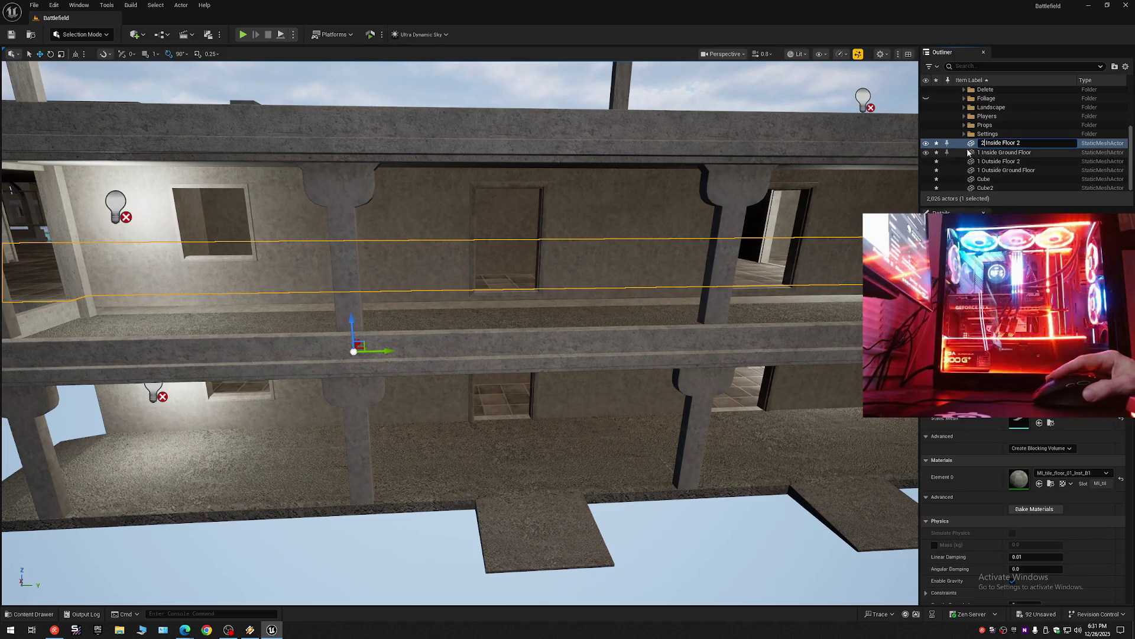
pyautogui.press('Return')
# Begin renaming the 1 Outside Floor 2 slab.
pyautogui.click(999, 161)
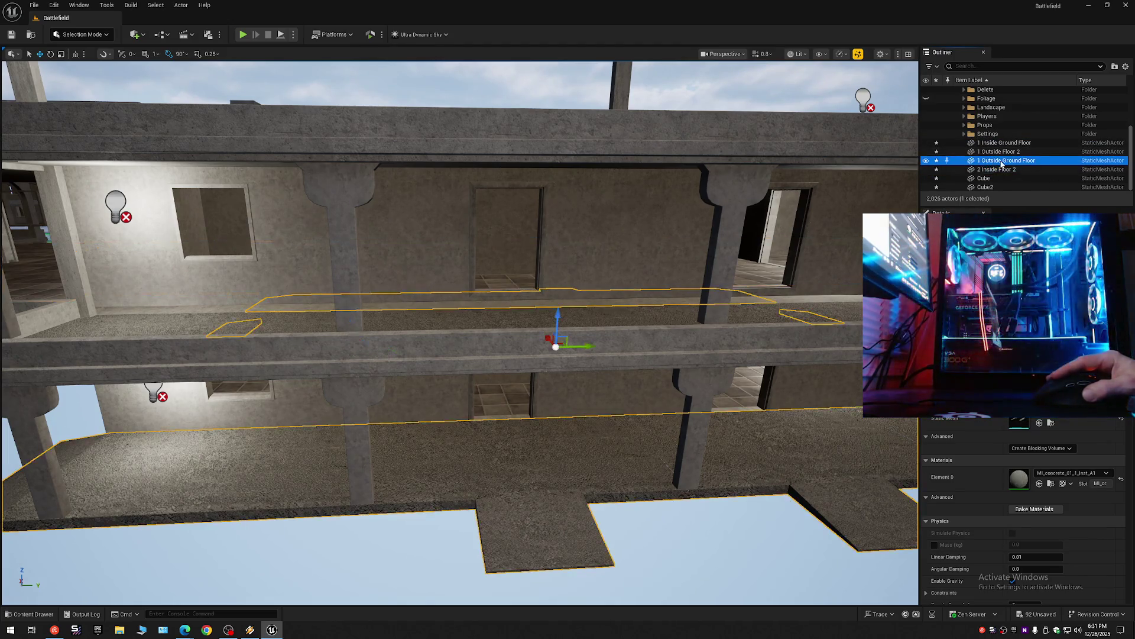
pyautogui.click(994, 163)
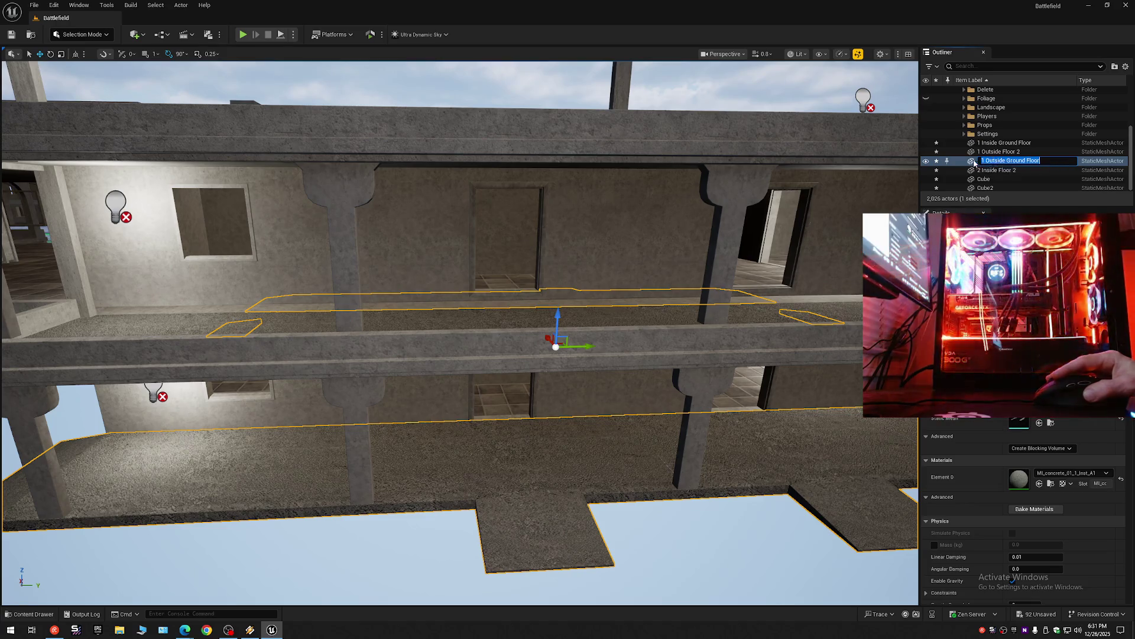
pyautogui.click(996, 152)
pyautogui.click(980, 153)
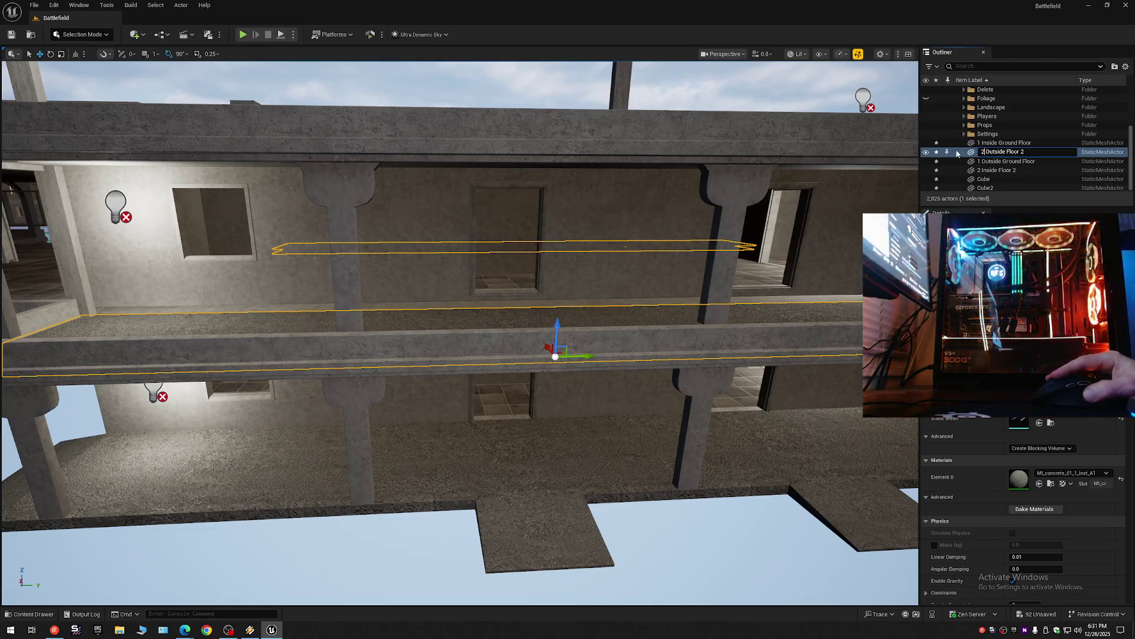
pyautogui.press('Return')
pyautogui.keyDown('ctrl'); pyautogui.click(996, 160); pyautogui.keyUp('ctrl')
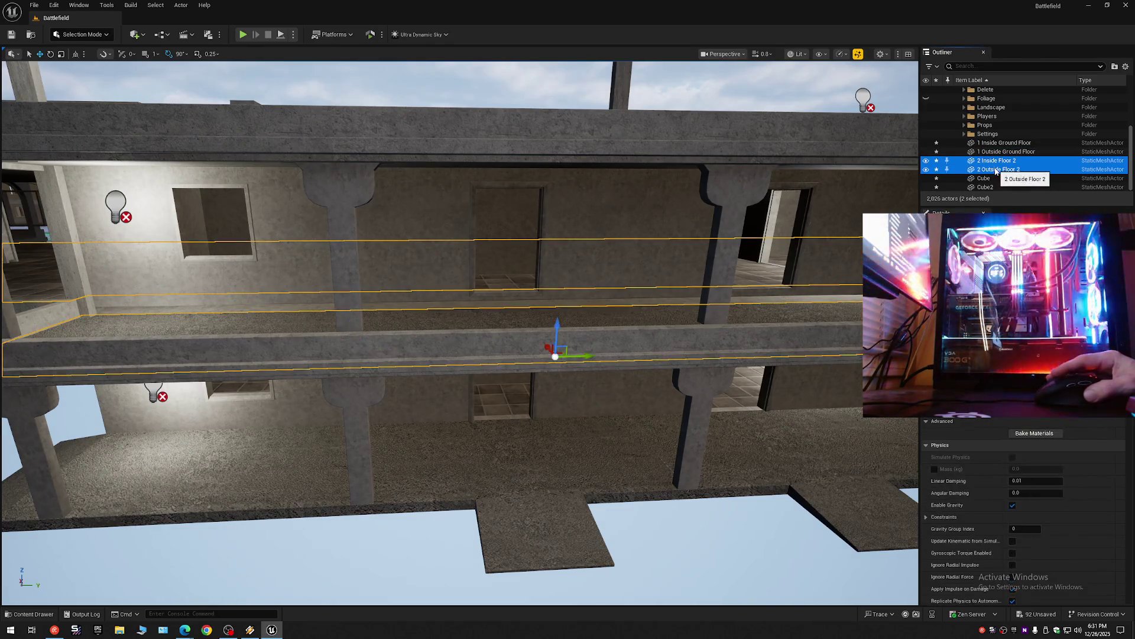
pyautogui.moveTo(886, 172); pyautogui.dragTo(745, 202)
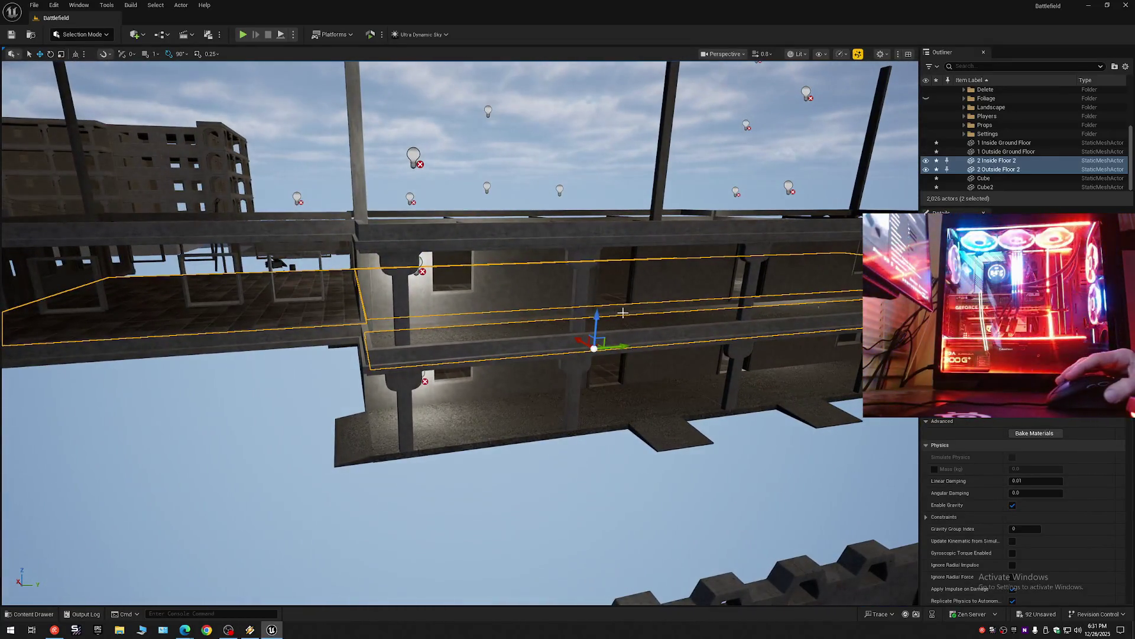
pyautogui.moveTo(589, 322); pyautogui.dragTo(589, 228)
pyautogui.hotkey('ctrl', 'z')
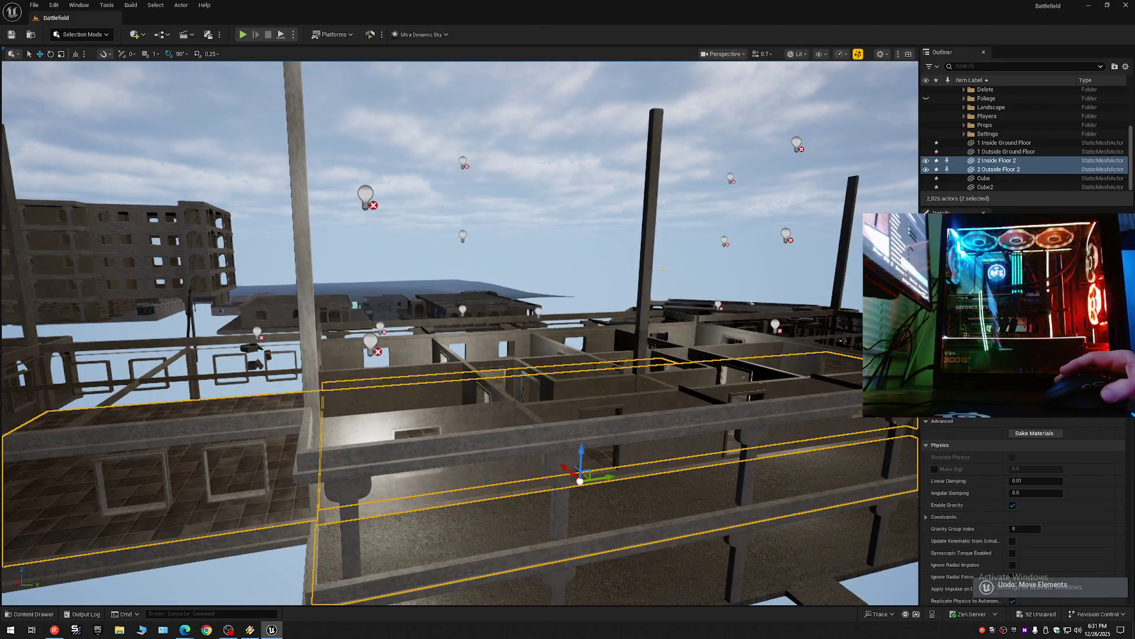
pyautogui.moveTo(648, 484)
pyautogui.mouseDown()
pyautogui.moveTo(648, 437)
pyautogui.moveTo(648, 485)
pyautogui.mouseUp()
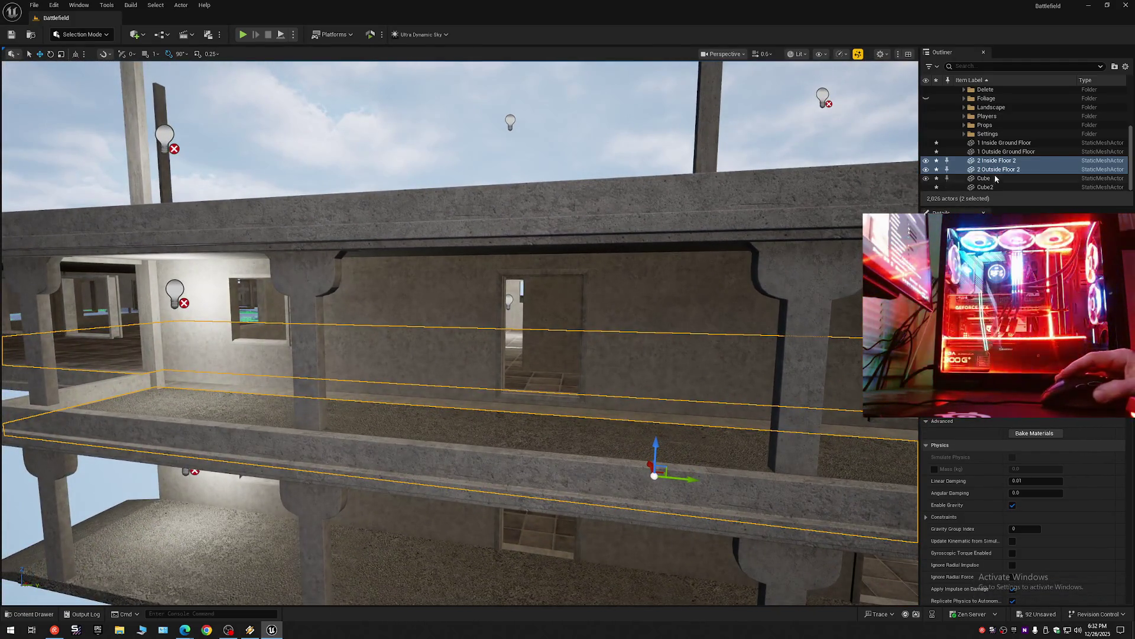
# Create a subfolder named Floor 2 inside the 1 Floor 2 folder.
pyautogui.click(1125, 66)
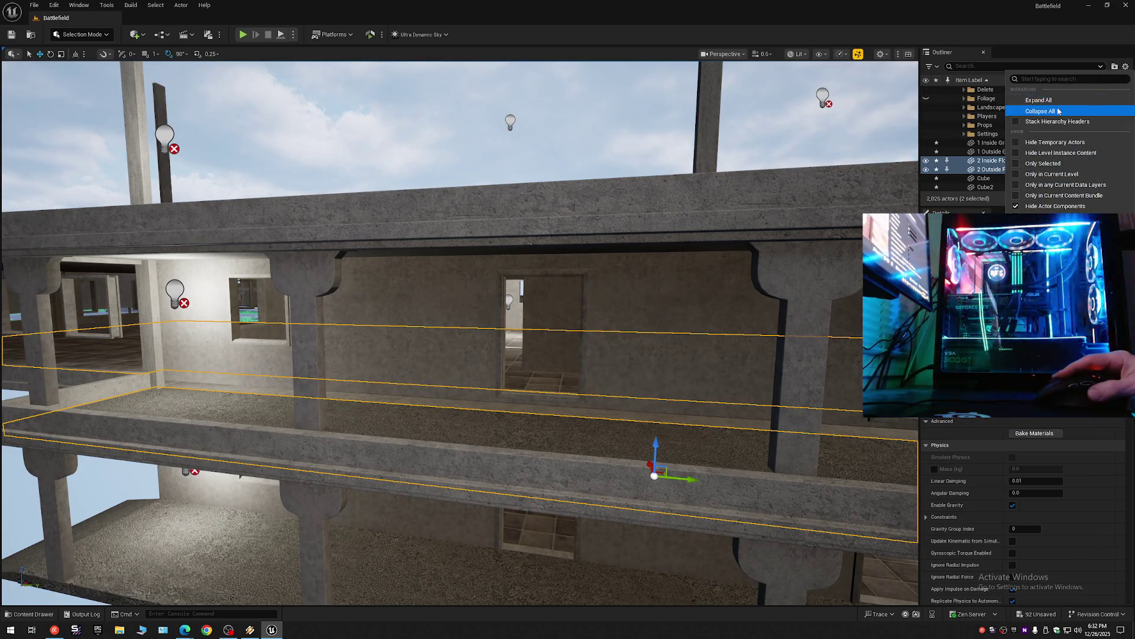
pyautogui.click(1058, 110)
pyautogui.click(964, 108)
pyautogui.click(959, 90)
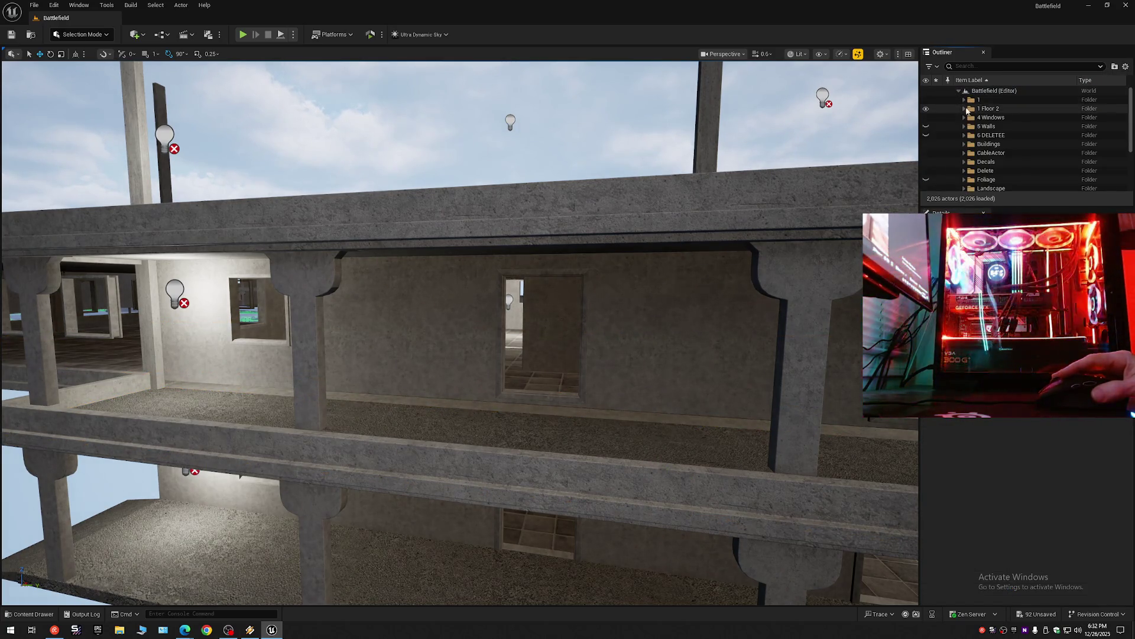
pyautogui.click(965, 109)
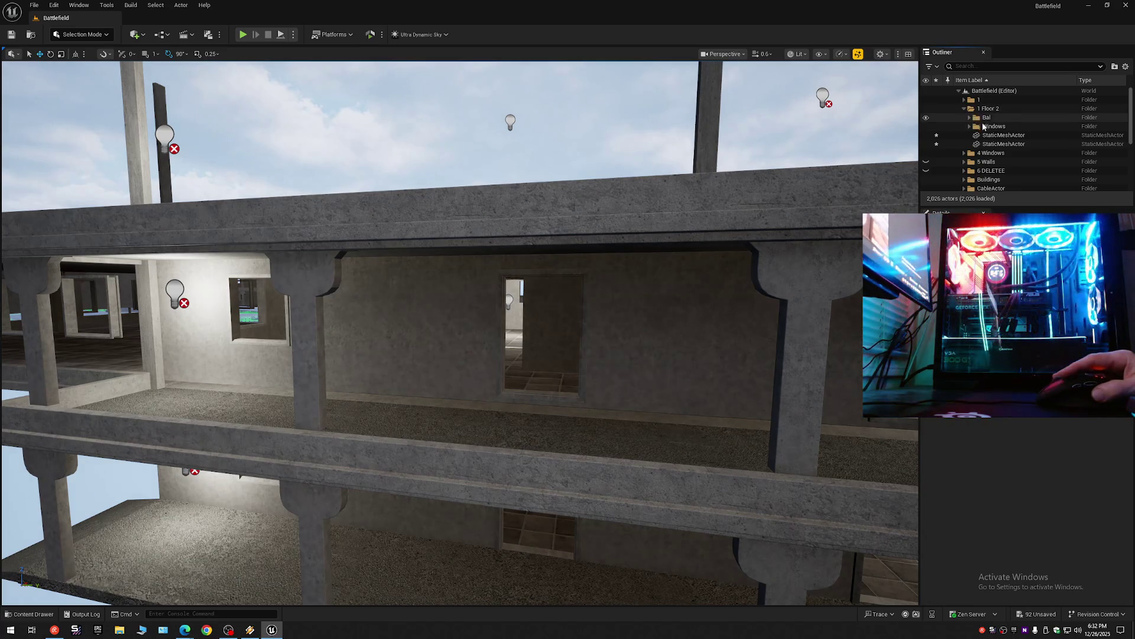
pyautogui.rightClick(991, 109)
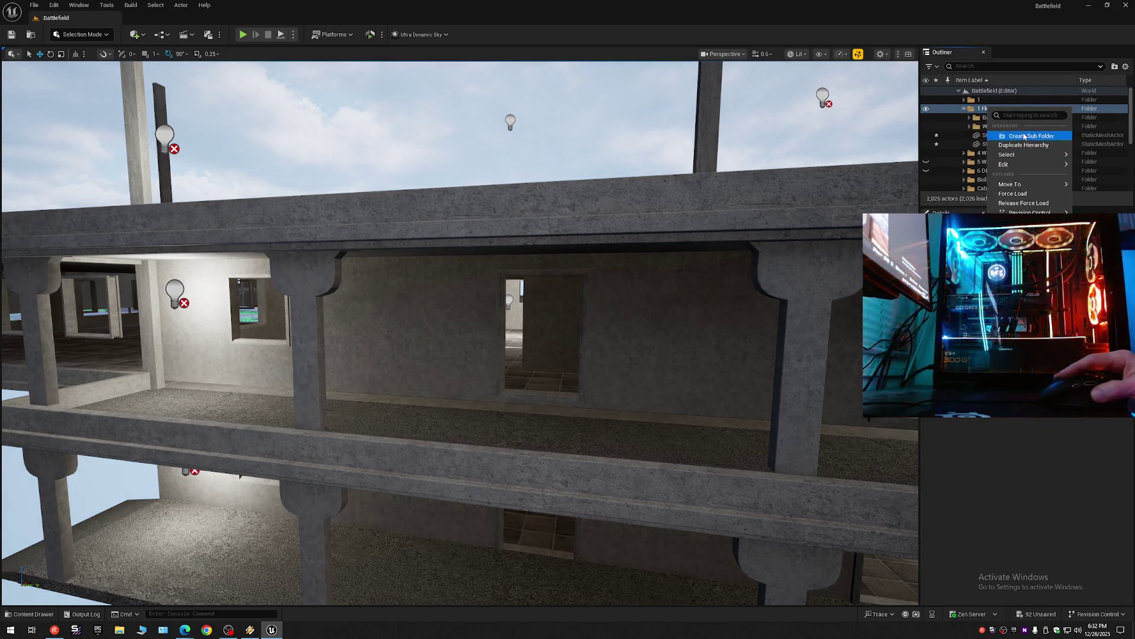
pyautogui.click(1025, 136)
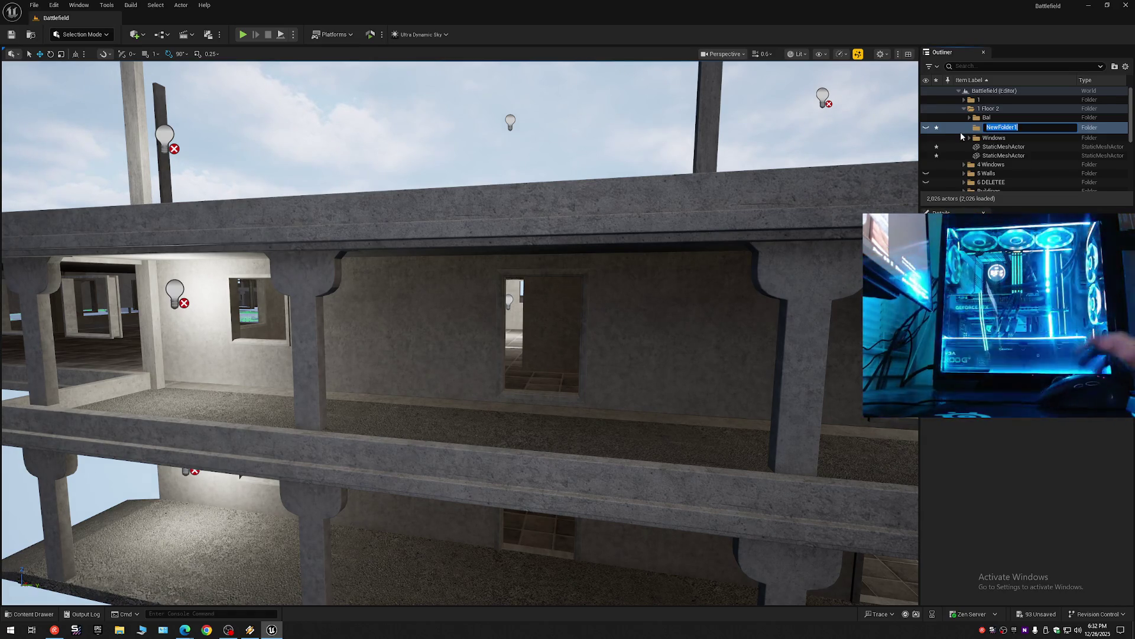
pyautogui.write('Floor')
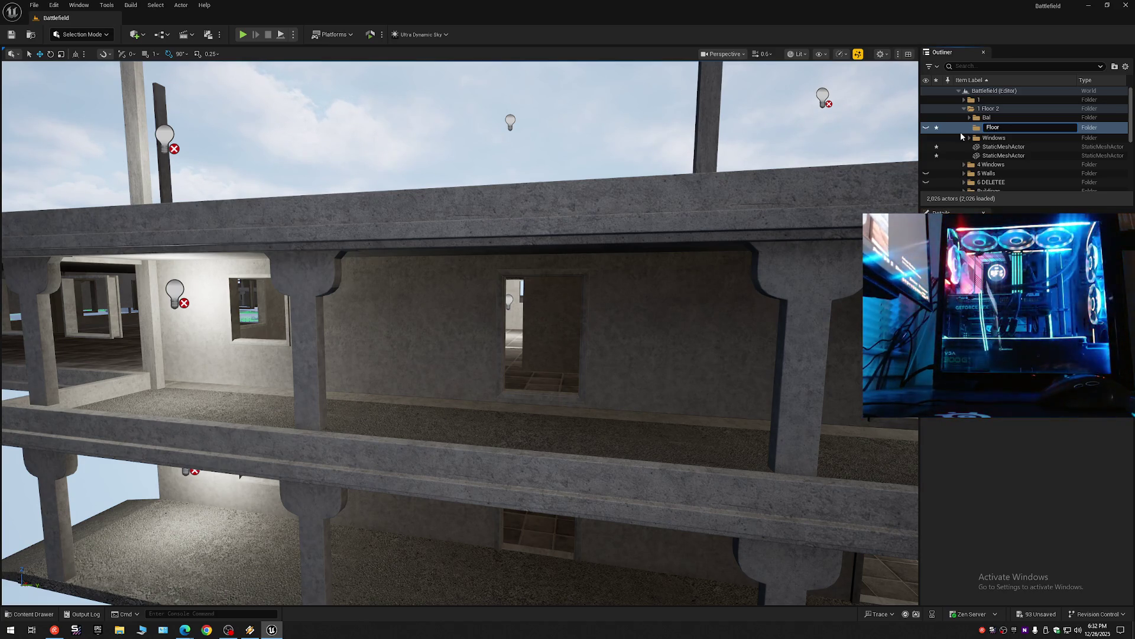
pyautogui.write(' 2')
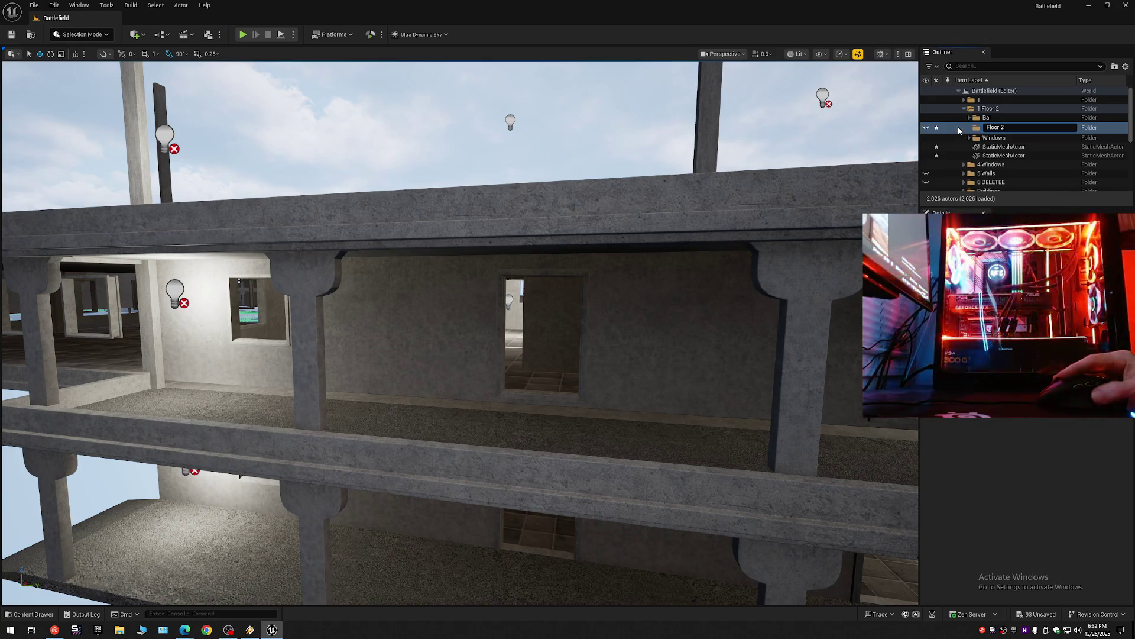
pyautogui.press('Return')
# Move 2 Inside Floor 2 and 2 Outside Floor 2 into the Floor 2 folder.
pyautogui.scroll(-3, 1001, 181)
pyautogui.scroll(-2, 1001, 181)
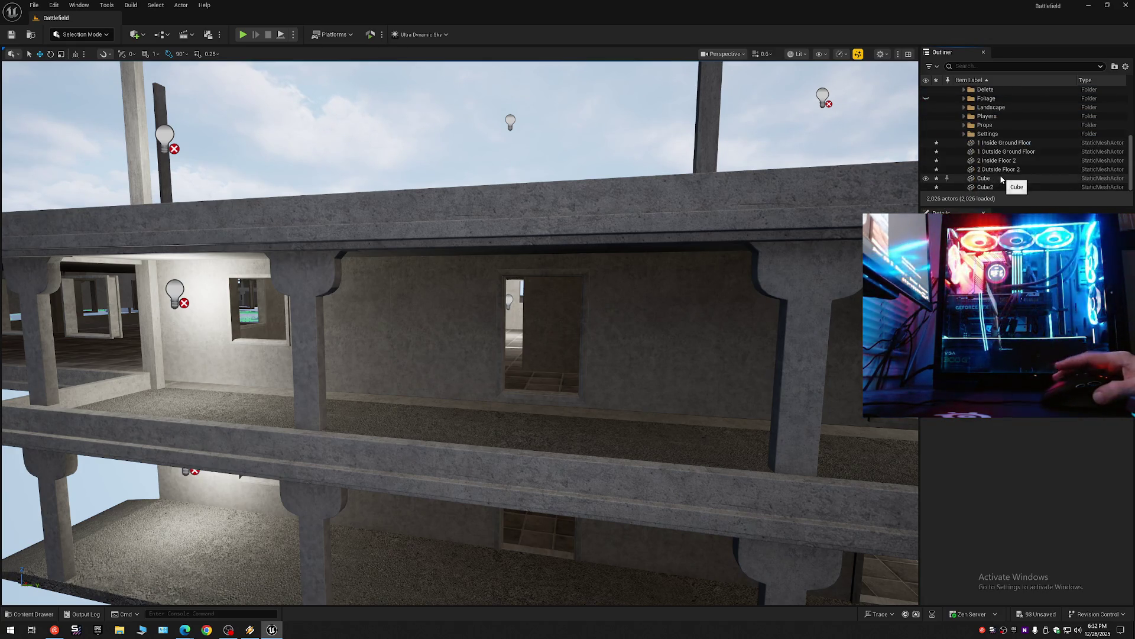
pyautogui.click(999, 160)
pyautogui.keyDown('ctrl'); pyautogui.click(1001, 169); pyautogui.keyUp('ctrl')
pyautogui.rightClick(1001, 170)
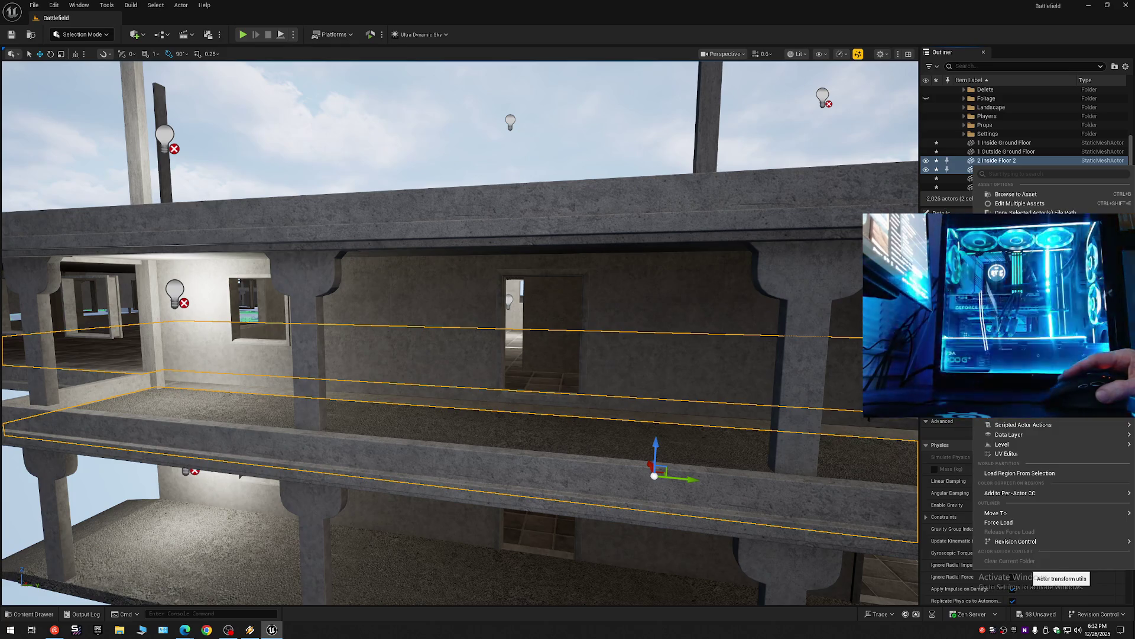
pyautogui.moveTo(1019, 515)
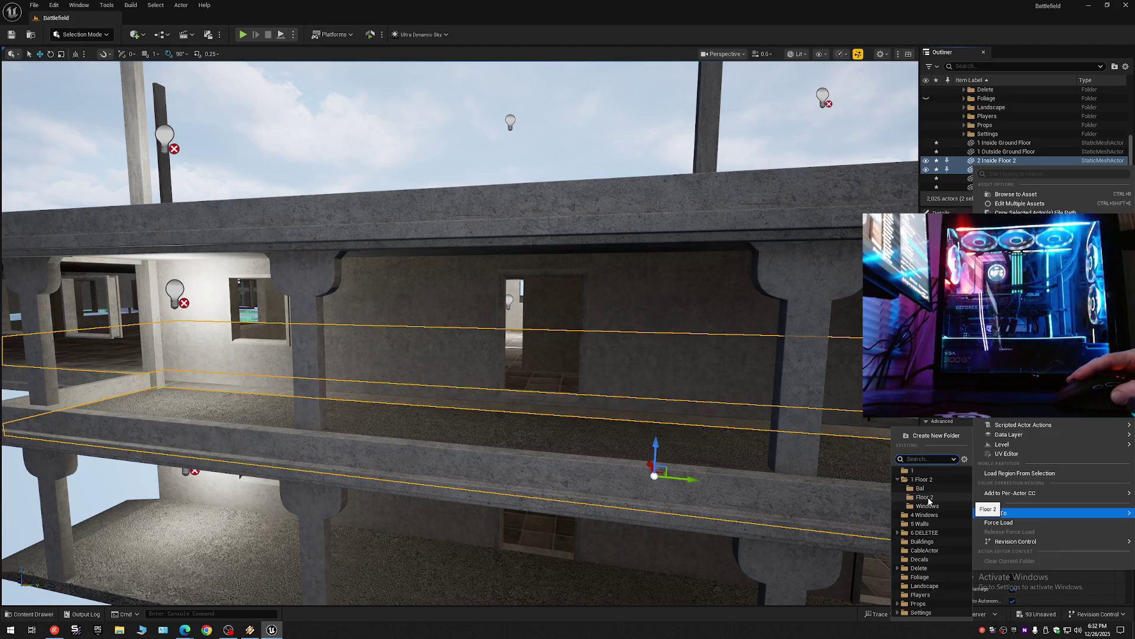
pyautogui.click(925, 498)
# Collapse the Outliner tree and hide the 1 Floor 2 folder's geometry.
pyautogui.click(1126, 71)
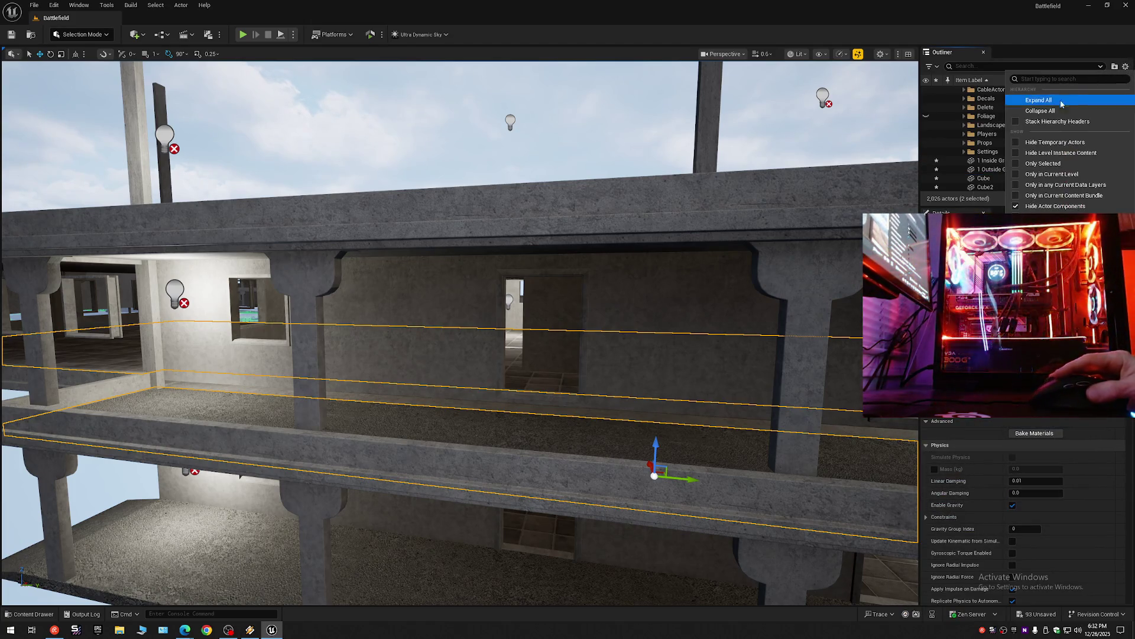
pyautogui.click(1042, 110)
pyautogui.click(960, 94)
pyautogui.click(959, 90)
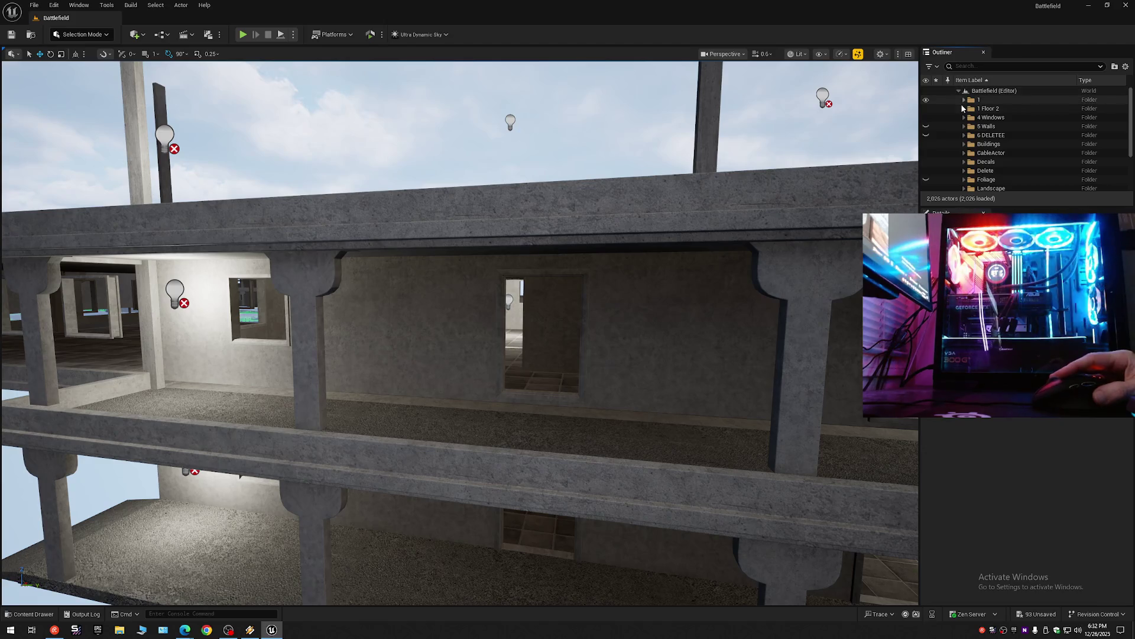
pyautogui.click(926, 109)
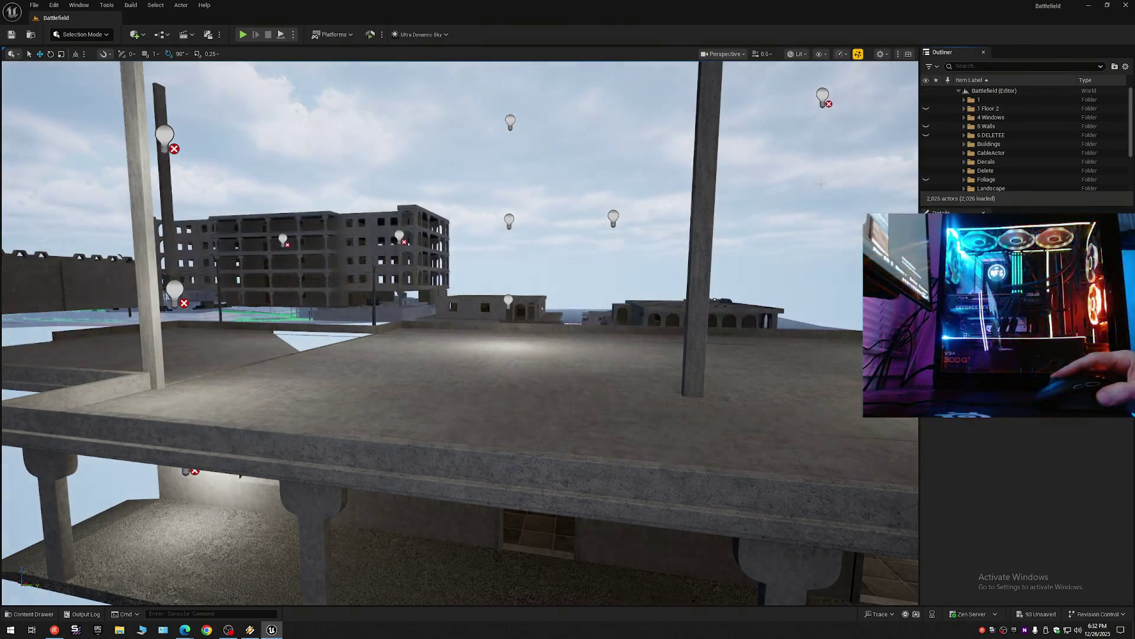
# Fly around the exposed roof, then unhide the 1 Floor 2 folder's geometry.
pyautogui.moveTo(634, 311)
pyautogui.mouseDown()
pyautogui.moveTo(585, 304)
pyautogui.moveTo(426, 228)
pyautogui.mouseUp()
pyautogui.scroll(-2, 550, 286)
pyautogui.scroll(-2, 527, 278)
pyautogui.scroll(2, 502, 266)
pyautogui.scroll(3, 479, 254)
pyautogui.scroll(-2, 455, 243)
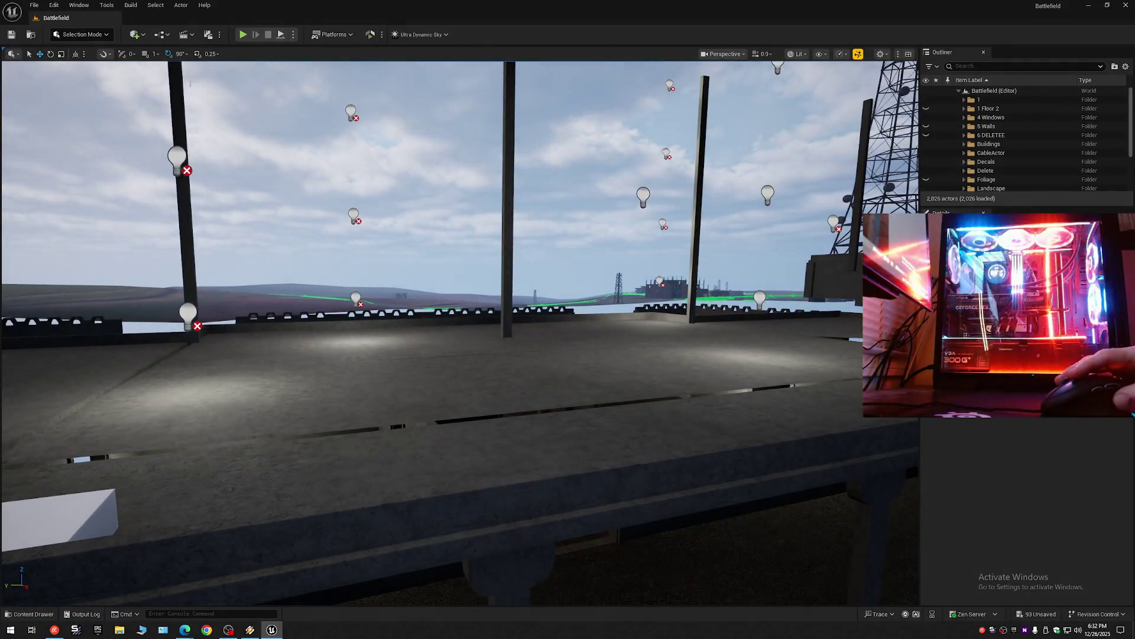
pyautogui.click(926, 109)
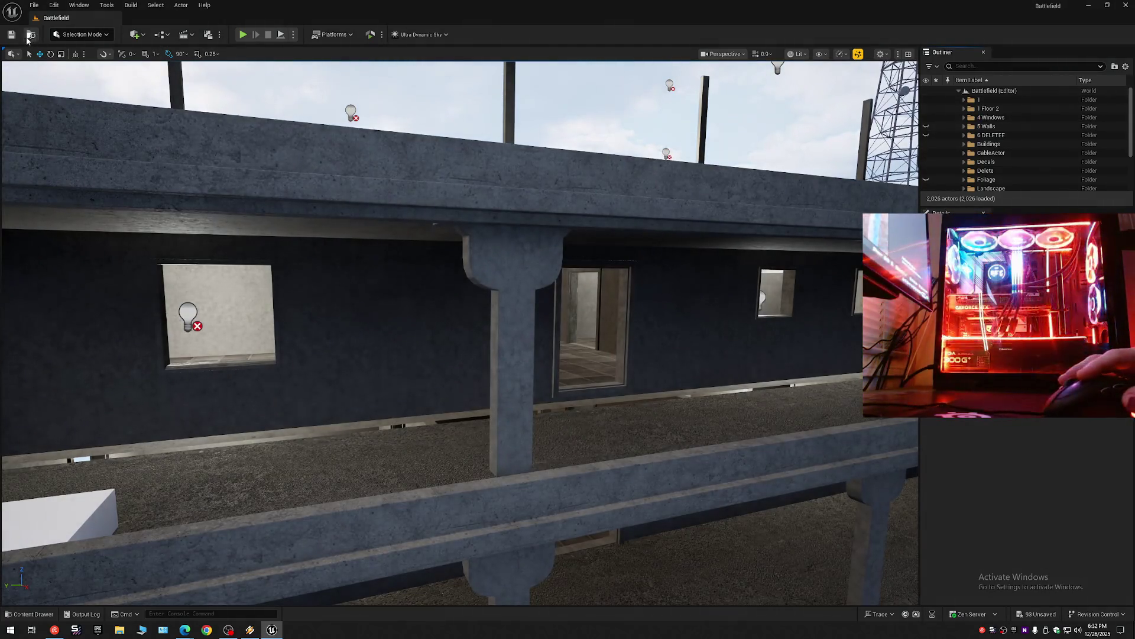
# Save all outstanding Battlefield level changes with File > Save All.
pyautogui.click(54, 5)
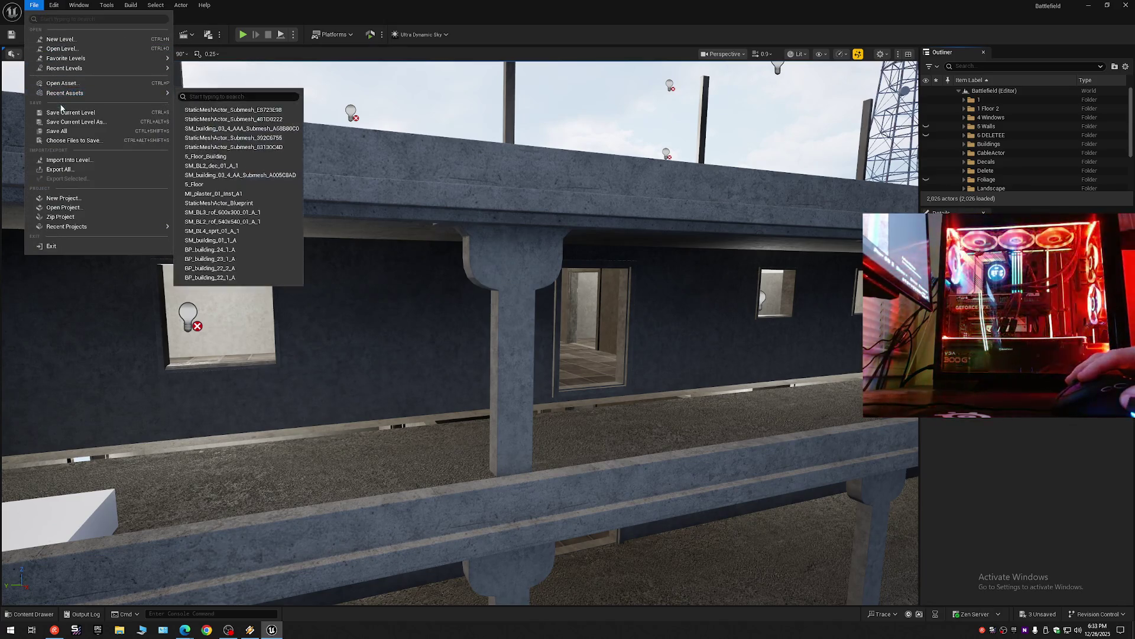
pyautogui.click(225, 91)
pyautogui.click(34, 7)
pyautogui.click(70, 125)
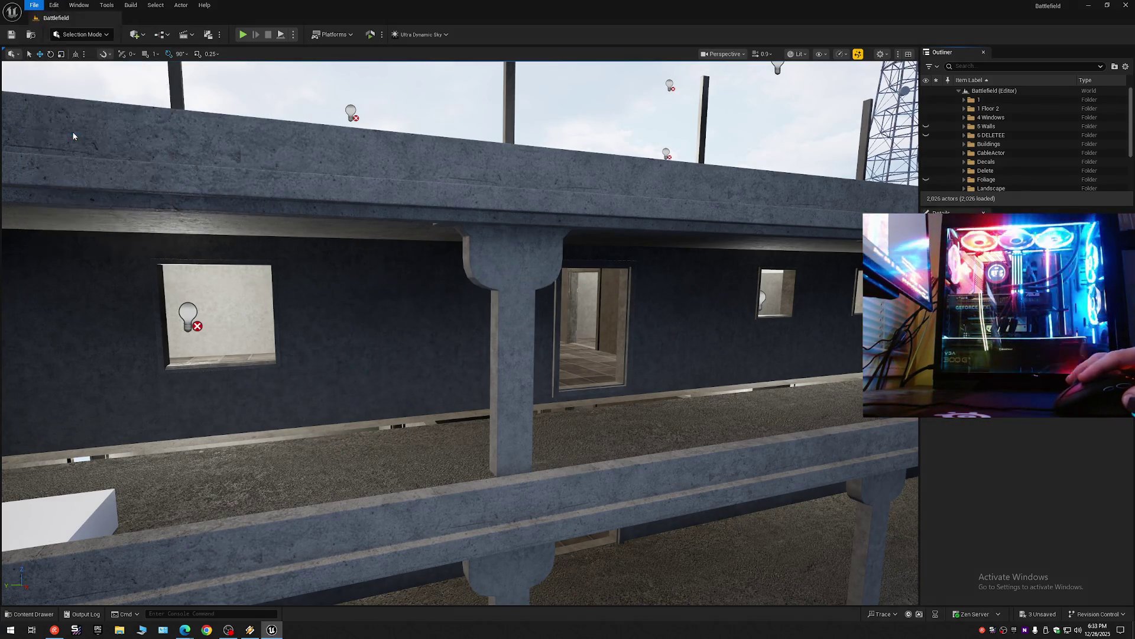
pyautogui.scroll(-2, 375, 235)
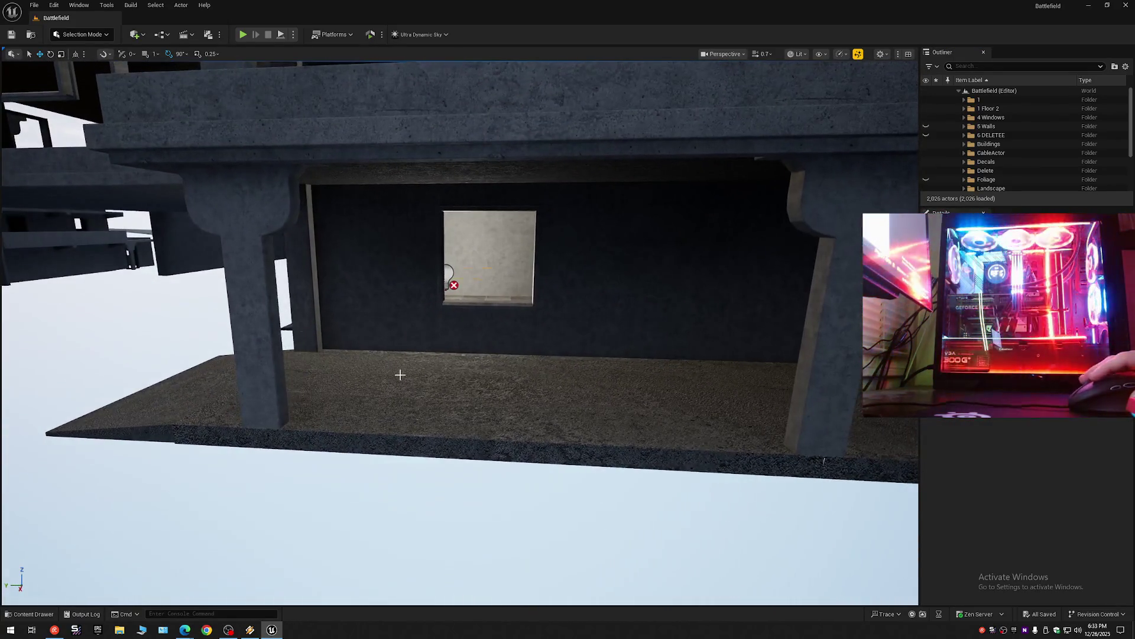
pyautogui.click(398, 375)
pyautogui.click(928, 169)
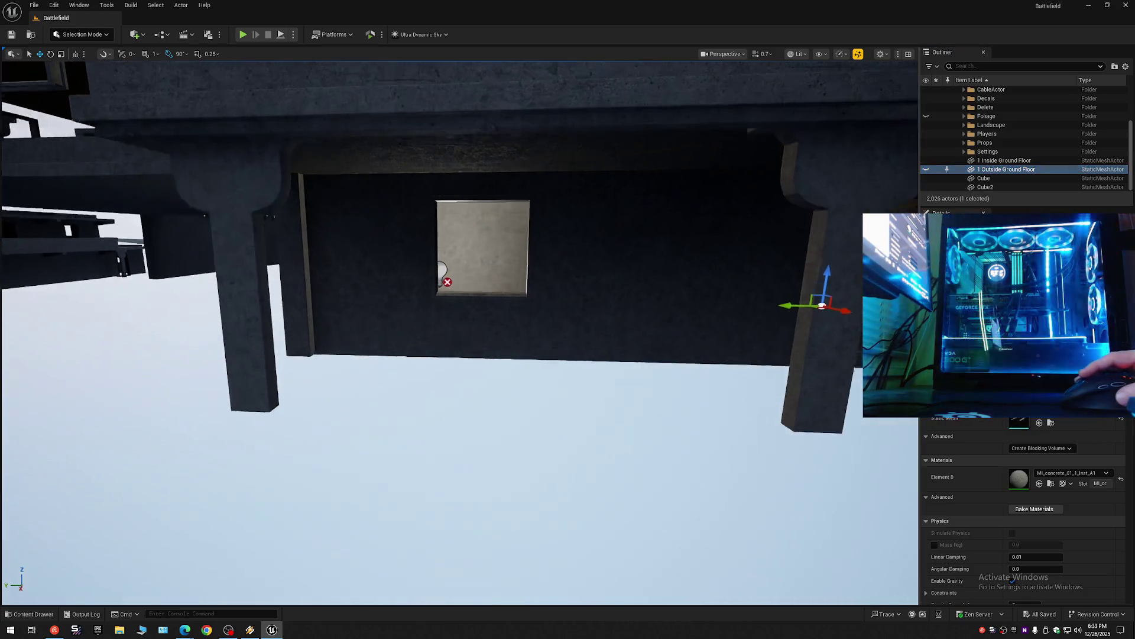
pyautogui.scroll(-1, 460, 331)
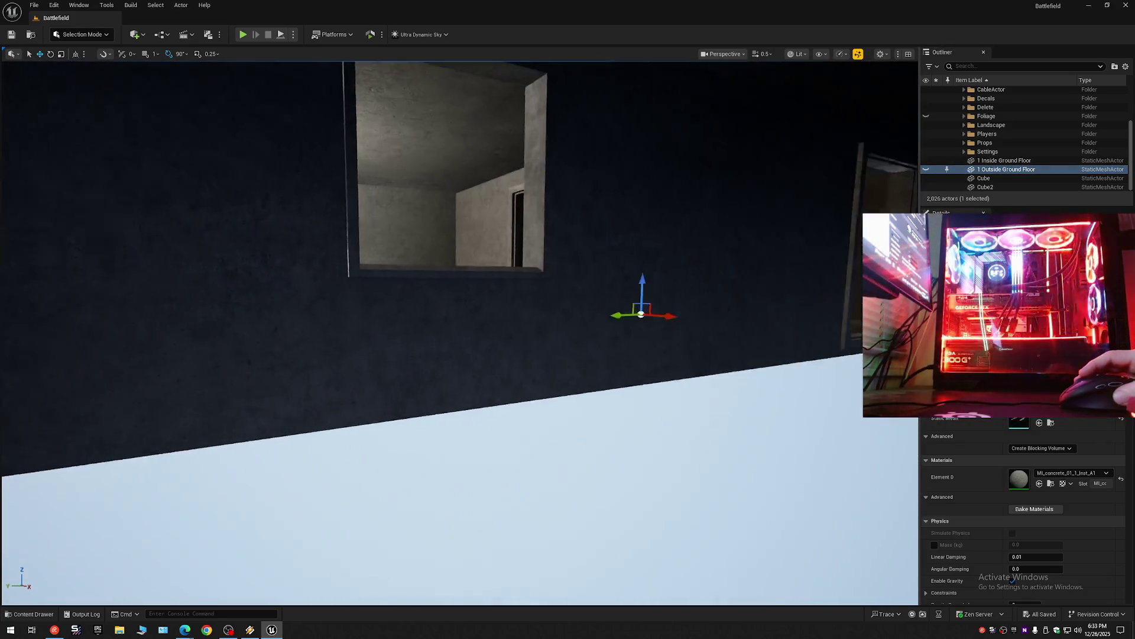
pyautogui.press('d')
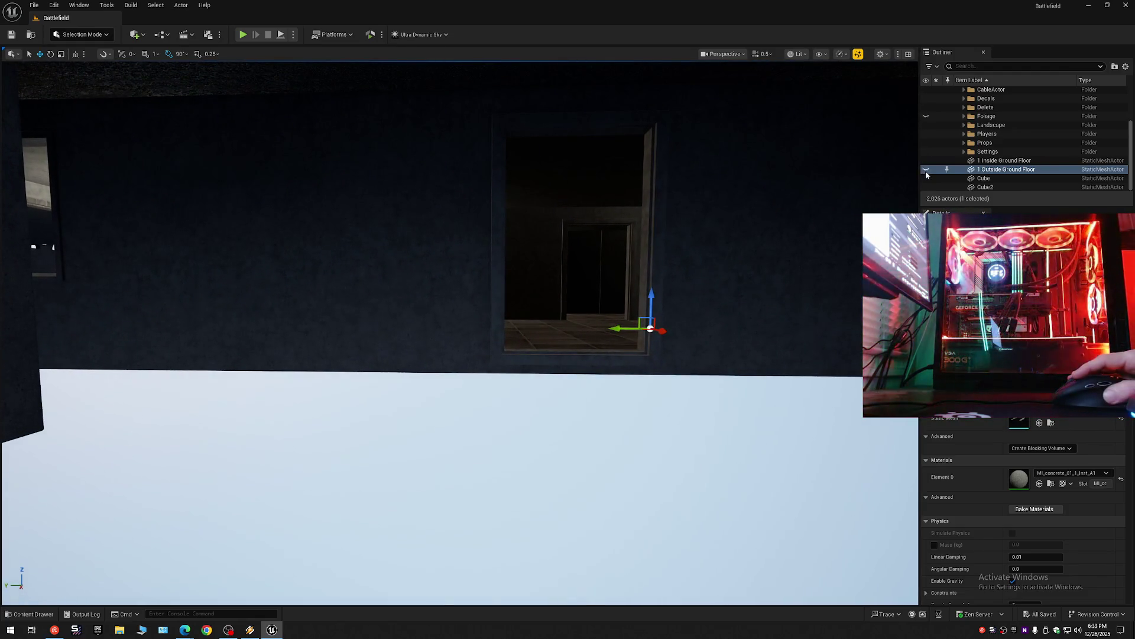
pyautogui.click(773, 223)
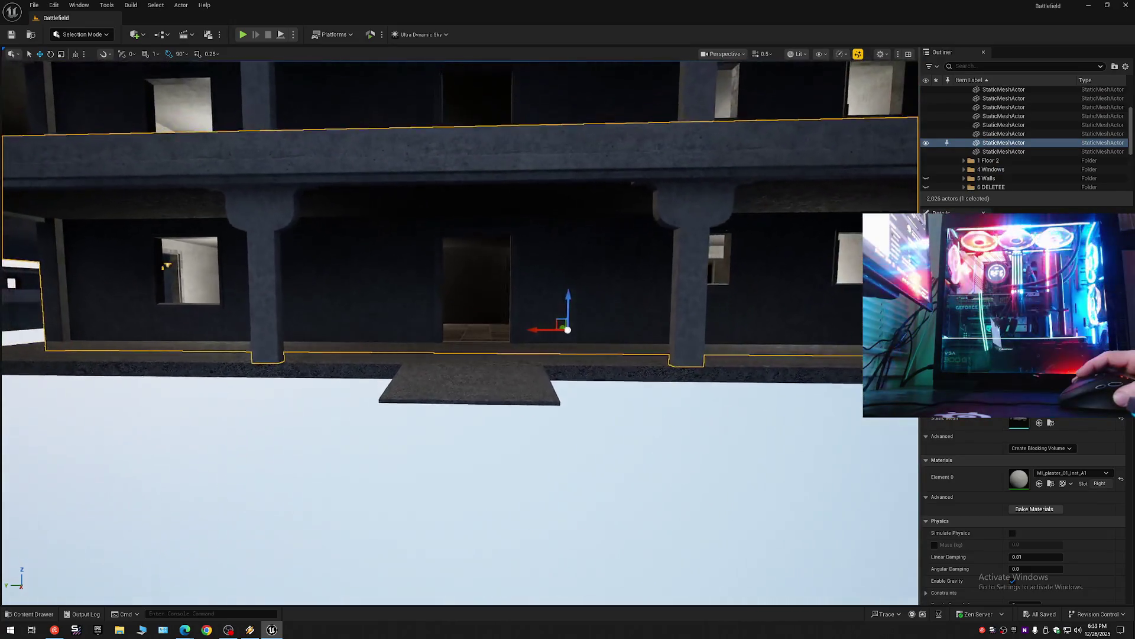
pyautogui.press('e')
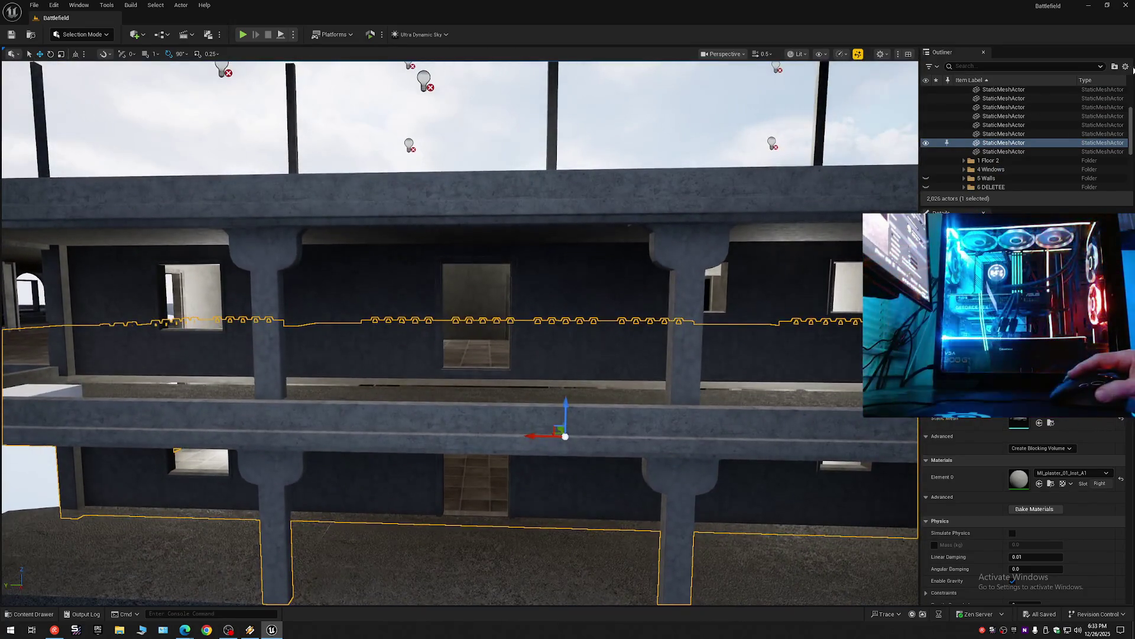
pyautogui.click(1125, 67)
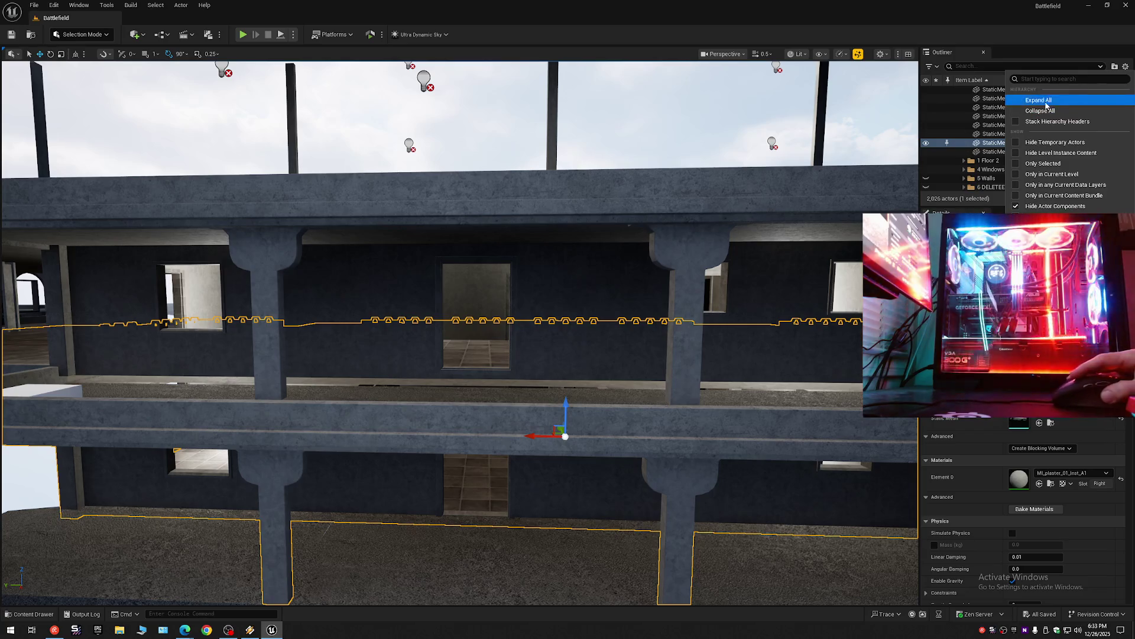
pyautogui.click(1027, 112)
pyautogui.scroll(2, 918, 120)
pyautogui.press('s')
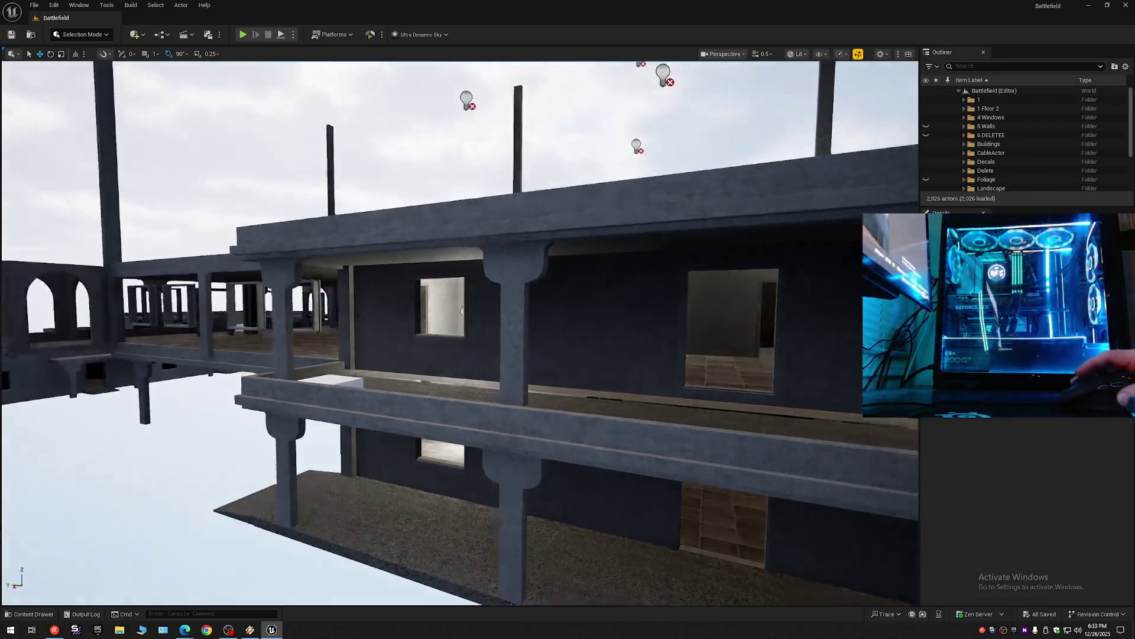
pyautogui.scroll(1, 460, 333)
pyautogui.press('w')
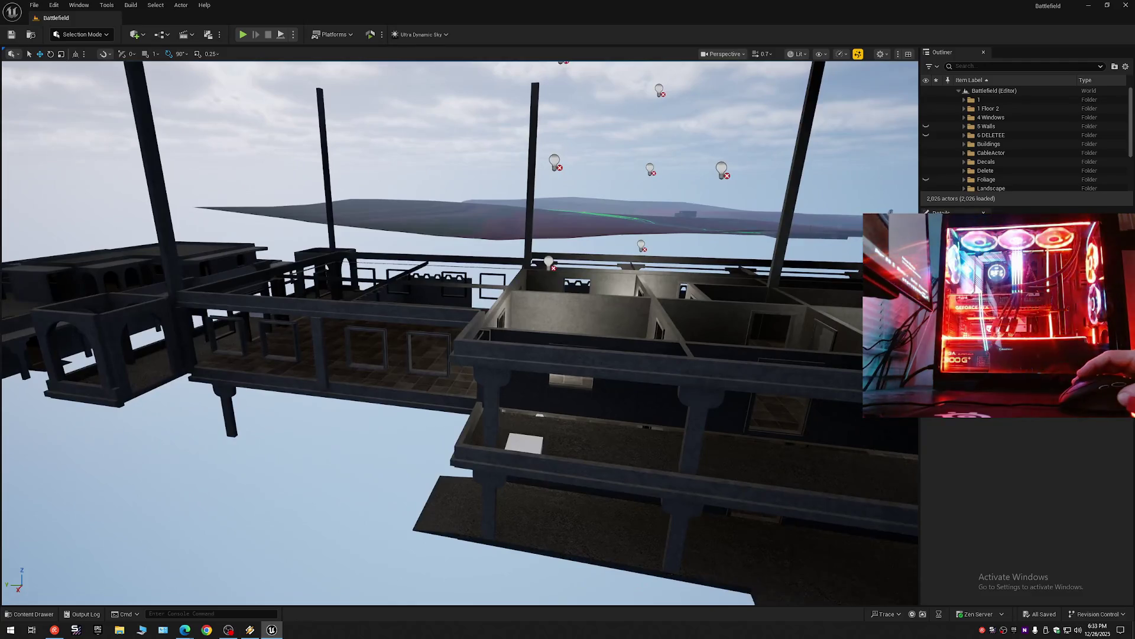
pyautogui.scroll(-1, 460, 333)
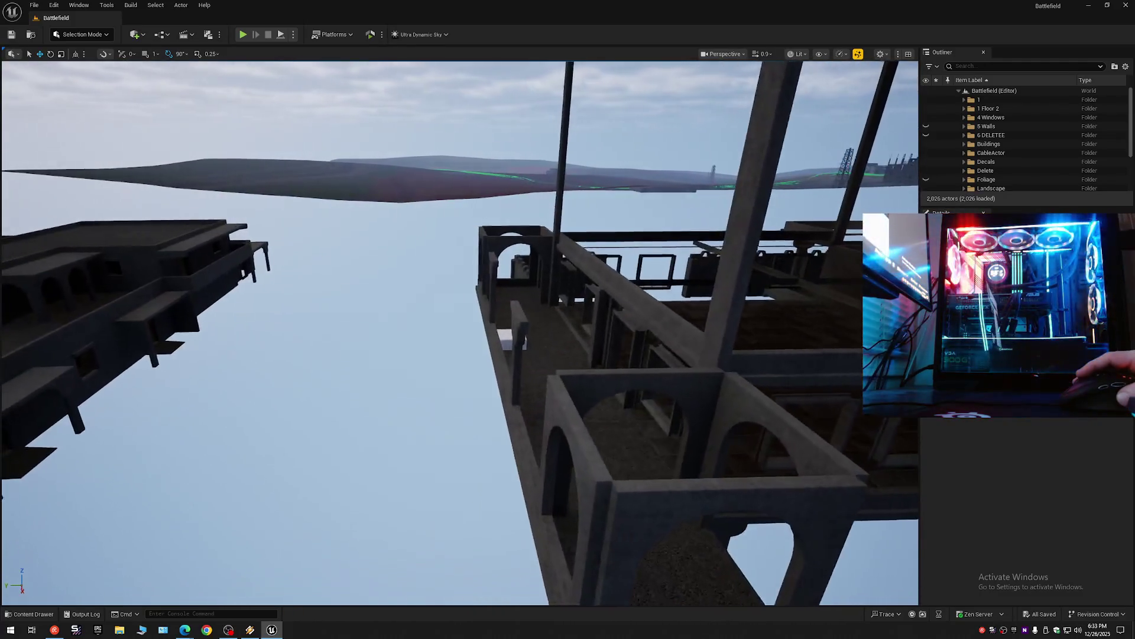
pyautogui.scroll(2, 460, 333)
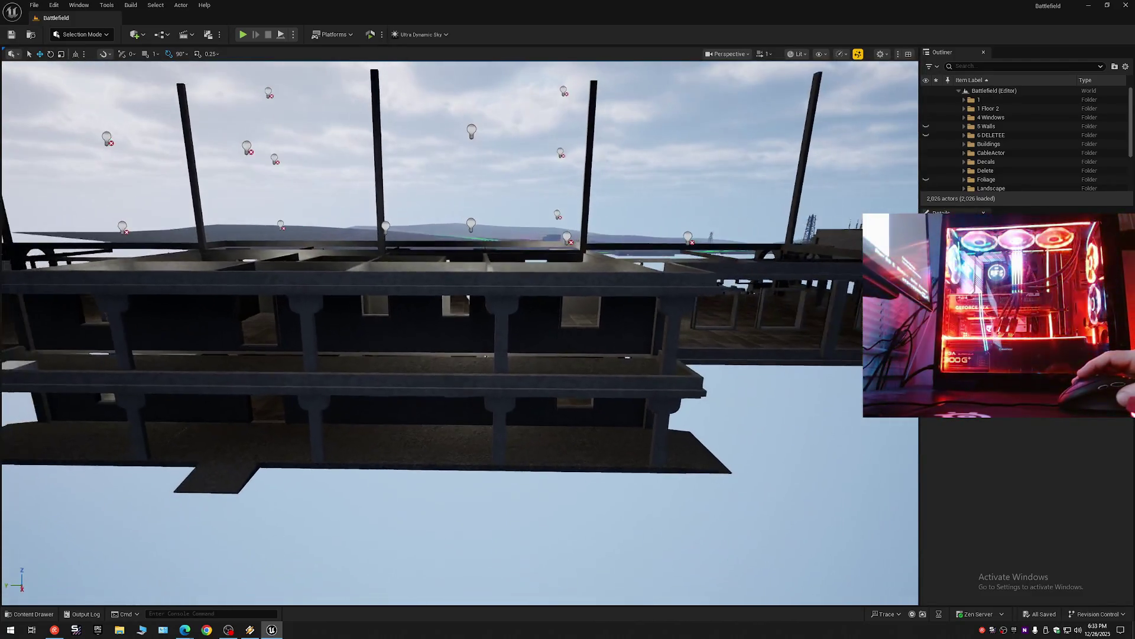
pyautogui.click(473, 286)
pyautogui.scroll(3, 473, 286)
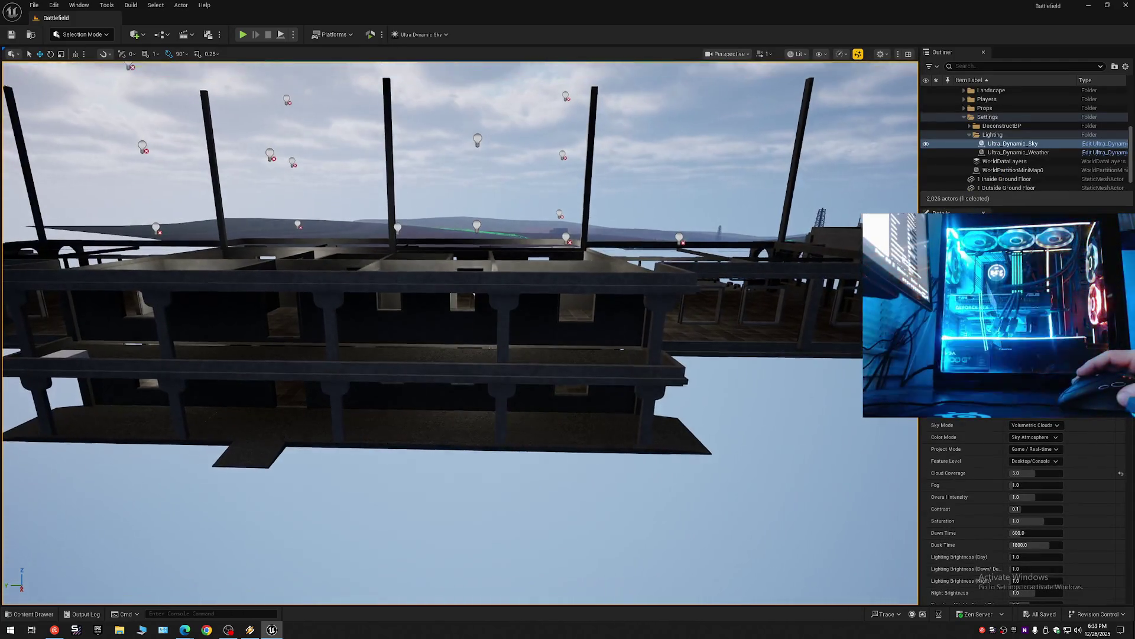
# Expand 1 Floor 2 and its Bal folder, selecting the window and balcony meshes.
pyautogui.click(1126, 69)
pyautogui.click(1041, 96)
pyautogui.click(958, 91)
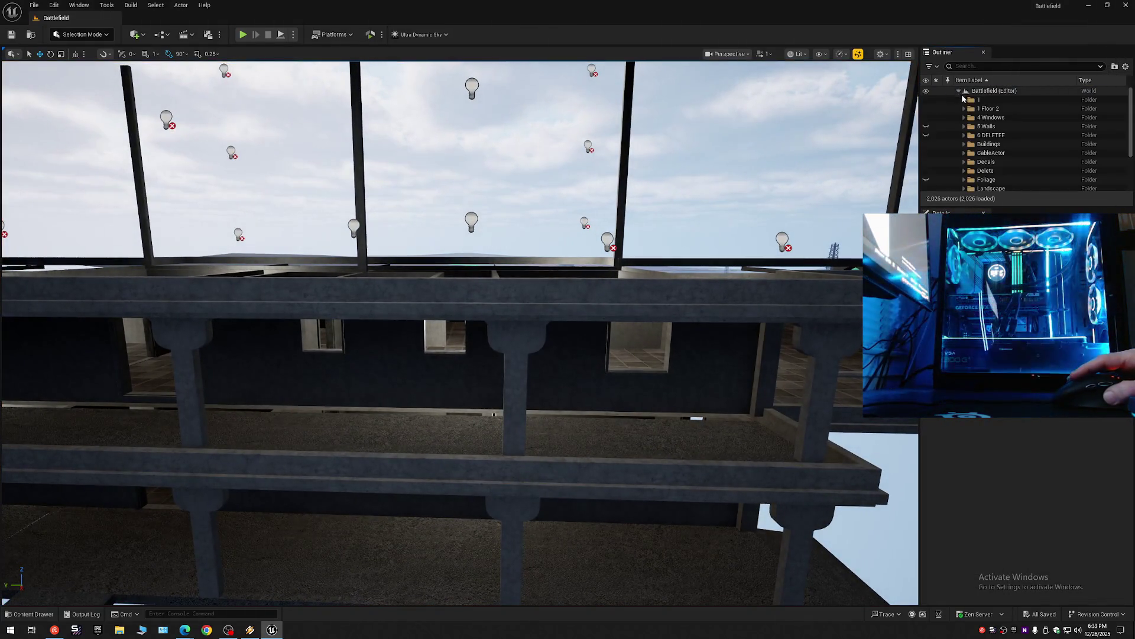
pyautogui.click(965, 108)
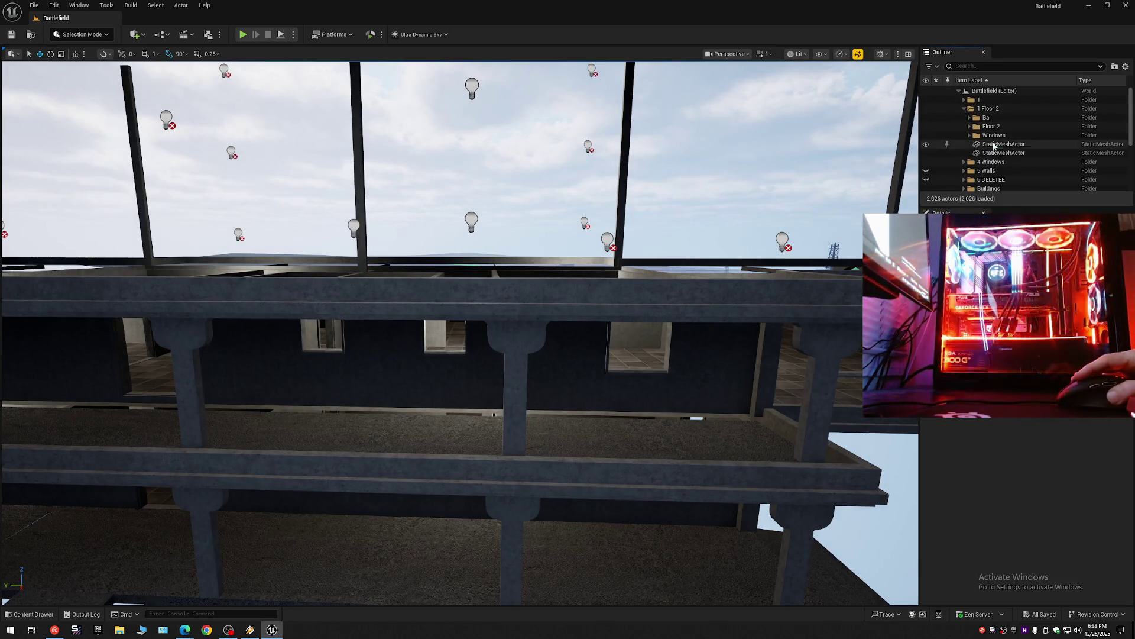
pyautogui.click(995, 145)
pyautogui.click(996, 153)
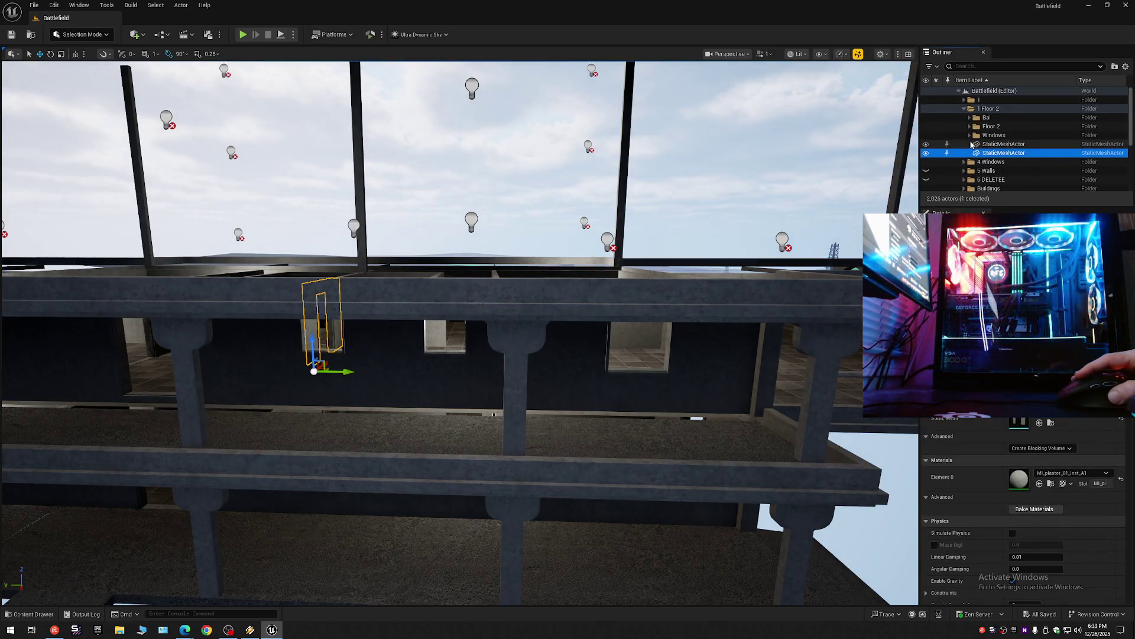
pyautogui.click(969, 117)
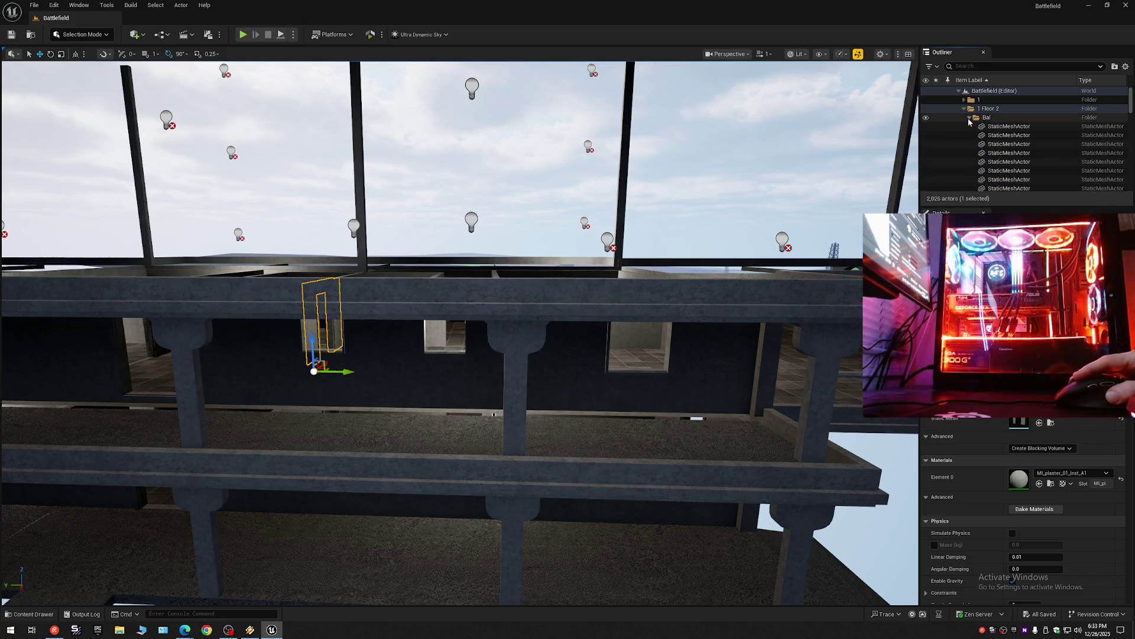
pyautogui.click(1000, 128)
# Select the 4 Windows actors, drop the lower ledge, and collapse the Outliner tree.
pyautogui.moveTo(1132, 106); pyautogui.dragTo(1132, 178)
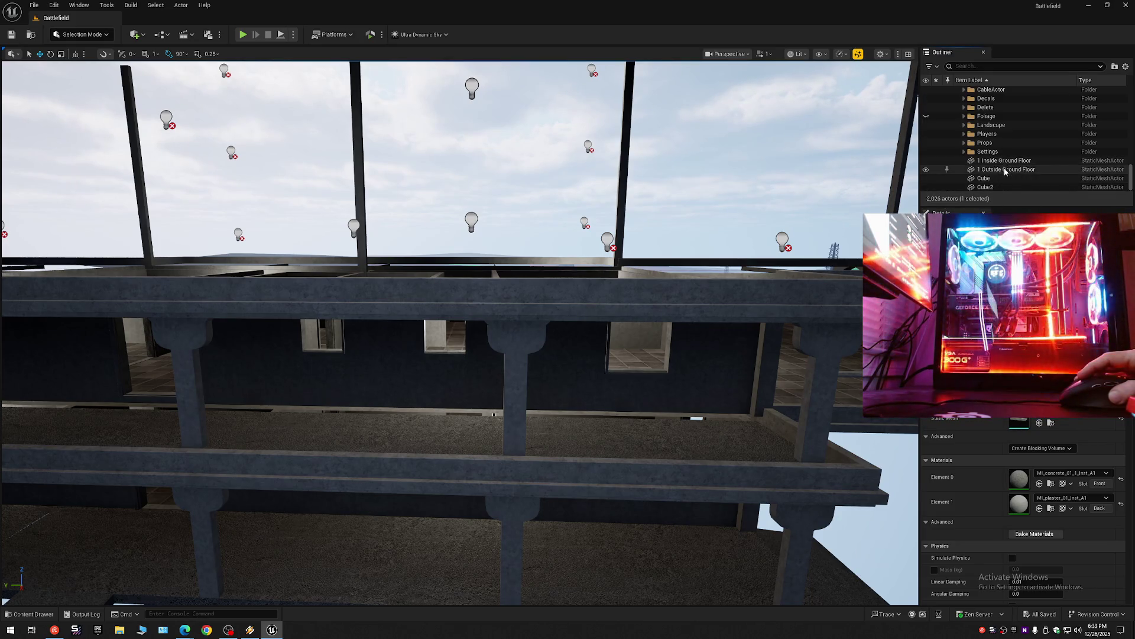
pyautogui.scroll(5, 1004, 160)
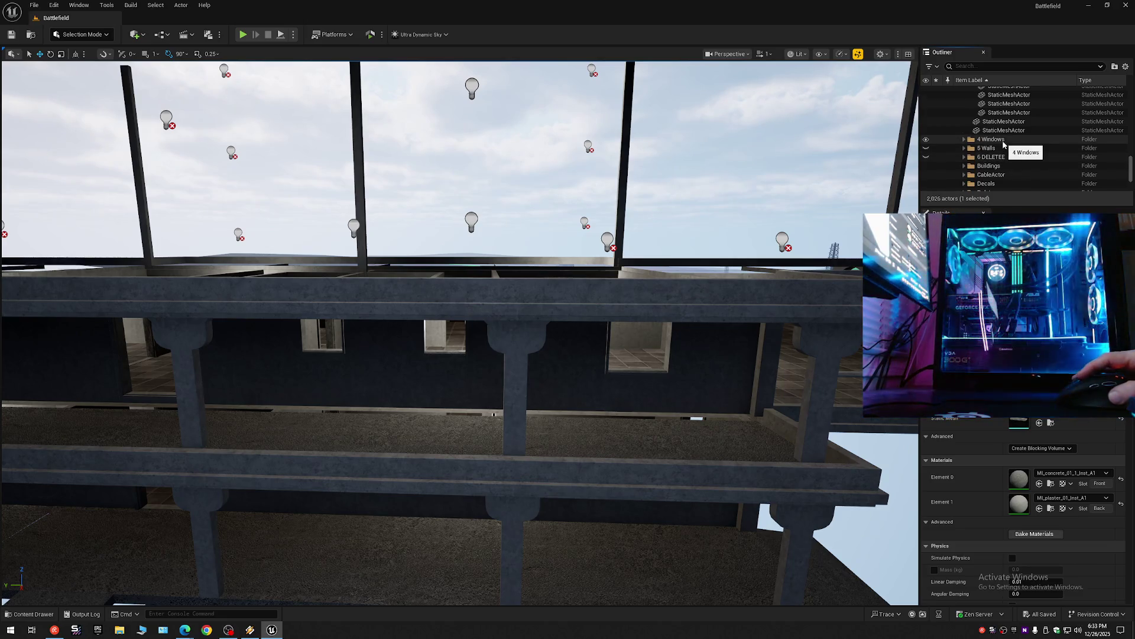
pyautogui.doubleClick(1004, 142)
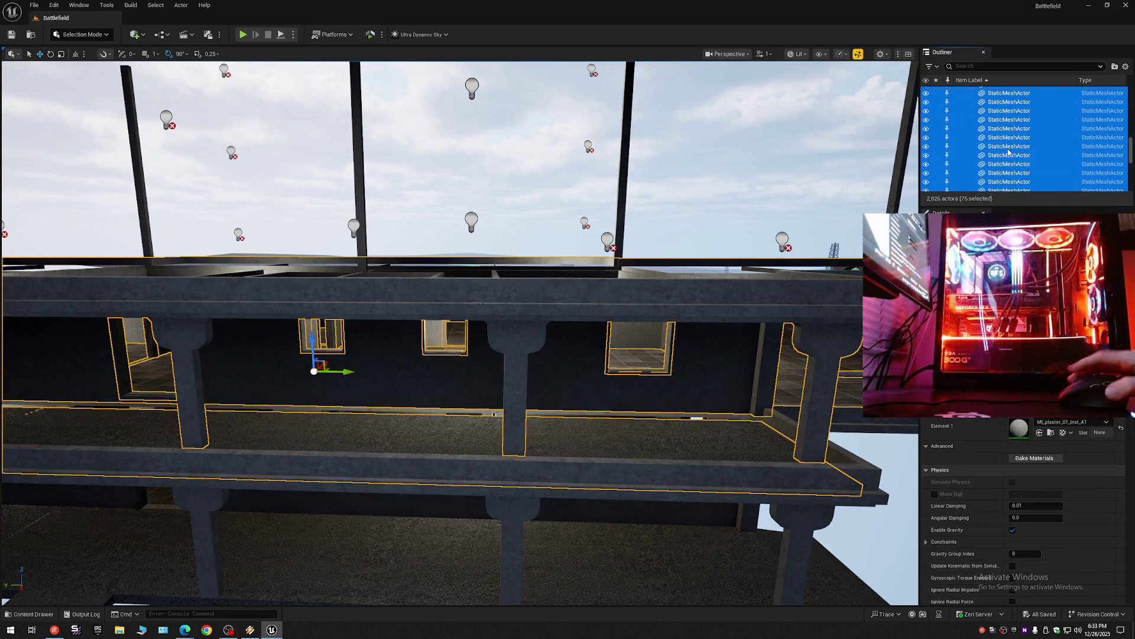
pyautogui.keyDown('ctrl'); pyautogui.click(1006, 160); pyautogui.keyUp('ctrl')
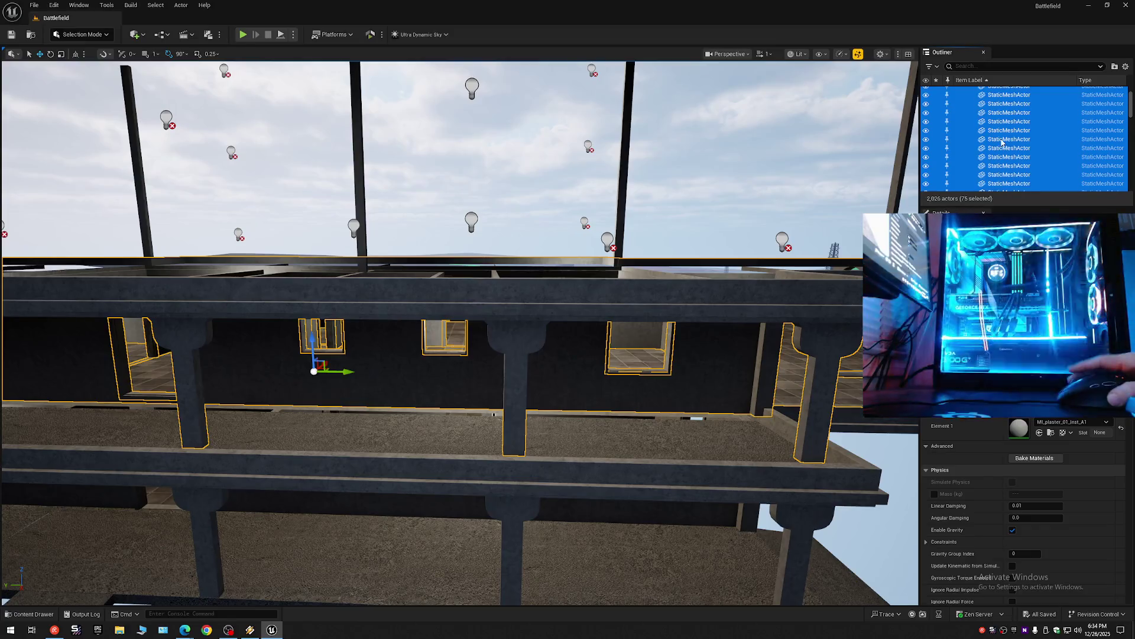
pyautogui.scroll(3, 994, 124)
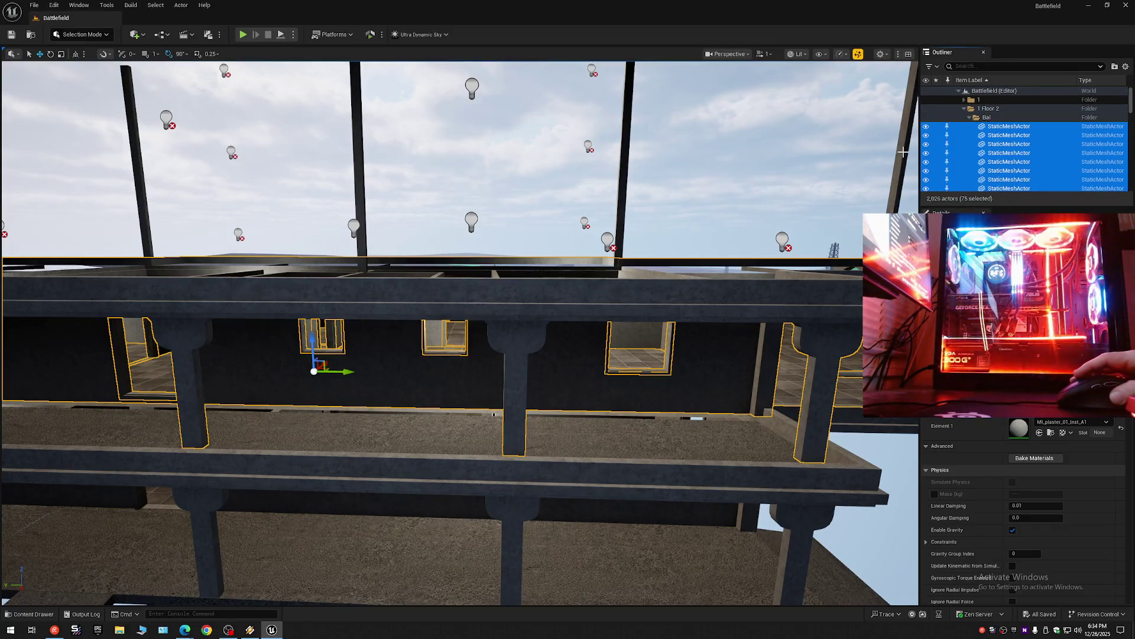
pyautogui.click(1126, 66)
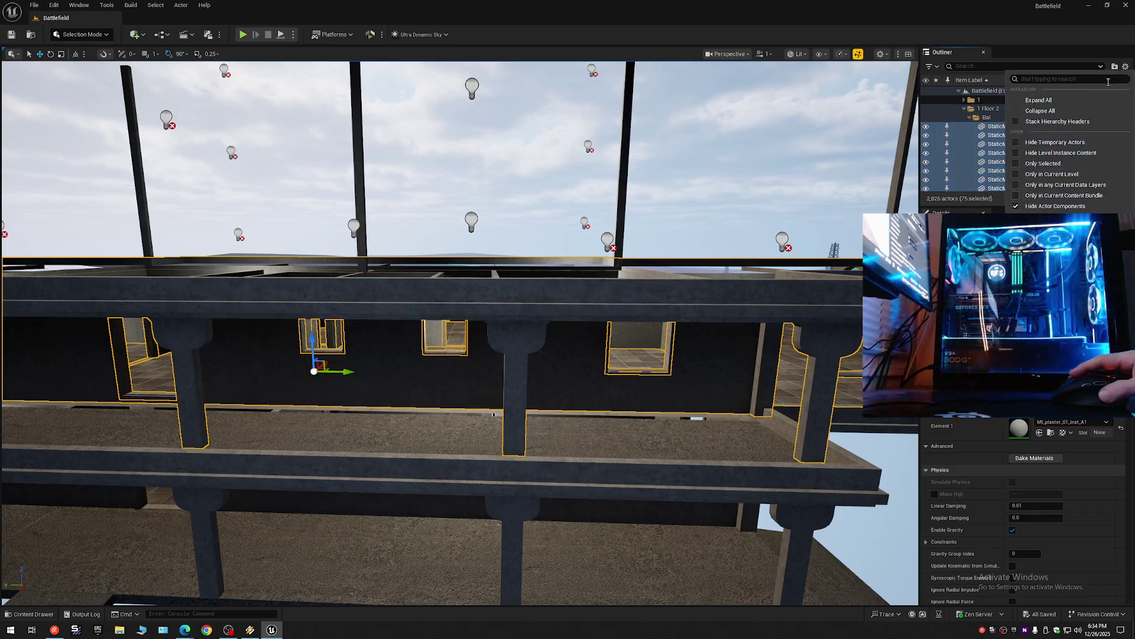
pyautogui.click(1039, 111)
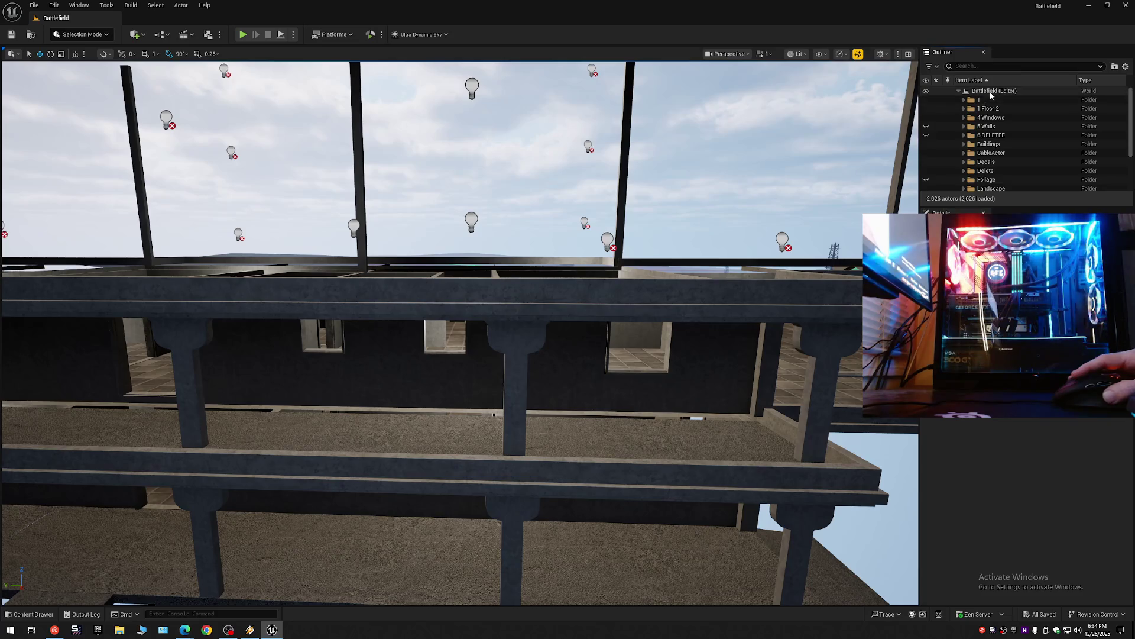
# Create a top-level folder named Floor 3 under Battlefield (Editor).
pyautogui.click(964, 110)
pyautogui.click(963, 110)
pyautogui.rightClick(986, 91)
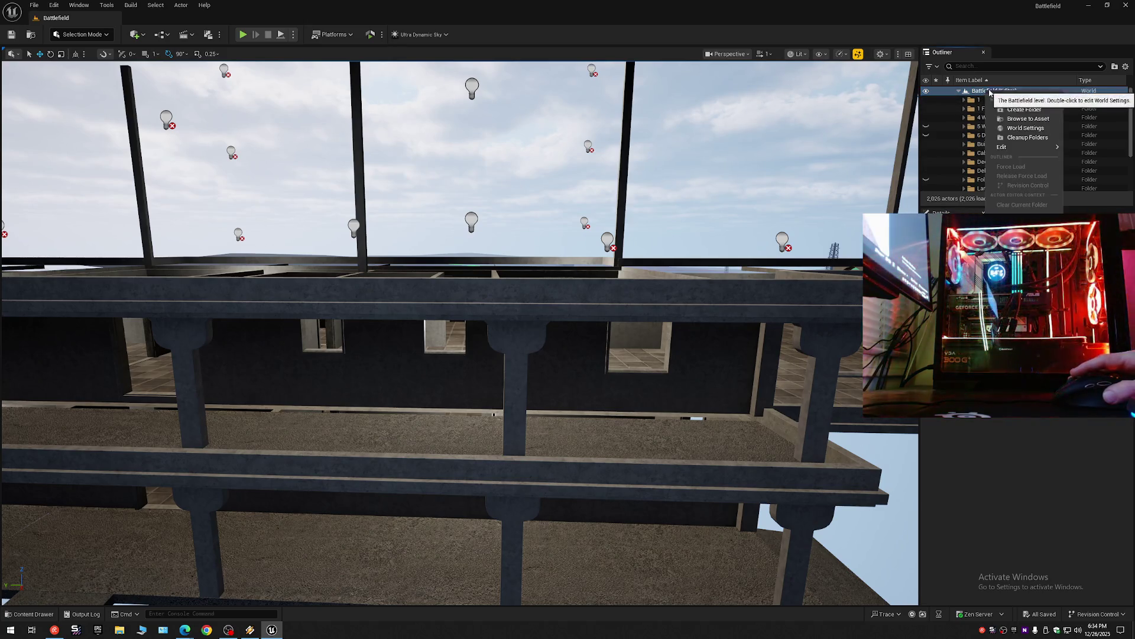
pyautogui.click(1019, 110)
pyautogui.write('Floor 3')
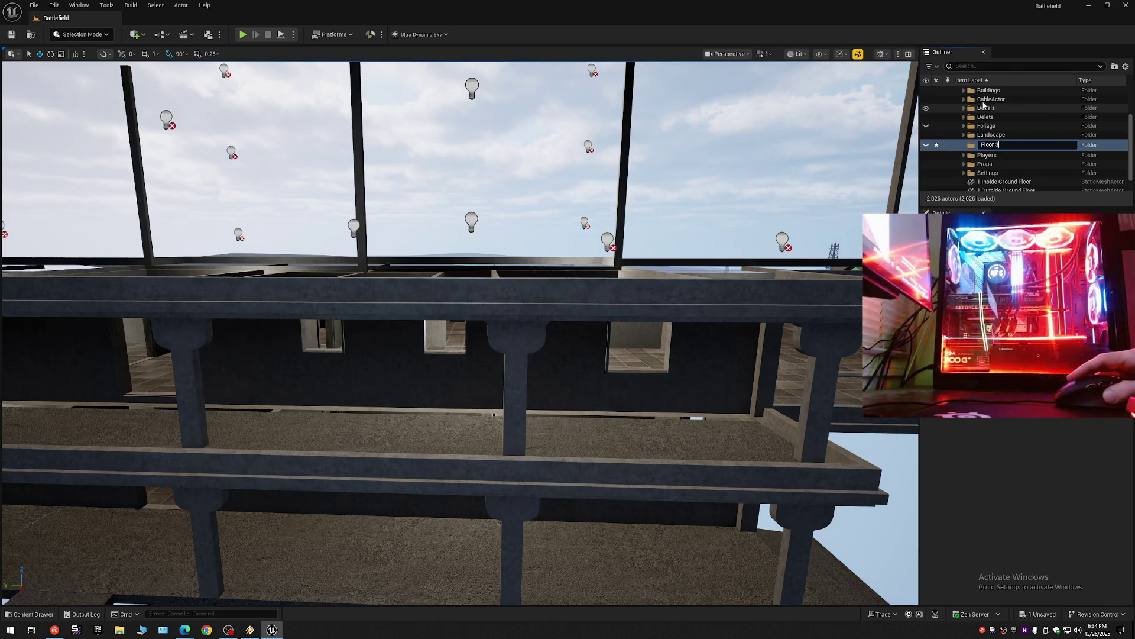
pyautogui.click(988, 91)
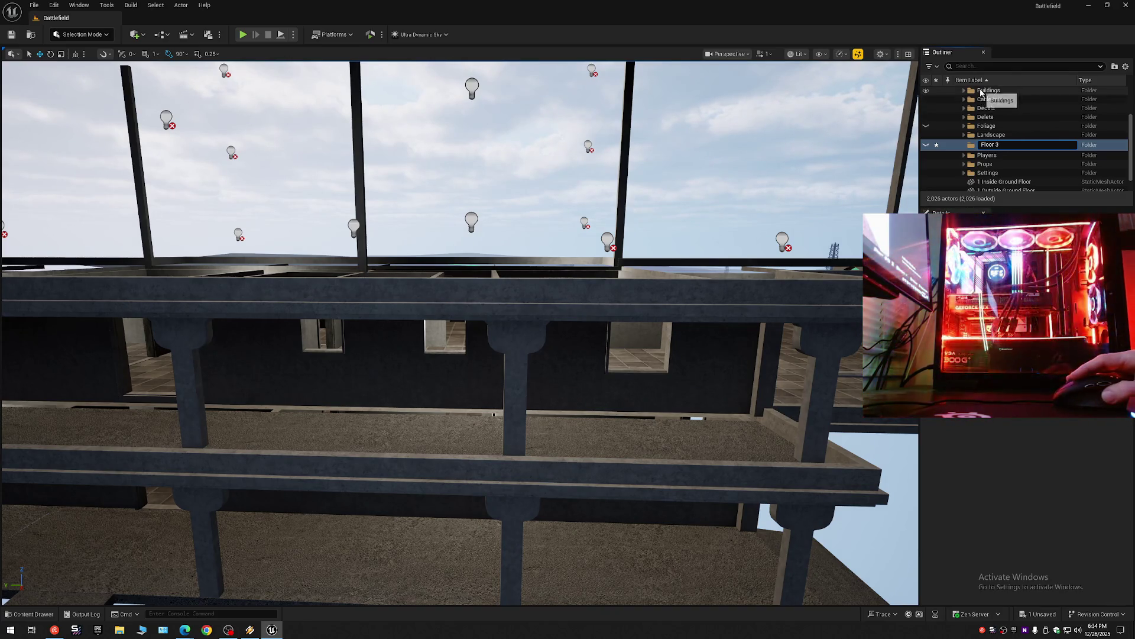
# Add a Floor 4 subfolder inside Buildings and collapse the Outliner tree.
pyautogui.rightClick(999, 92)
pyautogui.click(1029, 118)
pyautogui.write('Floor 4')
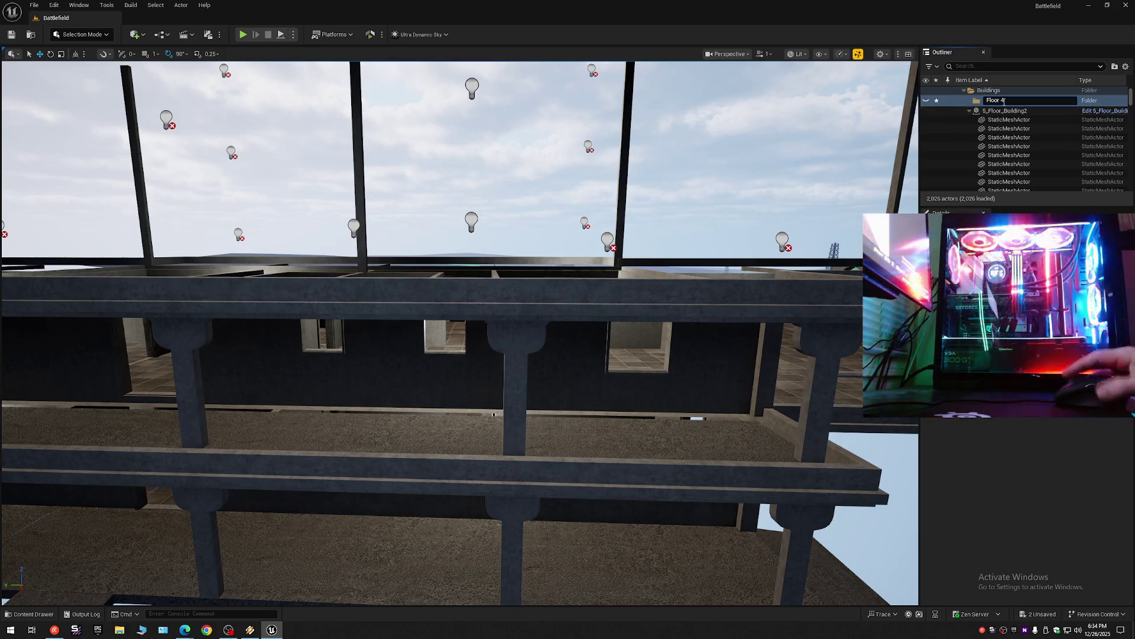
pyautogui.press('Return')
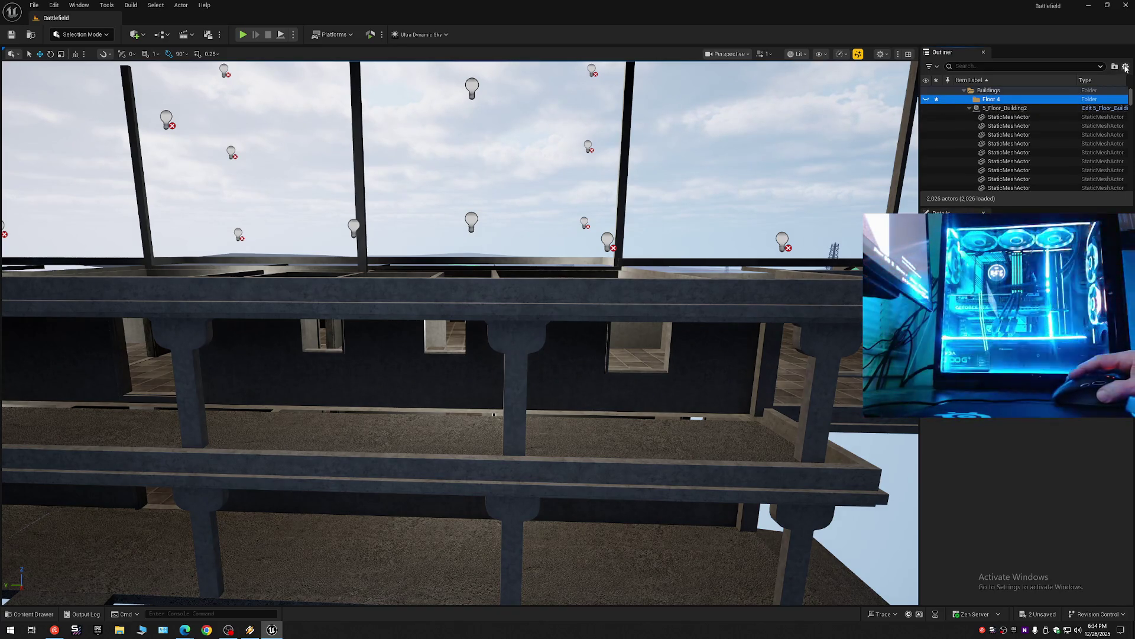
pyautogui.click(1126, 68)
pyautogui.click(1058, 110)
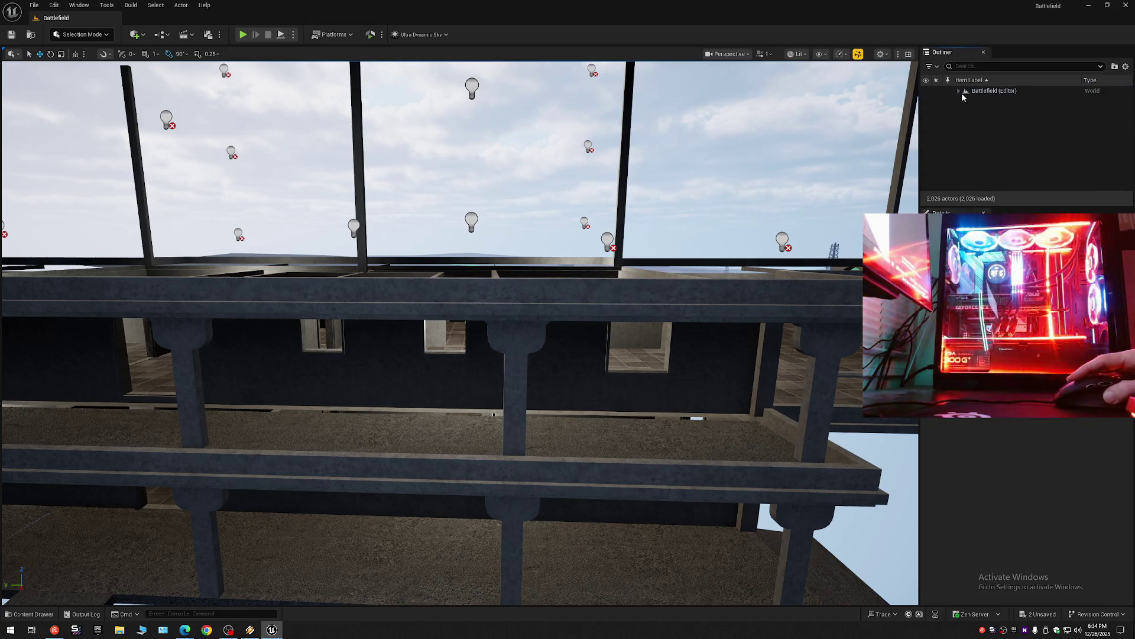
# Browse the 1, 1 Floor 2 and 5 Walls folders and expand Buildings.
pyautogui.click(959, 92)
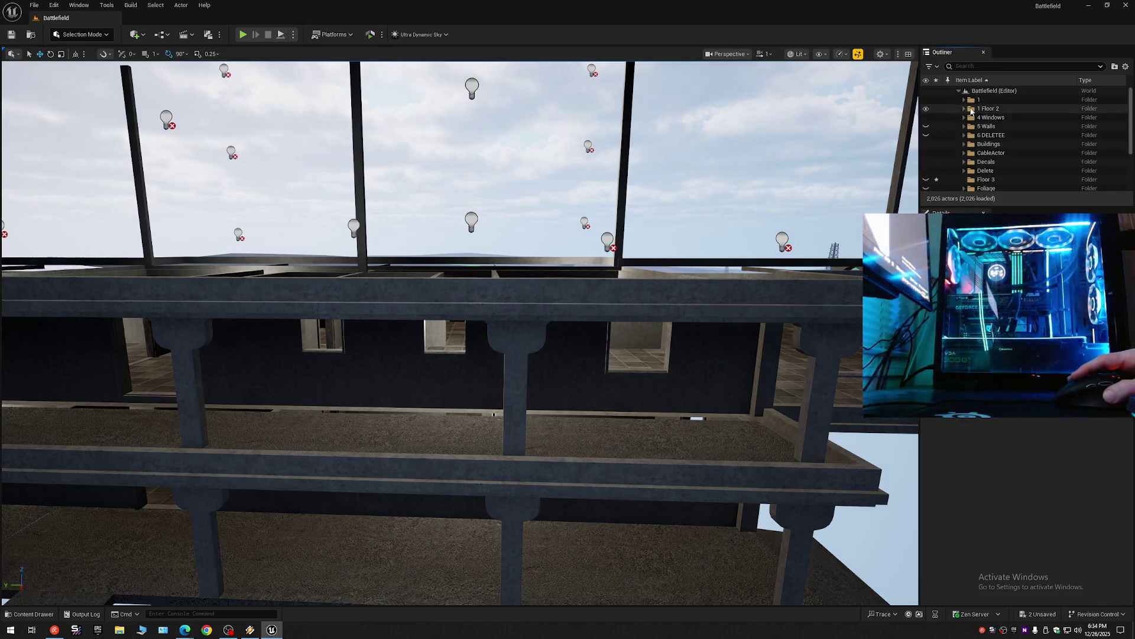
pyautogui.click(965, 109)
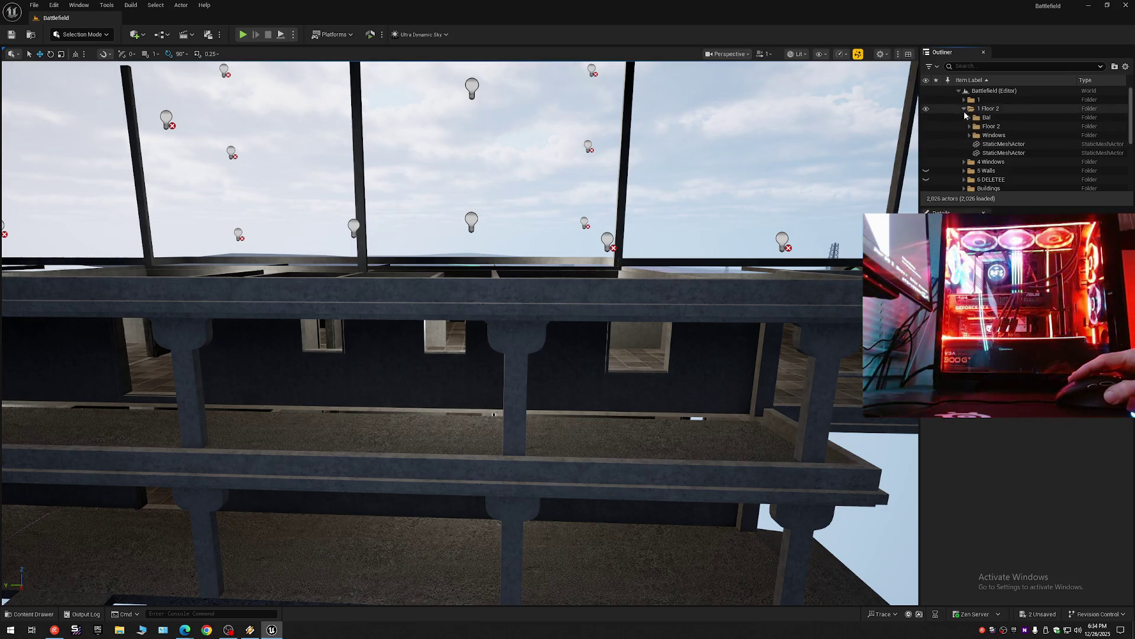
pyautogui.click(964, 109)
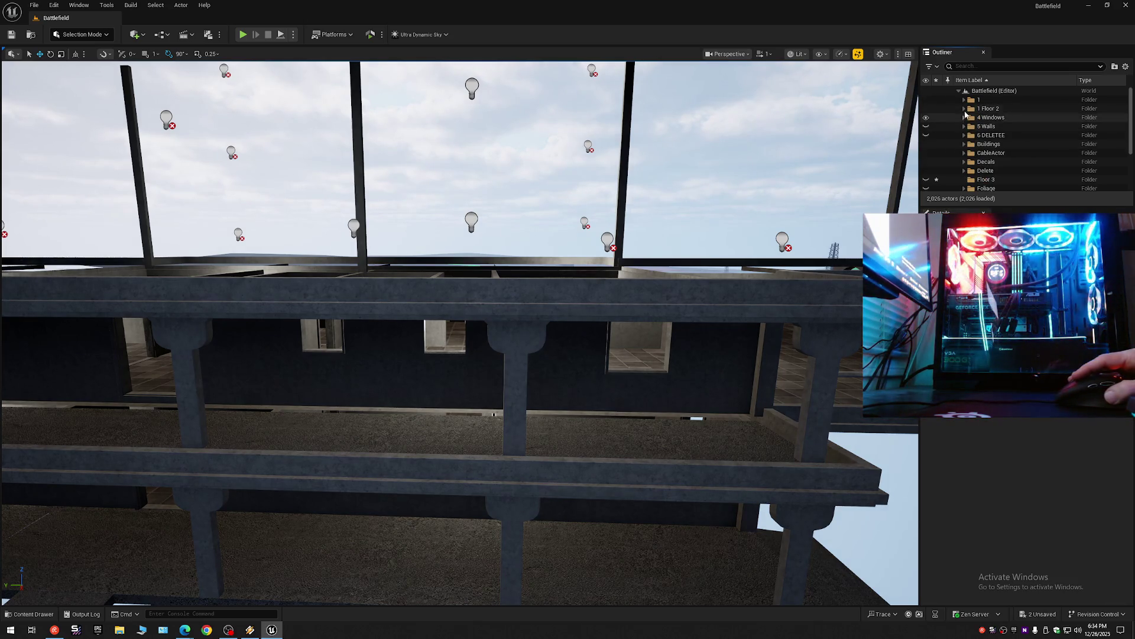
pyautogui.click(964, 99)
pyautogui.click(964, 99)
pyautogui.click(964, 109)
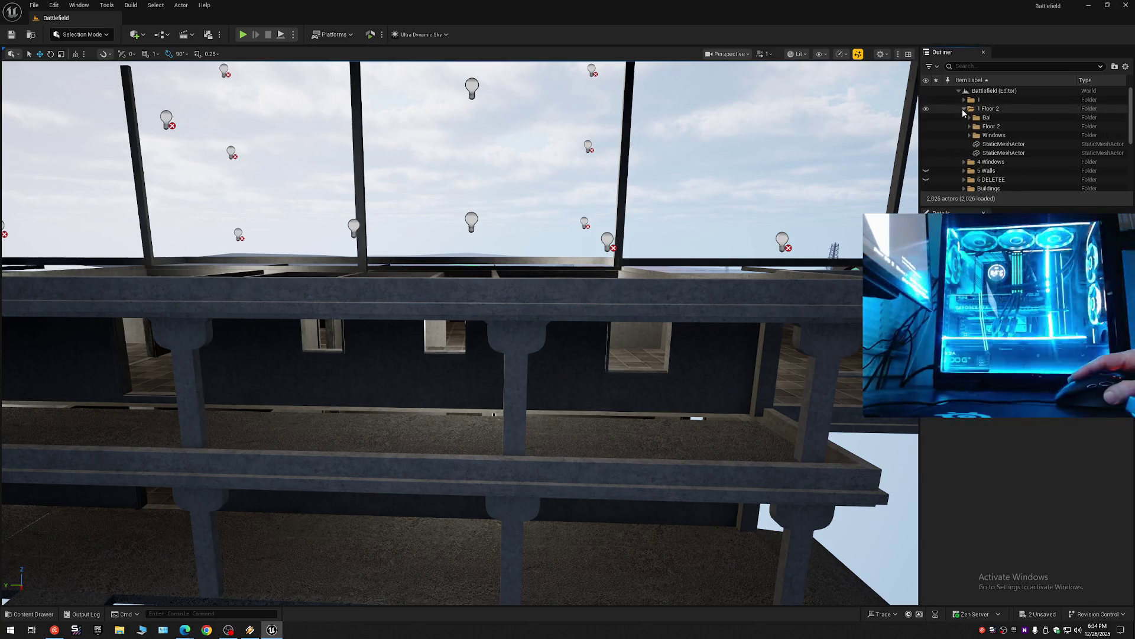
pyautogui.click(964, 117)
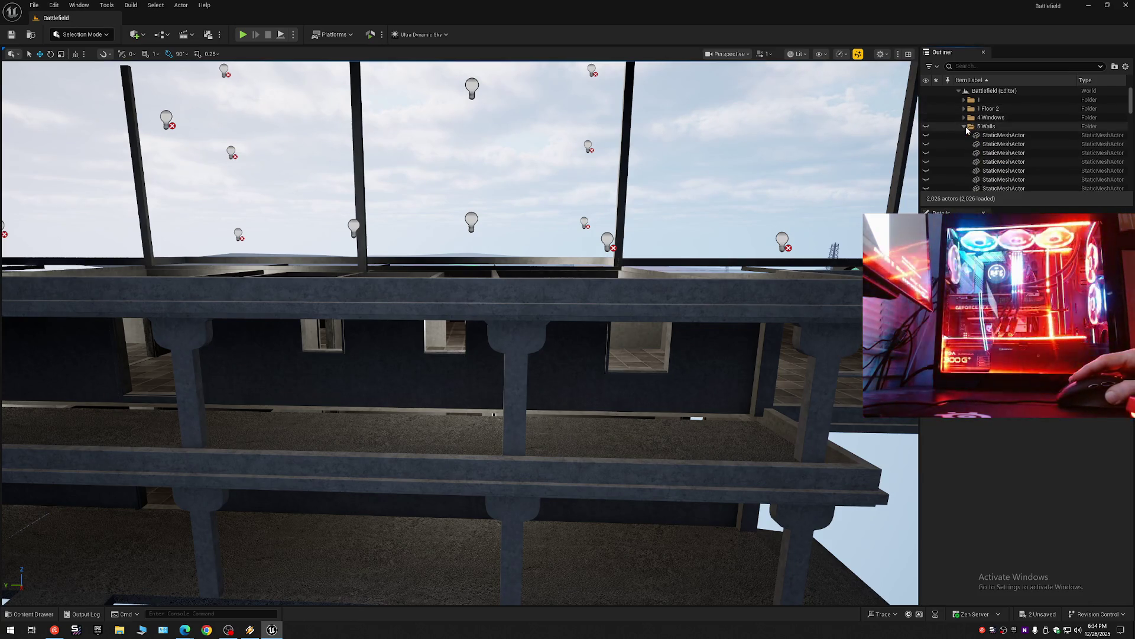
pyautogui.click(964, 117)
pyautogui.click(964, 135)
pyautogui.click(964, 143)
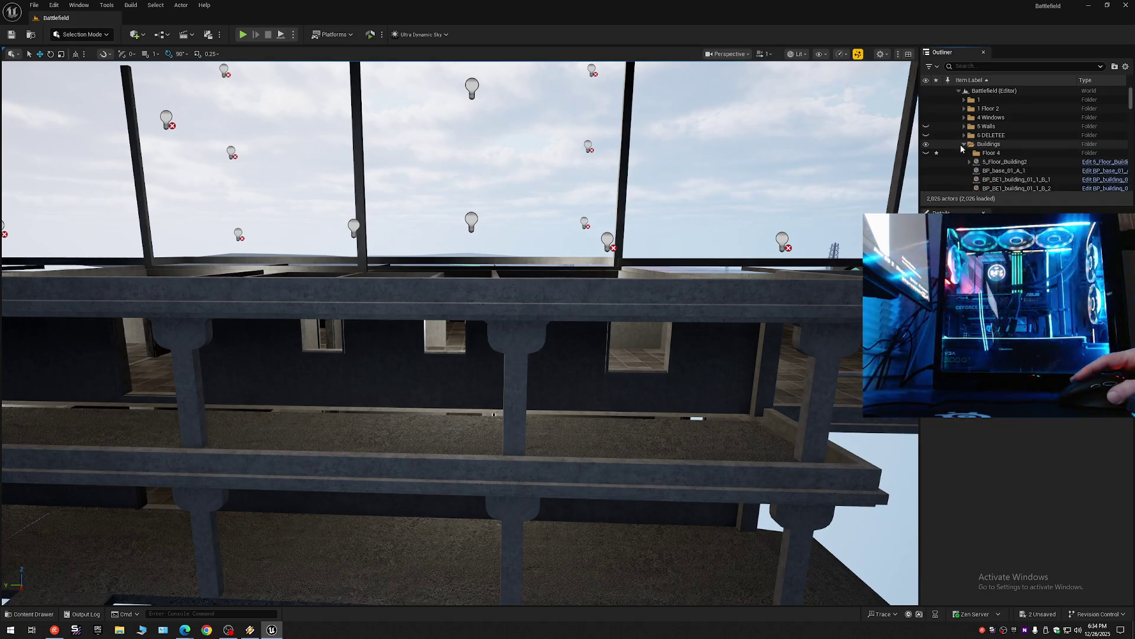
# Move the Floor 4 folder into the 1 Floor 2 folder.
pyautogui.click(984, 154)
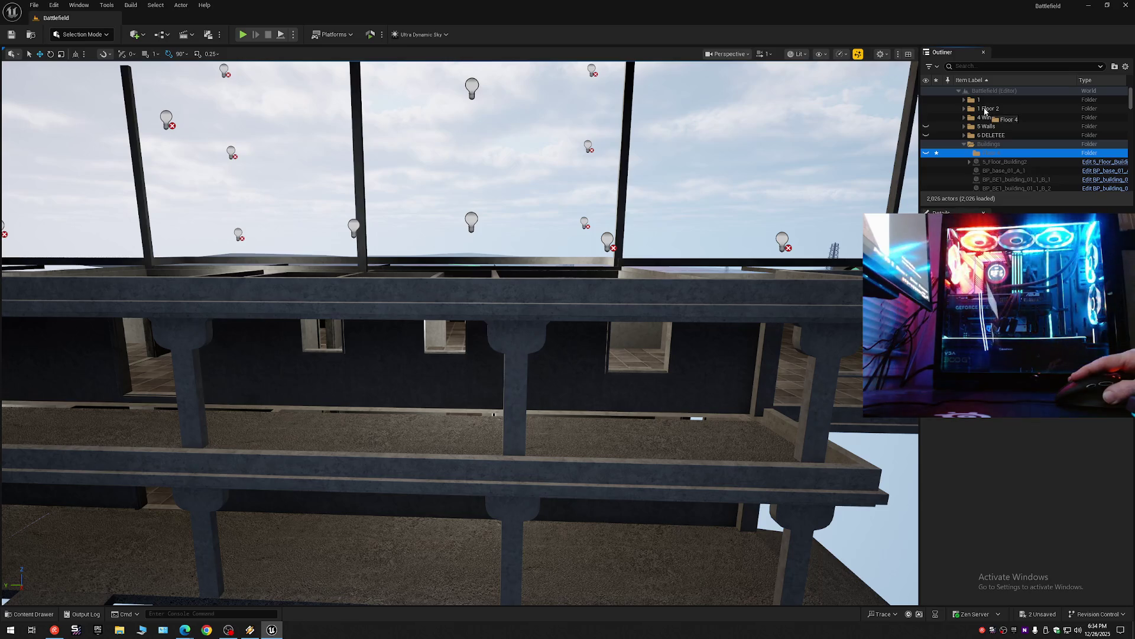
pyautogui.moveTo(984, 111); pyautogui.dragTo(985, 111)
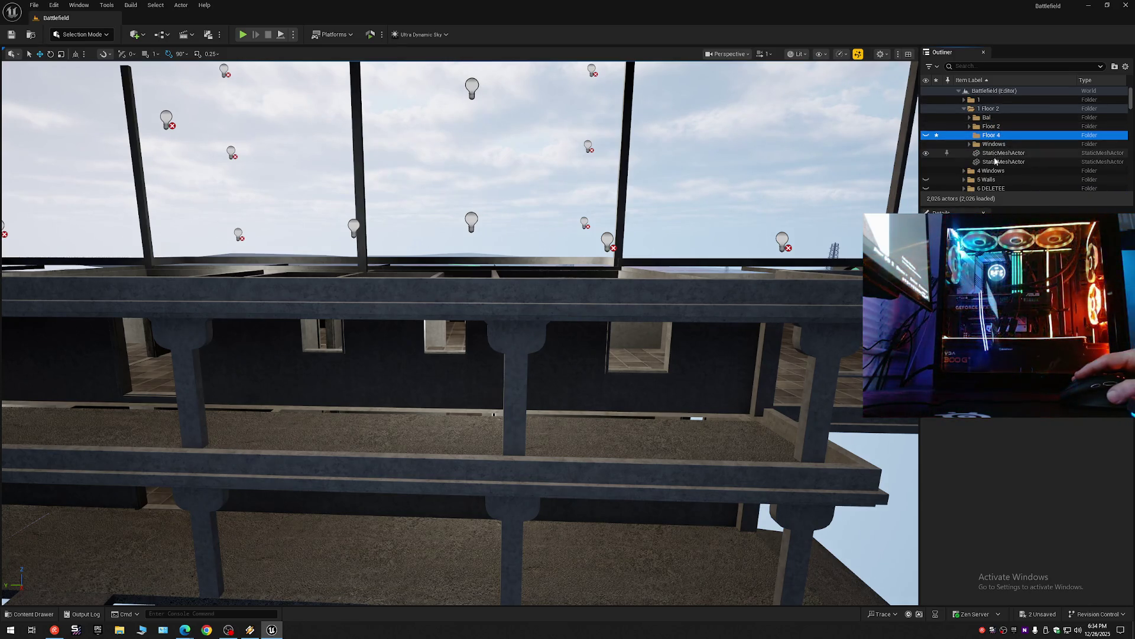
pyautogui.click(969, 127)
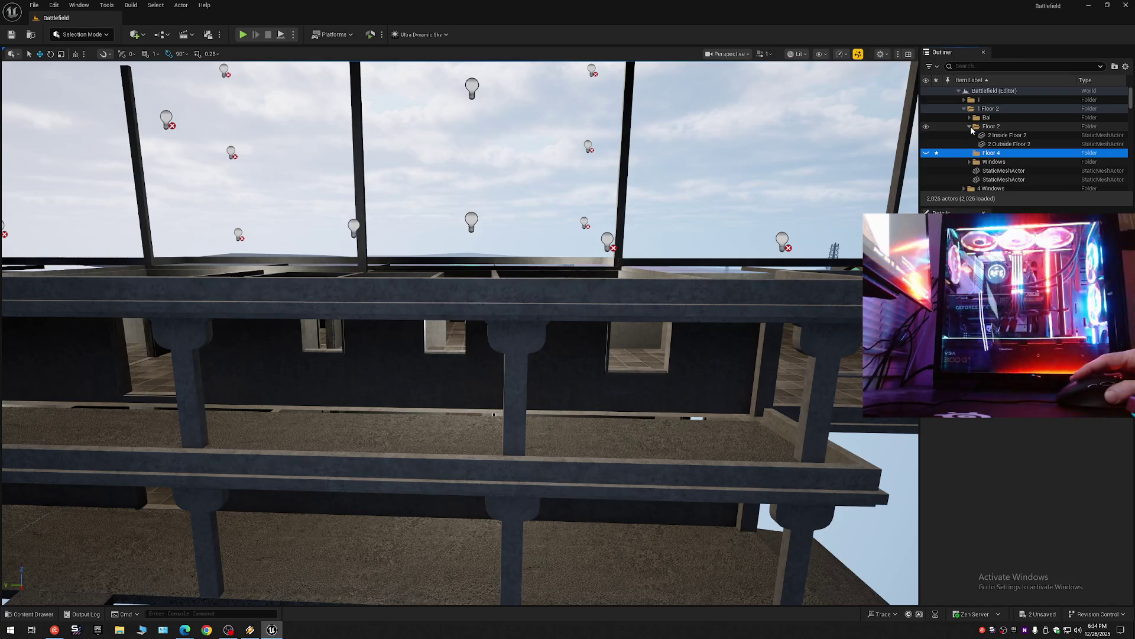
pyautogui.click(970, 126)
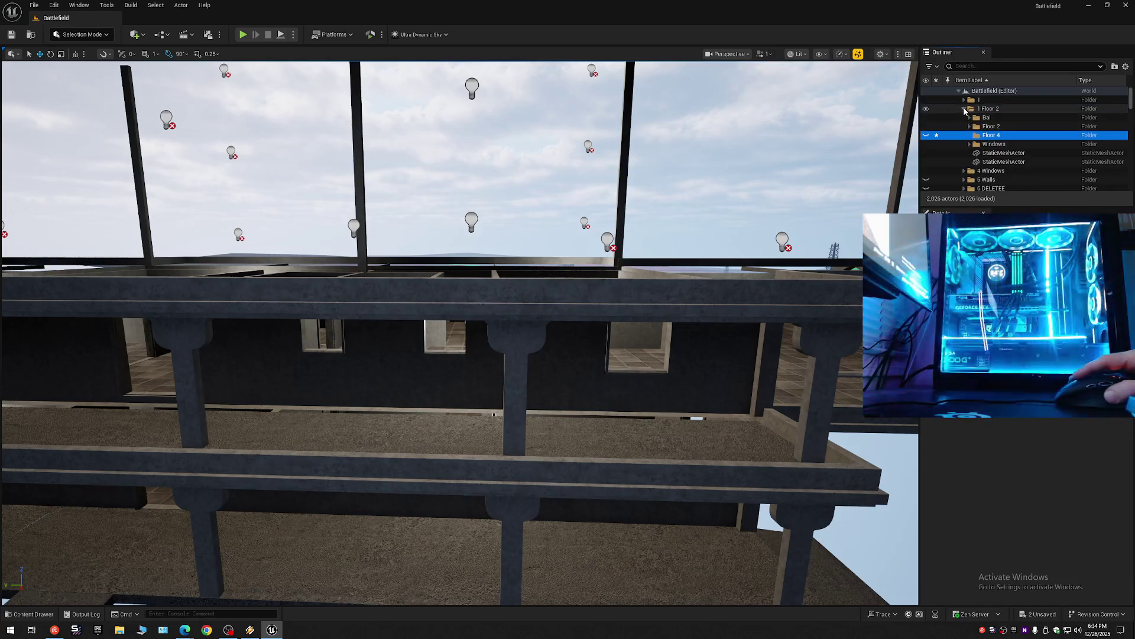
pyautogui.click(964, 109)
# Add a Floor 3 subfolder to 1 Floor 2, then check 5 Walls and 6 DELETEE.
pyautogui.rightClick(989, 110)
pyautogui.write('Floor 3')
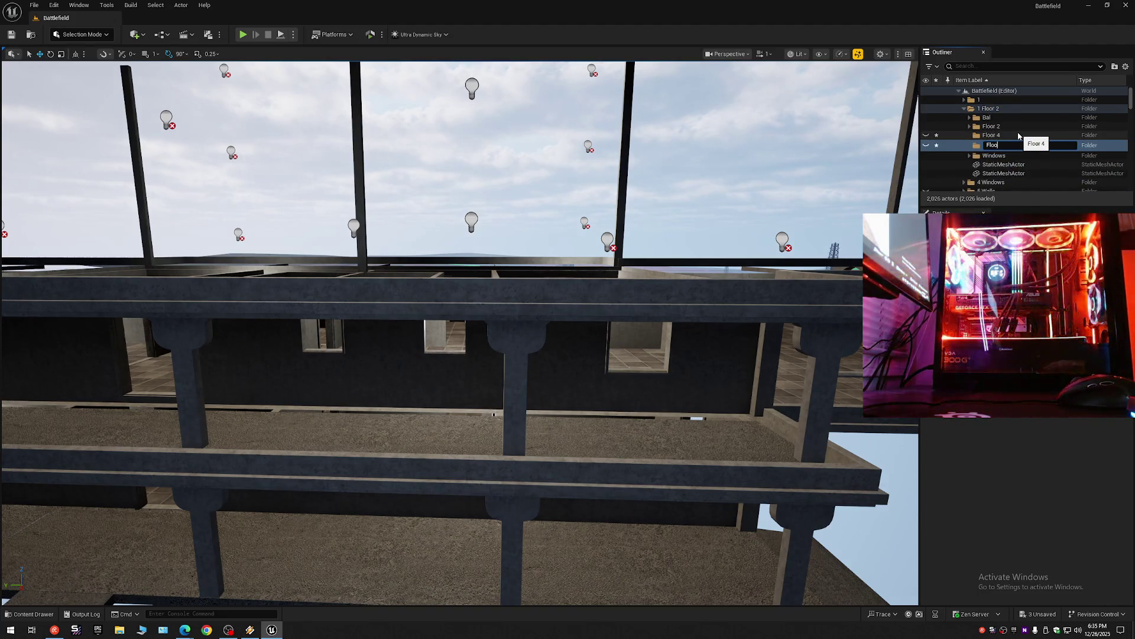
pyautogui.press('Return')
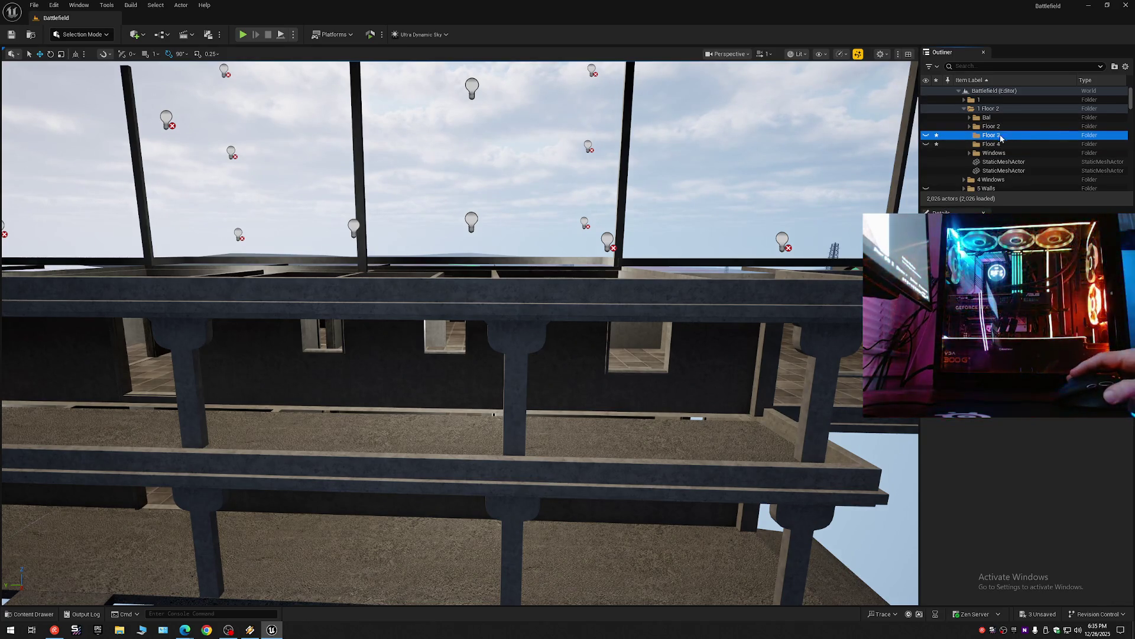
pyautogui.scroll(-1, 1022, 164)
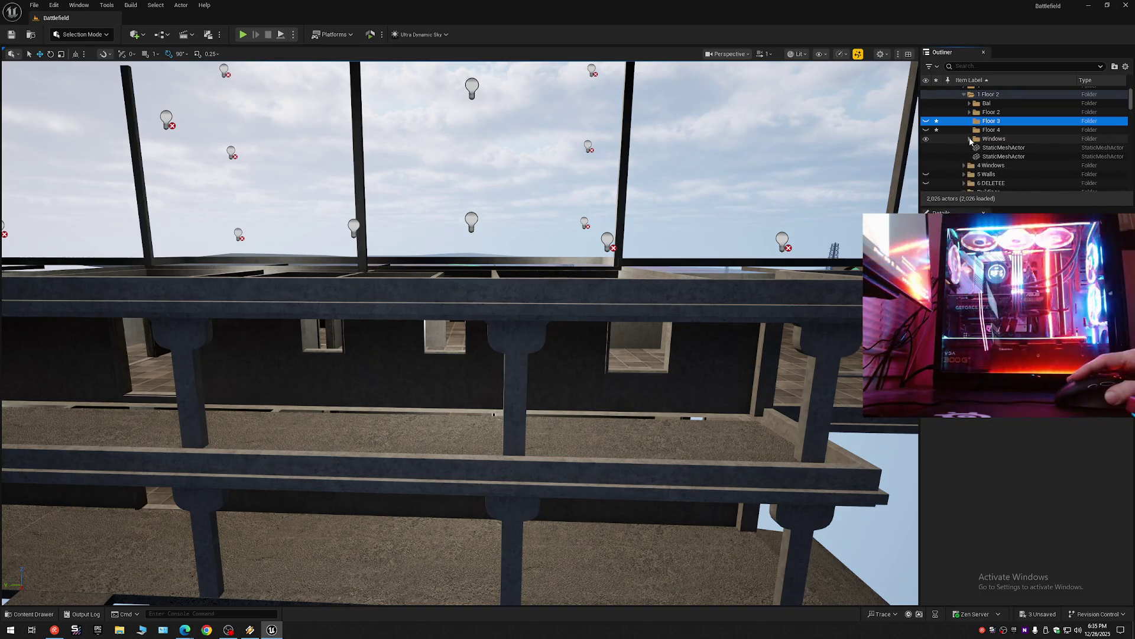
pyautogui.click(965, 174)
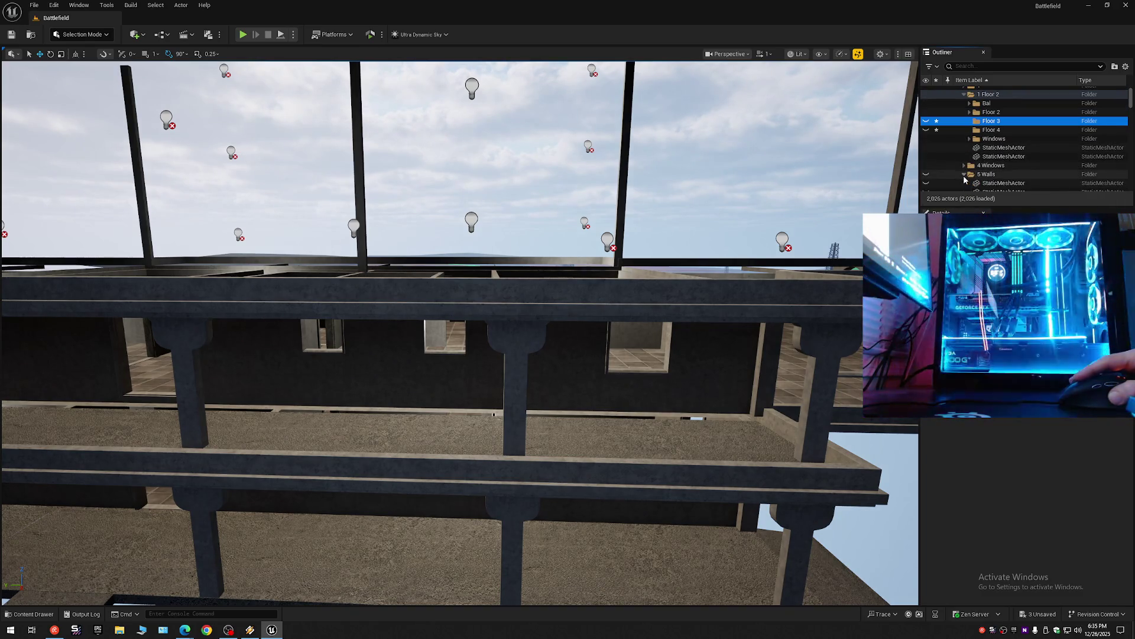
pyautogui.click(965, 183)
pyautogui.scroll(-3, 965, 166)
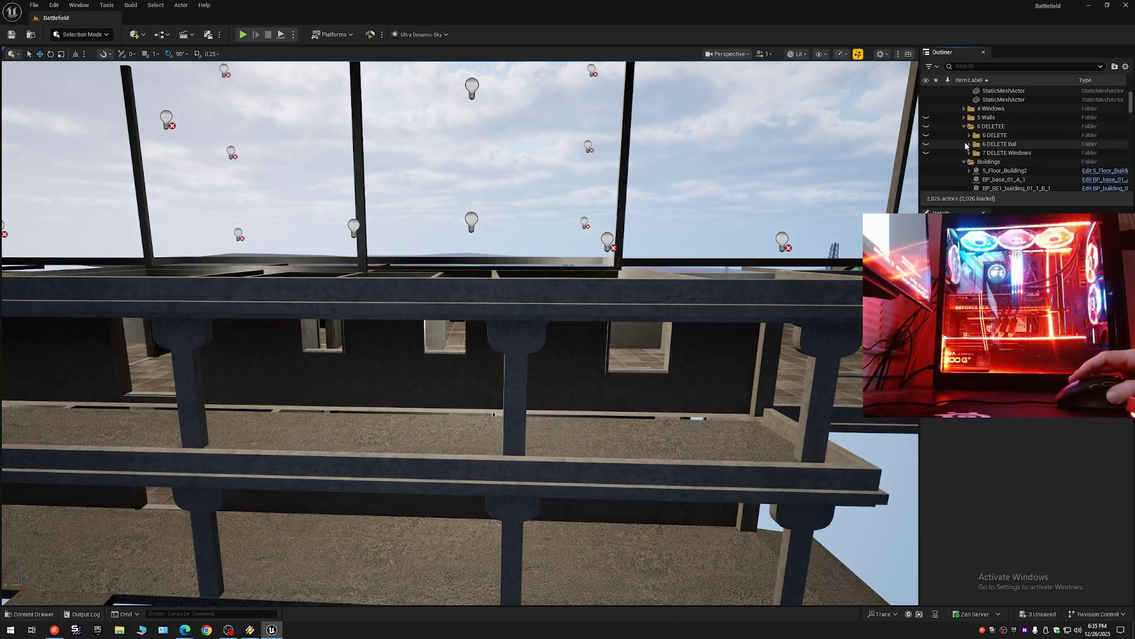
pyautogui.click(965, 126)
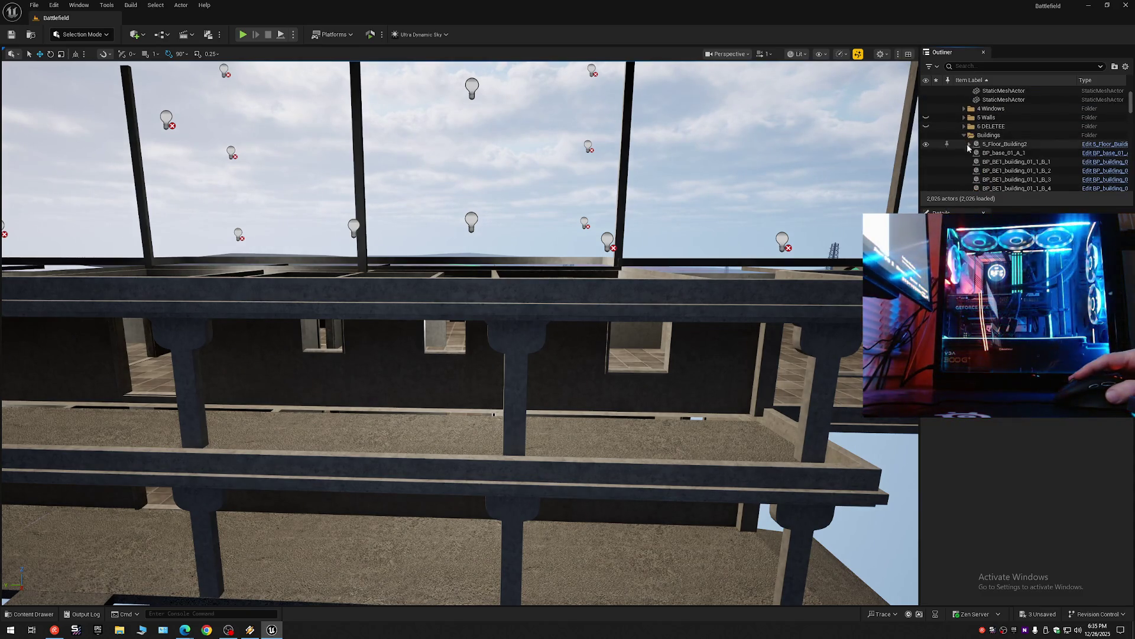
pyautogui.click(1125, 66)
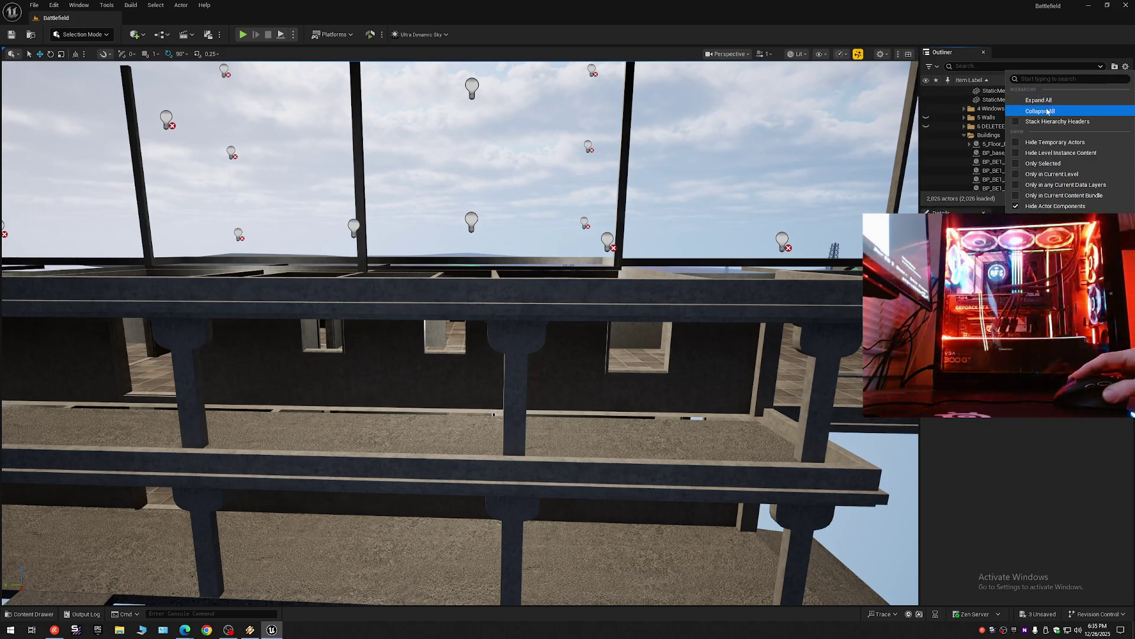
# File the top-level Floor 3 folder under the 1 Floor 2 folder.
pyautogui.click(1032, 106)
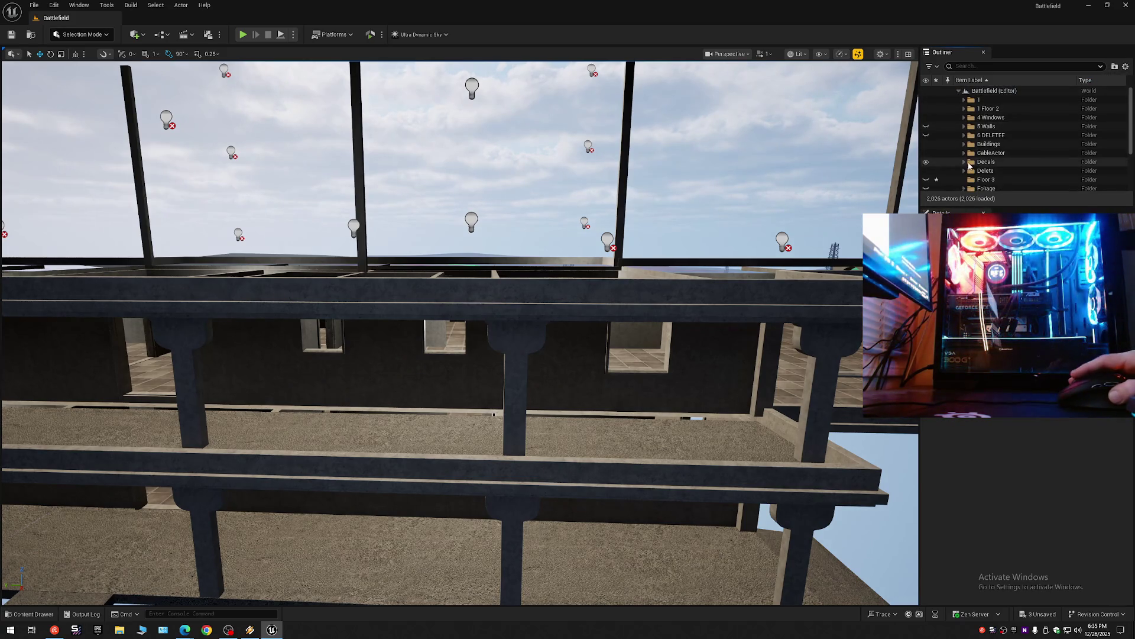
pyautogui.scroll(-1, 970, 167)
pyautogui.click(986, 167)
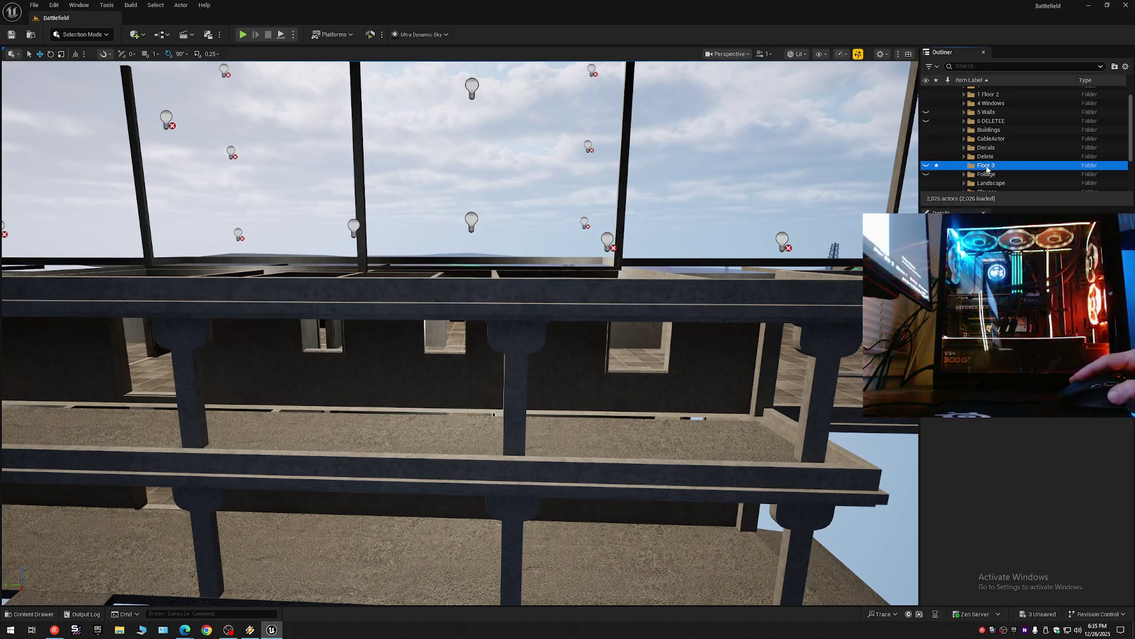
pyautogui.rightClick(993, 169)
pyautogui.moveTo(1029, 226)
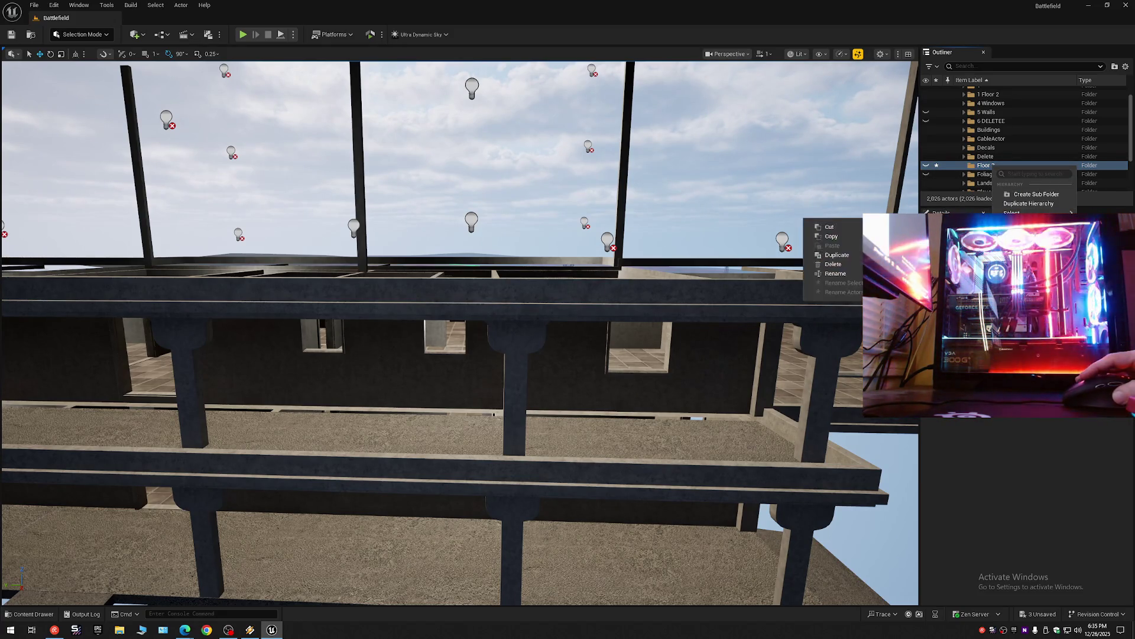
pyautogui.click(955, 169)
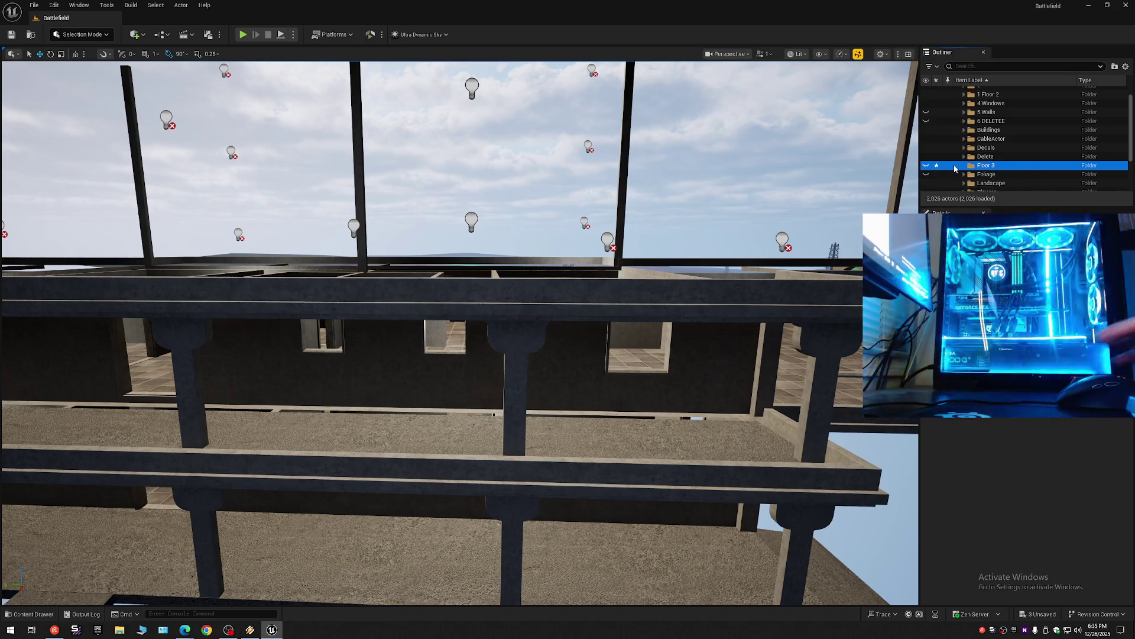
pyautogui.press('Delete')
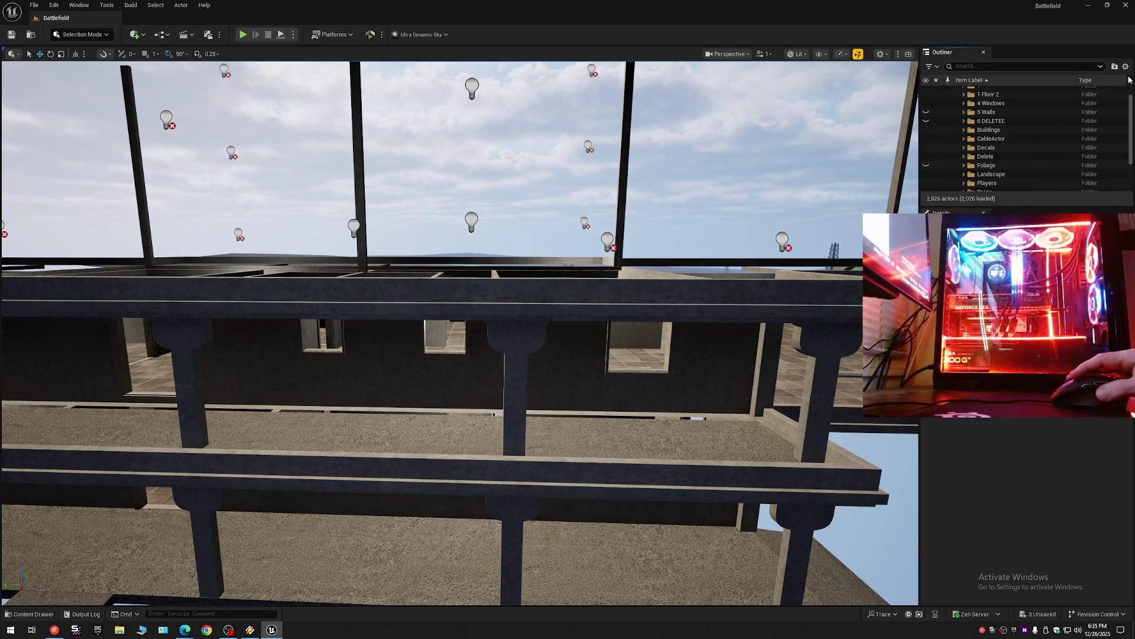
# Collapse the Outliner and re-expand Battlefield (Editor) to its top-level folders.
pyautogui.click(1126, 67)
pyautogui.click(1040, 110)
pyautogui.click(959, 90)
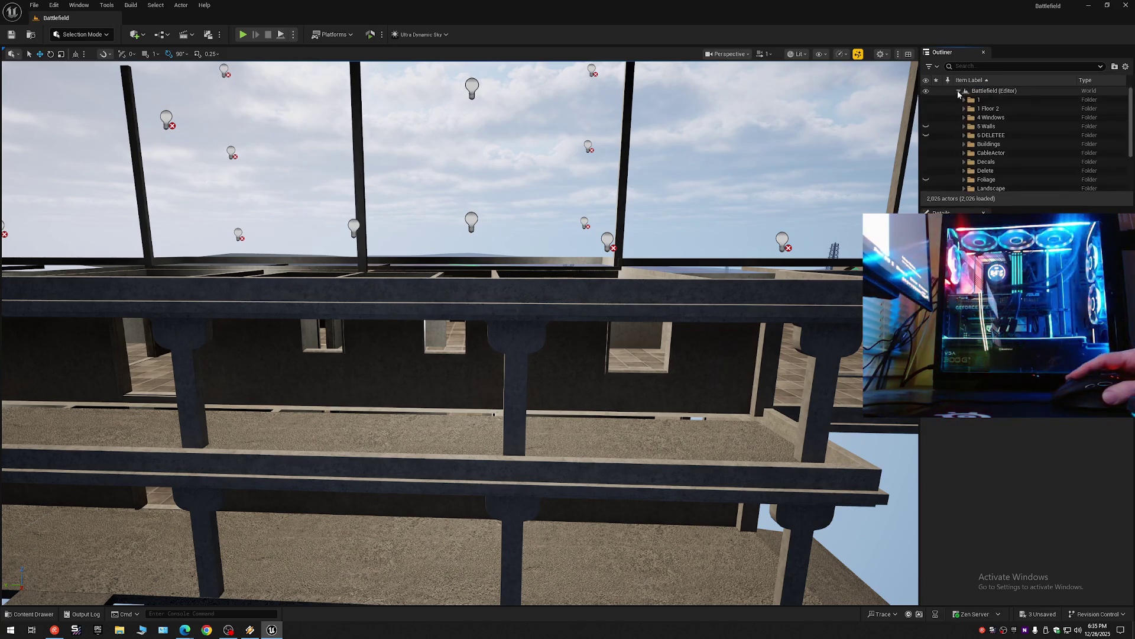
pyautogui.scroll(-4, 976, 142)
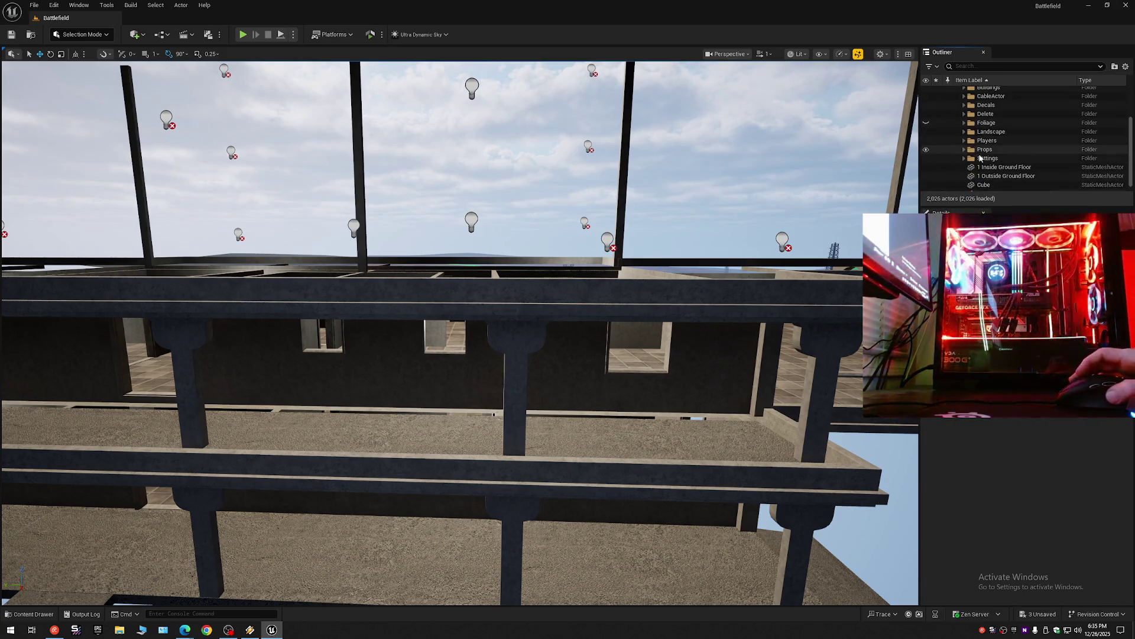
pyautogui.scroll(4, 975, 160)
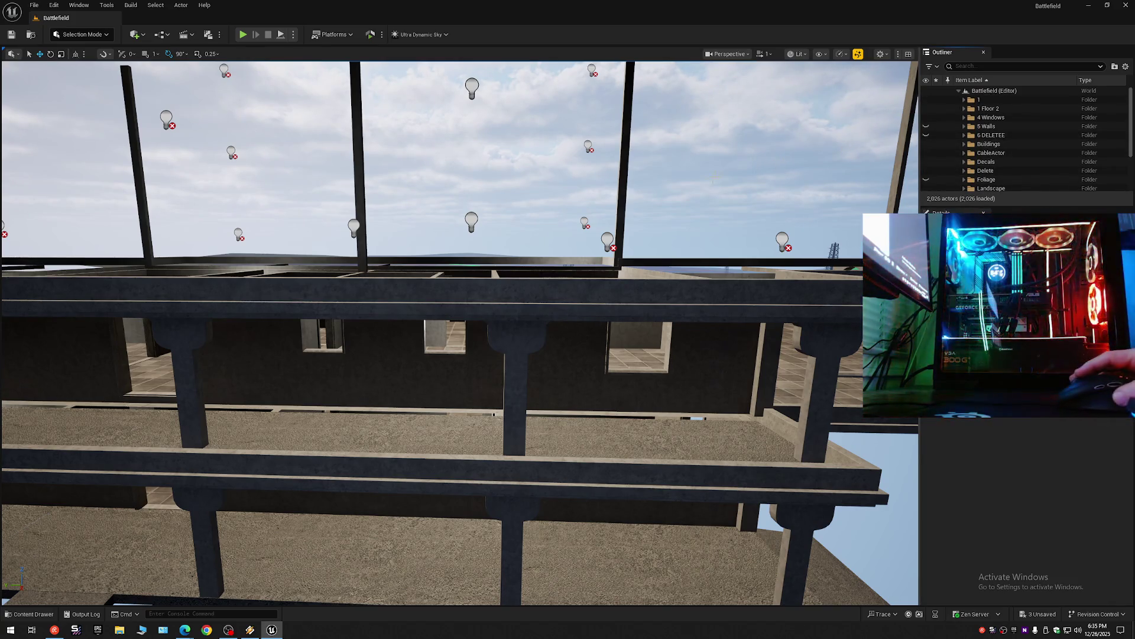
# Frame the viewport on the Ultra_Dynamic_Sky actor, then on the building mesh.
pyautogui.click(473, 148)
pyautogui.press('f')
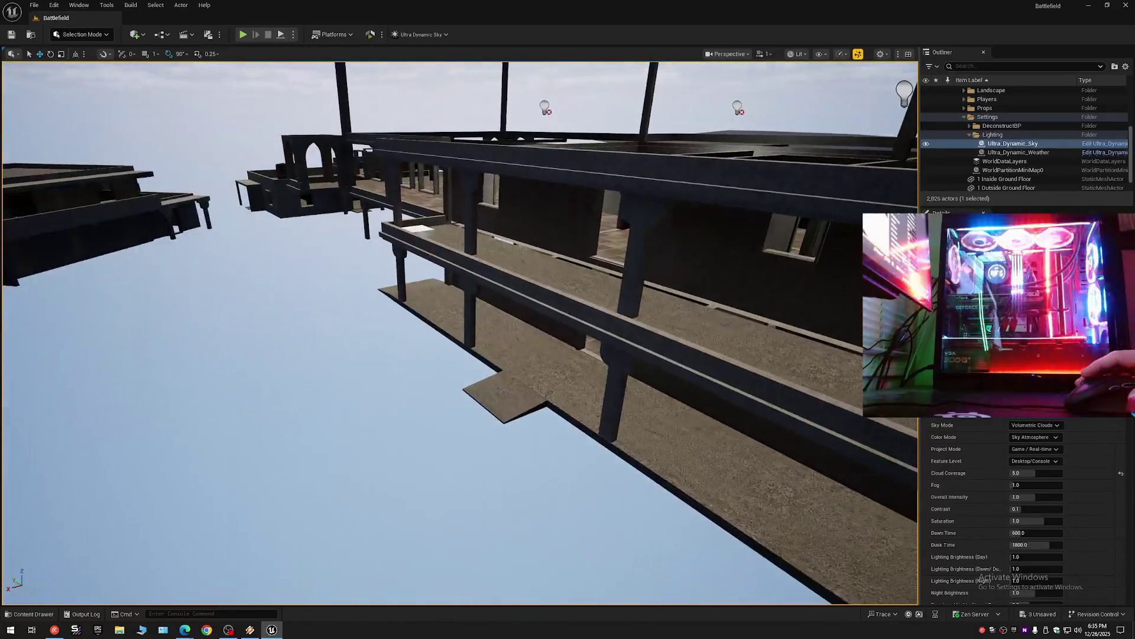
pyautogui.rightClick(678, 211)
pyautogui.press('f')
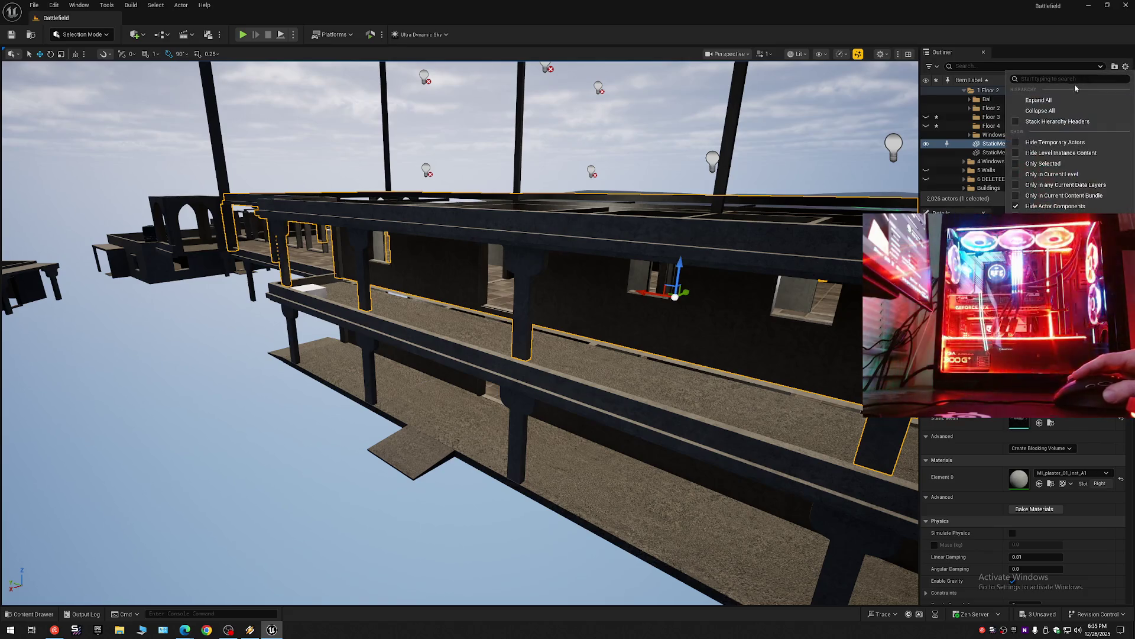
pyautogui.click(960, 102)
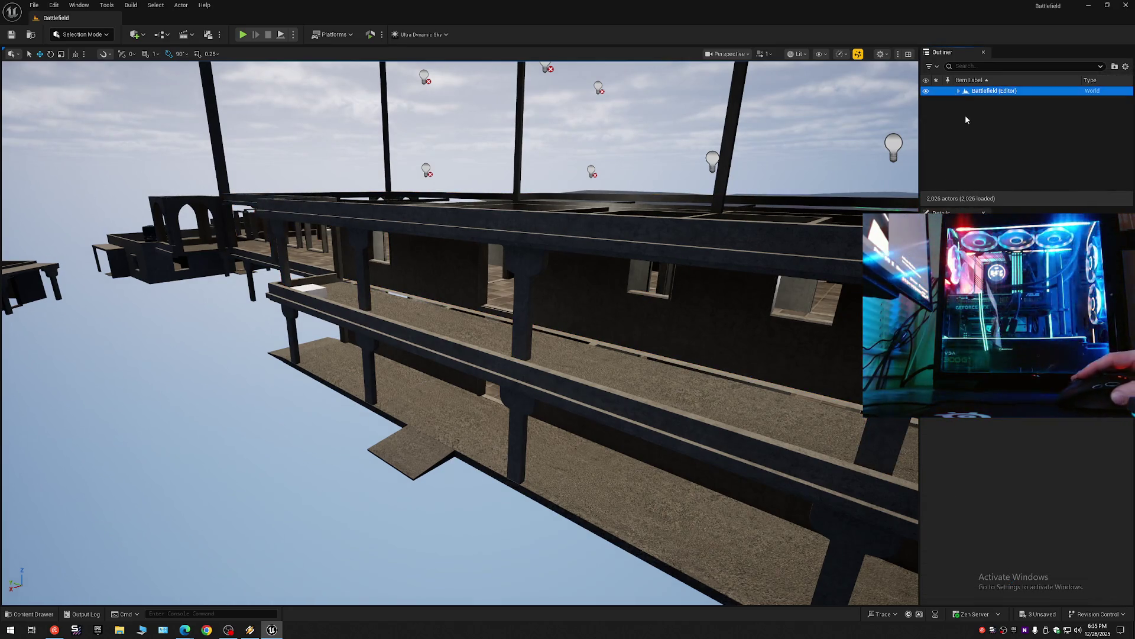
# Select the white box Cube2, duplicate it as Cube3 and raise it onto the upper beam.
pyautogui.click(958, 90)
pyautogui.scroll(-1, 459, 331)
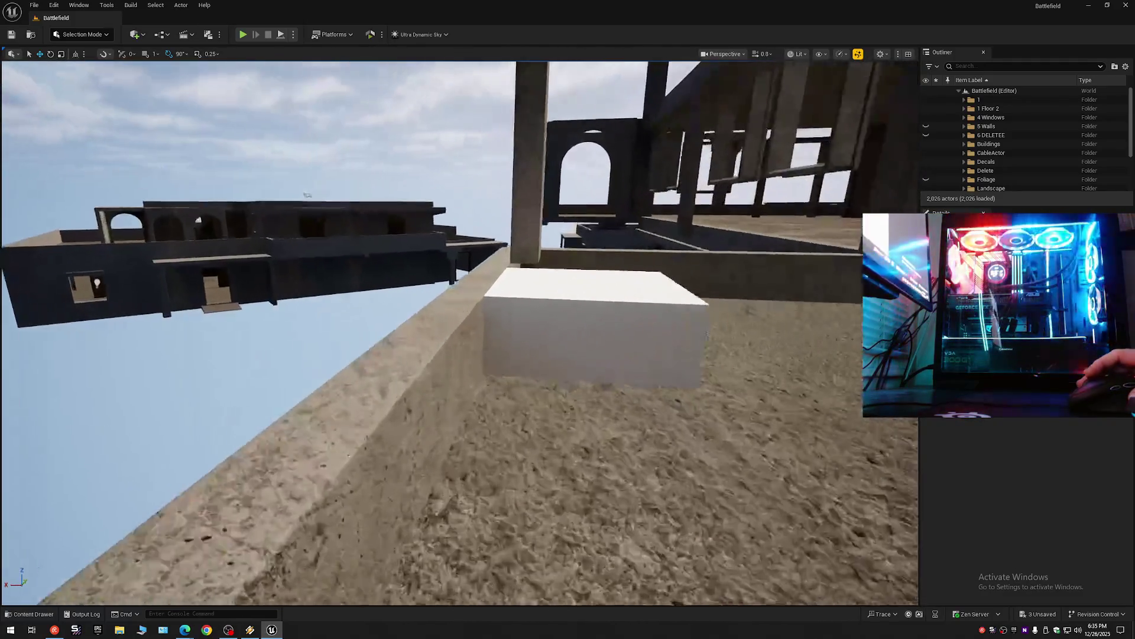
pyautogui.scroll(-1, 459, 331)
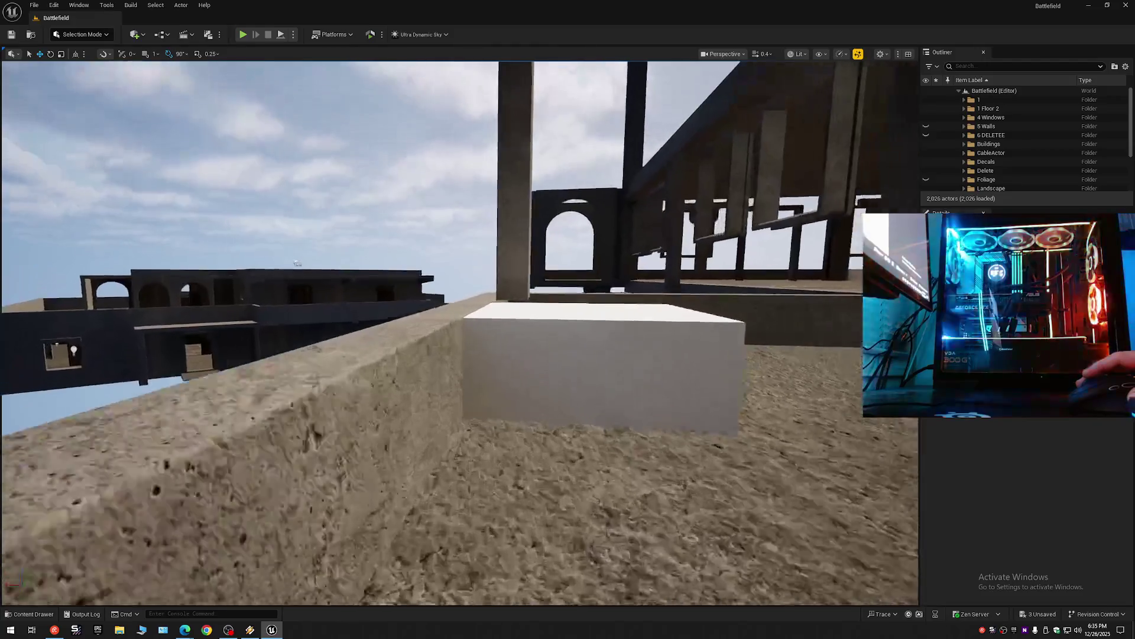
pyautogui.scroll(2, 474, 305)
pyautogui.scroll(-4, 474, 304)
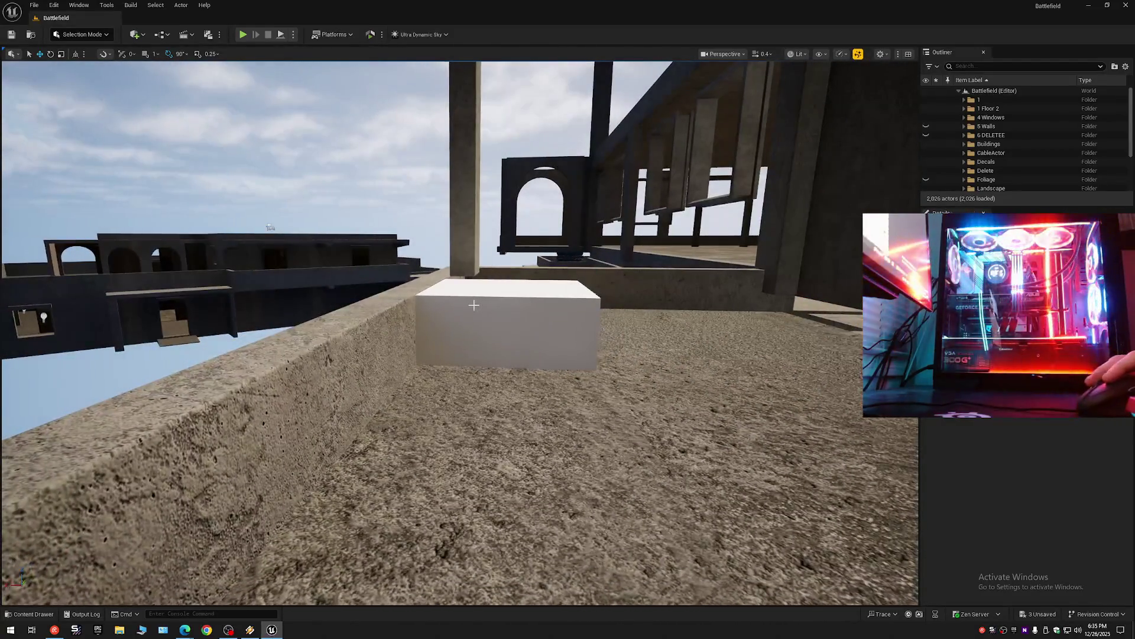
pyautogui.click(473, 305)
pyautogui.moveTo(503, 288); pyautogui.dragTo(503, 95)
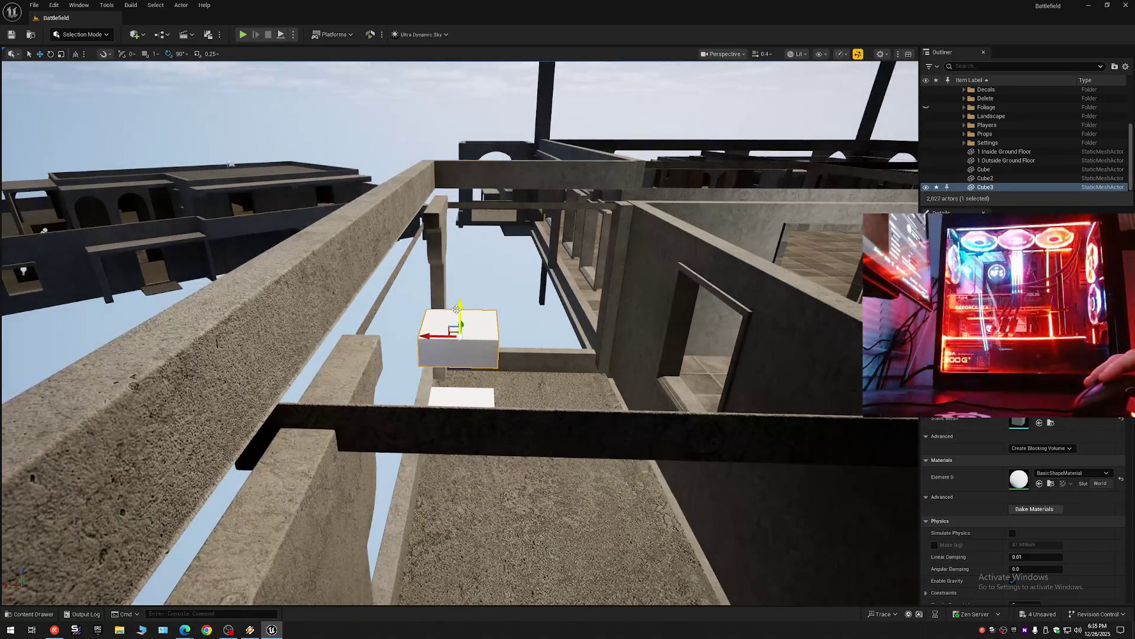
pyautogui.moveTo(456, 301); pyautogui.dragTo(449, 178)
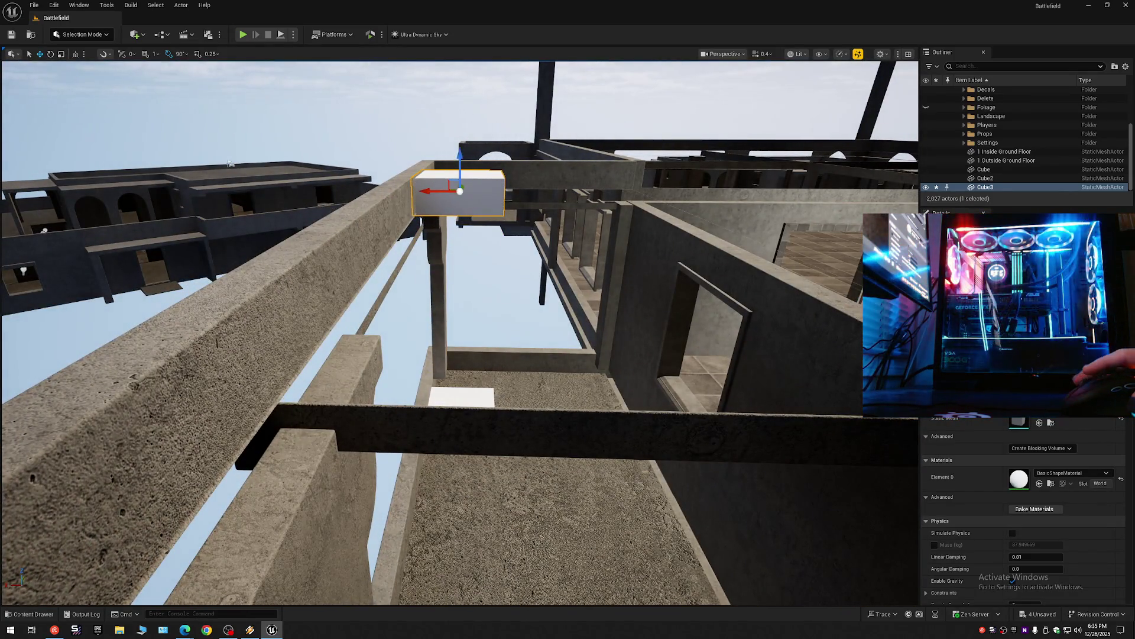
# Fly around Cube3 to check that it sits on top of the upper beam.
pyautogui.press('w')
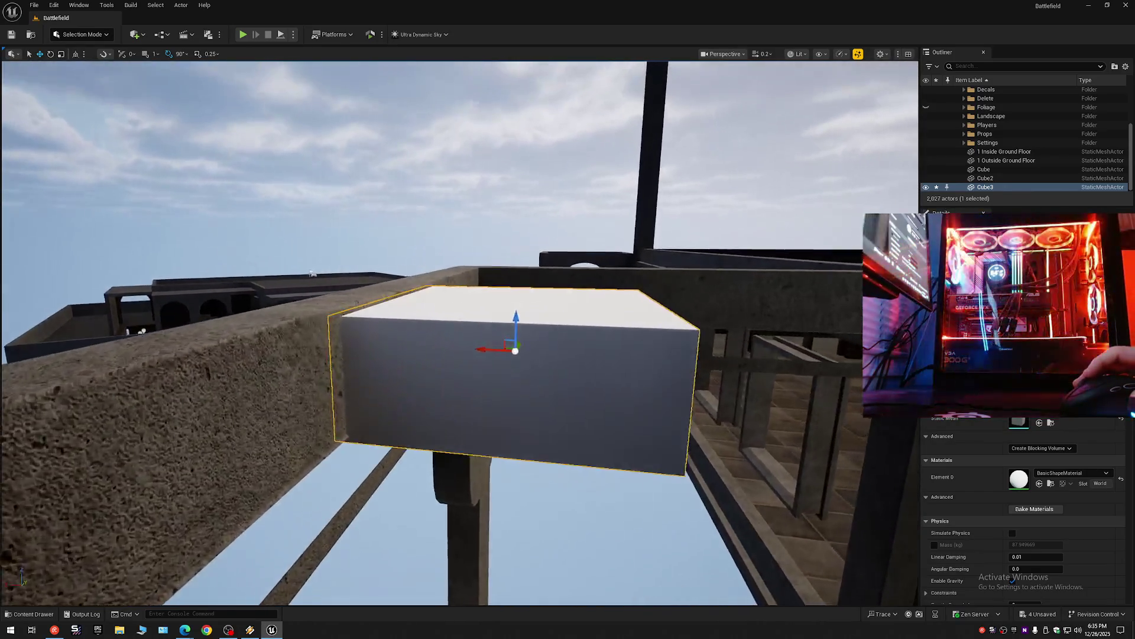
pyautogui.press('w')
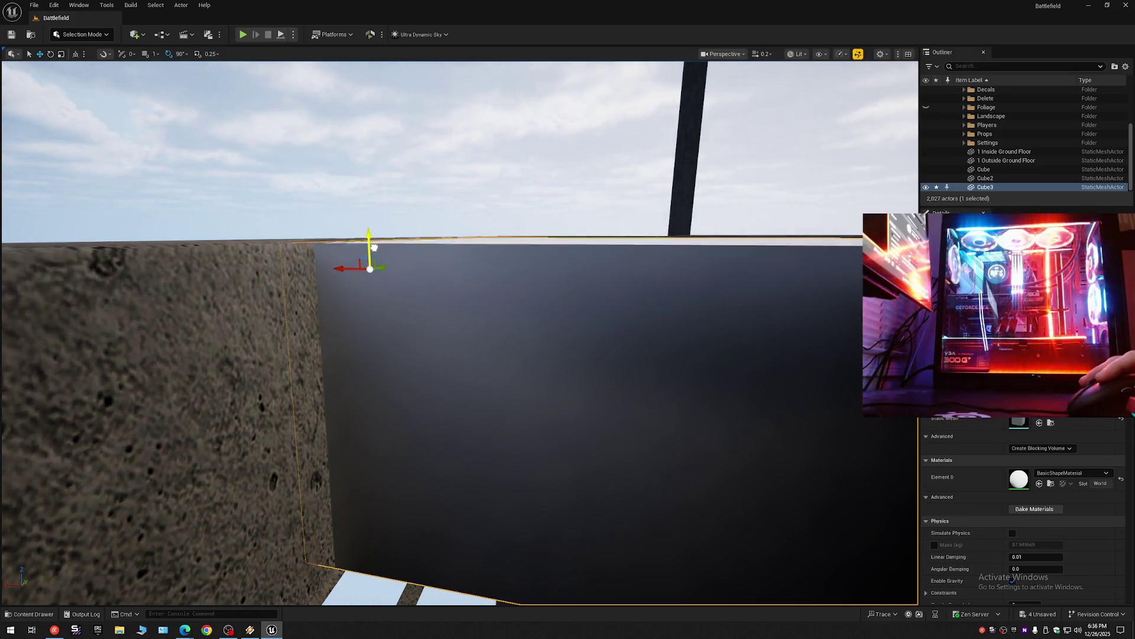
pyautogui.press('e')
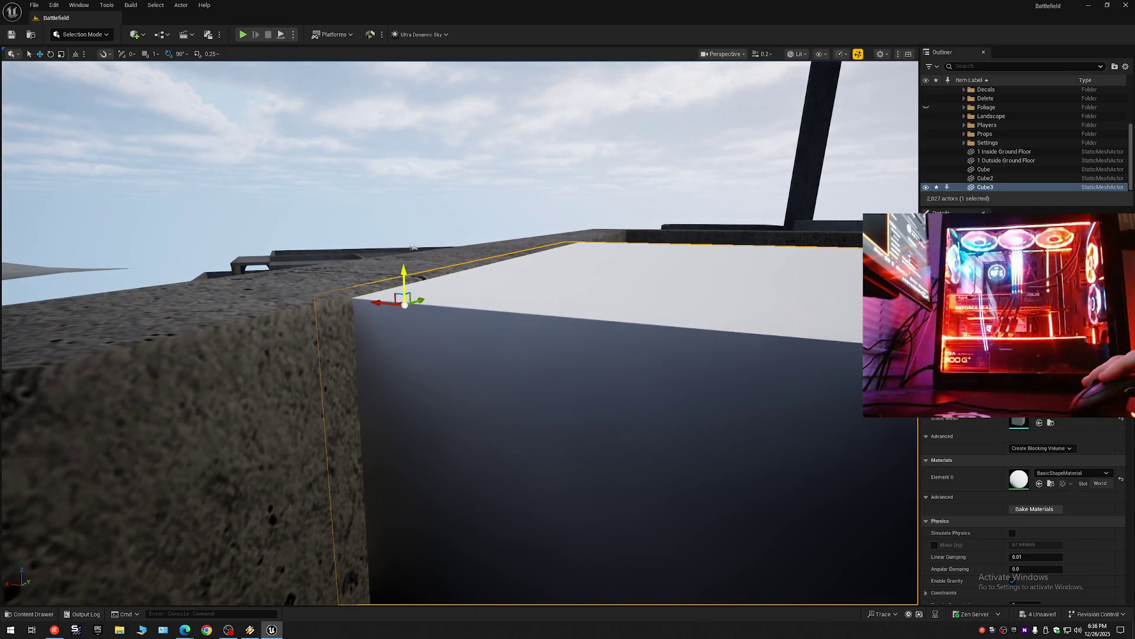
pyautogui.rightClick(512, 325)
pyautogui.press('q')
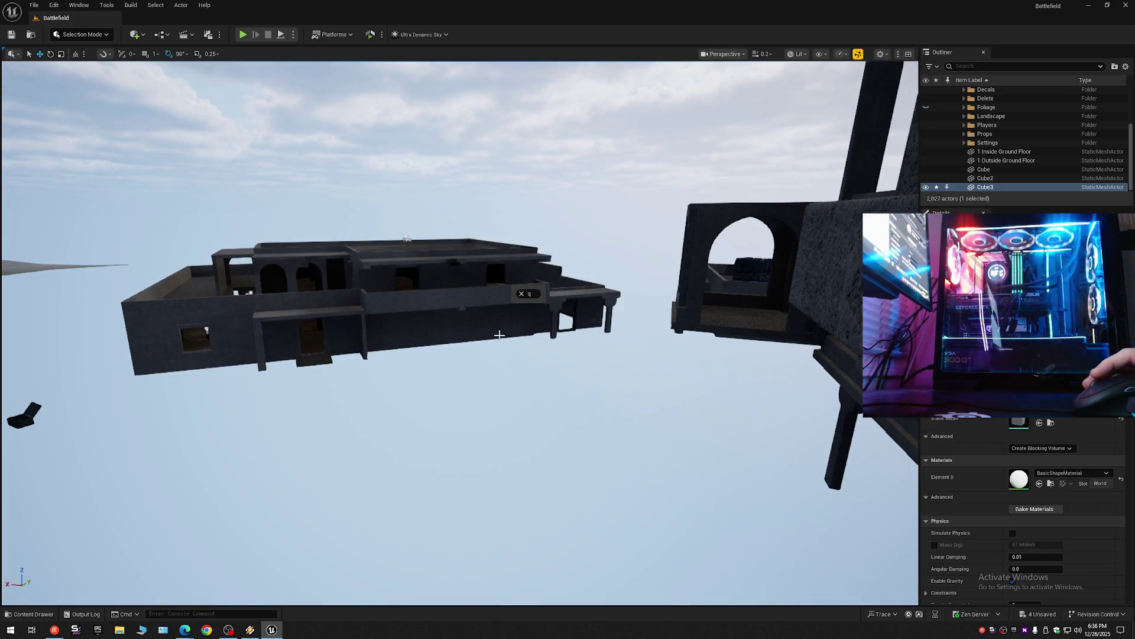
pyautogui.press('f')
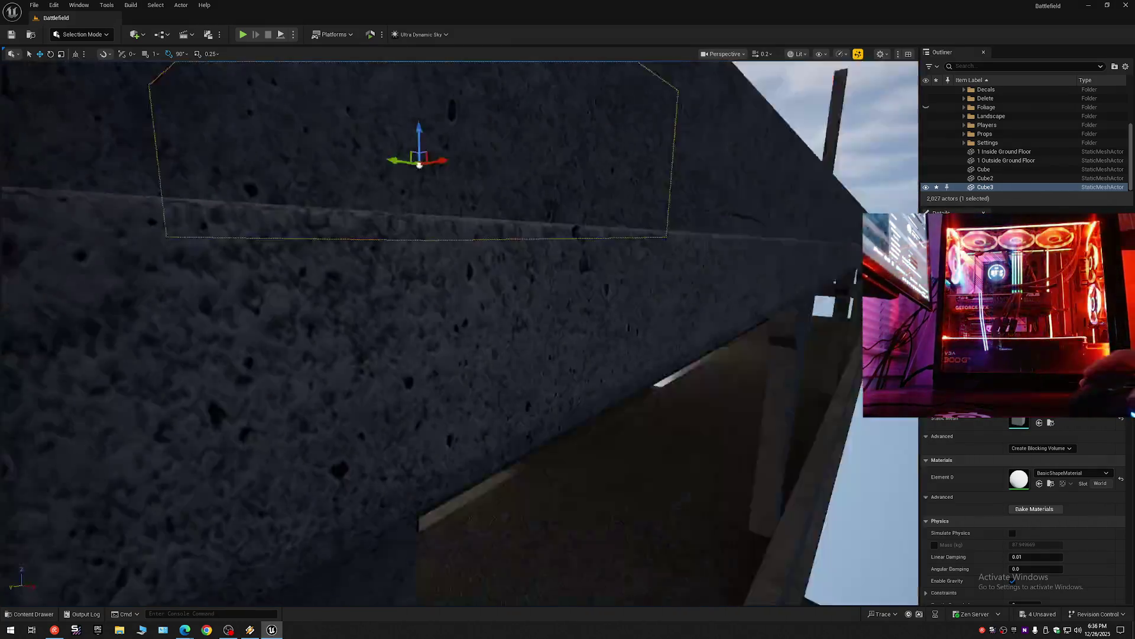
pyautogui.press('e')
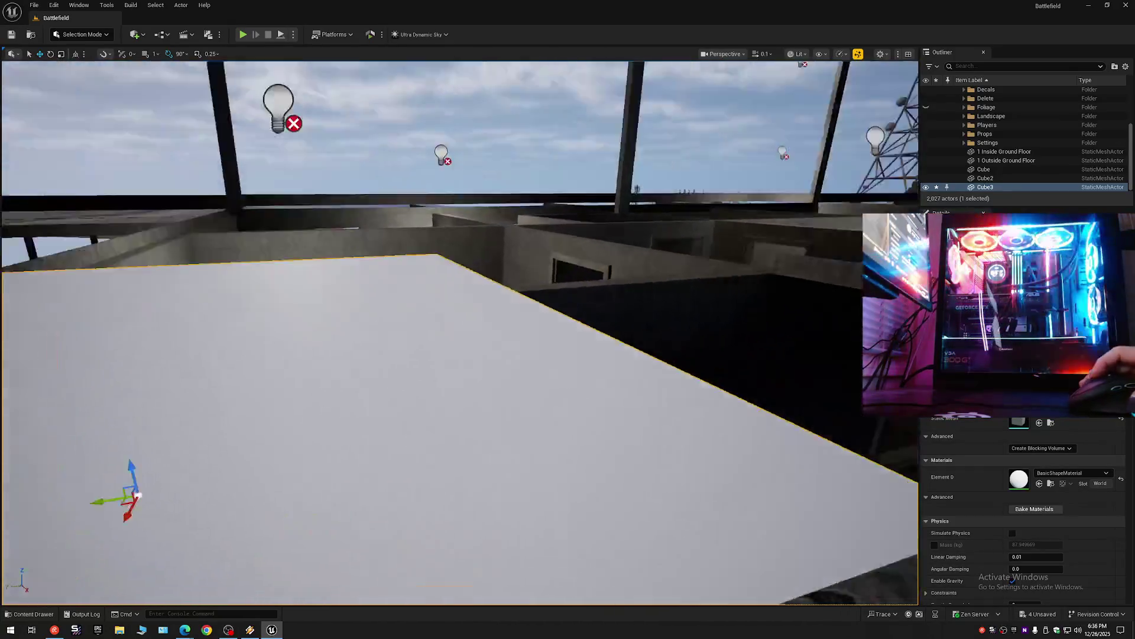
pyautogui.scroll(1, 459, 332)
pyautogui.scroll(1, 459, 332)
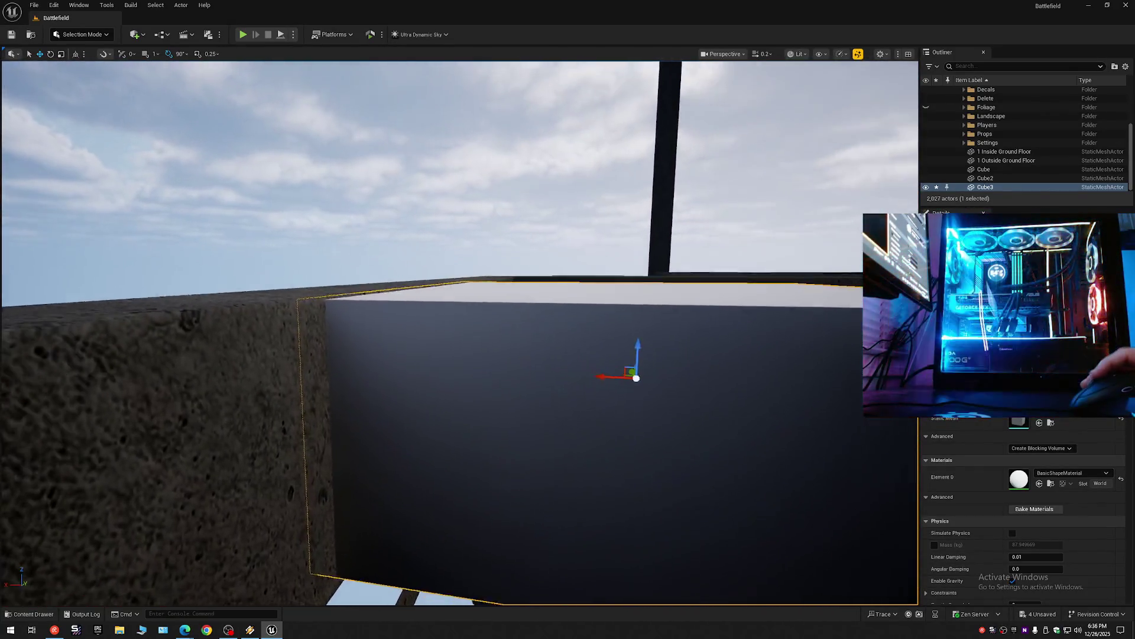
pyautogui.scroll(-3, 459, 332)
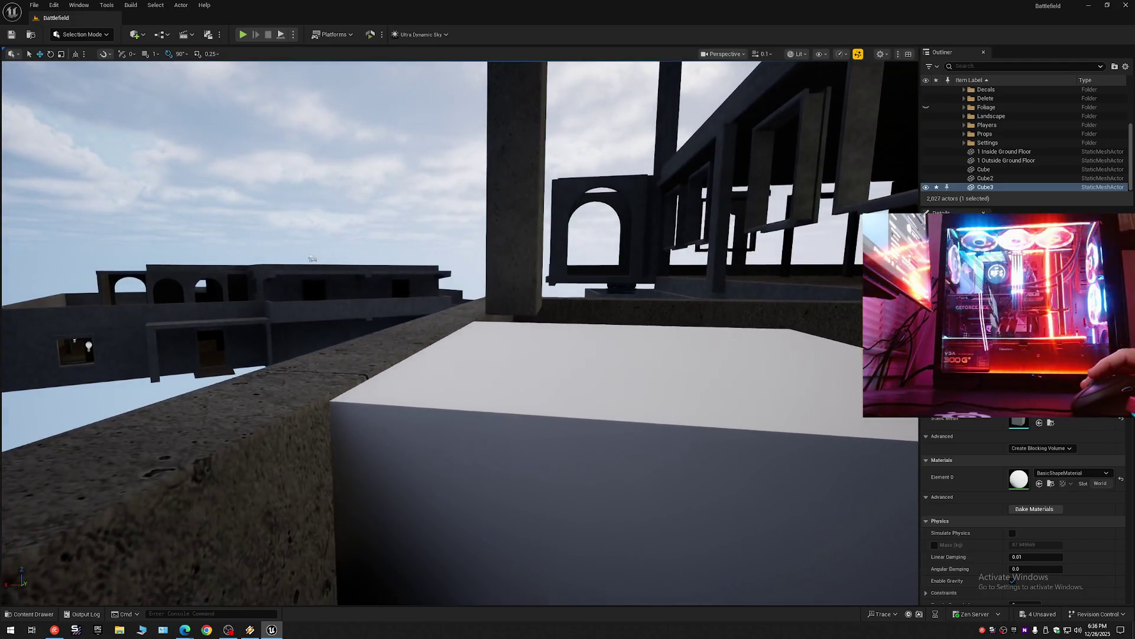
pyautogui.press('w')
pyautogui.press('s')
pyautogui.press('q')
pyautogui.scroll(3, 459, 332)
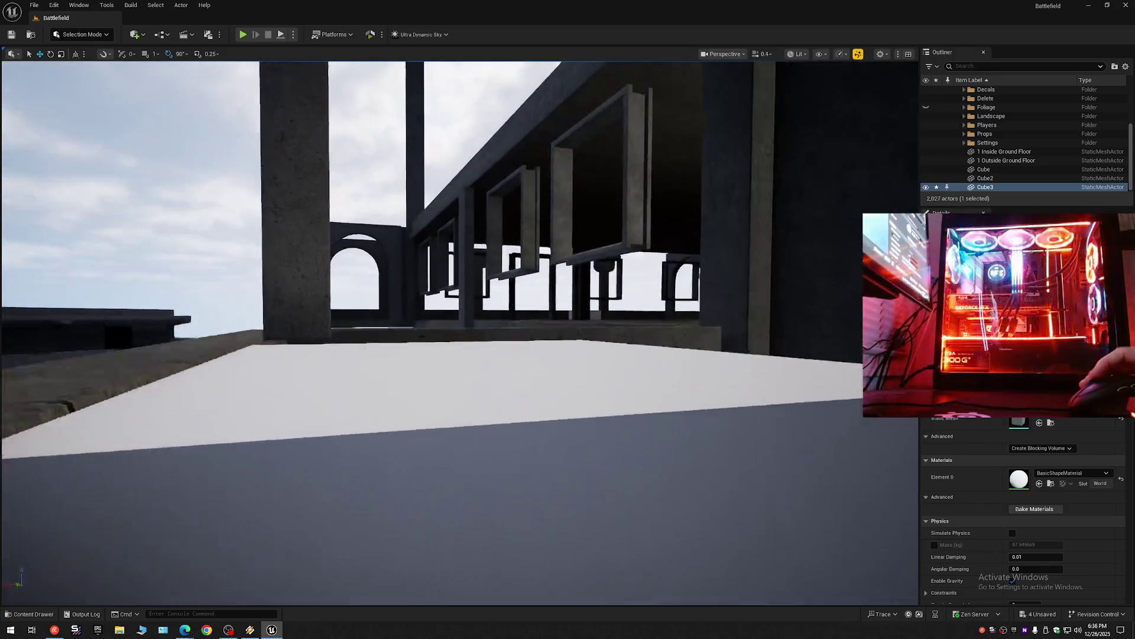
pyautogui.scroll(-2, 459, 332)
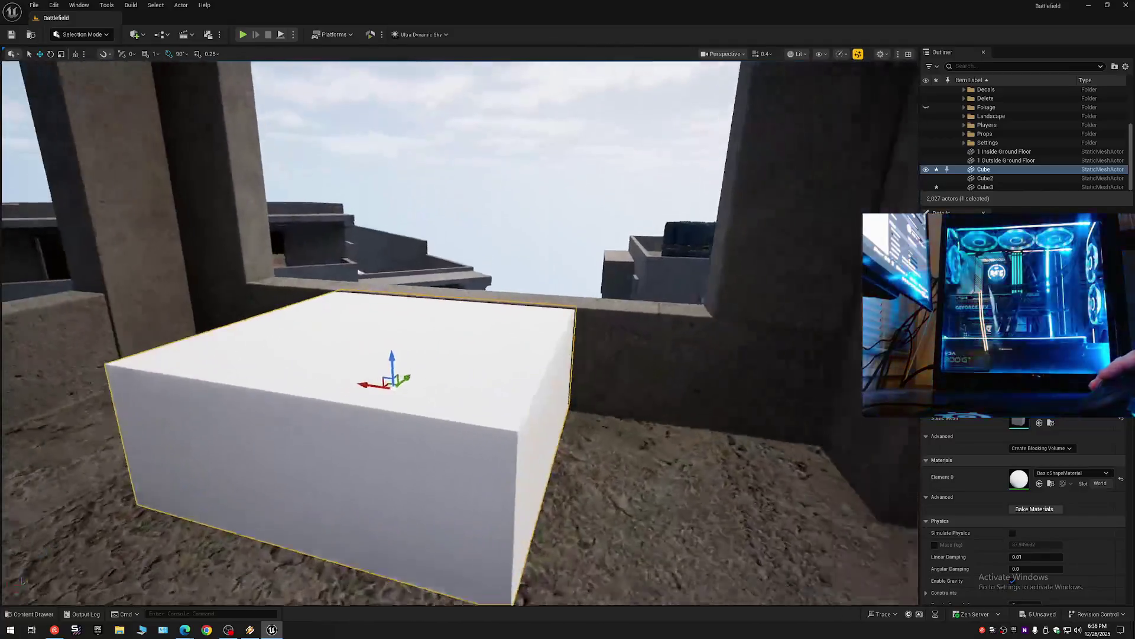
pyautogui.press('w')
pyautogui.press('a')
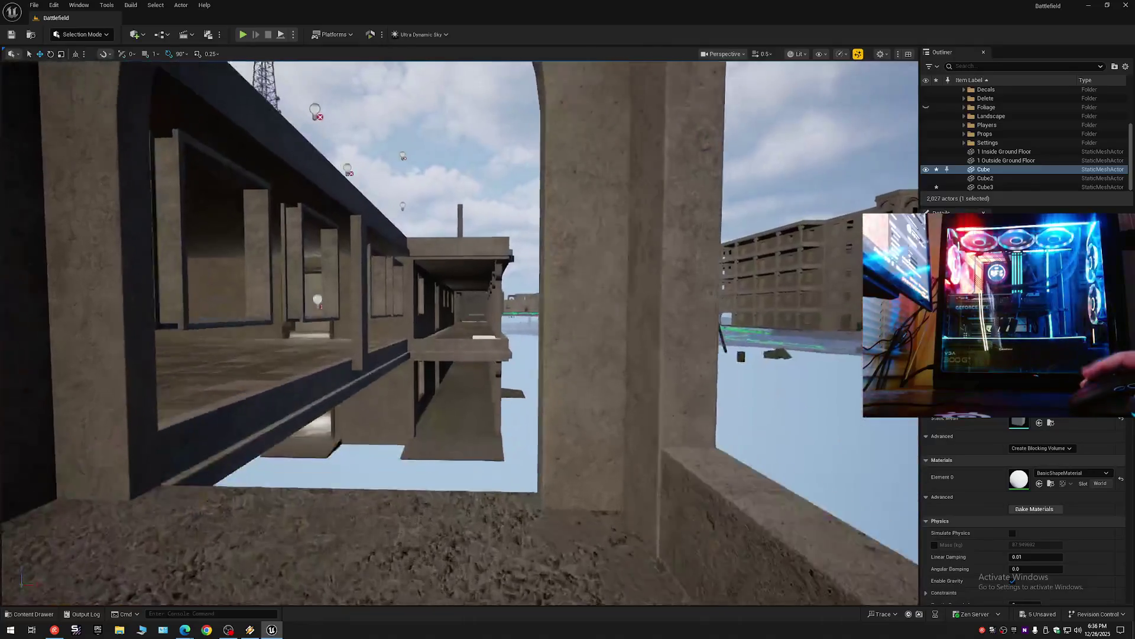
pyautogui.press('f')
pyautogui.scroll(-2, 460, 332)
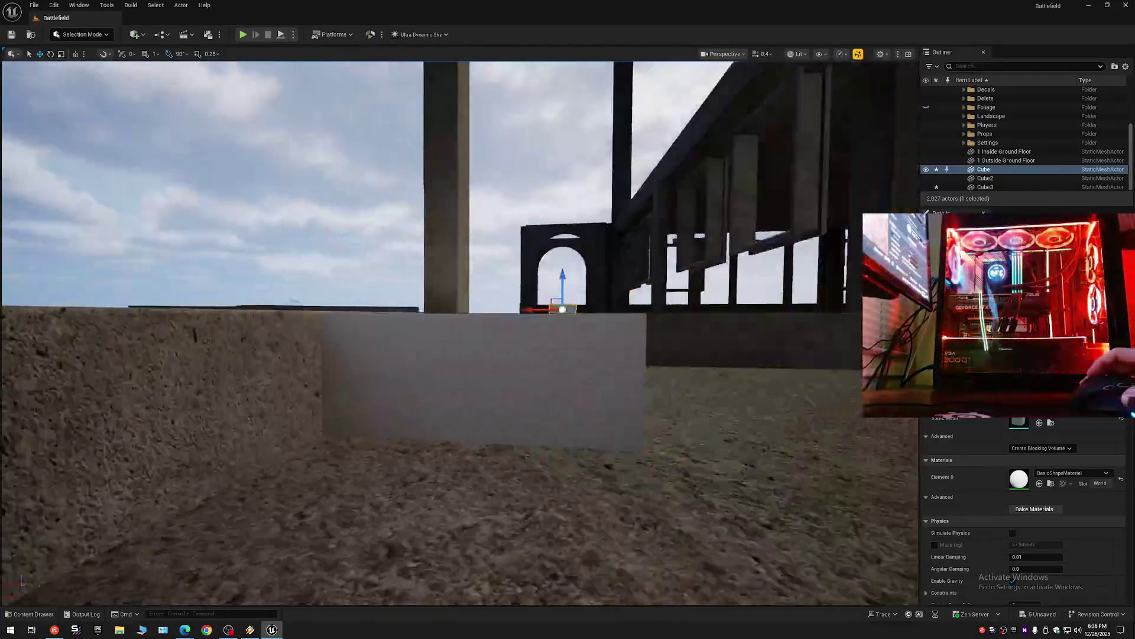
pyautogui.press('w')
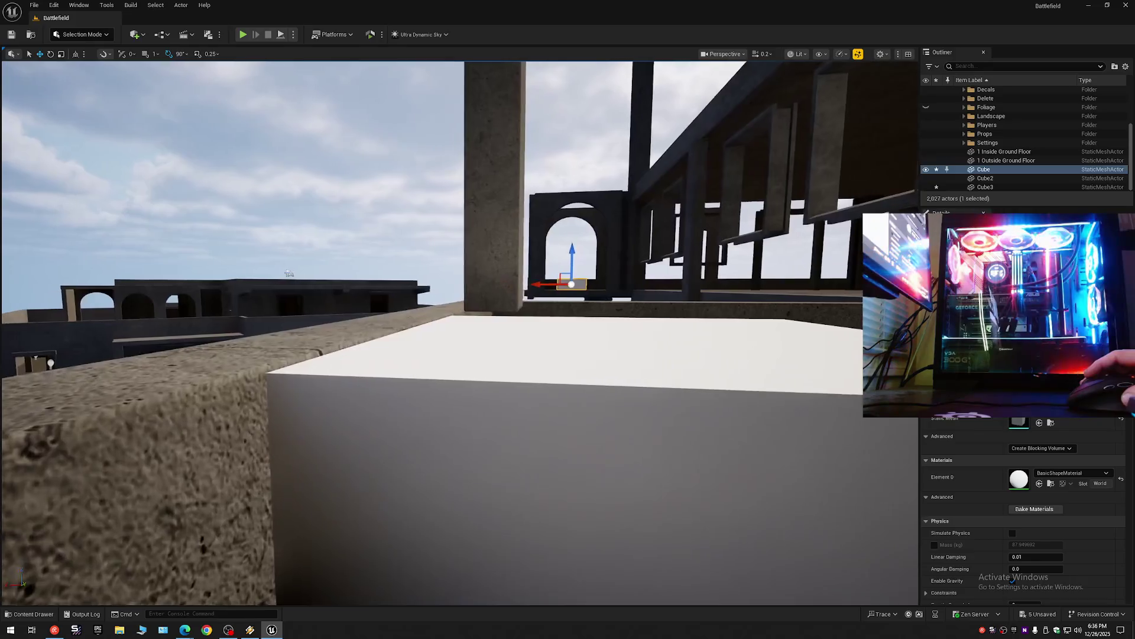
pyautogui.press('f')
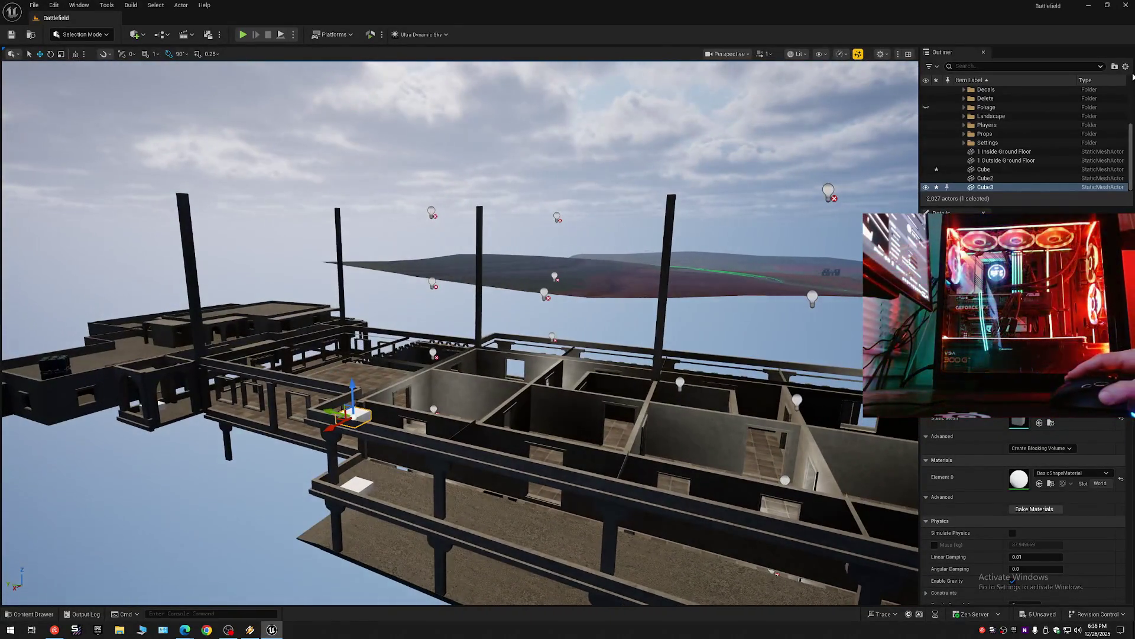
pyautogui.click(1126, 67)
pyautogui.click(1071, 113)
pyautogui.click(960, 92)
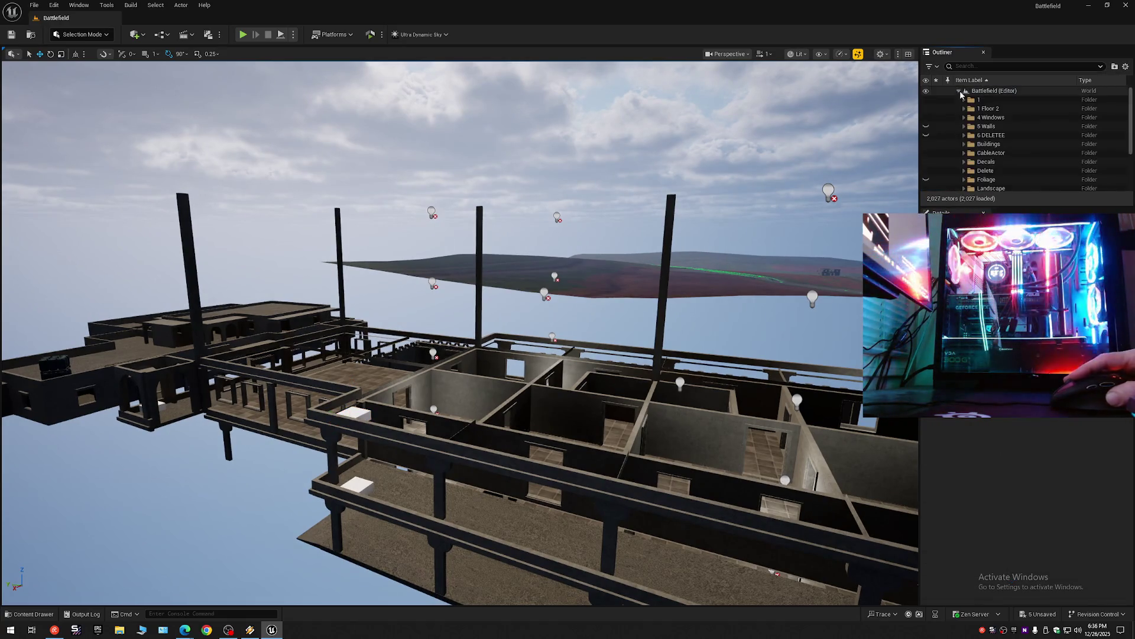
pyautogui.scroll(10, 630, 377)
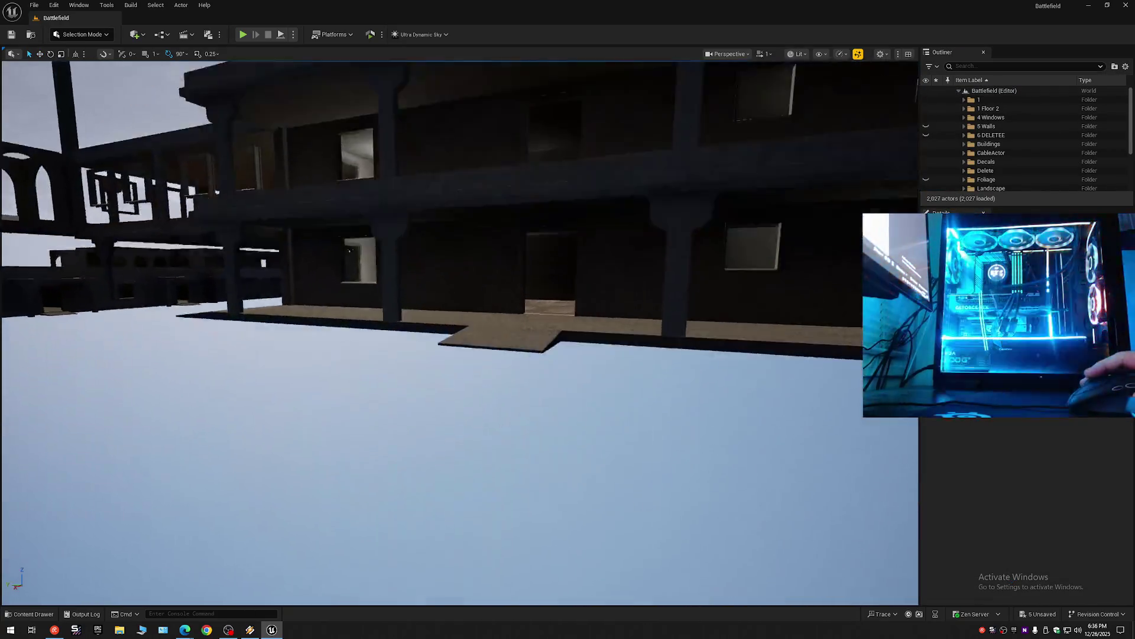
pyautogui.scroll(-10, 459, 332)
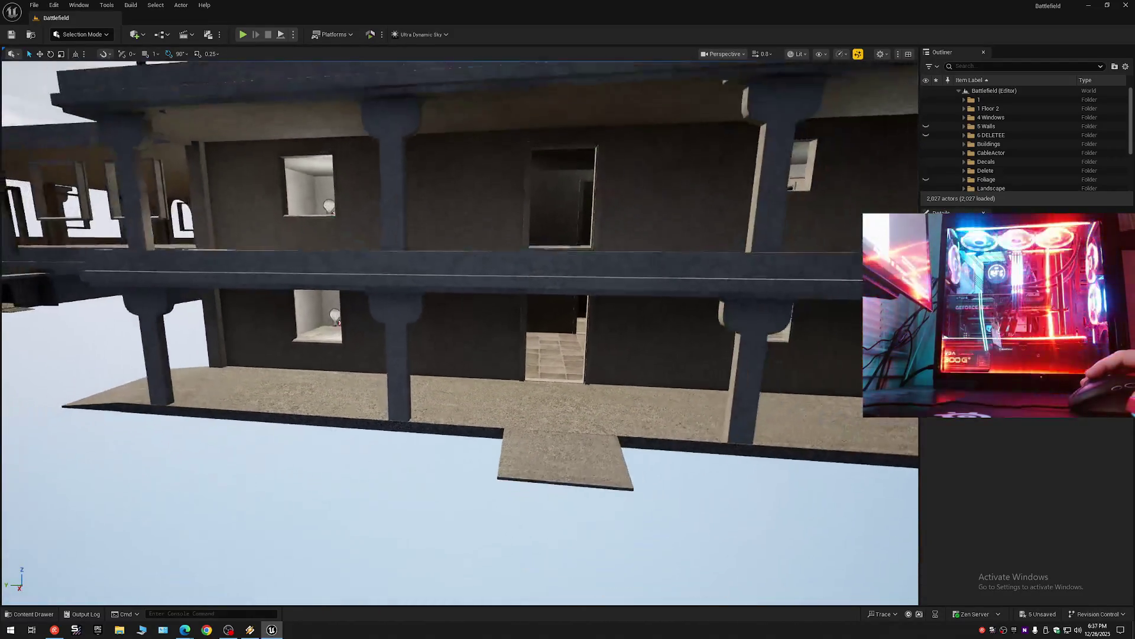
pyautogui.scroll(-10, 460, 333)
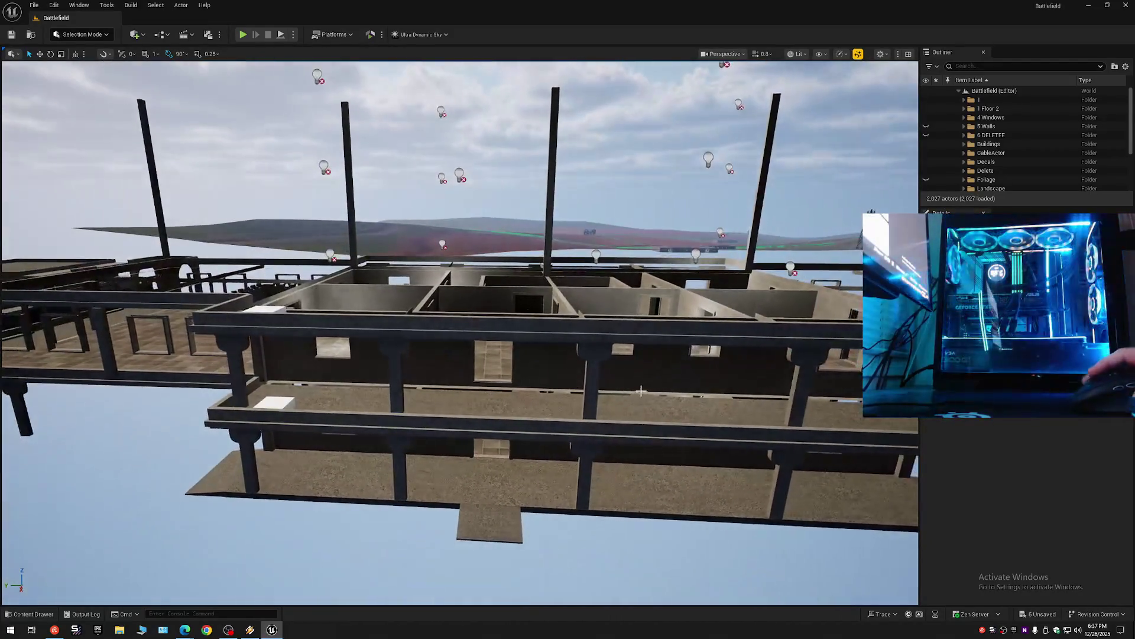
pyautogui.scroll(10, 459, 332)
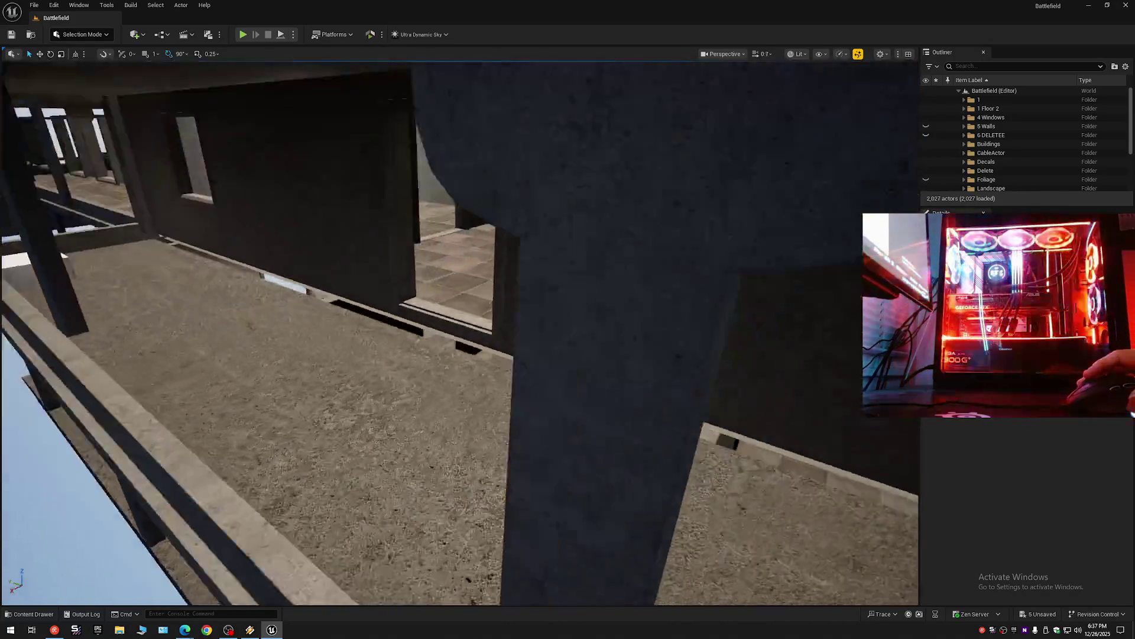
pyautogui.scroll(-4, 459, 332)
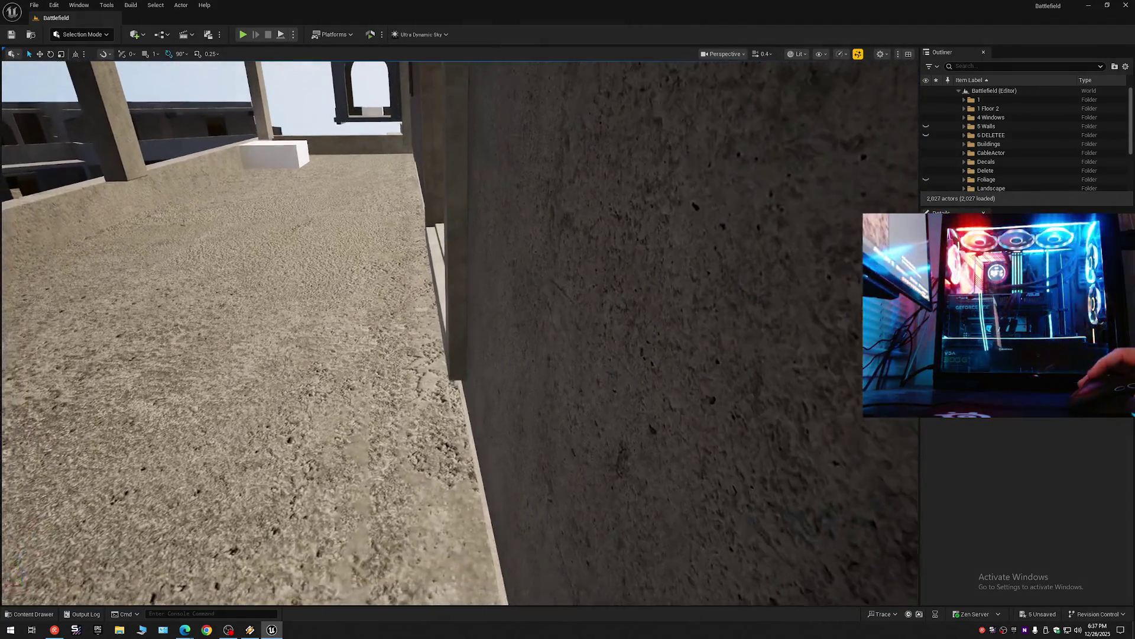
pyautogui.scroll(3, 460, 332)
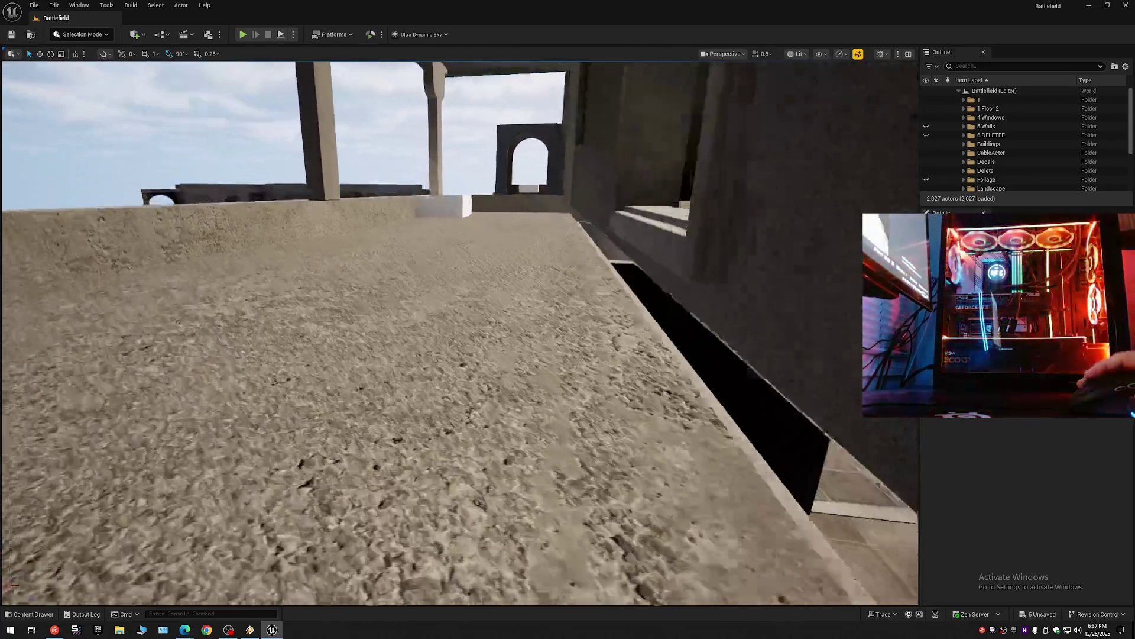
pyautogui.scroll(-3, 460, 332)
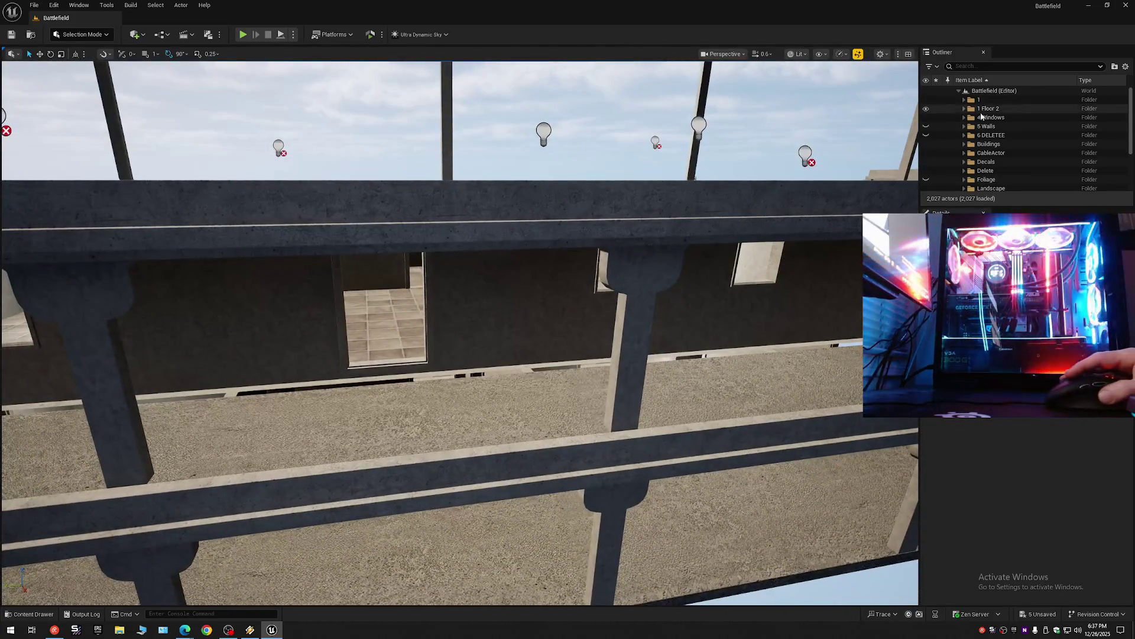
# Expand 1 Floor 2 and its Bal folder, then range-select from the first Bal mesh downward.
pyautogui.click(964, 109)
pyautogui.click(970, 153)
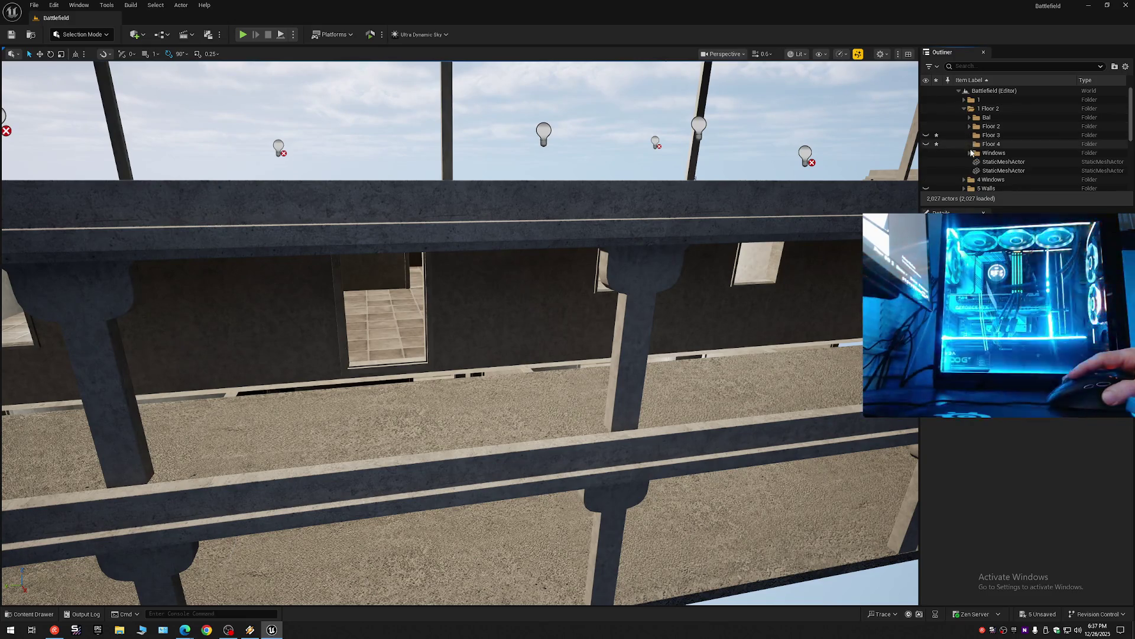
pyautogui.click(970, 153)
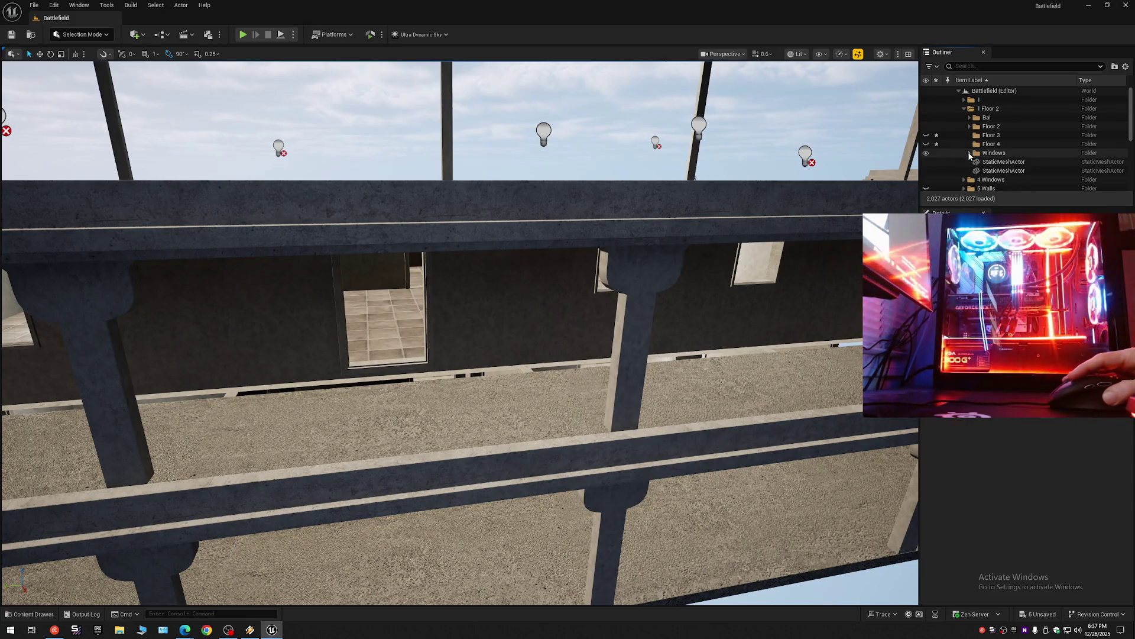
pyautogui.click(968, 117)
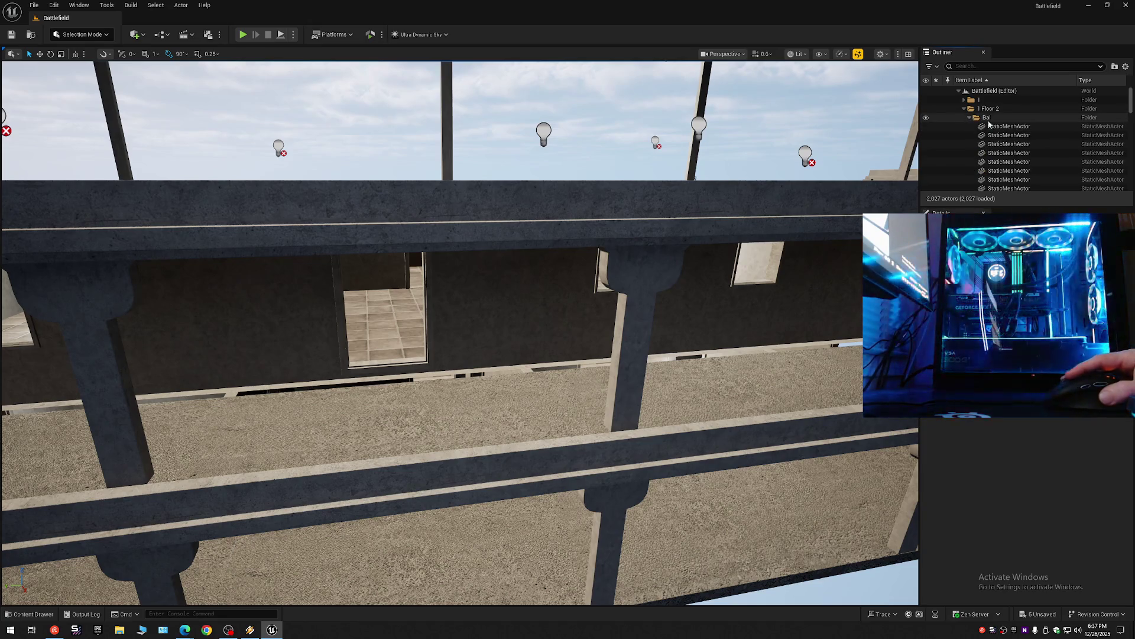
pyautogui.click(1008, 126)
pyautogui.moveTo(1130, 96); pyautogui.dragTo(1131, 174)
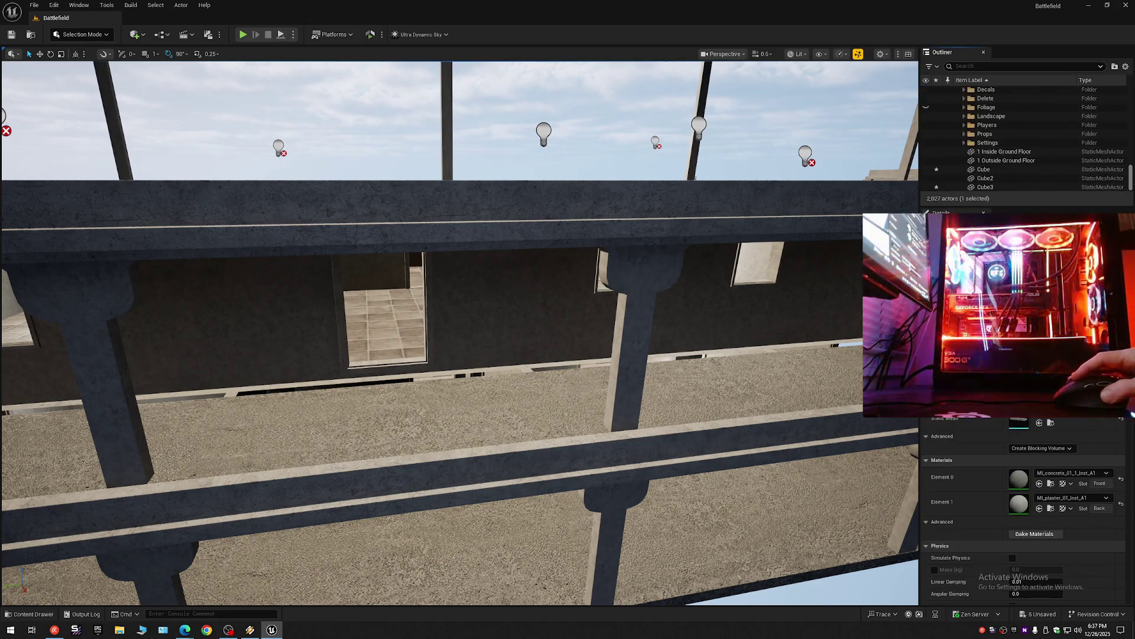
pyautogui.scroll(3, 1028, 169)
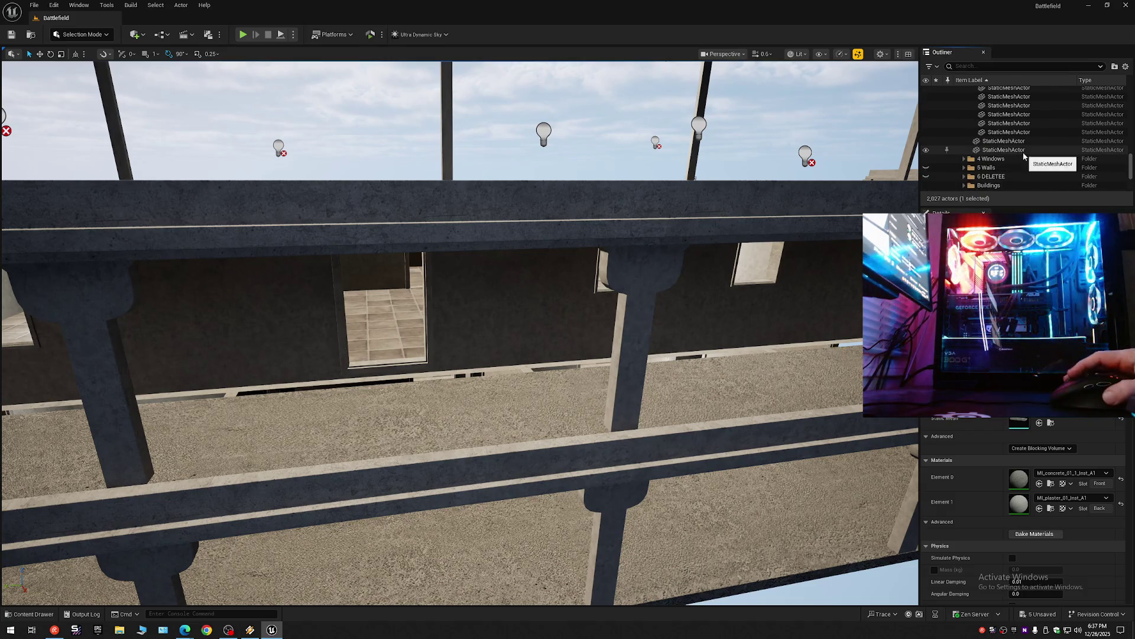
pyautogui.keyDown('shift'); pyautogui.click(1012, 177); pyautogui.keyUp('shift')
# Deselect the Floor 3, Floor 4, Windows and Floor 2 folders and 2 Outside Floor 2.
pyautogui.scroll(5, 1005, 166)
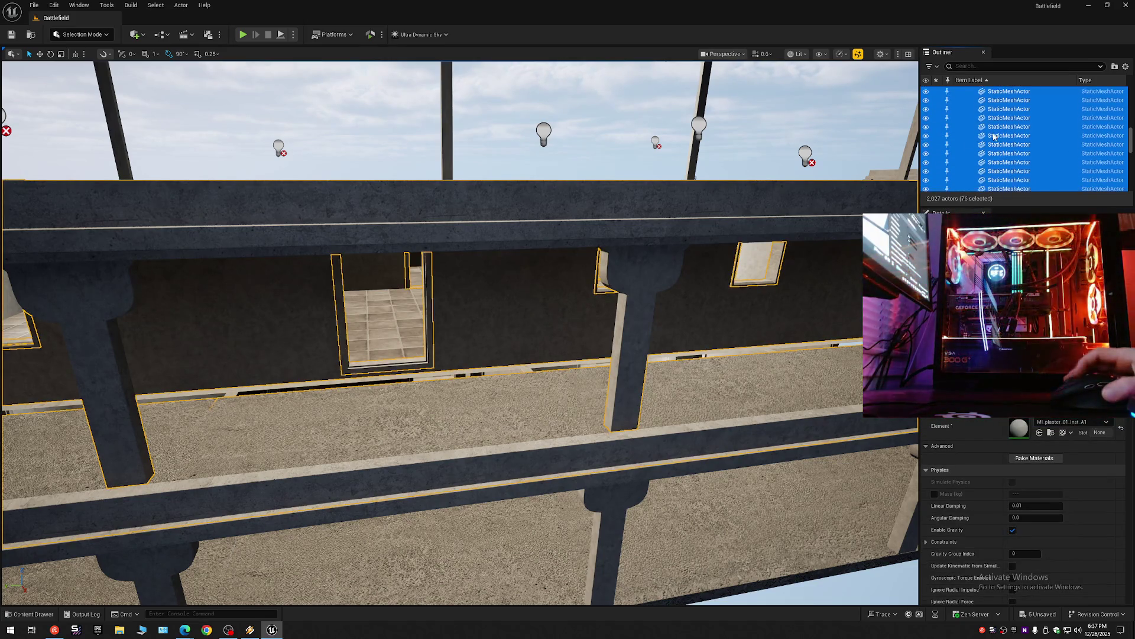
pyautogui.keyDown('ctrl'); pyautogui.click(993, 164); pyautogui.keyUp('ctrl')
pyautogui.keyDown('ctrl'); pyautogui.click(992, 155); pyautogui.keyUp('ctrl')
pyautogui.keyDown('ctrl'); pyautogui.click(991, 146); pyautogui.keyUp('ctrl')
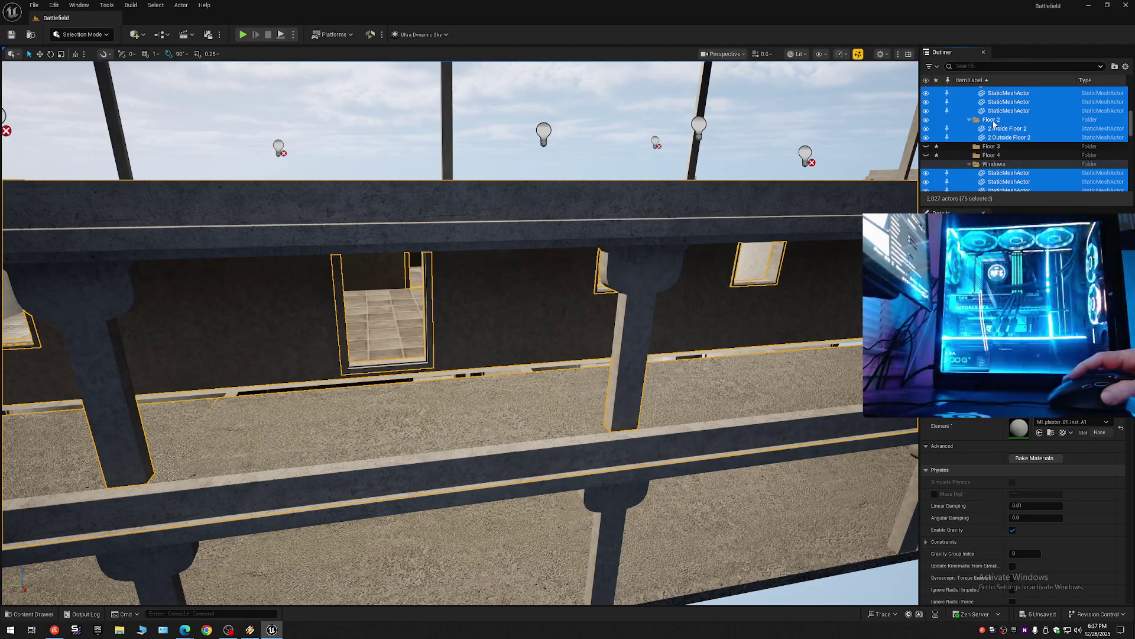
pyautogui.keyDown('ctrl'); pyautogui.click(991, 119); pyautogui.keyUp('ctrl')
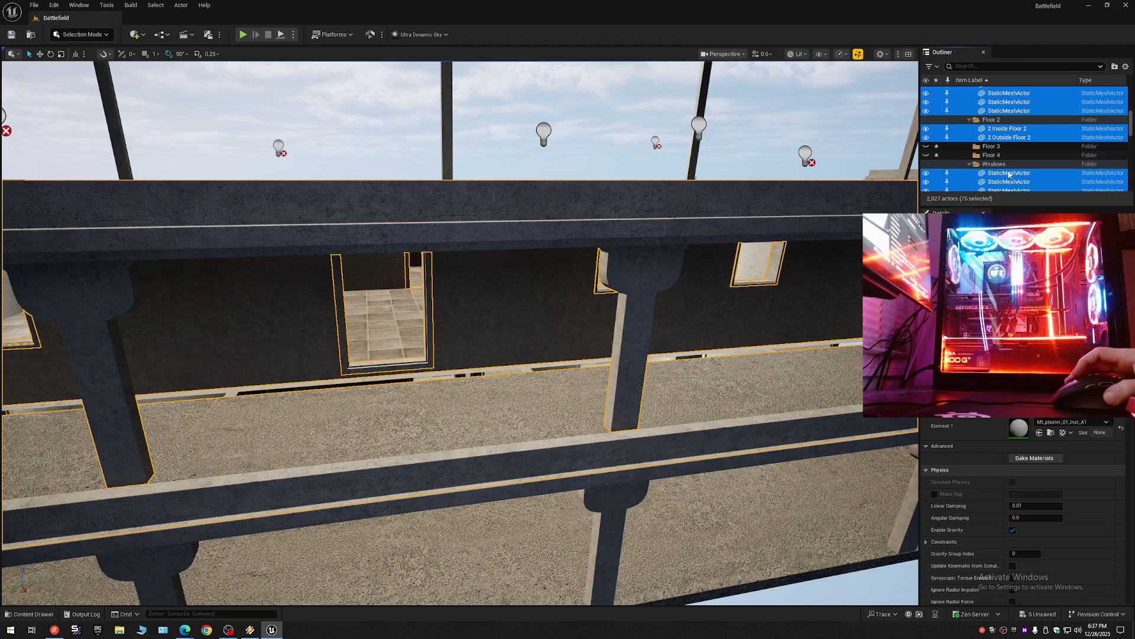
pyautogui.keyDown('ctrl'); pyautogui.click(1009, 137); pyautogui.keyUp('ctrl')
# Hide the 75 selected wall and window meshes.
pyautogui.scroll(5, 987, 172)
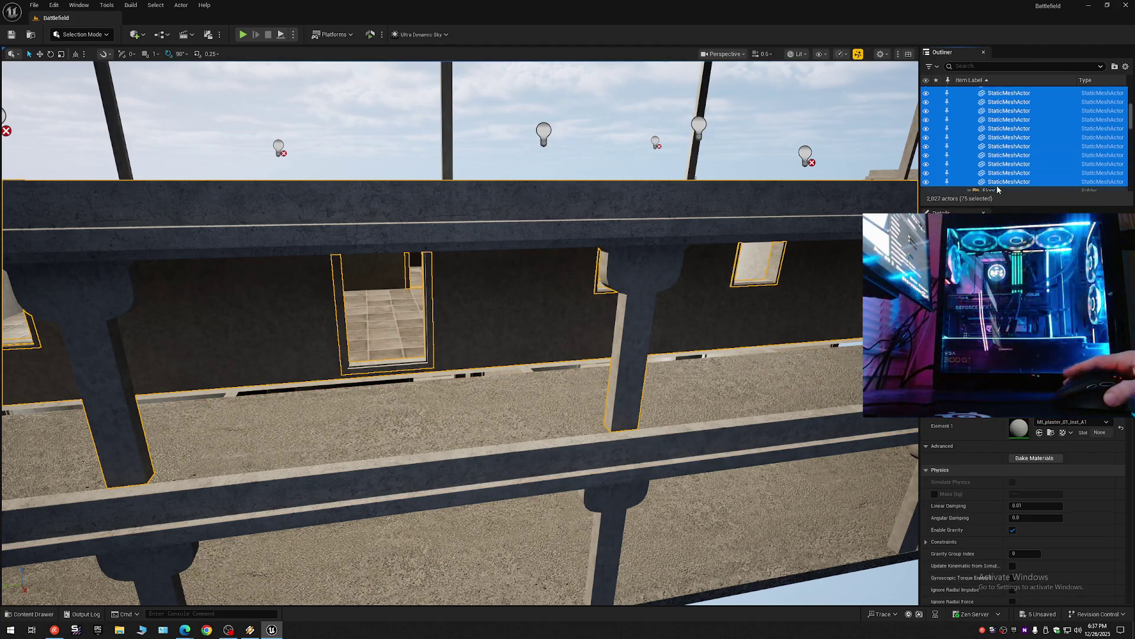
pyautogui.scroll(-5, 993, 162)
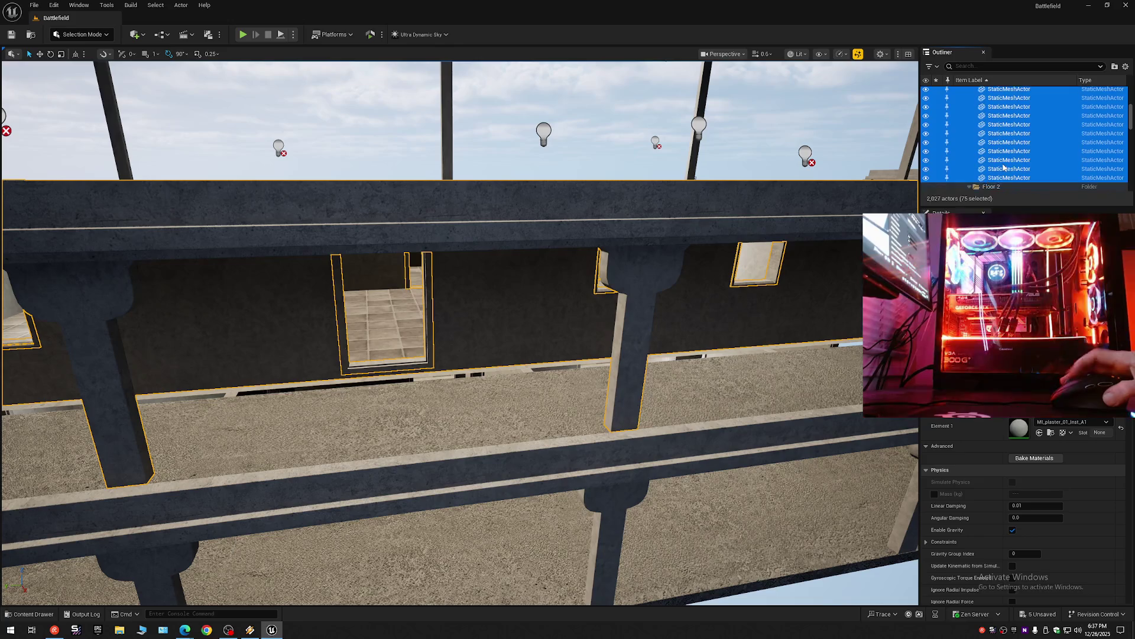
pyautogui.scroll(-3, 1004, 167)
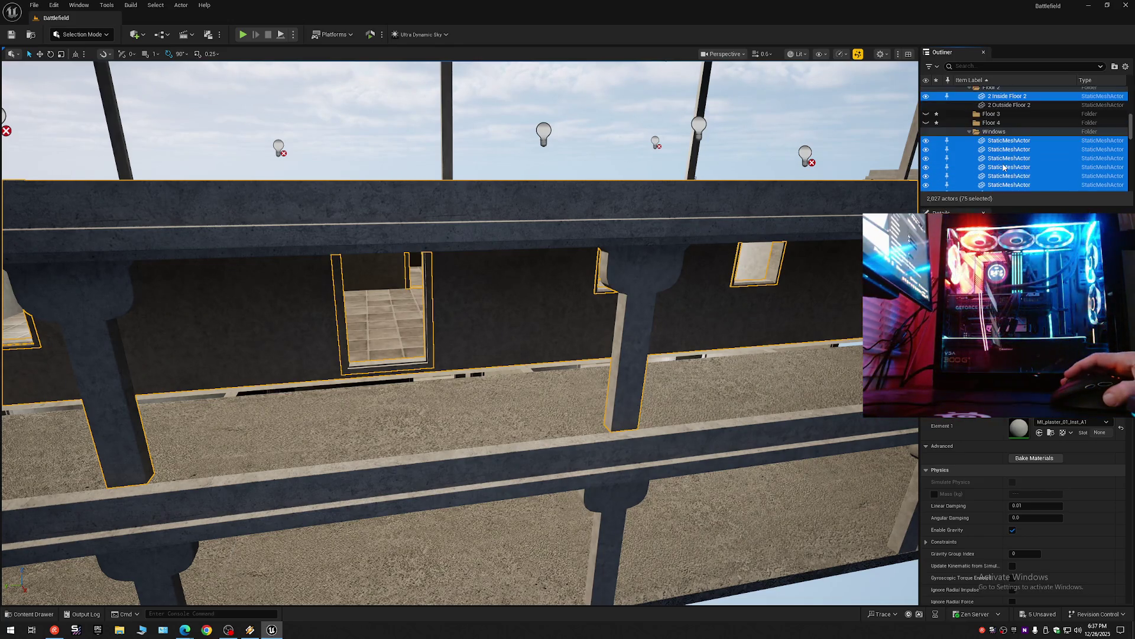
pyautogui.scroll(3, 1004, 171)
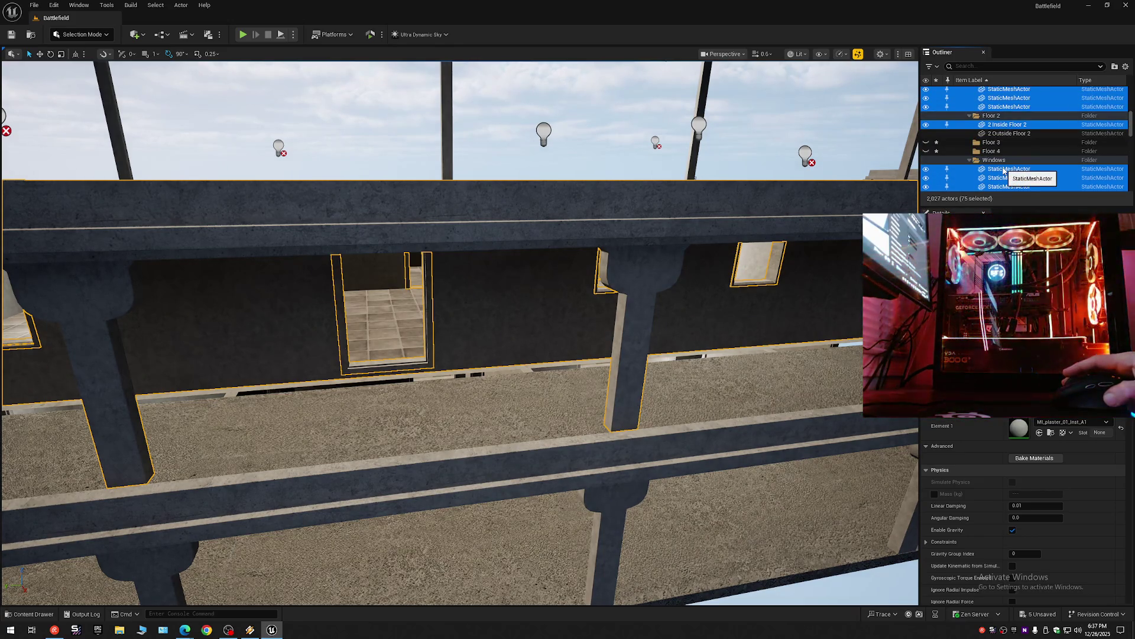
pyautogui.scroll(-3, 1003, 170)
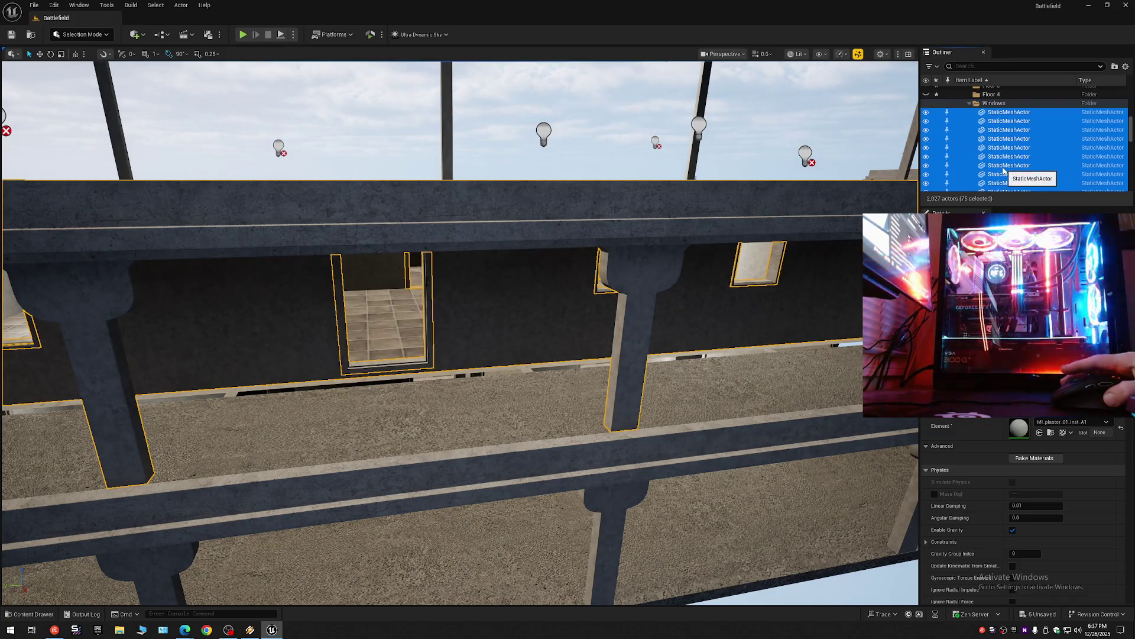
pyautogui.click(926, 139)
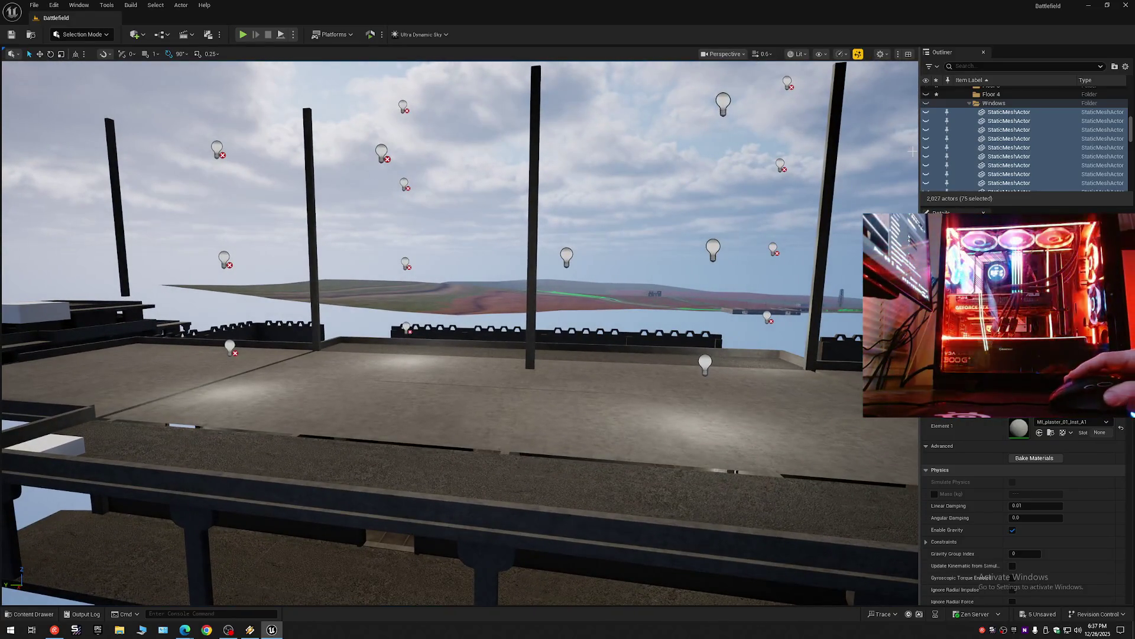
# Unhide the 75 wall and window meshes and drag them down onto the floor.
pyautogui.click(927, 148)
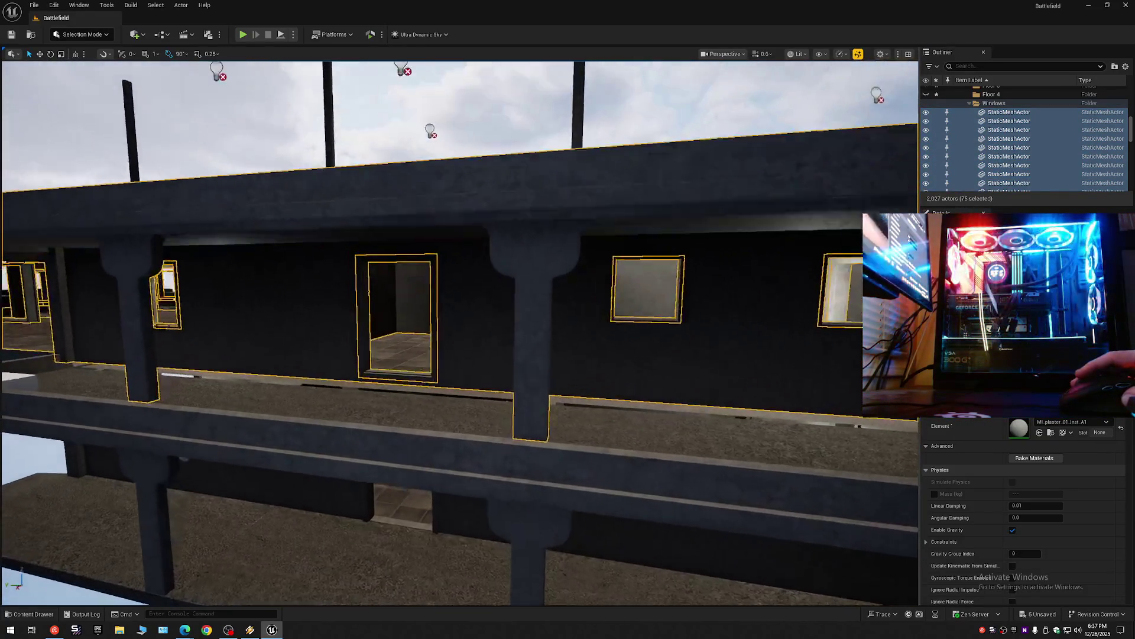
pyautogui.scroll(5, 583, 339)
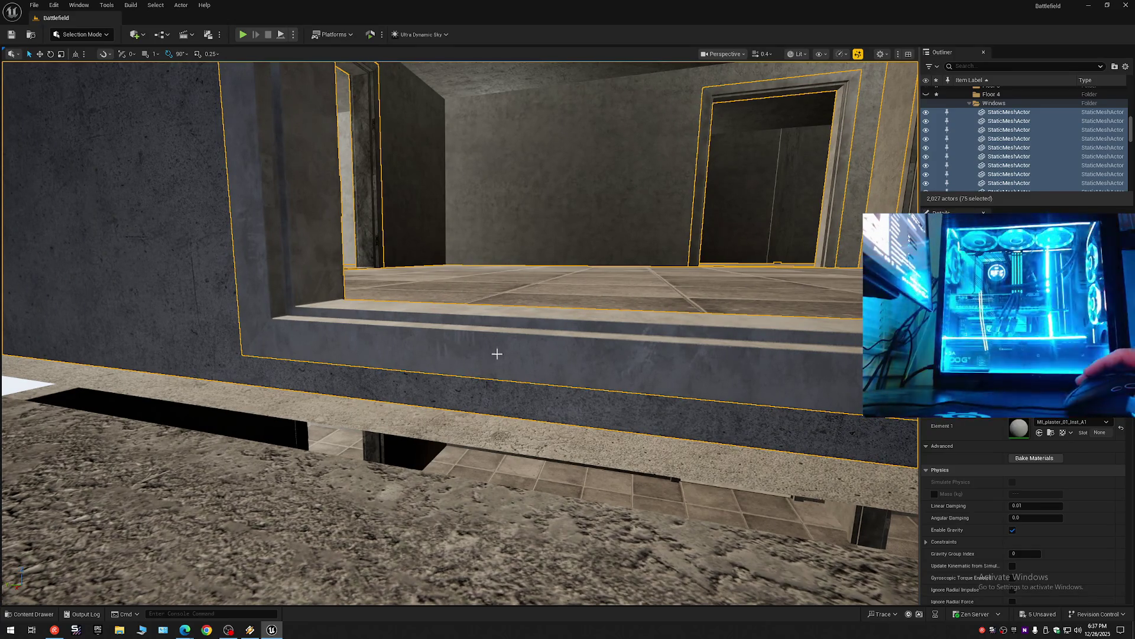
pyautogui.moveTo(494, 354); pyautogui.dragTo(465, 353)
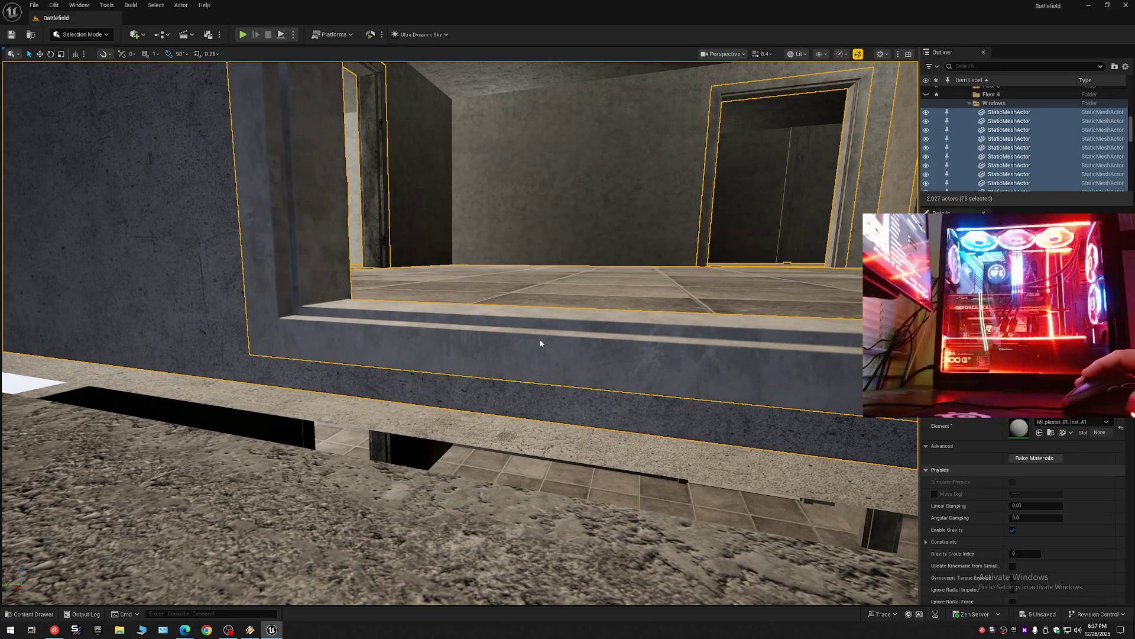
pyautogui.rightClick(544, 208)
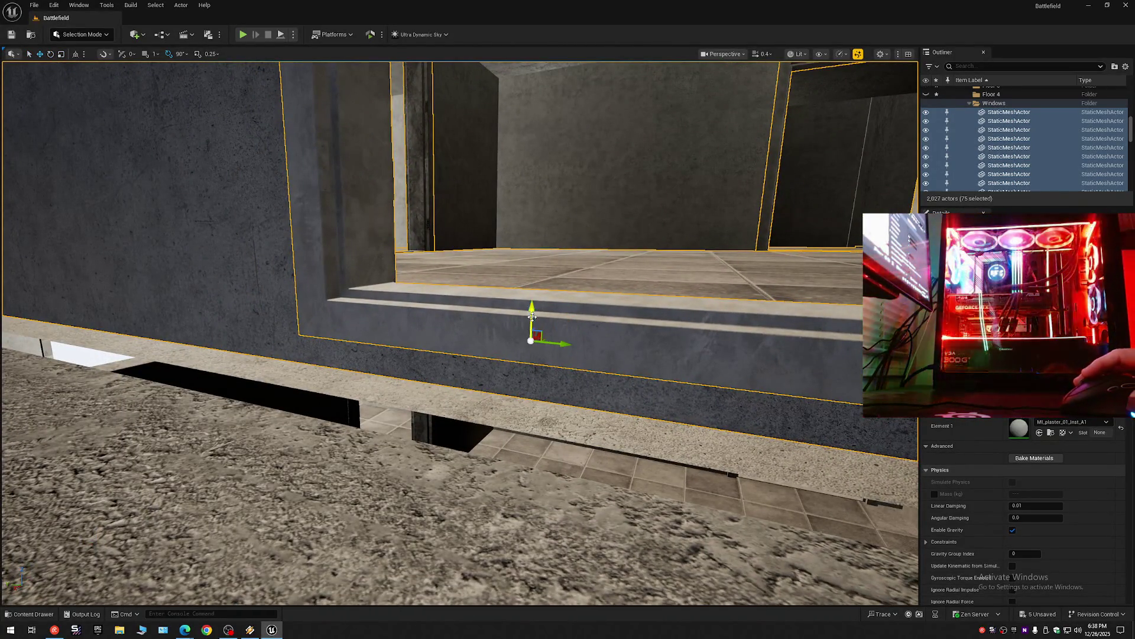
pyautogui.moveTo(532, 316); pyautogui.dragTo(532, 441)
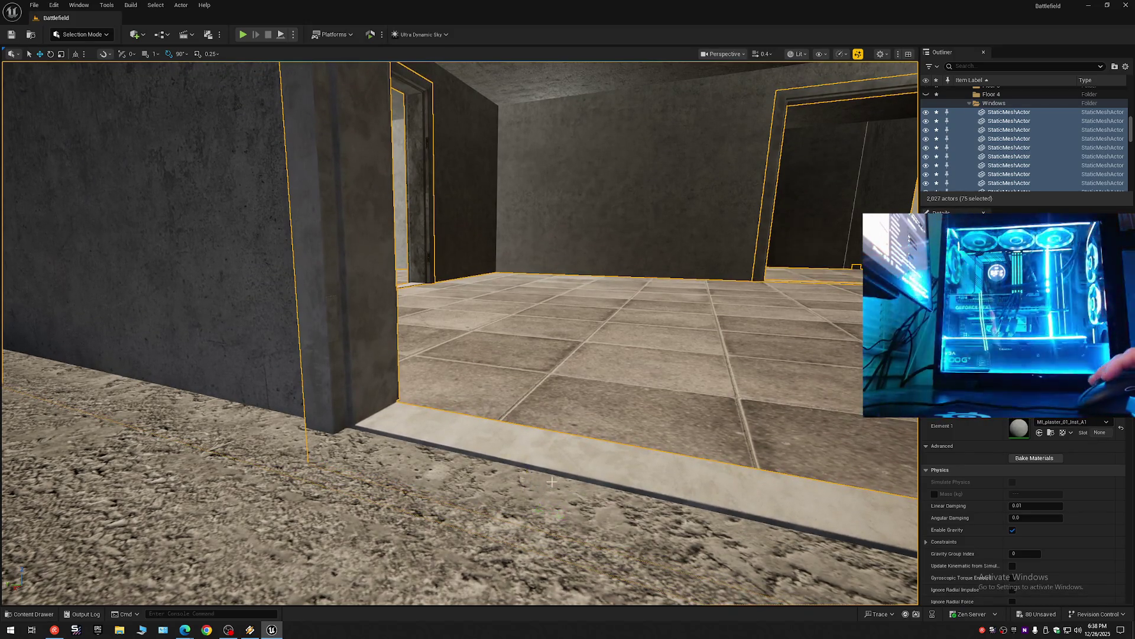
pyautogui.rightClick(615, 79)
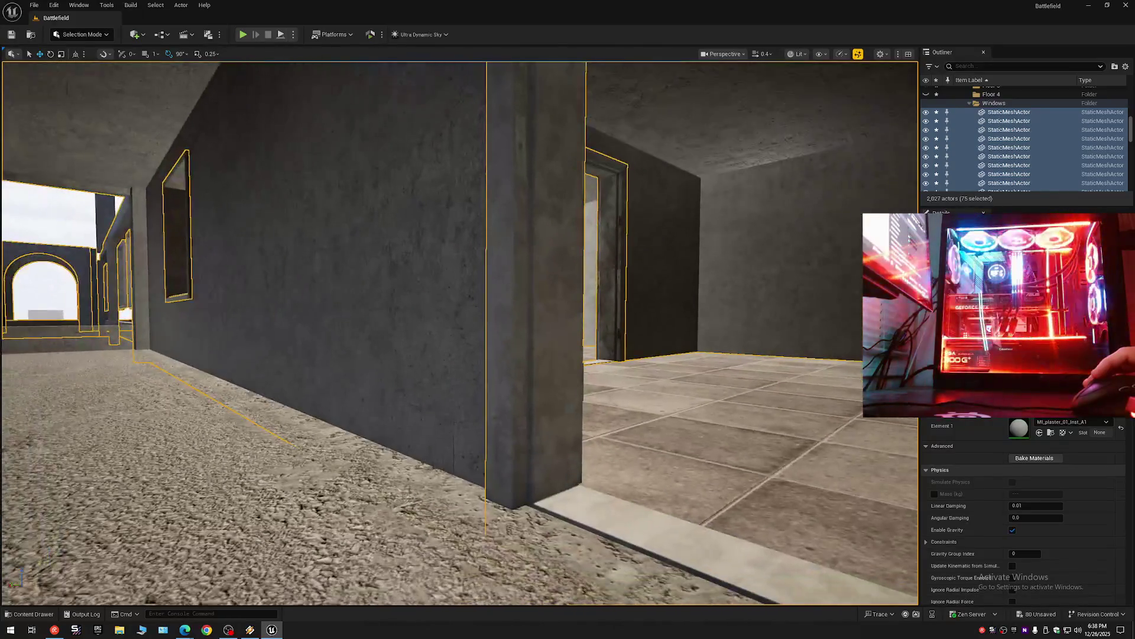
pyautogui.scroll(2, 459, 333)
pyautogui.press('w')
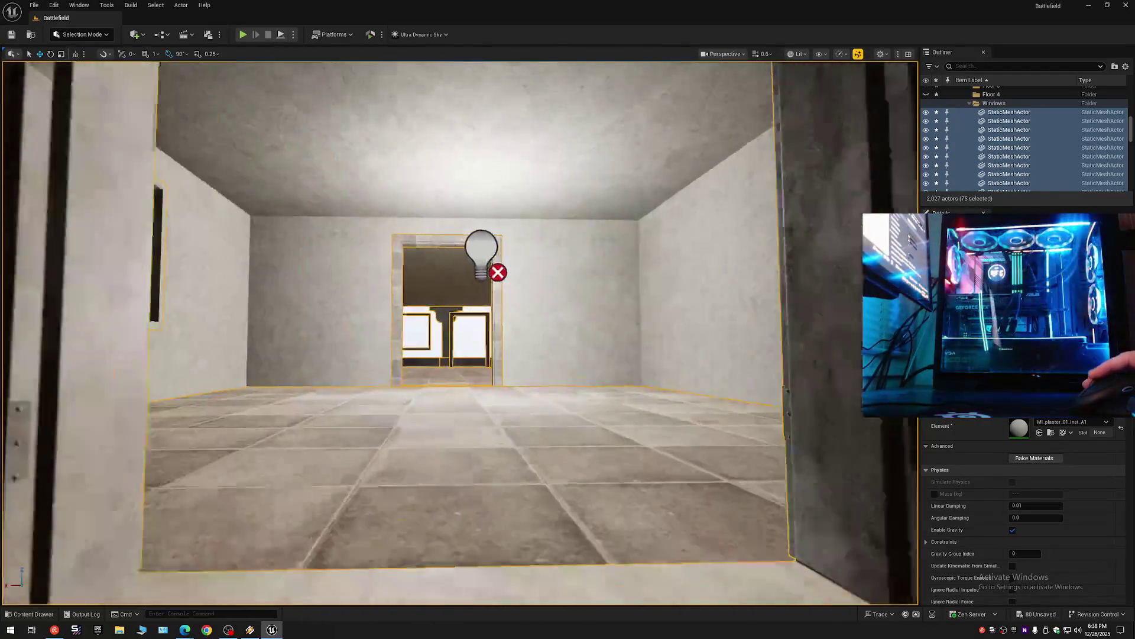
pyautogui.press('w')
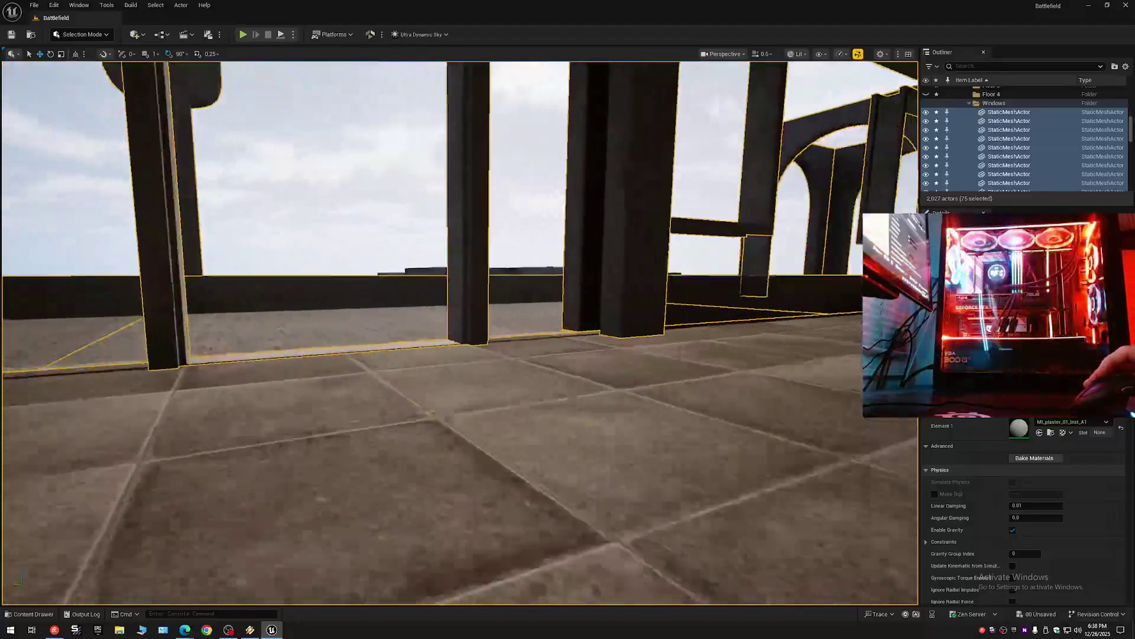
pyautogui.press('w')
pyautogui.scroll(2, 573, 434)
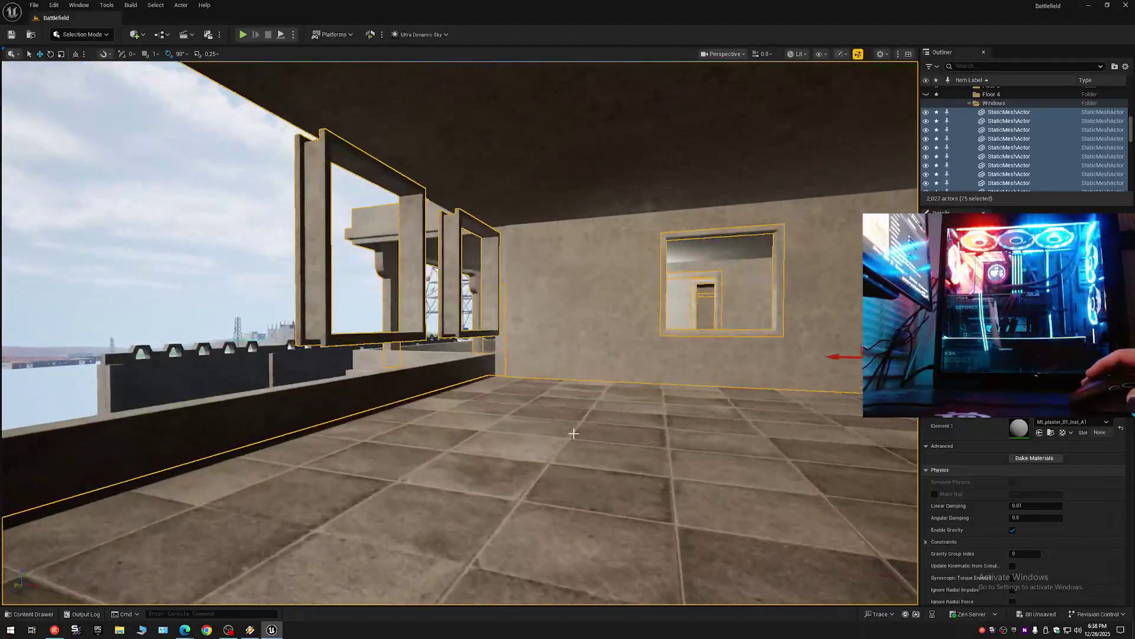
pyautogui.press('w')
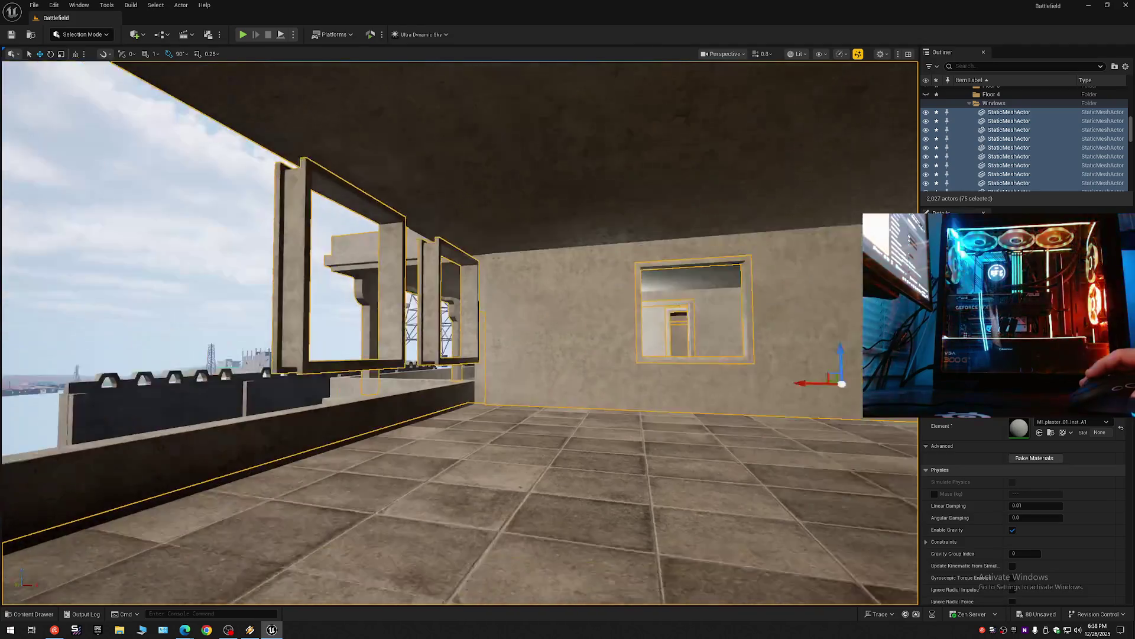
pyautogui.press('w')
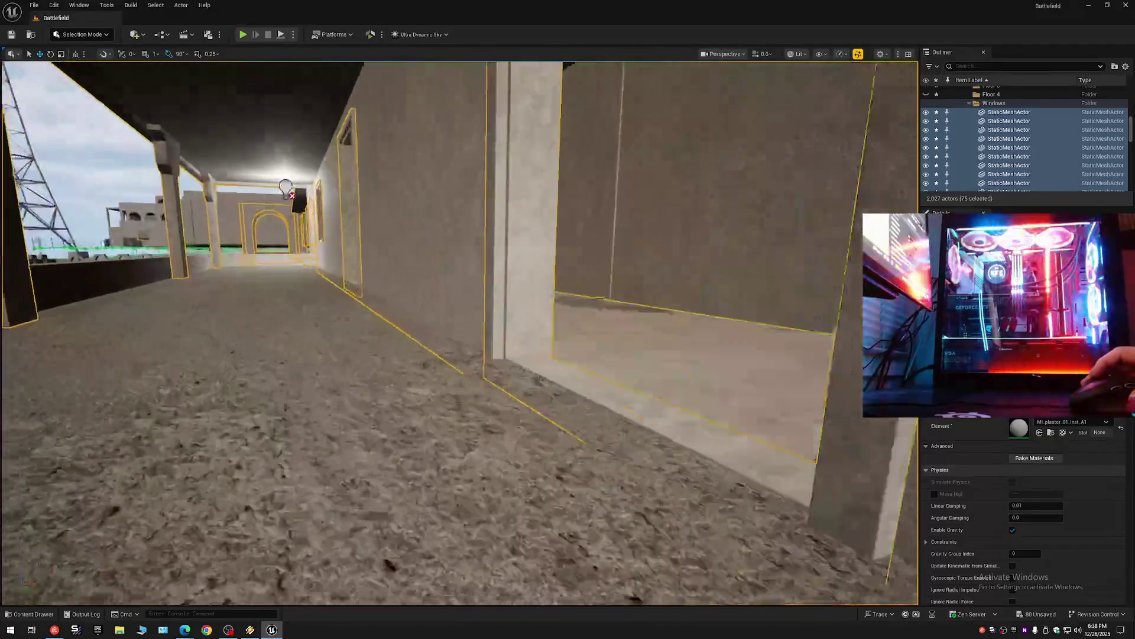
pyautogui.press('w')
pyautogui.scroll(-2, 459, 331)
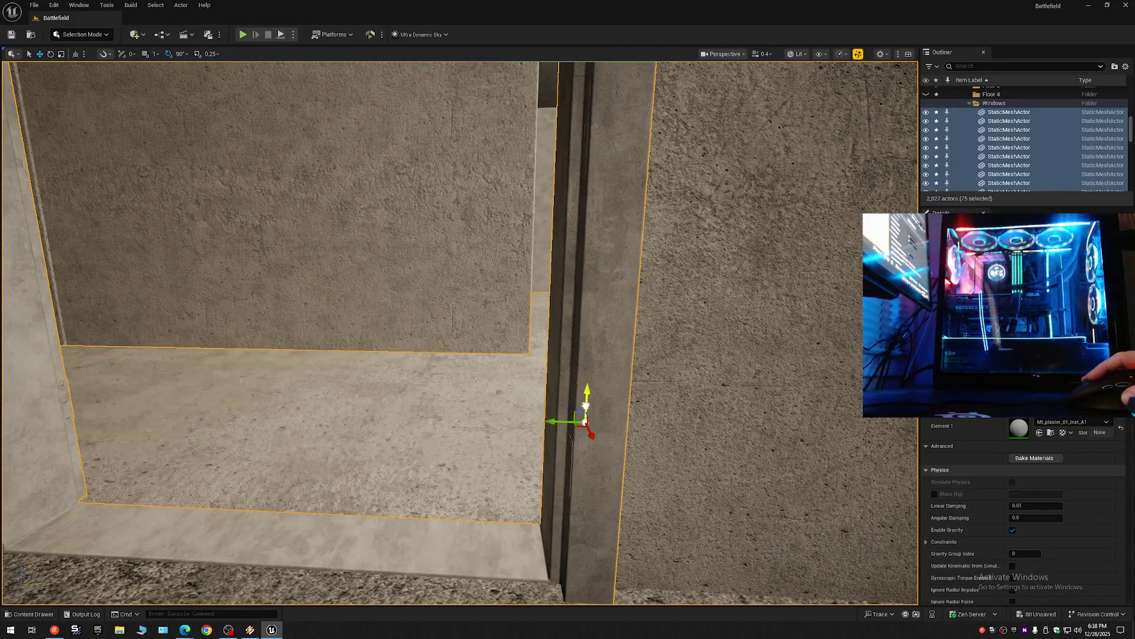
pyautogui.press('w')
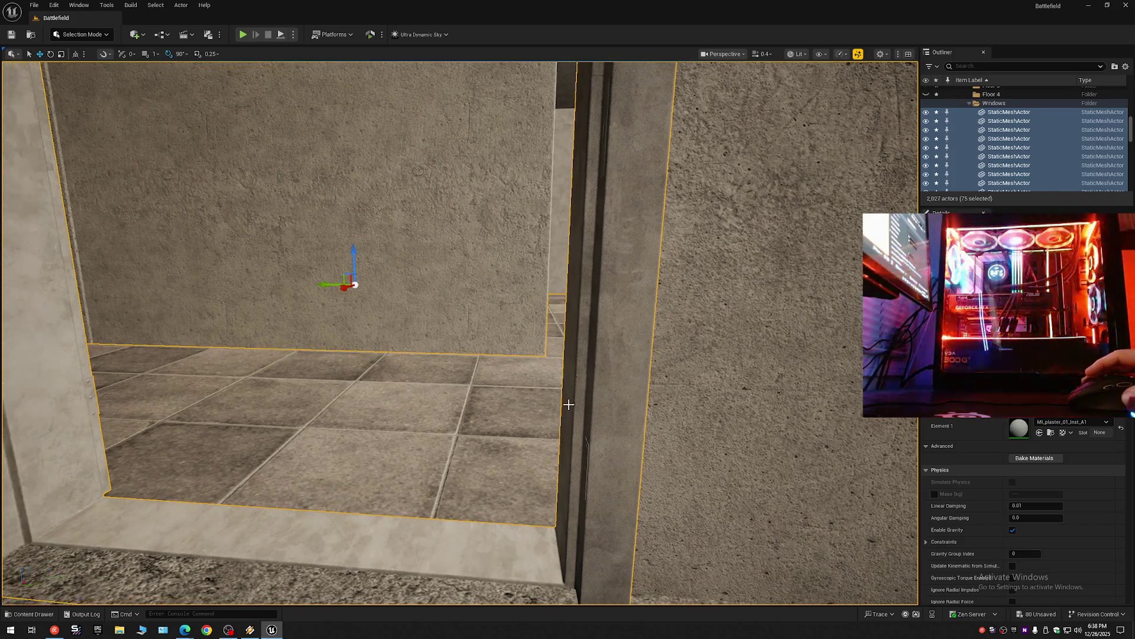
pyautogui.scroll(2, 549, 417)
pyautogui.press('s')
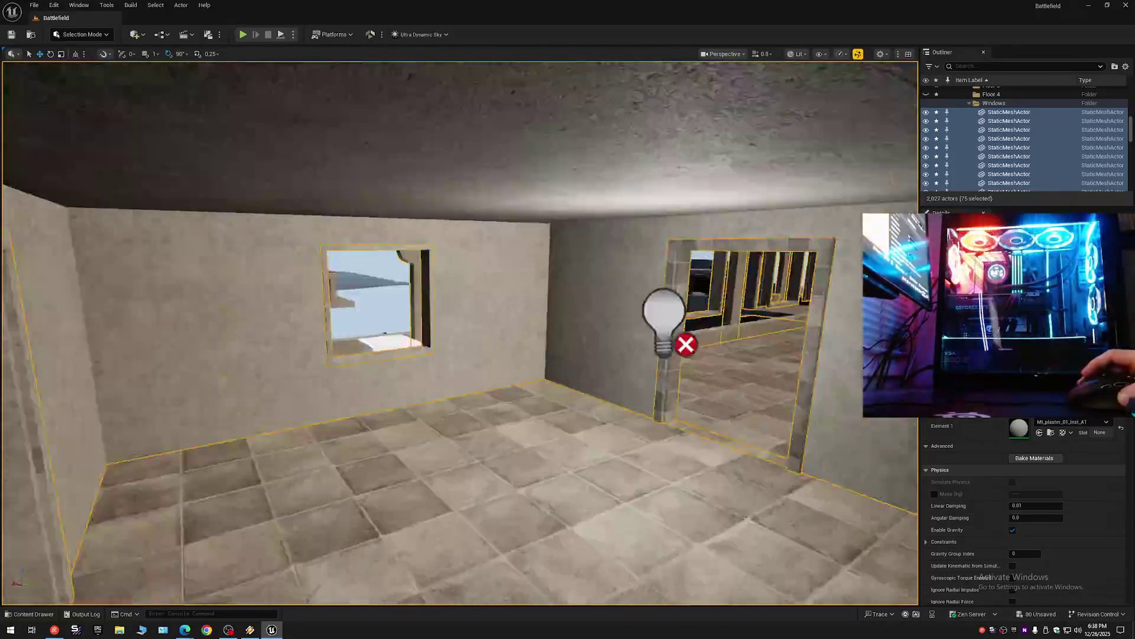
pyautogui.scroll(-1, 459, 331)
pyautogui.press('w')
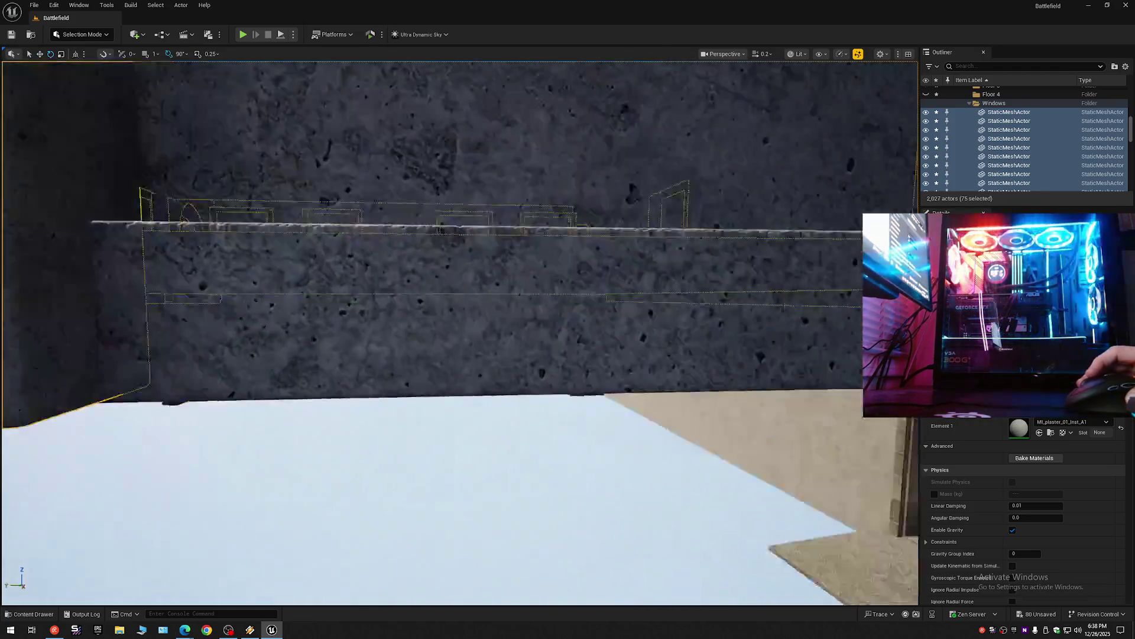
pyautogui.scroll(3, 459, 331)
pyautogui.press('s')
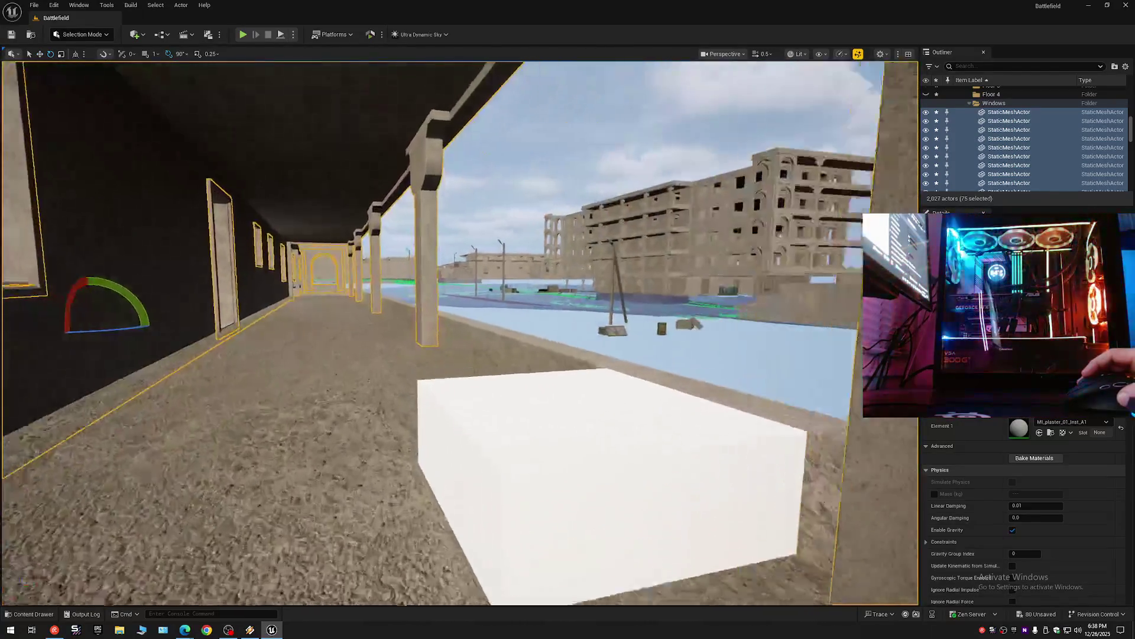
pyautogui.moveTo(459, 331)
pyautogui.mouseDown()
pyautogui.moveTo(412, 331)
pyautogui.moveTo(459, 284)
pyautogui.moveTo(411, 284)
pyautogui.moveTo(465, 284)
pyautogui.moveTo(453, 284)
pyautogui.mouseUp()
pyautogui.scroll(2, 435, 284)
pyautogui.moveTo(790, 177); pyautogui.dragTo(802, 177)
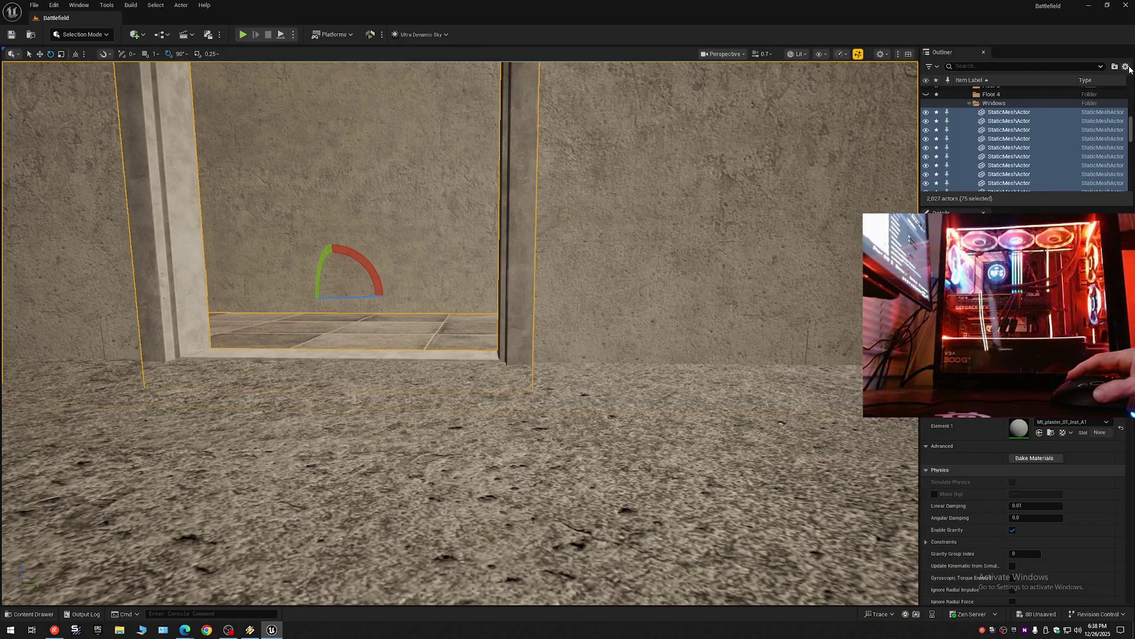
# Duplicate the 75 selected meshes with Ctrl+D and move the copies into Floor 3.
pyautogui.click(1126, 67)
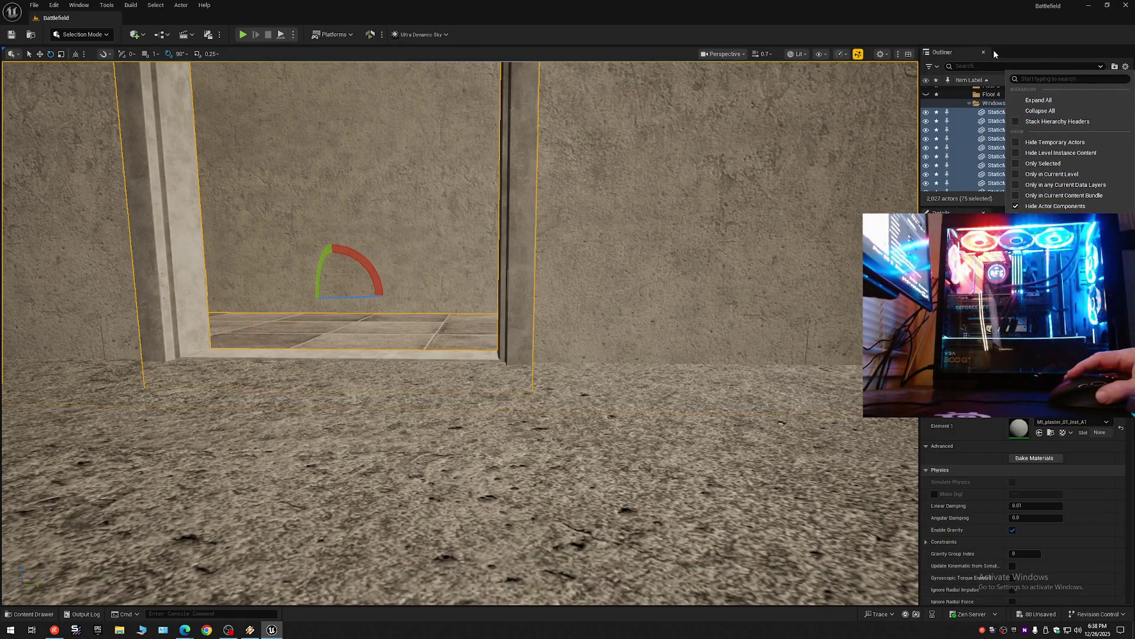
pyautogui.click(958, 55)
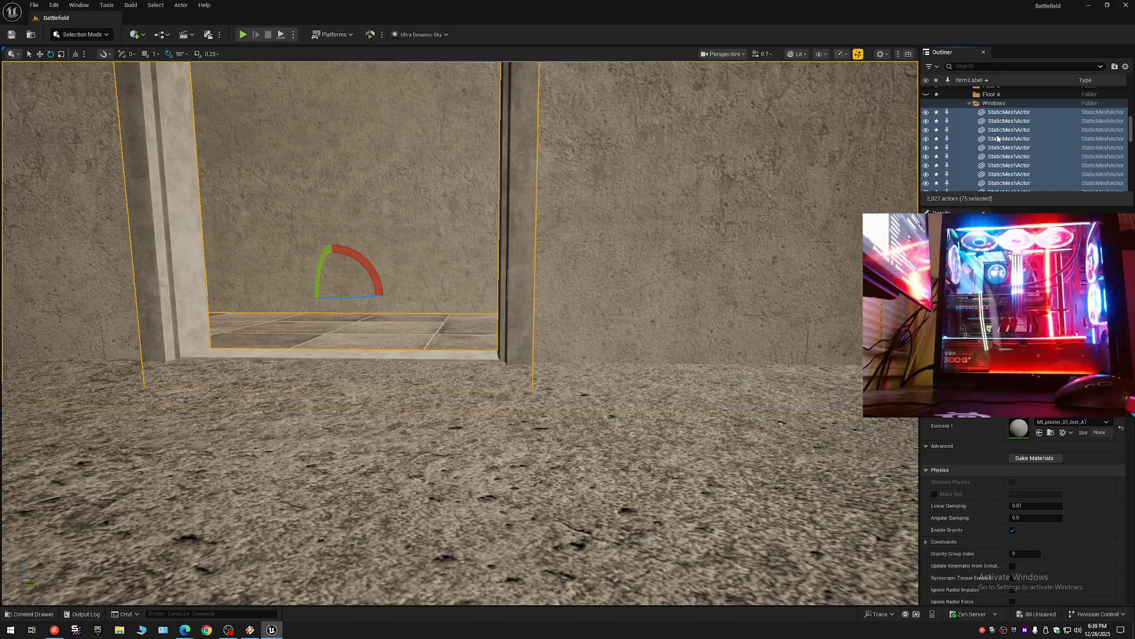
pyautogui.hotkey('ctrl', 'd')
pyautogui.rightClick(1001, 143)
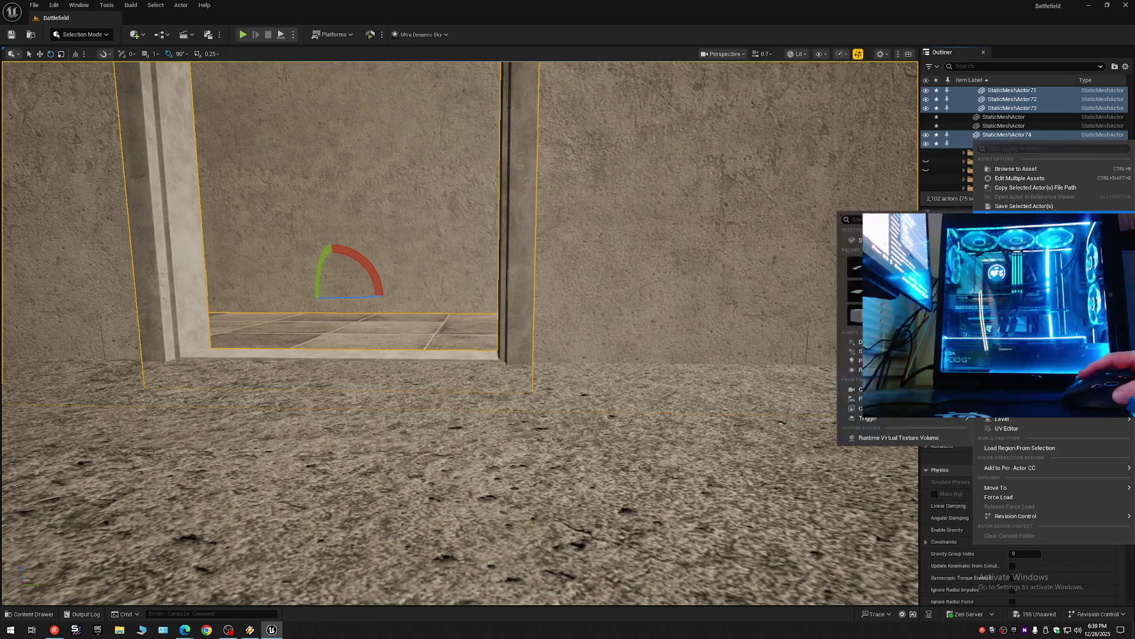
pyautogui.moveTo(1005, 488)
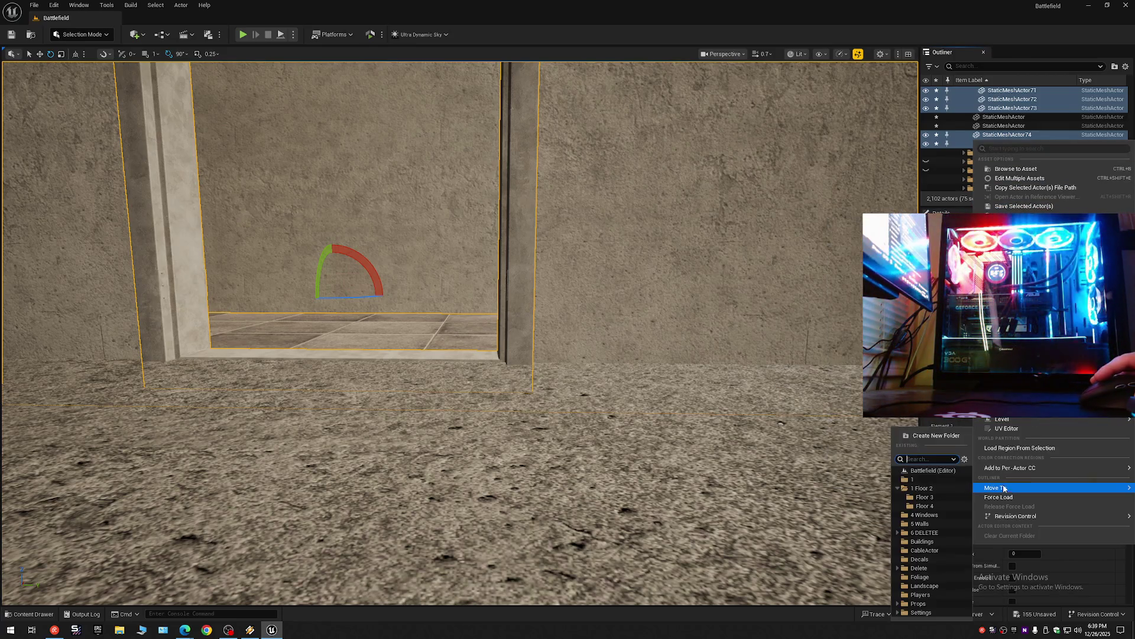
pyautogui.click(930, 498)
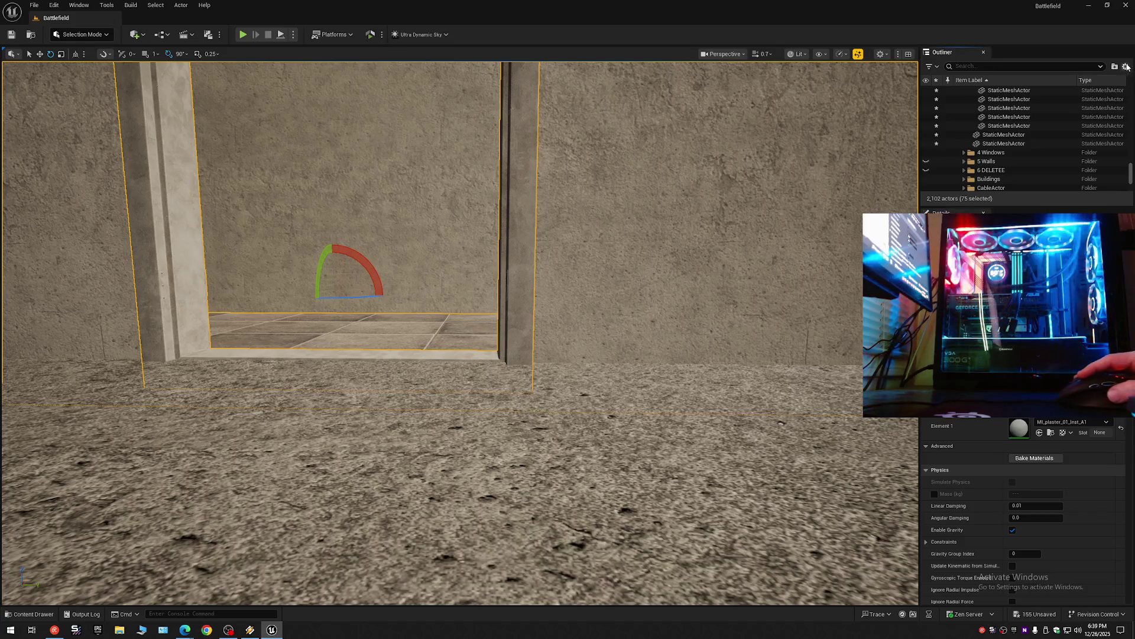
# Collapse the Outliner, then expand 1 Floor 2 and Floor 3 to select 2 Inside Floor 3.
pyautogui.click(1125, 66)
pyautogui.click(1040, 111)
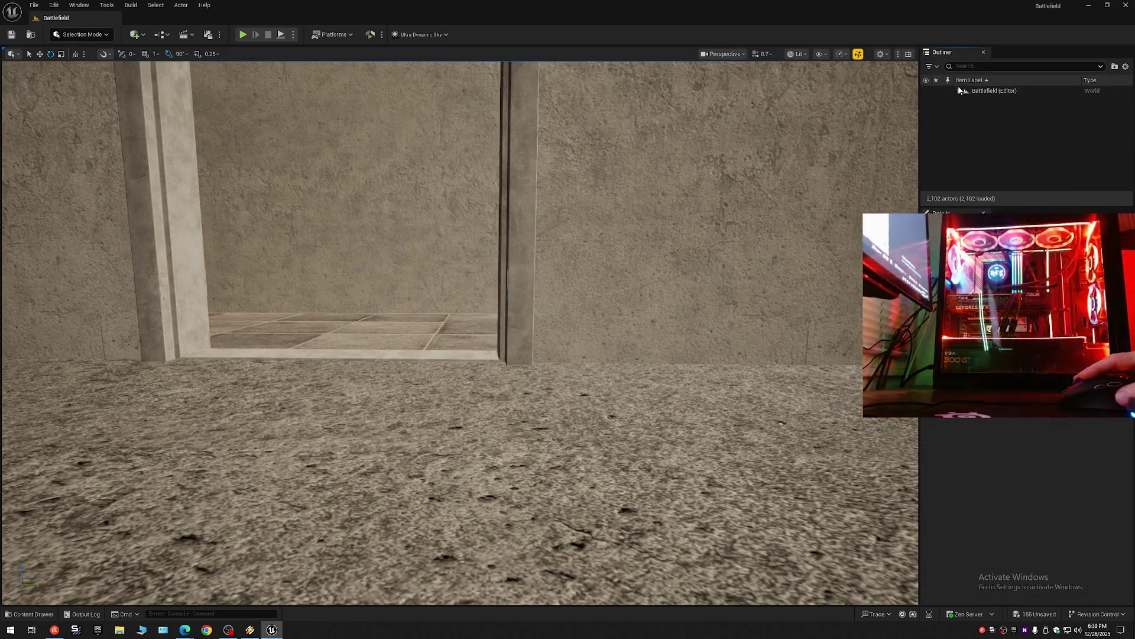
pyautogui.click(958, 90)
pyautogui.click(964, 108)
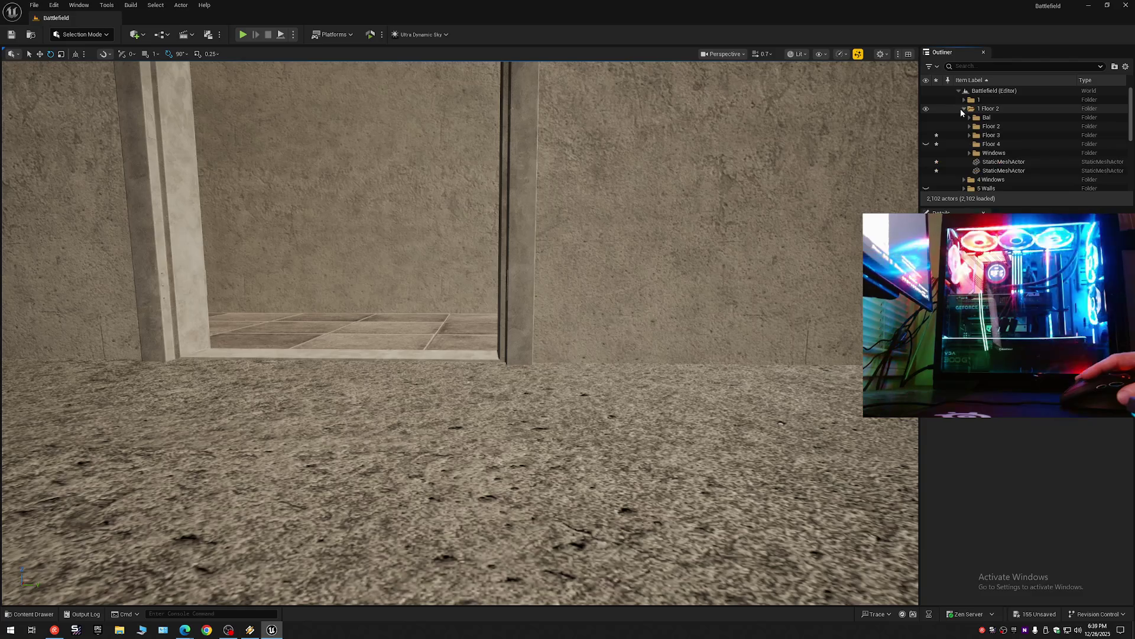
pyautogui.click(970, 135)
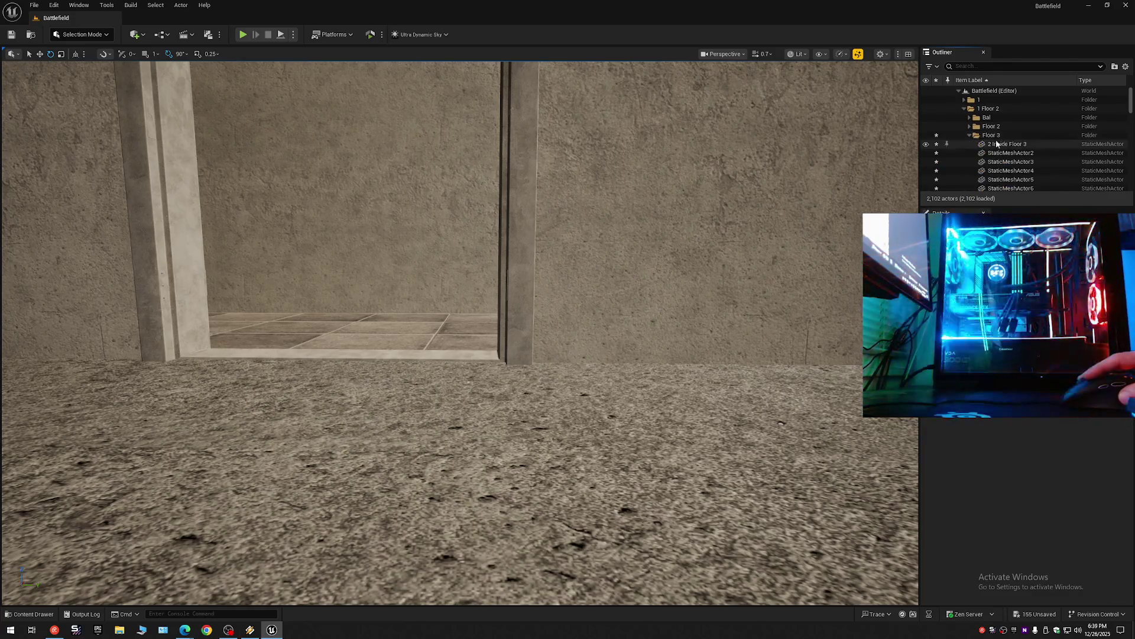
pyautogui.click(1050, 145)
pyautogui.moveTo(1131, 100); pyautogui.dragTo(1131, 161)
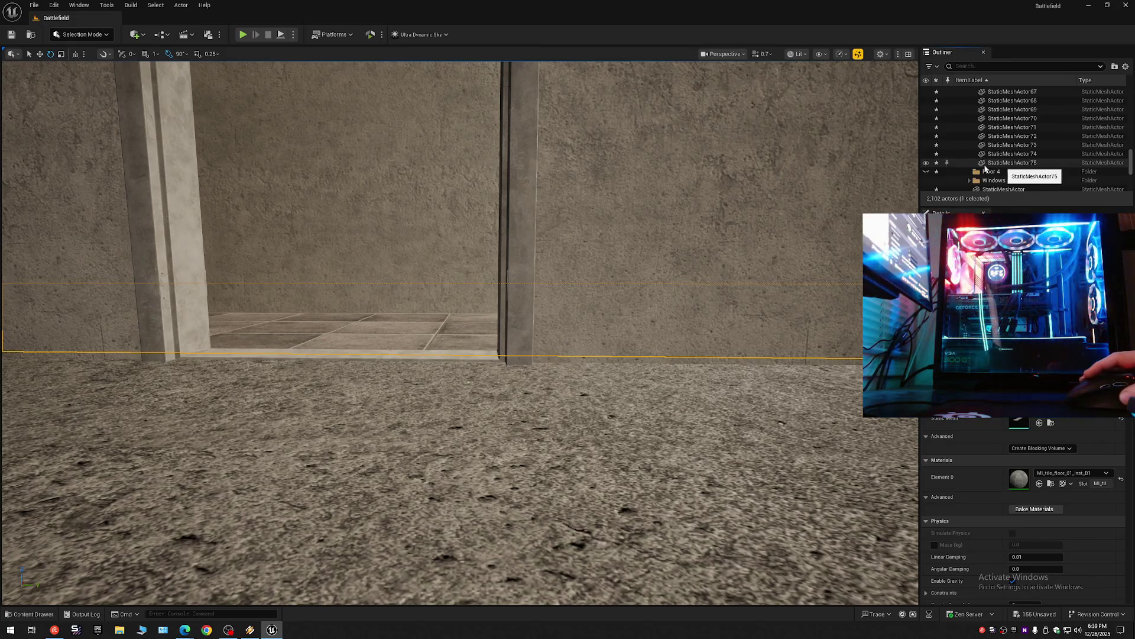
# Inspect the StaticMeshActor74 wall piece and collapse the Outliner to top-level folders.
pyautogui.click(616, 210)
pyautogui.rightClick(576, 209)
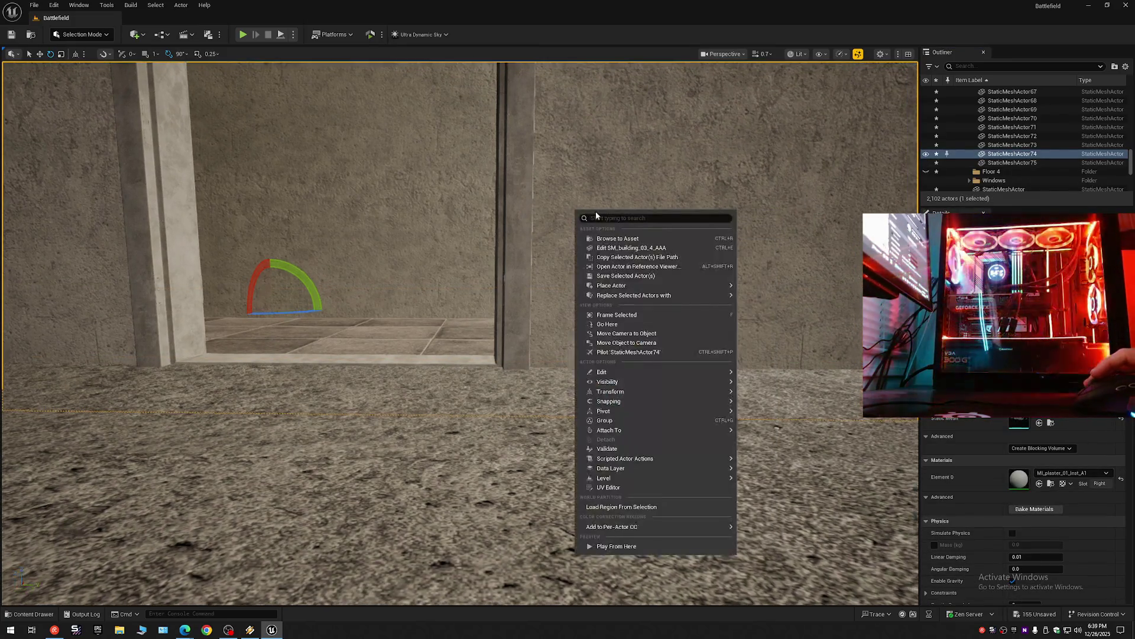
pyautogui.moveTo(515, 462)
pyautogui.mouseDown()
pyautogui.moveTo(515, 521)
pyautogui.moveTo(485, 496)
pyautogui.moveTo(515, 462)
pyautogui.mouseUp()
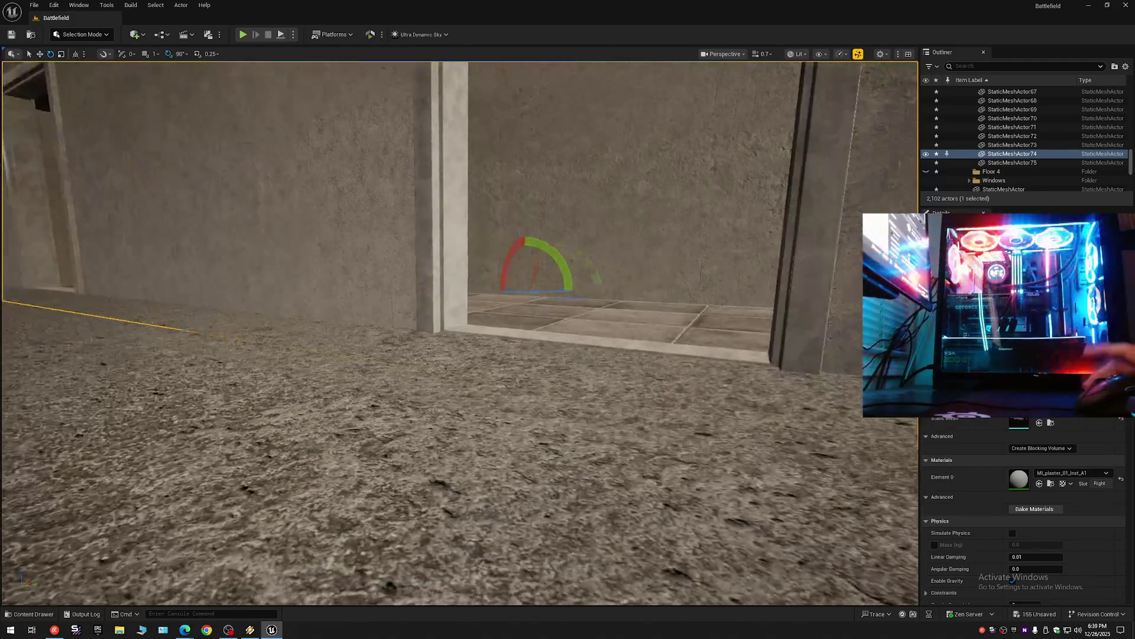
pyautogui.click(1126, 66)
pyautogui.click(1040, 110)
pyautogui.click(959, 90)
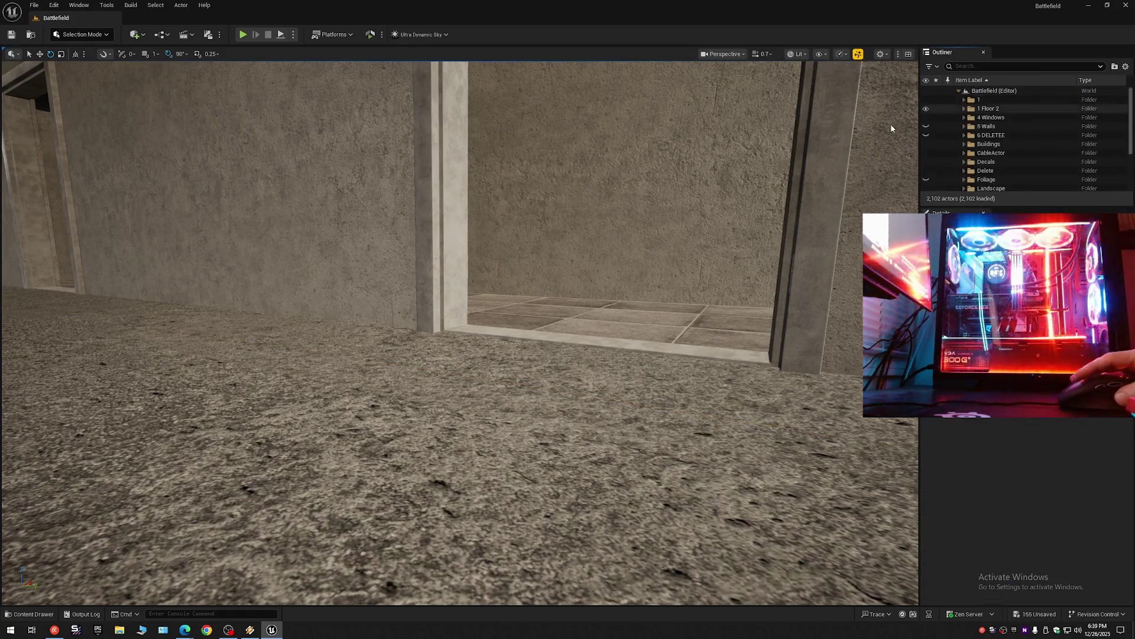
pyautogui.moveTo(460, 331)
pyautogui.mouseDown()
pyautogui.moveTo(460, 284)
pyautogui.moveTo(459, 343)
pyautogui.moveTo(450, 337)
pyautogui.moveTo(459, 322)
pyautogui.moveTo(438, 320)
pyautogui.moveTo(460, 320)
pyautogui.moveTo(414, 331)
pyautogui.mouseUp()
pyautogui.scroll(2, 455, 320)
pyautogui.scroll(-3, 449, 328)
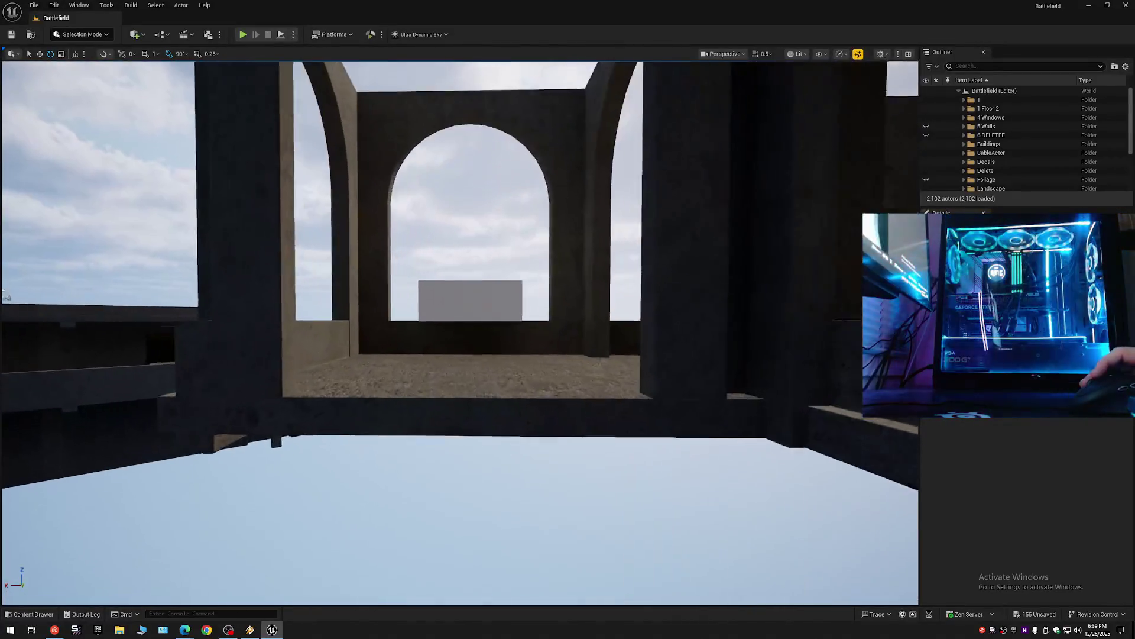
# Duplicate the Floor 2 outside balcony floor and file the copy into Floor 3.
pyautogui.moveTo(414, 331); pyautogui.dragTo(521, 329)
pyautogui.click(522, 329)
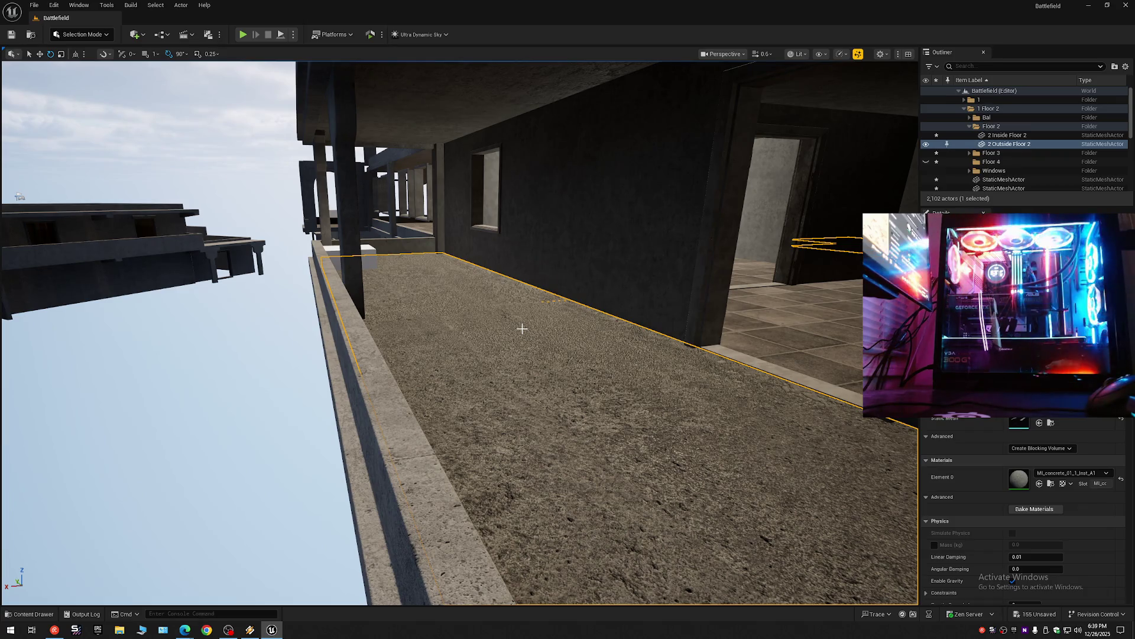
pyautogui.hotkey('ctrl', 'd')
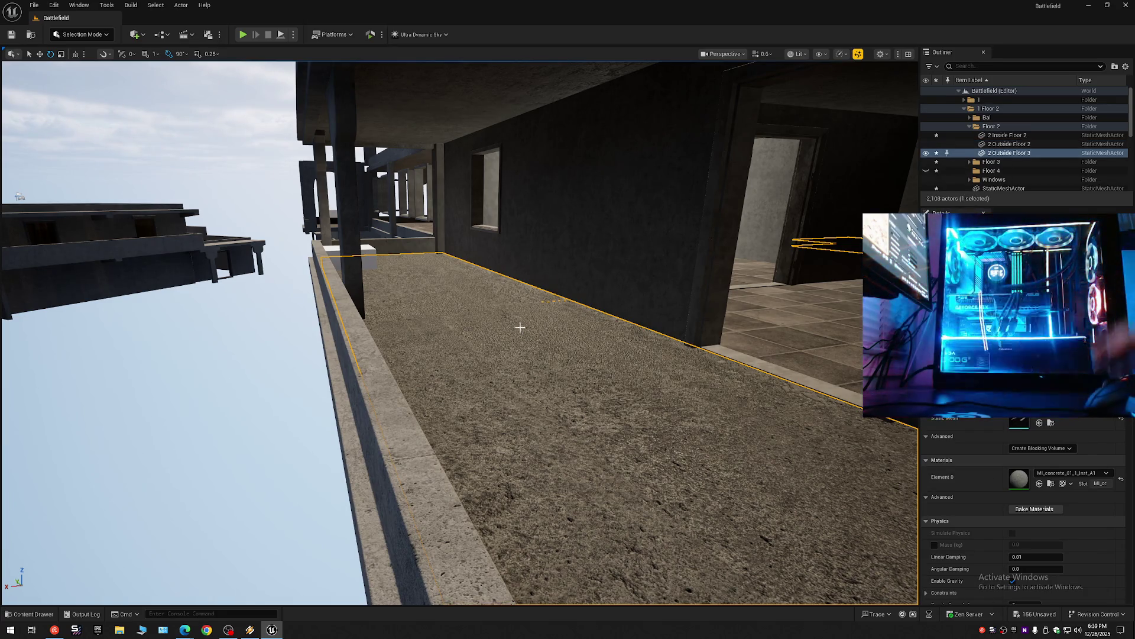
pyautogui.rightClick(1015, 156)
pyautogui.moveTo(1005, 485)
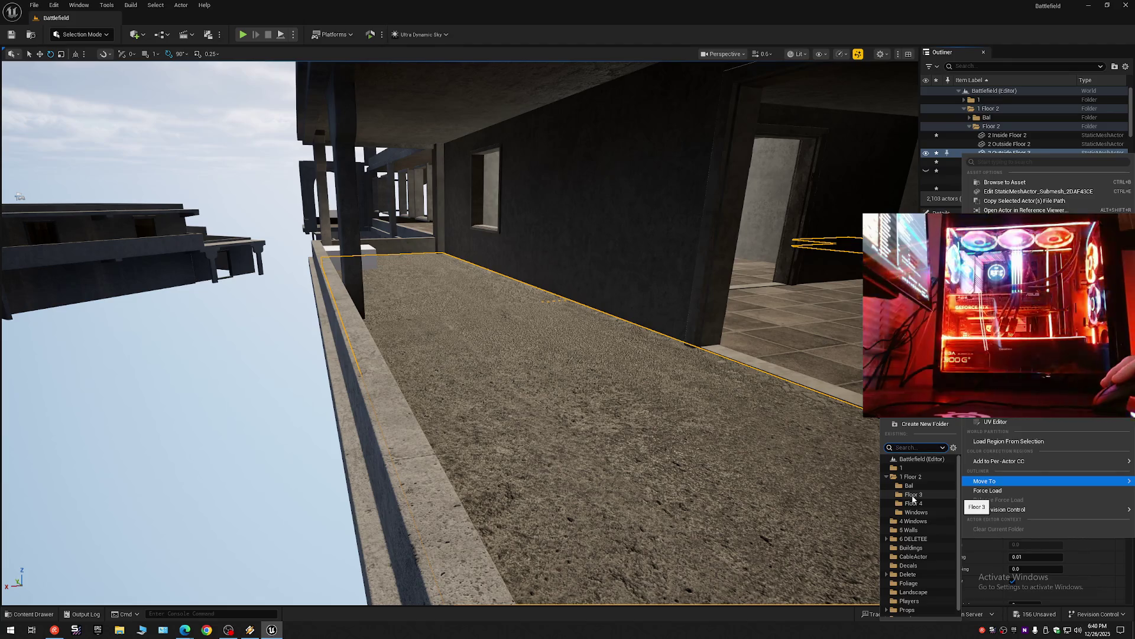
pyautogui.click(912, 495)
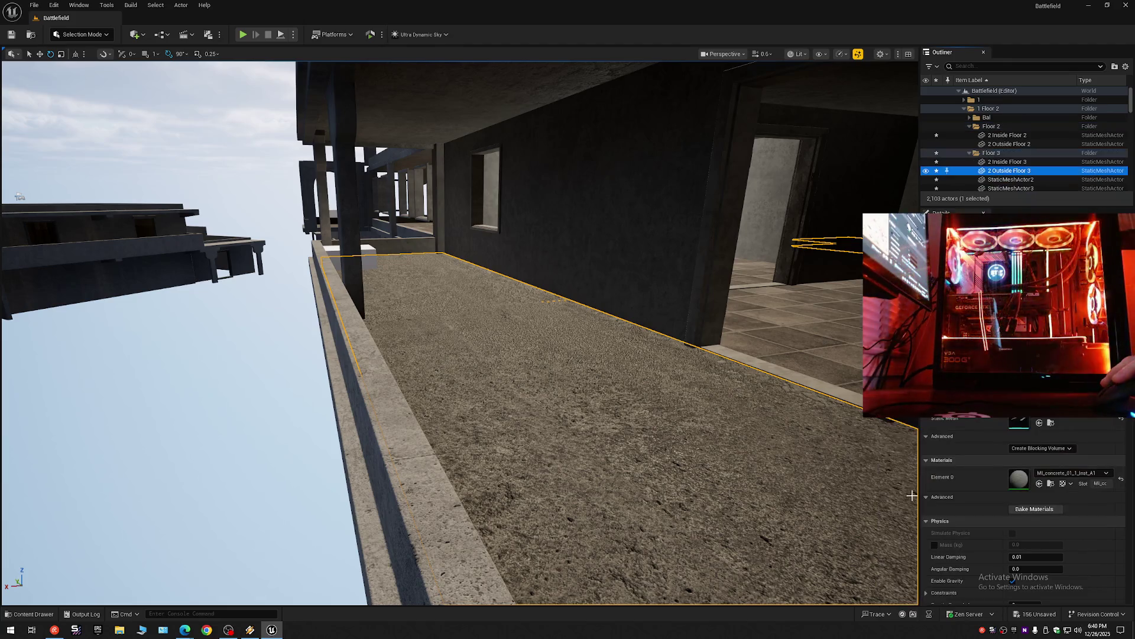
# Select all 76 Floor 3 meshes and raise them up one storey.
pyautogui.click(1126, 67)
pyautogui.click(1017, 105)
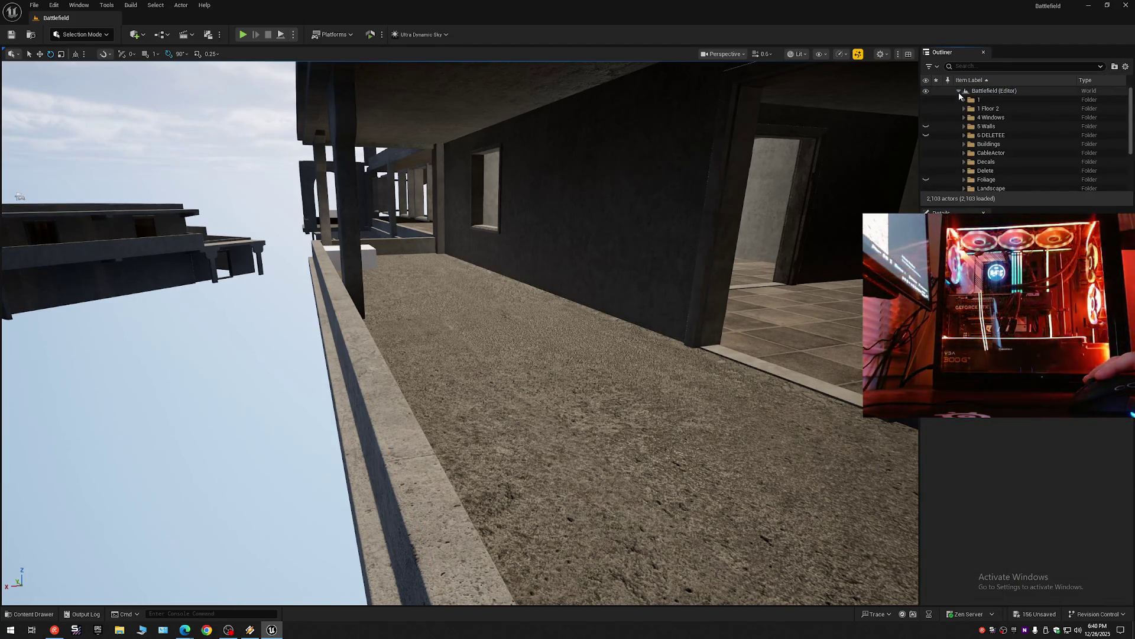
pyautogui.click(963, 109)
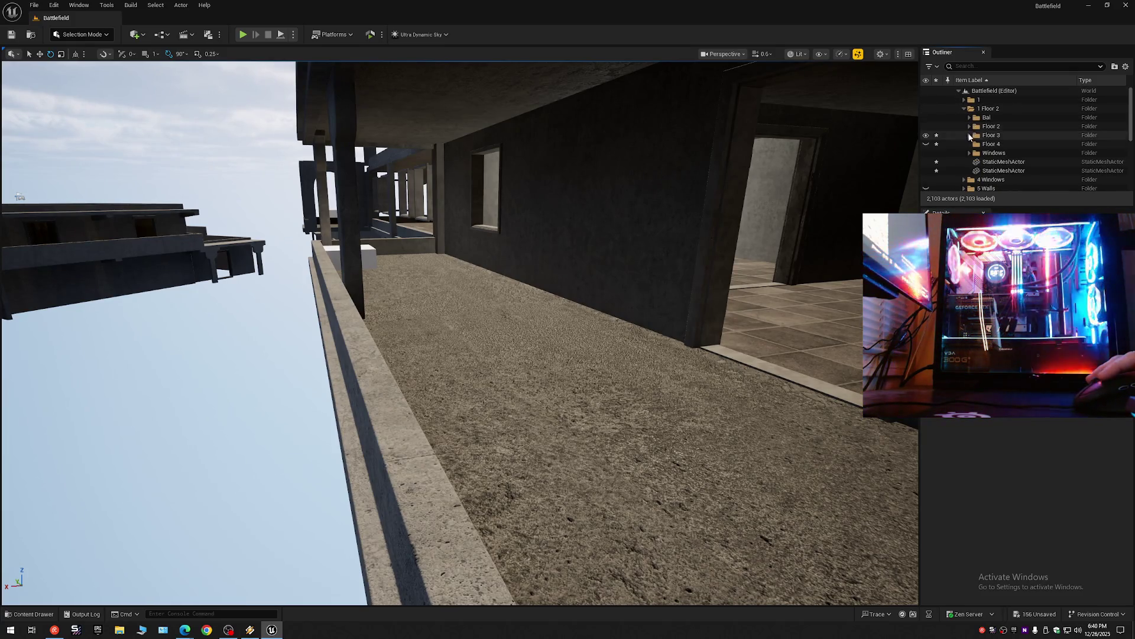
pyautogui.scroll(-15, 1002, 136)
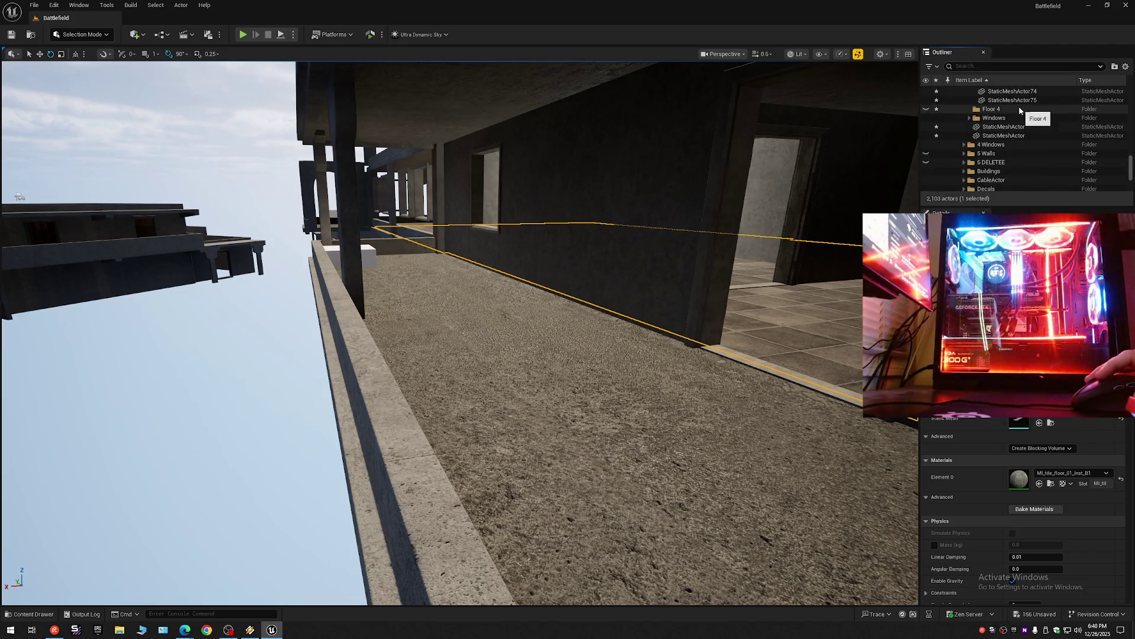
pyautogui.keyDown('shift'); pyautogui.click(1017, 100); pyautogui.keyUp('shift')
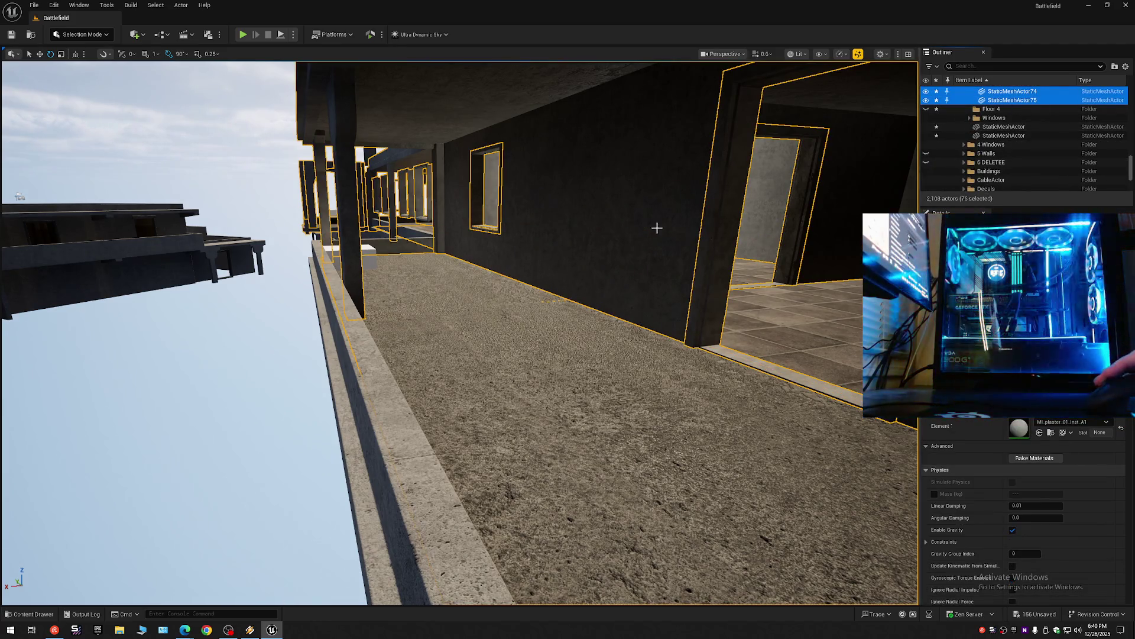
pyautogui.moveTo(656, 228); pyautogui.dragTo(646, 233)
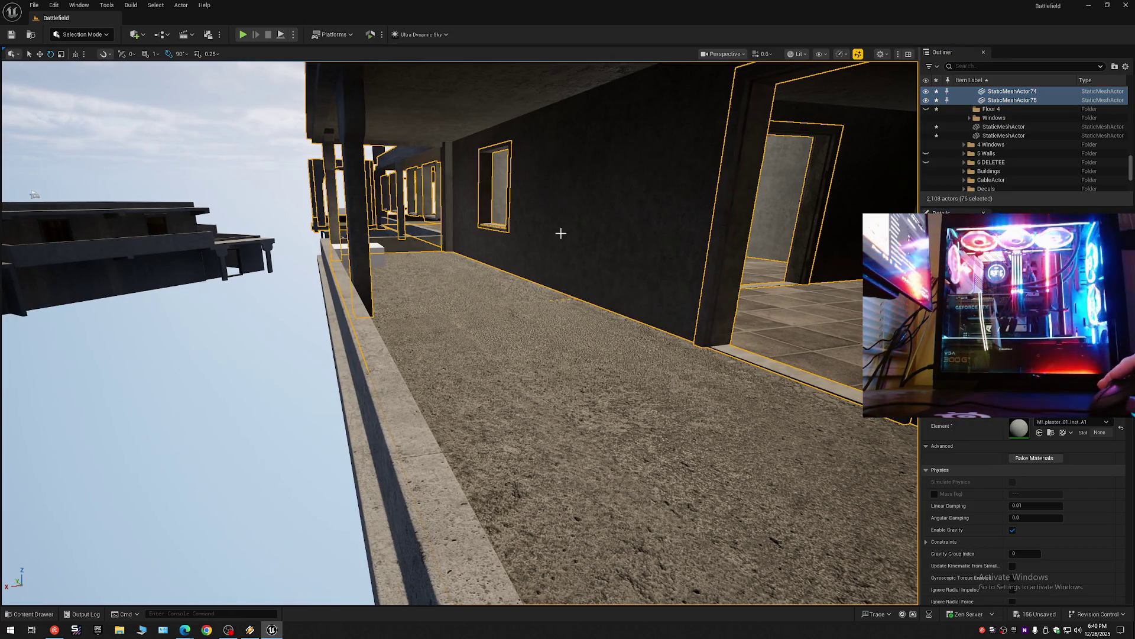
pyautogui.moveTo(560, 233); pyautogui.dragTo(616, 227)
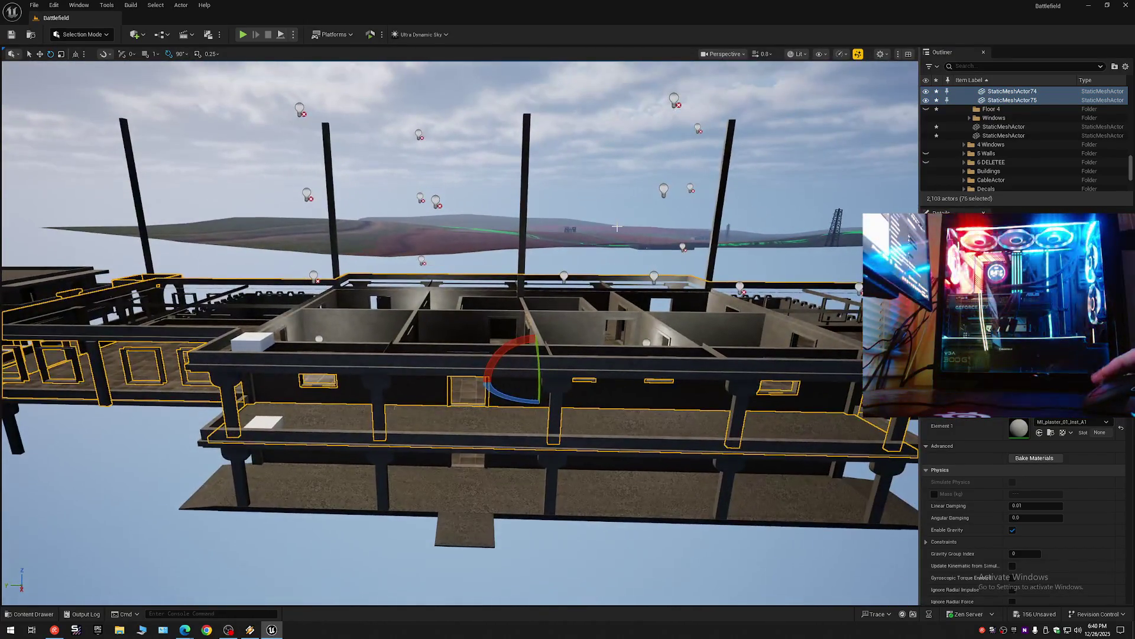
pyautogui.moveTo(535, 356); pyautogui.dragTo(537, 280)
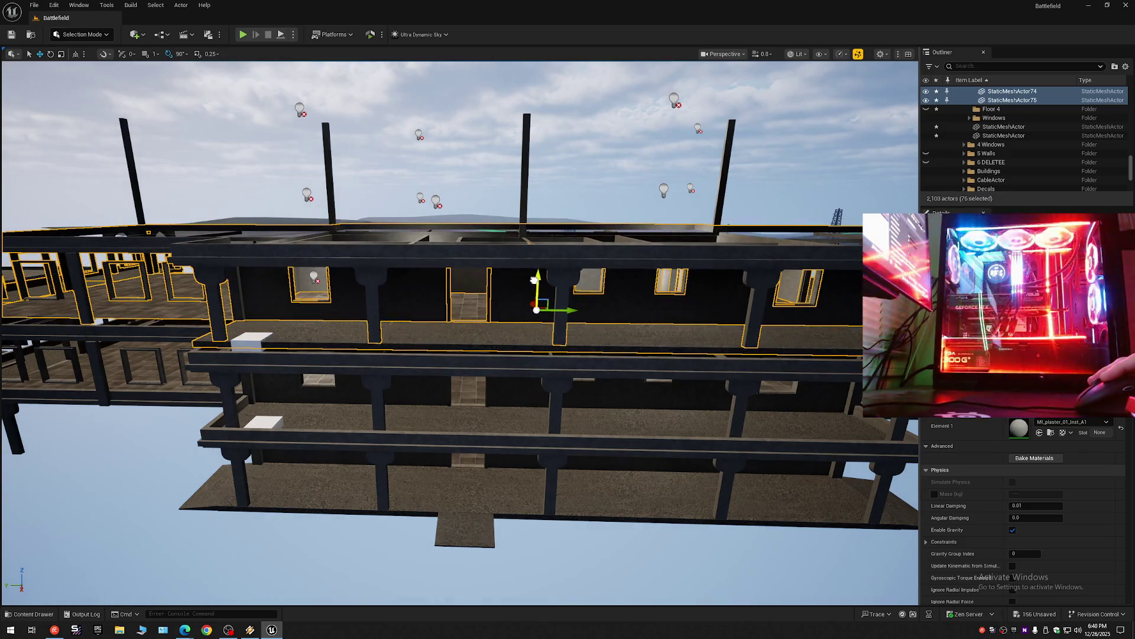
pyautogui.moveTo(473, 346)
pyautogui.mouseDown()
pyautogui.moveTo(453, 324)
pyautogui.moveTo(396, 352)
pyautogui.moveTo(358, 352)
pyautogui.moveTo(379, 349)
pyautogui.mouseUp()
pyautogui.moveTo(530, 259); pyautogui.dragTo(367, 295)
pyautogui.click(397, 258)
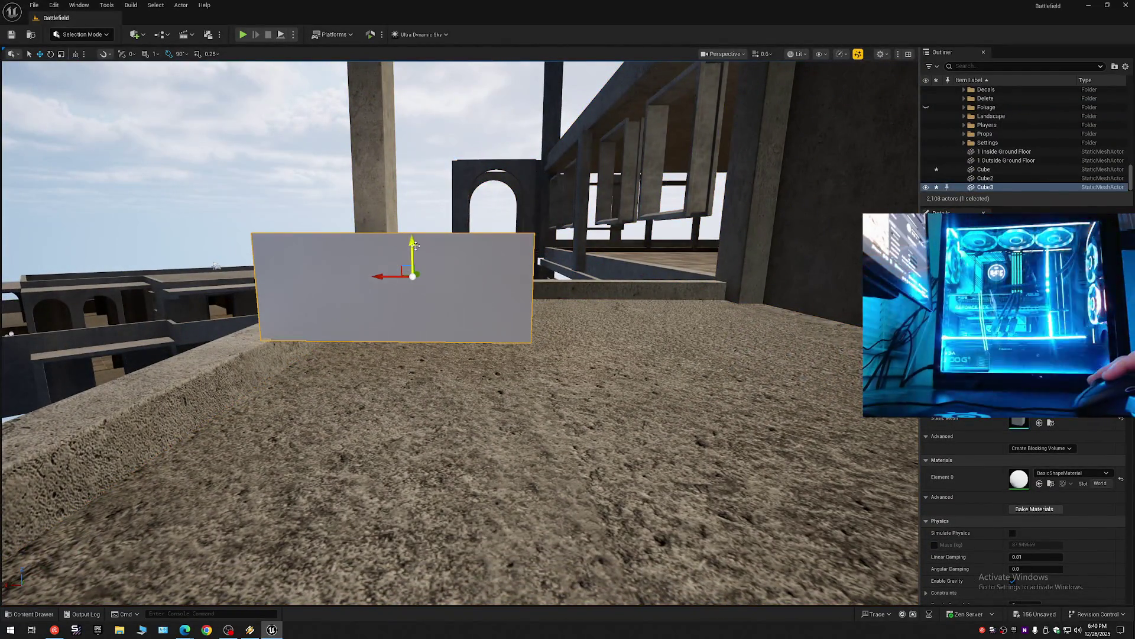
pyautogui.moveTo(413, 327)
pyautogui.mouseDown()
pyautogui.moveTo(390, 322)
pyautogui.moveTo(396, 290)
pyautogui.moveTo(369, 307)
pyautogui.moveTo(380, 337)
pyautogui.mouseUp()
pyautogui.scroll(-2, 394, 328)
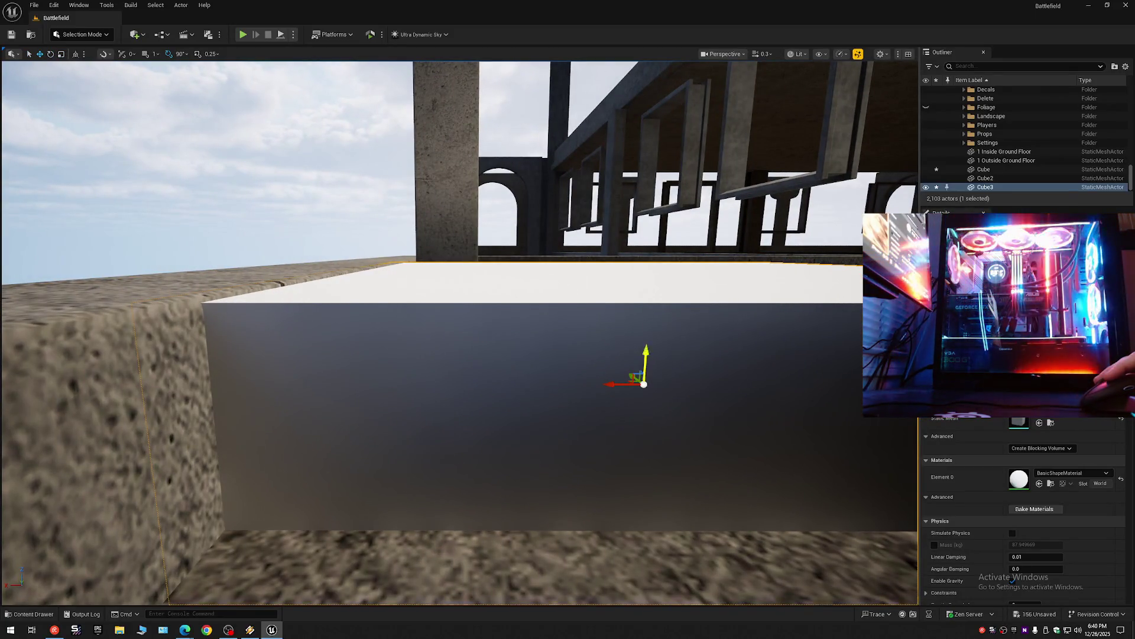
pyautogui.moveTo(647, 352); pyautogui.dragTo(639, 356)
pyautogui.scroll(1, 639, 356)
pyautogui.click(1127, 69)
pyautogui.click(1010, 113)
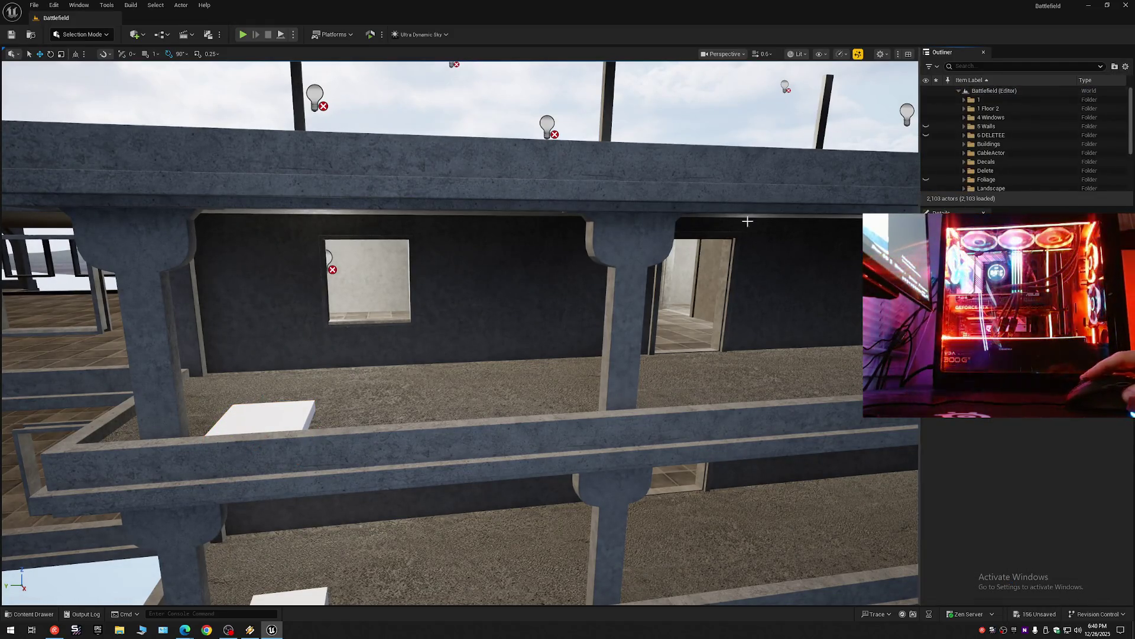
# Collapse every Outliner folder back to the level's top-level folders.
pyautogui.rightClick(663, 237)
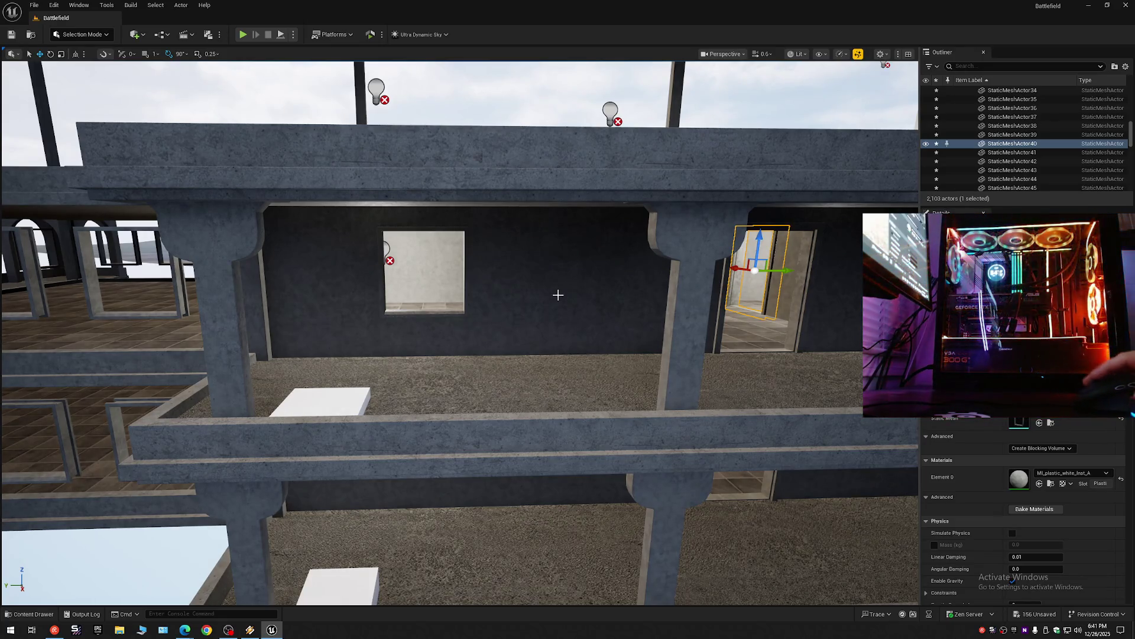
pyautogui.rightClick(618, 312)
pyautogui.moveTo(618, 312); pyautogui.dragTo(618, 311)
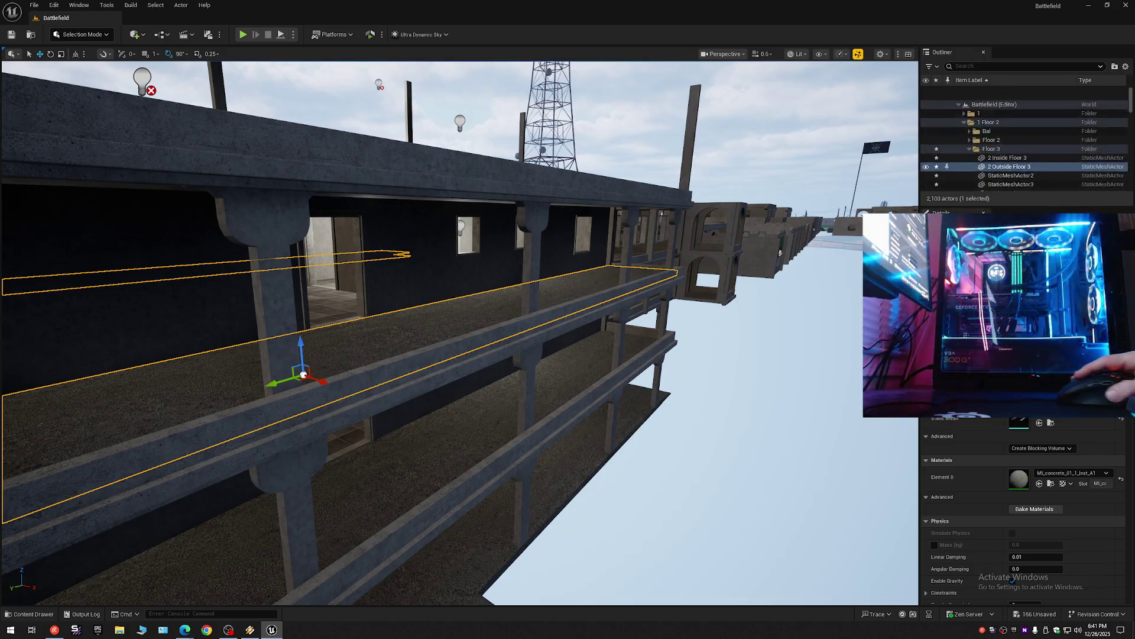
pyautogui.rightClick(780, 253)
pyautogui.click(1130, 68)
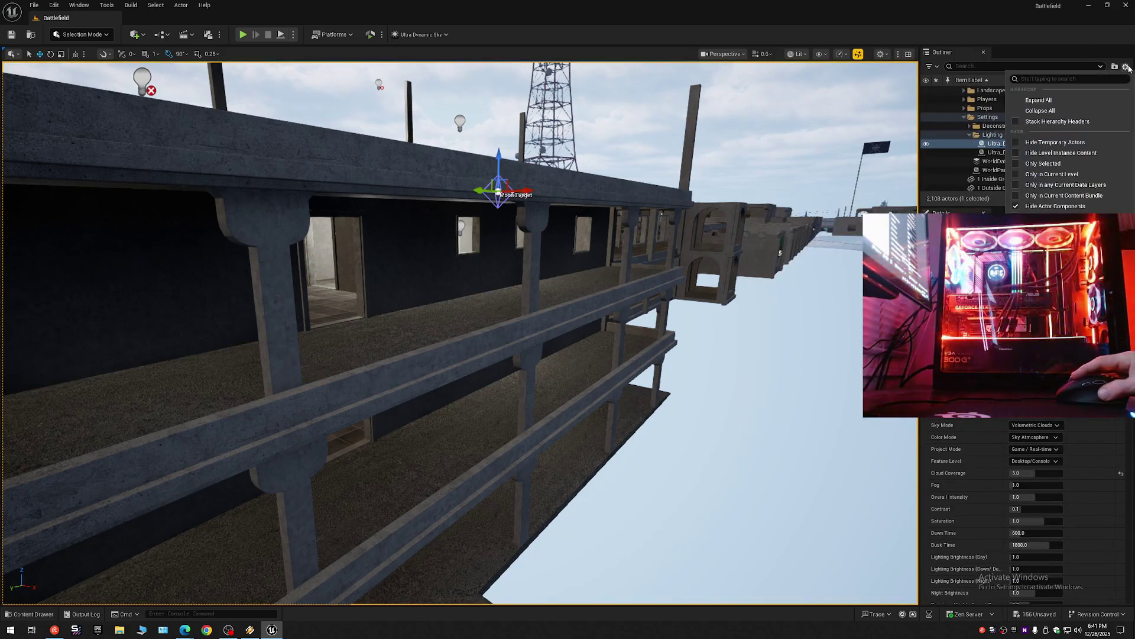
pyautogui.click(1040, 111)
pyautogui.click(960, 92)
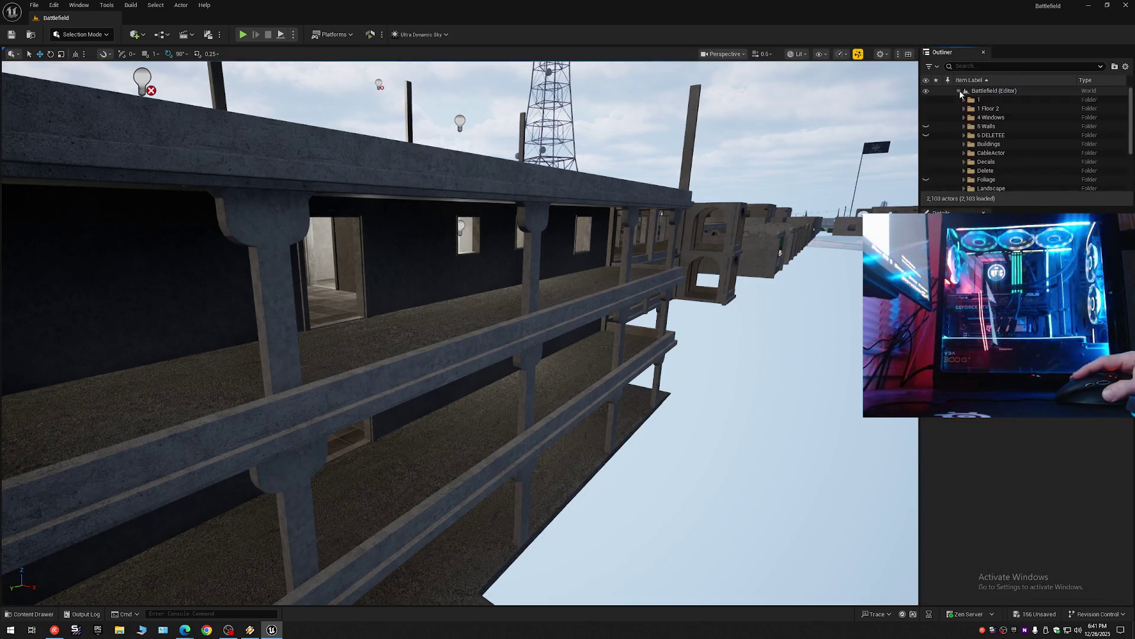
# Focus the view on the balcony railing and fly beneath it to the building wall.
pyautogui.click(670, 297)
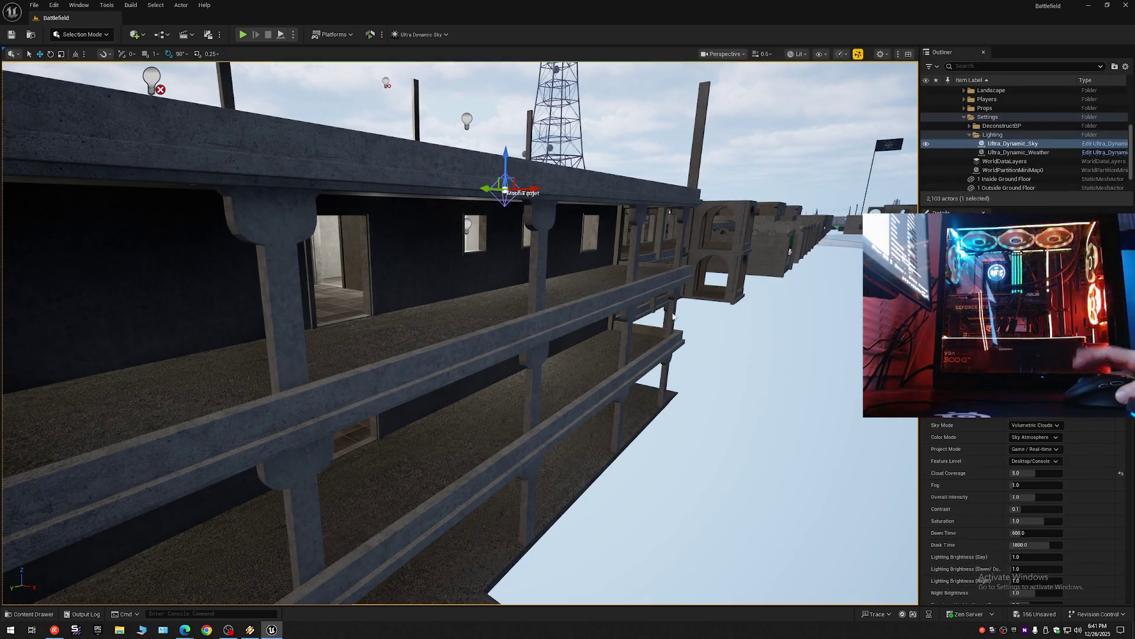
pyautogui.rightClick(673, 316)
pyautogui.click(819, 402)
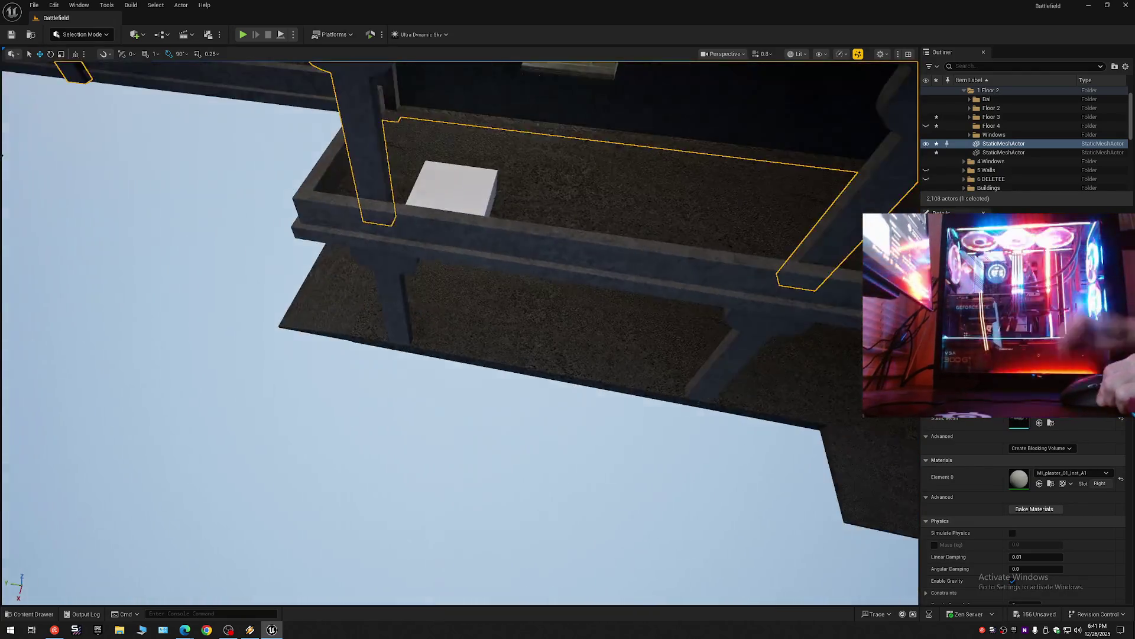
pyautogui.moveTo(361, 144); pyautogui.dragTo(379, 160)
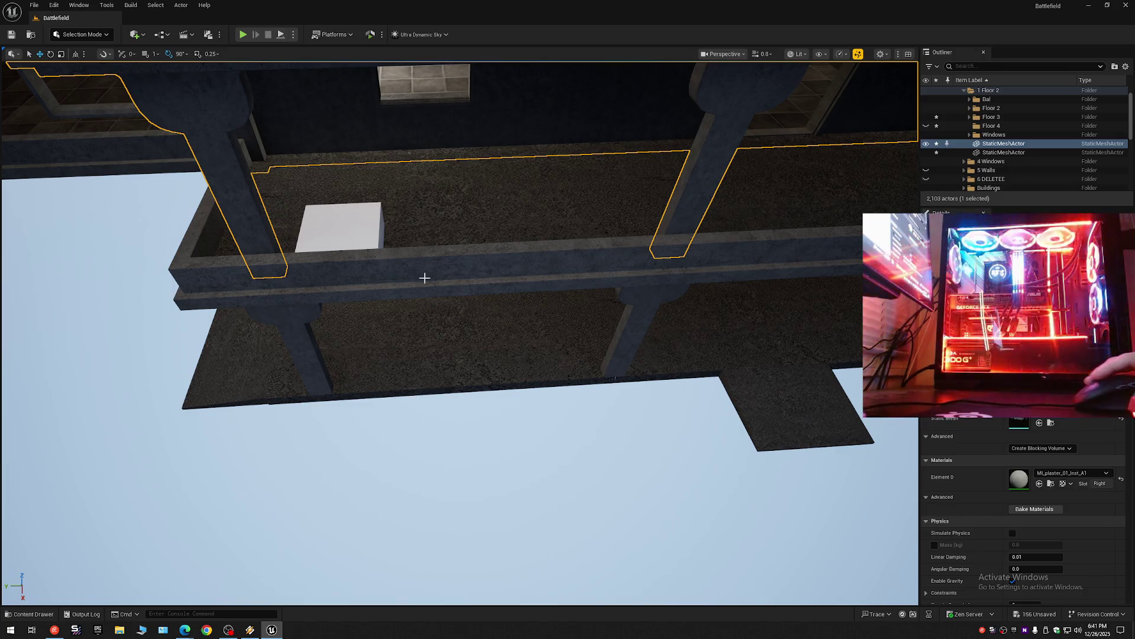
pyautogui.moveTo(741, 266)
pyautogui.mouseDown()
pyautogui.moveTo(715, 254)
pyautogui.moveTo(698, 263)
pyautogui.moveTo(686, 237)
pyautogui.moveTo(535, 258)
pyautogui.moveTo(285, 266)
pyautogui.moveTo(575, 320)
pyautogui.moveTo(564, 318)
pyautogui.mouseUp()
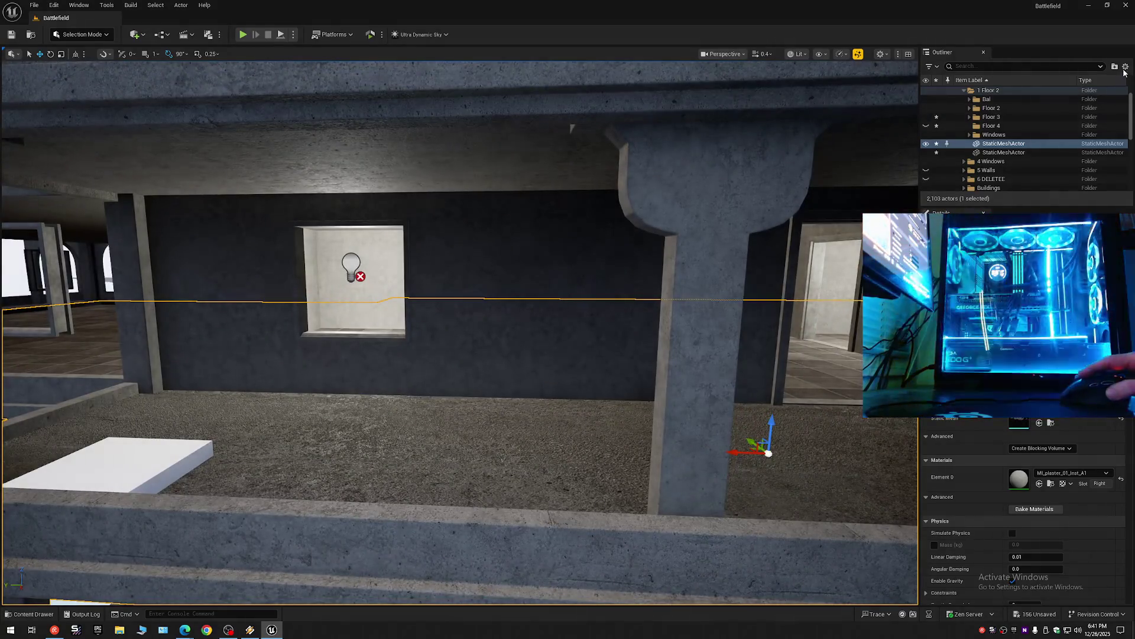
pyautogui.scroll(5, 989, 108)
pyautogui.click(958, 90)
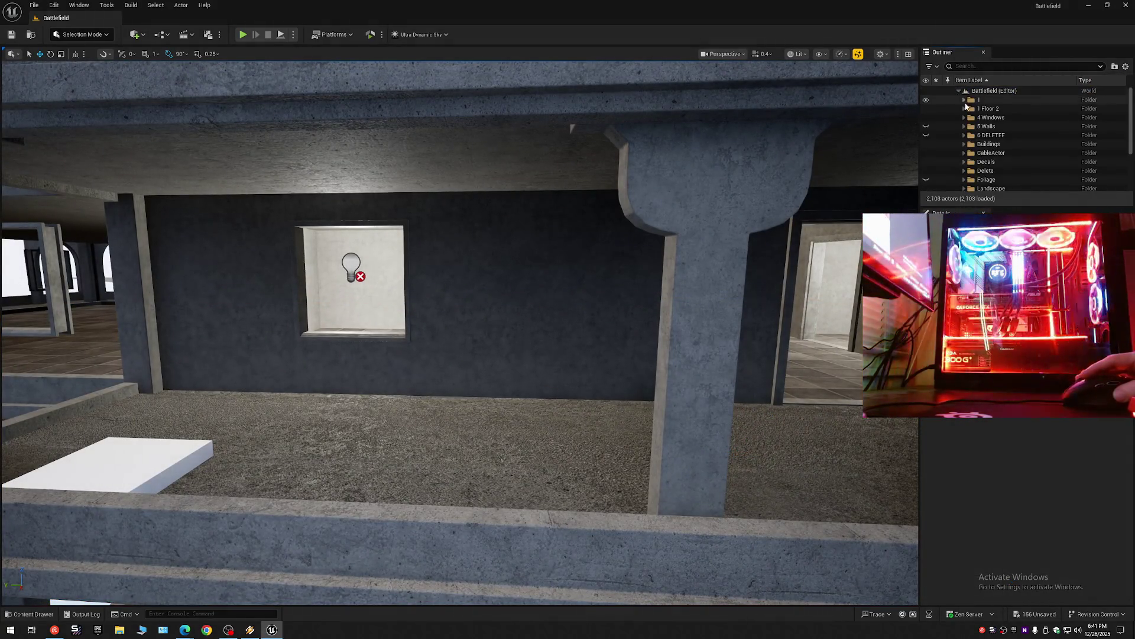
# Expand 1 Floor 2 and Floor 3 and select 2 Inside Floor 3 through StaticMeshActor75.
pyautogui.click(964, 108)
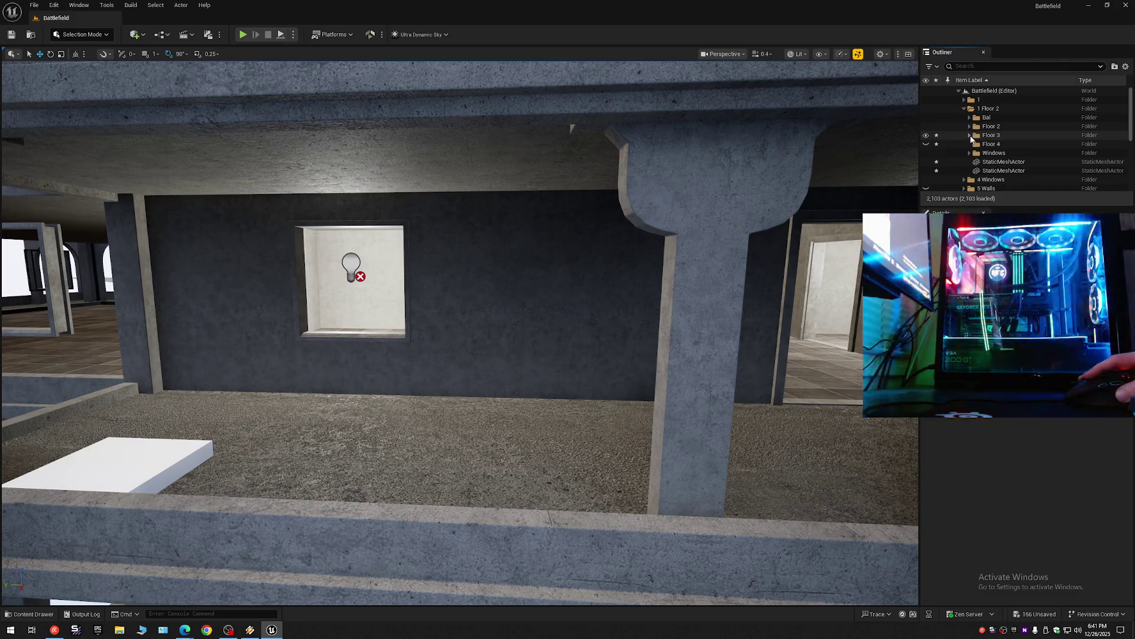
pyautogui.click(969, 136)
pyautogui.click(1052, 144)
pyautogui.scroll(-10, 1131, 102)
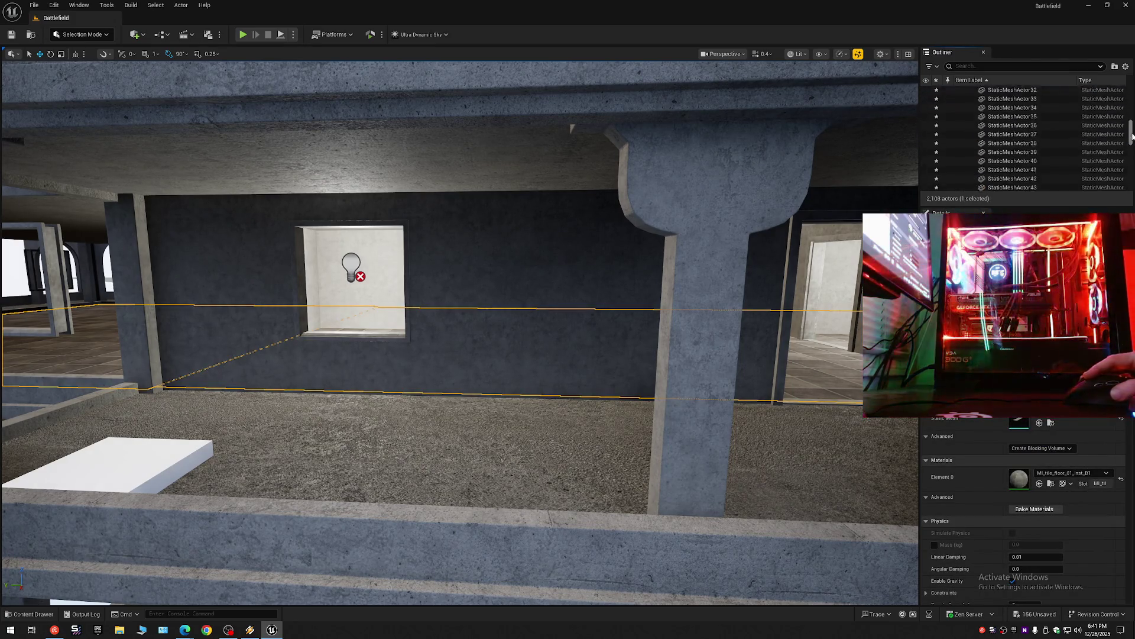
pyautogui.keyDown('shift'); pyautogui.click(1009, 128); pyautogui.keyUp('shift')
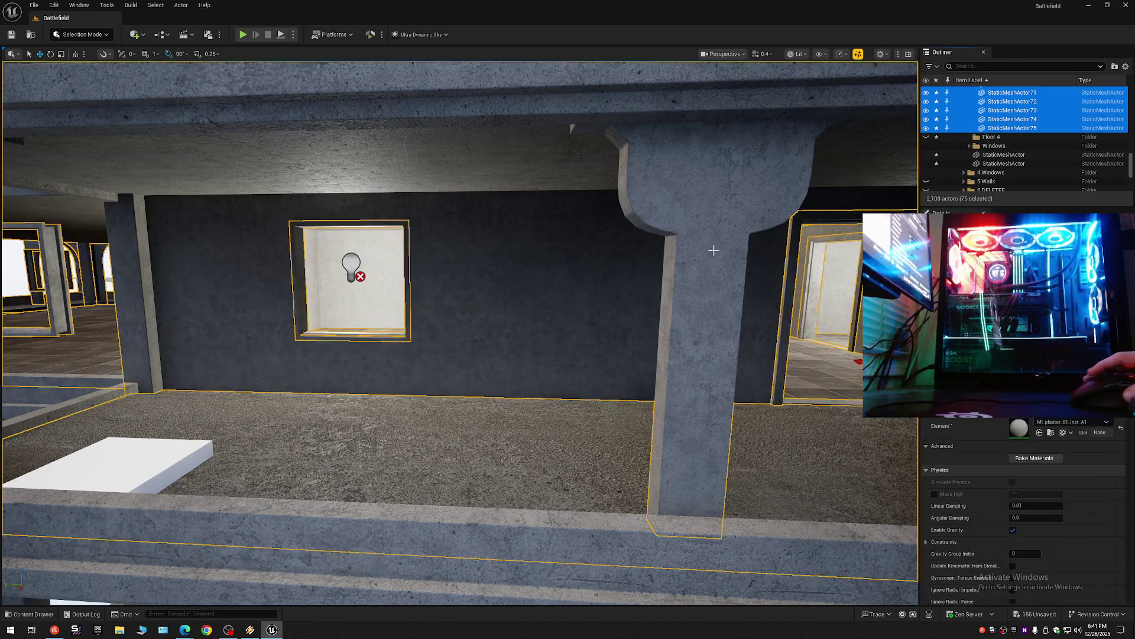
# Select the upper-floor concrete pillar, then hide and unhide it to see behind it.
pyautogui.moveTo(570, 284)
pyautogui.mouseDown()
pyautogui.moveTo(570, 310)
pyautogui.moveTo(556, 278)
pyautogui.moveTo(461, 281)
pyautogui.moveTo(447, 254)
pyautogui.moveTo(372, 264)
pyautogui.moveTo(540, 303)
pyautogui.moveTo(536, 337)
pyautogui.mouseUp()
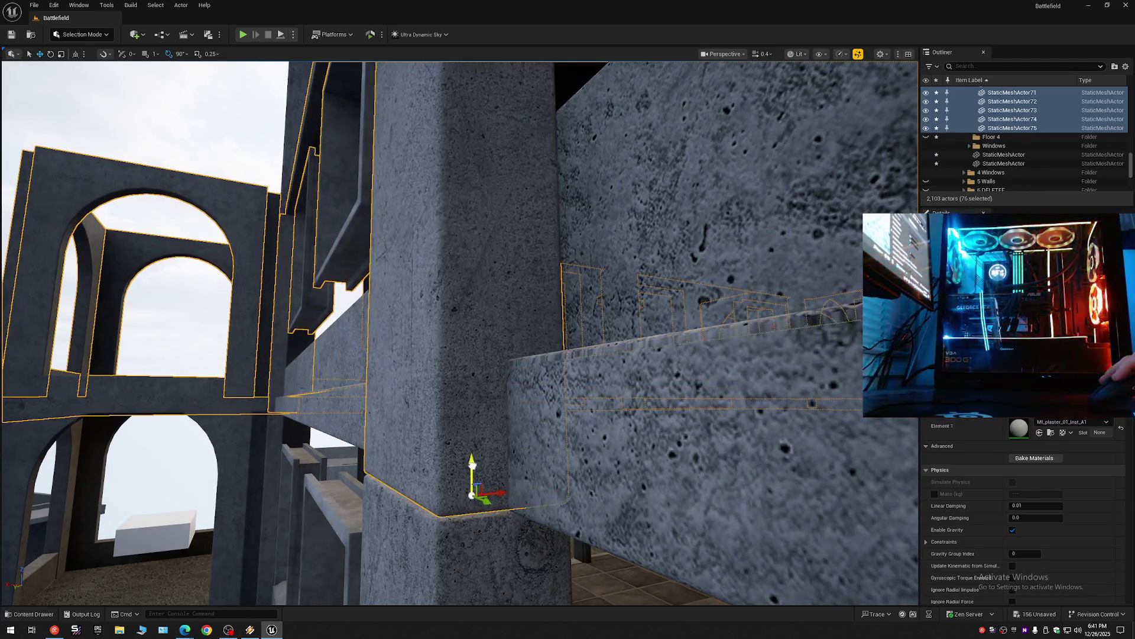
pyautogui.moveTo(533, 509); pyautogui.dragTo(531, 511)
pyautogui.scroll(-2, 532, 509)
pyautogui.scroll(-1, 533, 510)
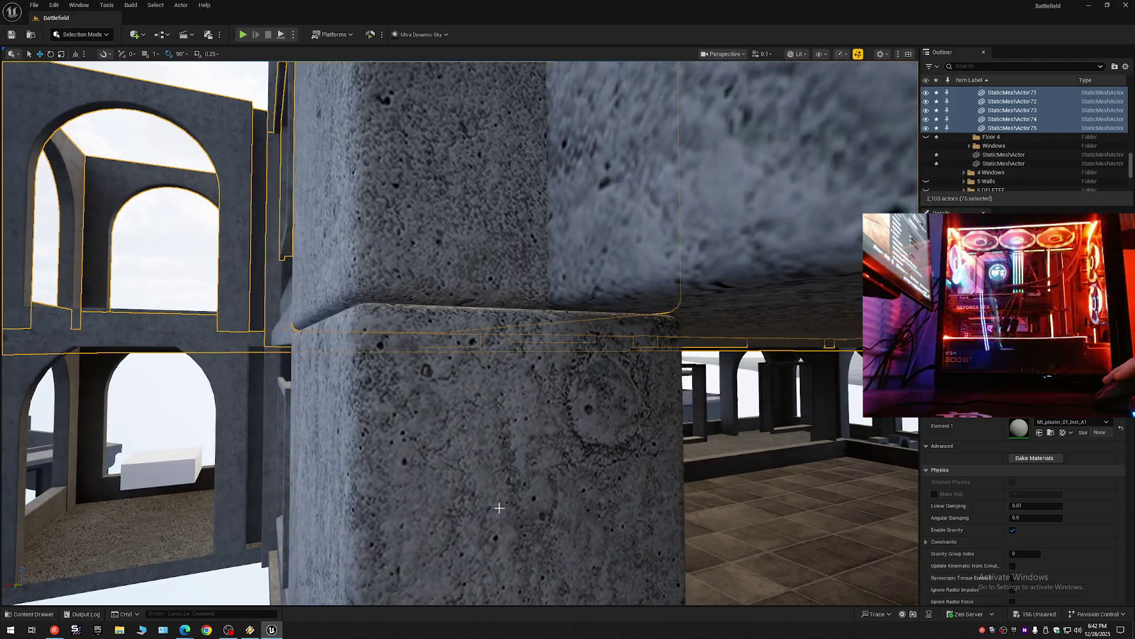
pyautogui.click(499, 507)
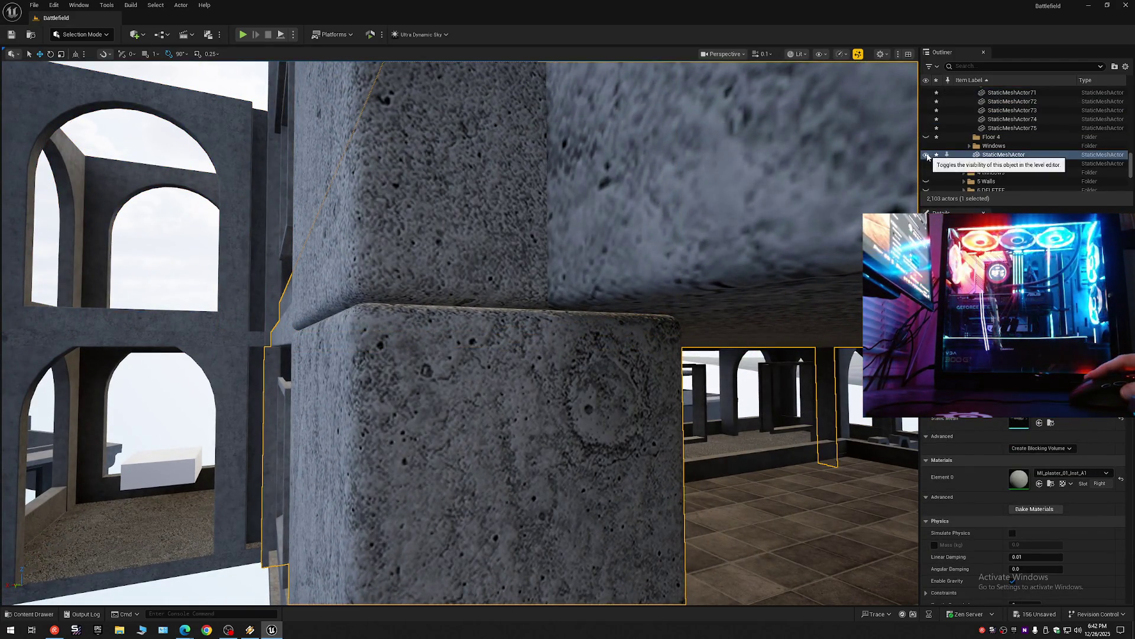
pyautogui.click(927, 155)
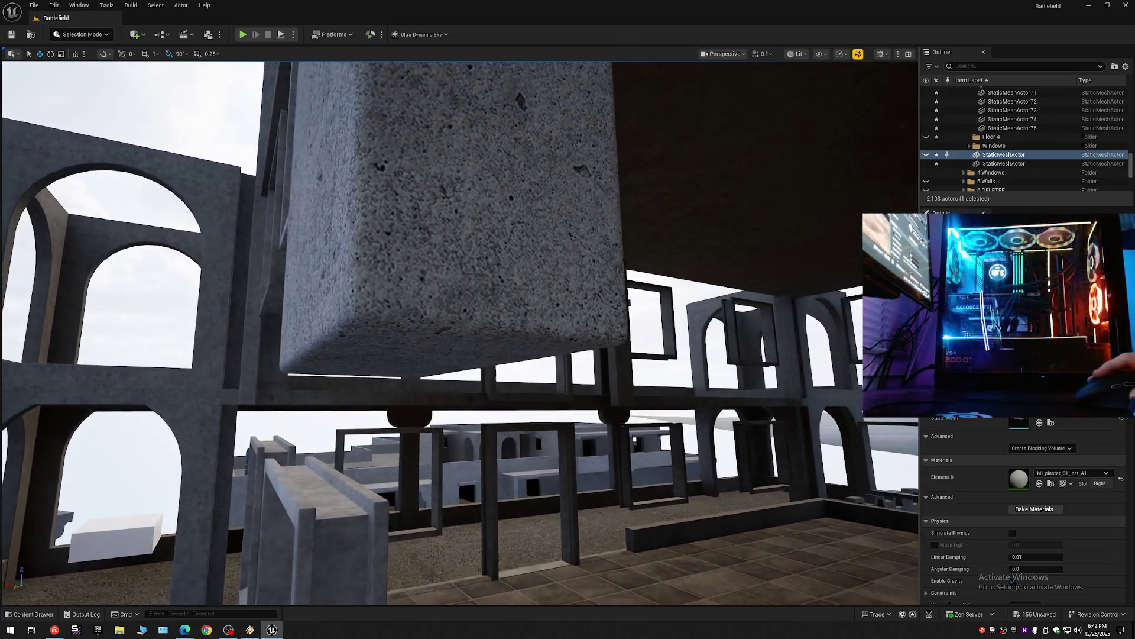
pyautogui.click(926, 154)
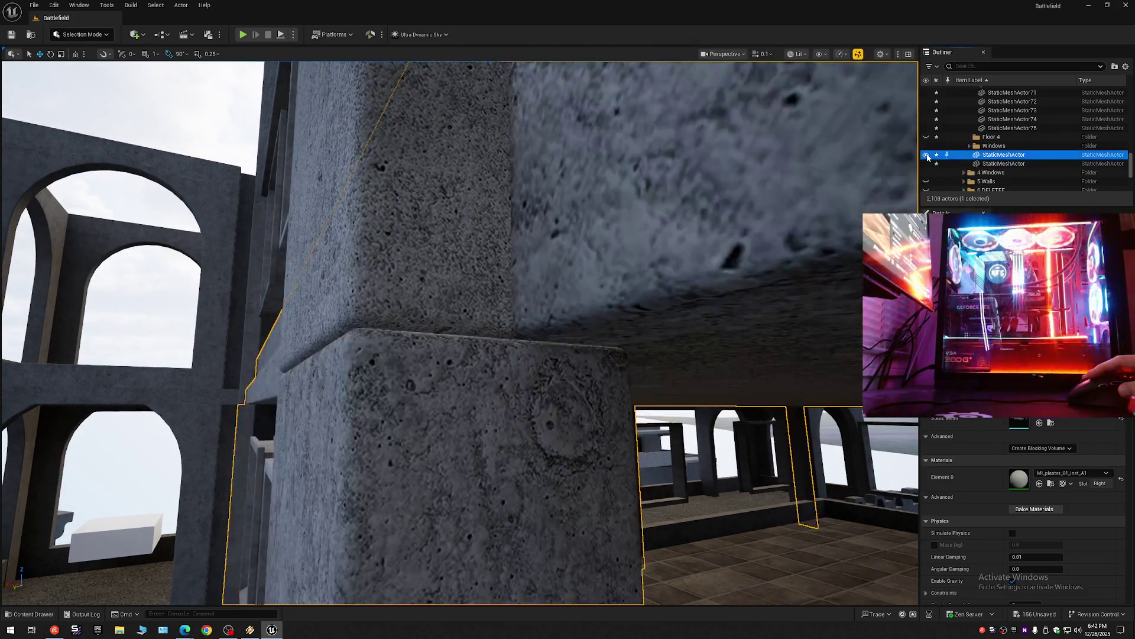
pyautogui.moveTo(785, 222); pyautogui.dragTo(754, 168)
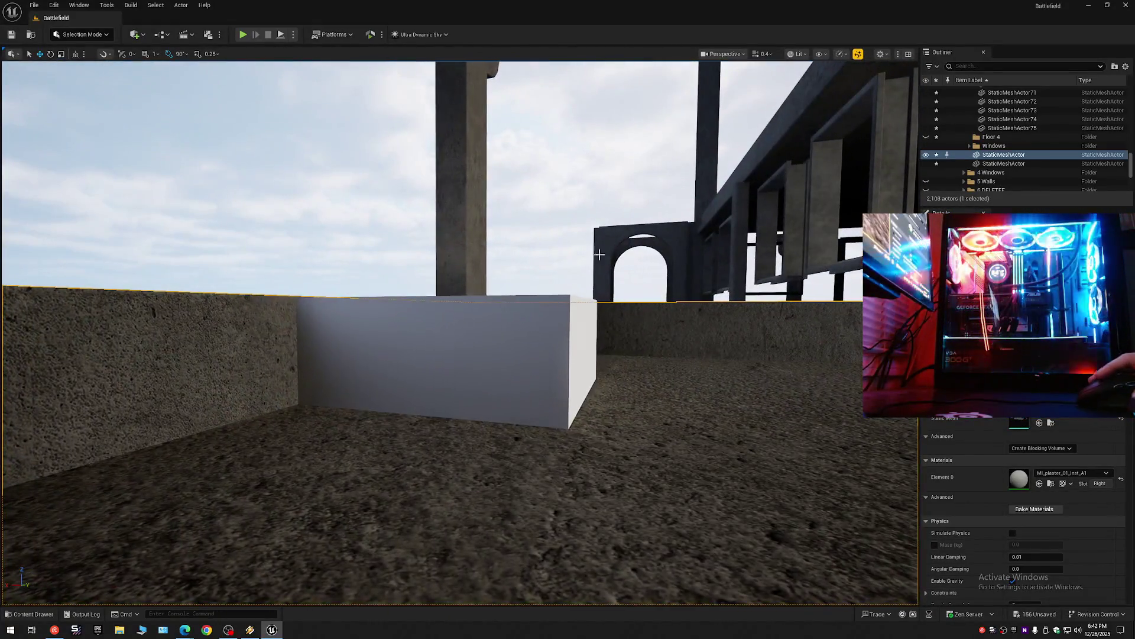
# Select Cube3, fly around the nearby walls and window, then select pillar StaticMeshActor8.
pyautogui.click(491, 330)
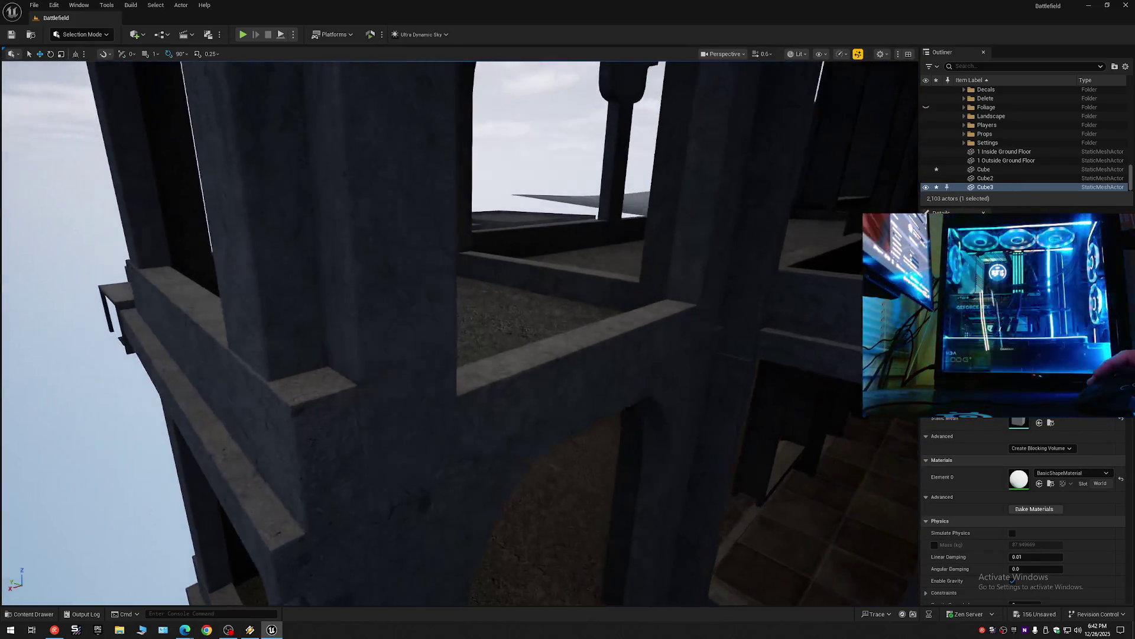
pyautogui.scroll(-2, 460, 332)
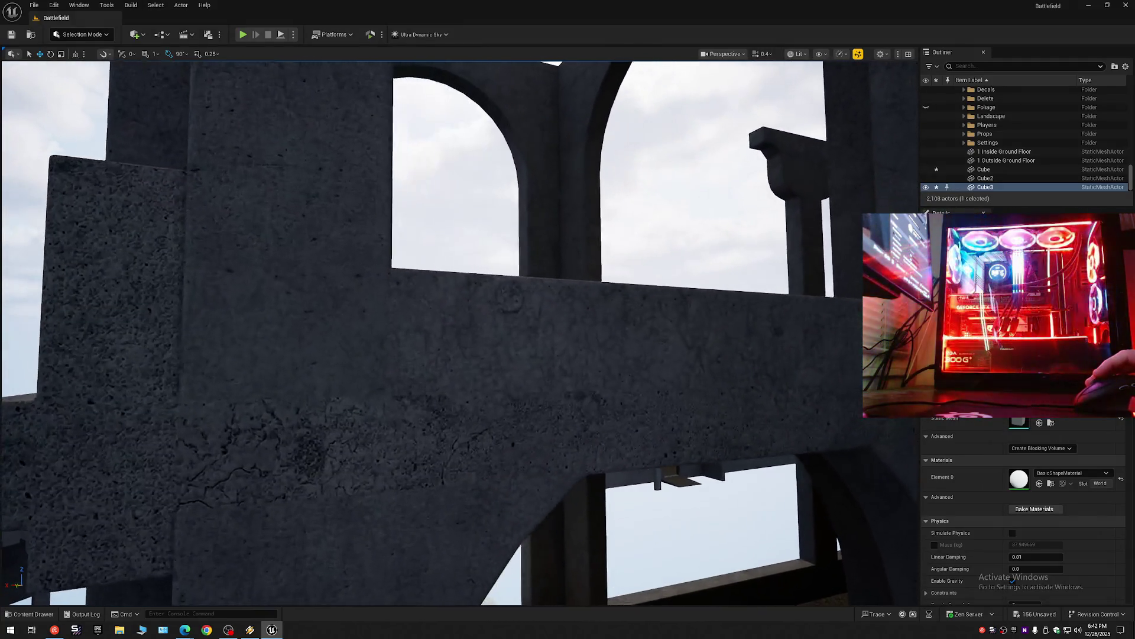
pyautogui.press('w')
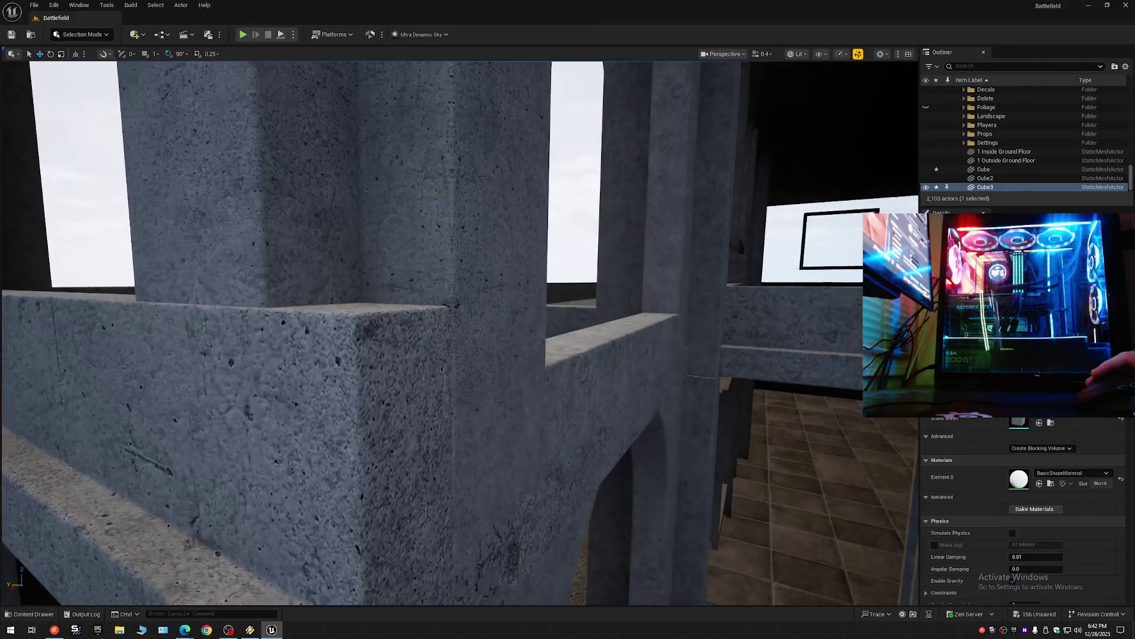
pyautogui.press('s')
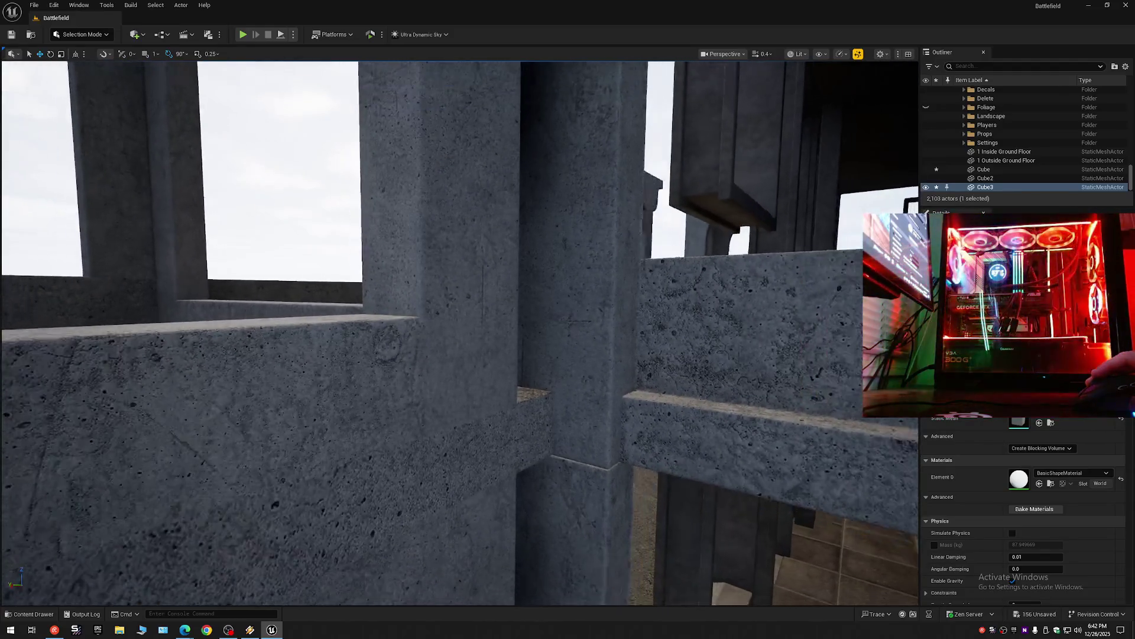
pyautogui.press('w')
pyautogui.press('s')
pyautogui.press('d')
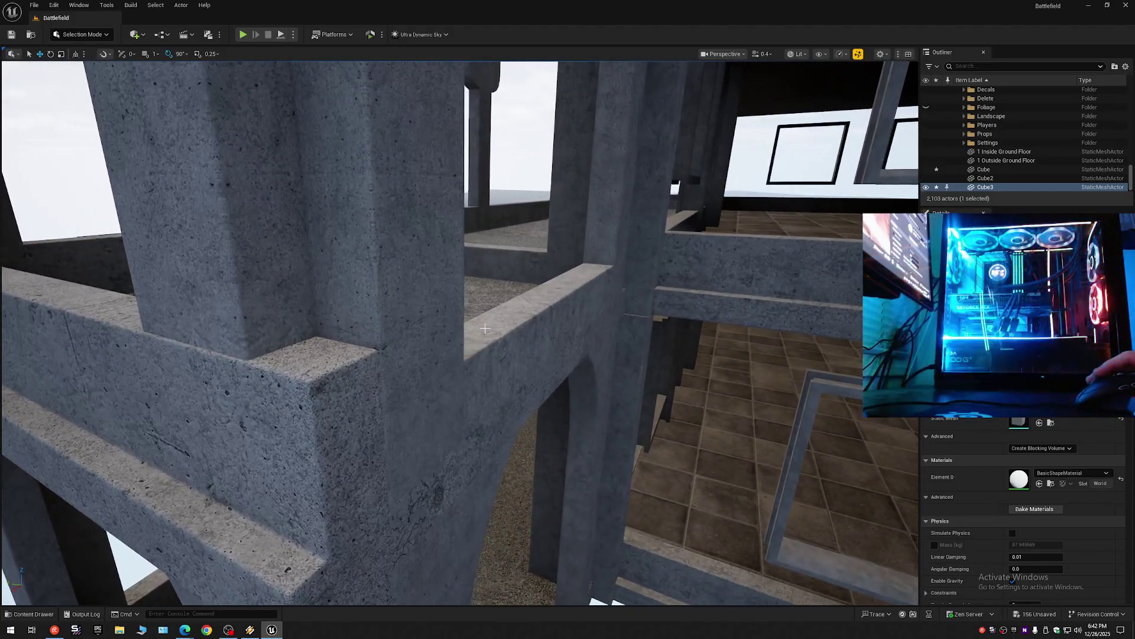
pyautogui.click(407, 337)
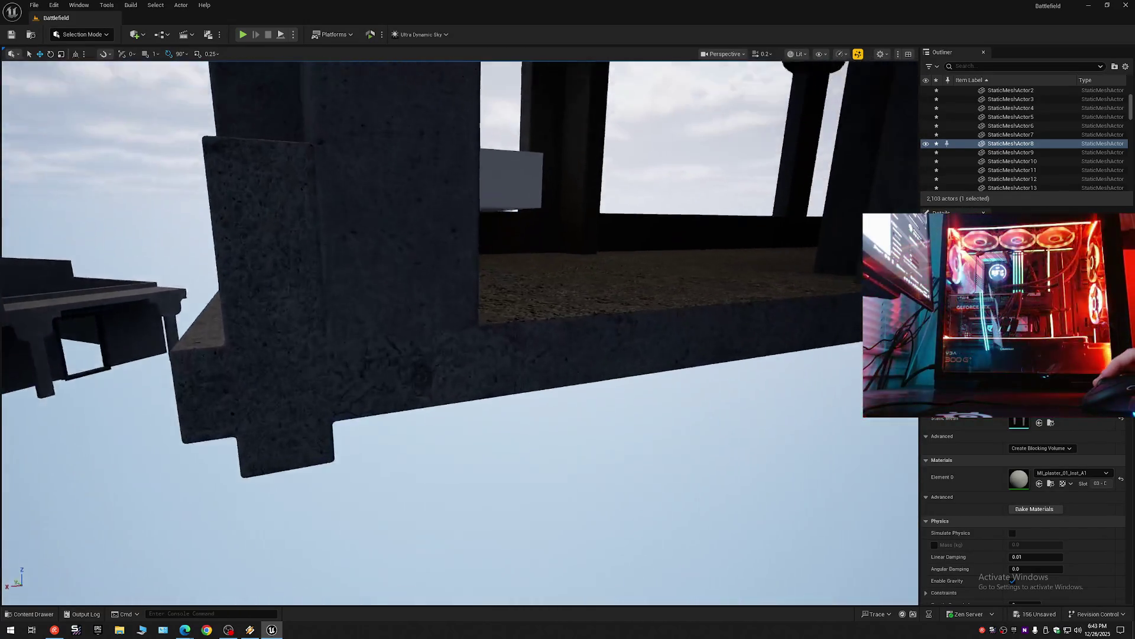
# Fly past the selected pillar, under the arches and along the walkway to the beams.
pyautogui.scroll(1, 460, 333)
pyautogui.press('s')
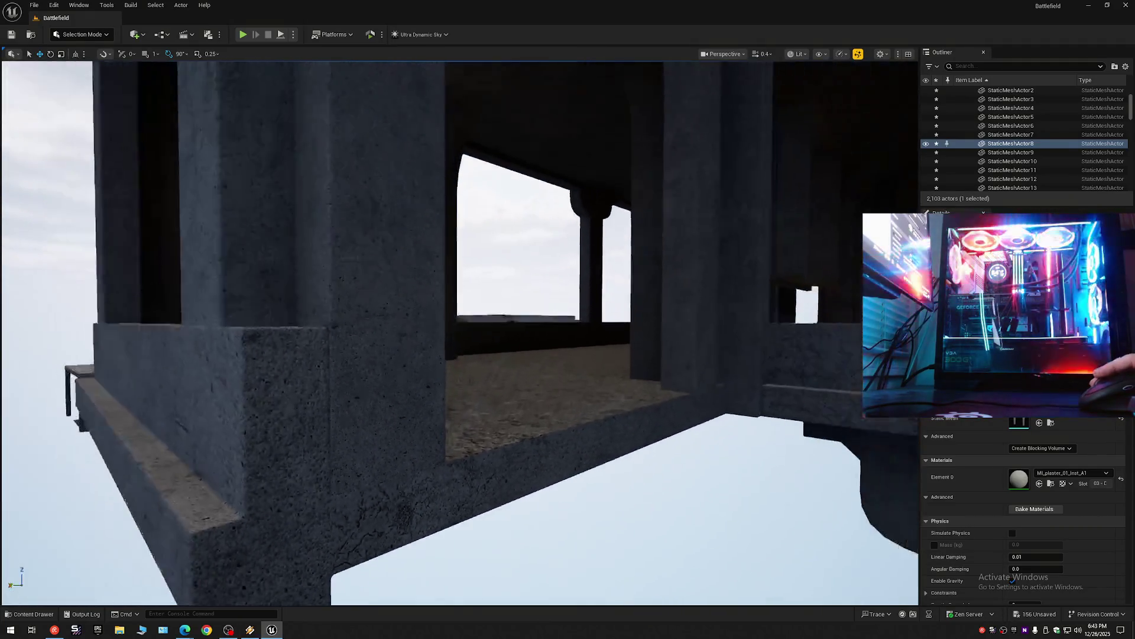
pyautogui.press('w')
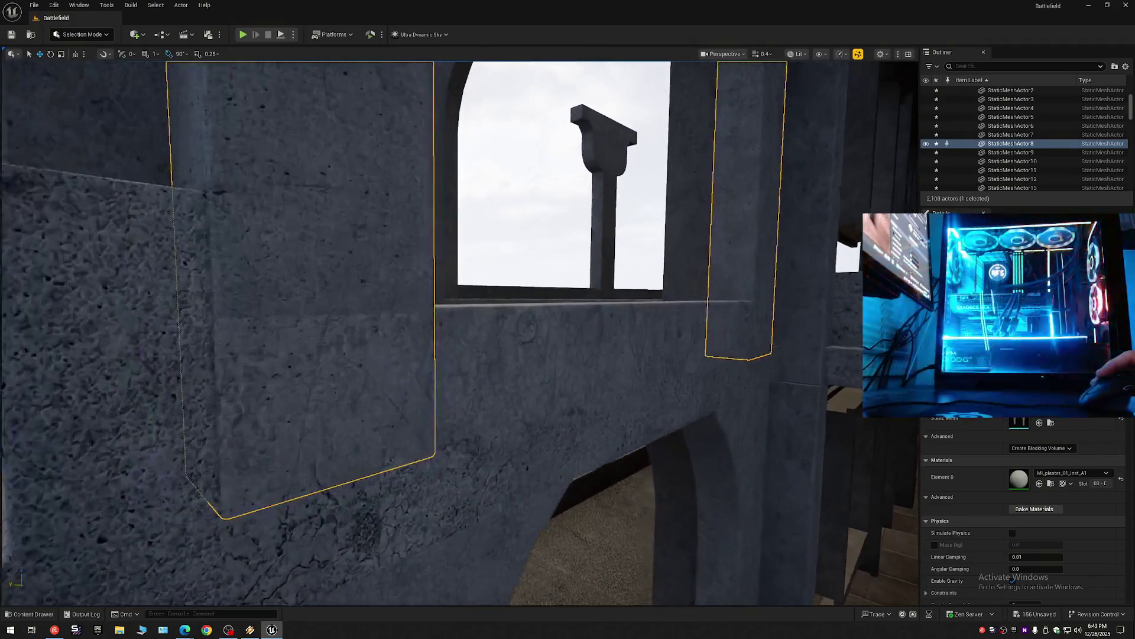
pyautogui.press('w')
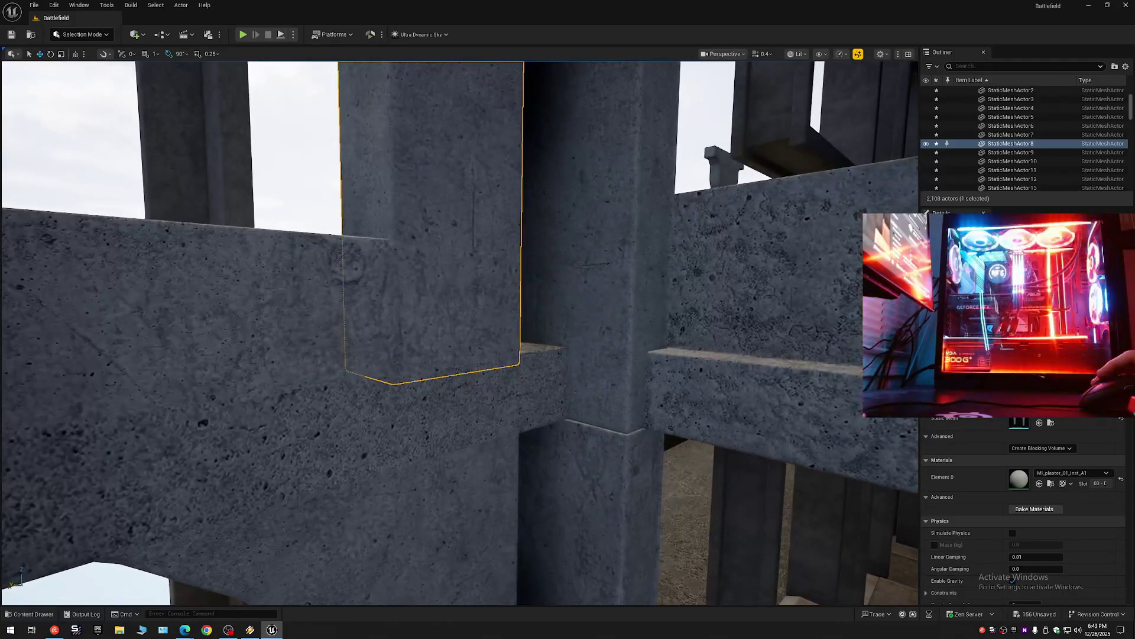
pyautogui.press('f')
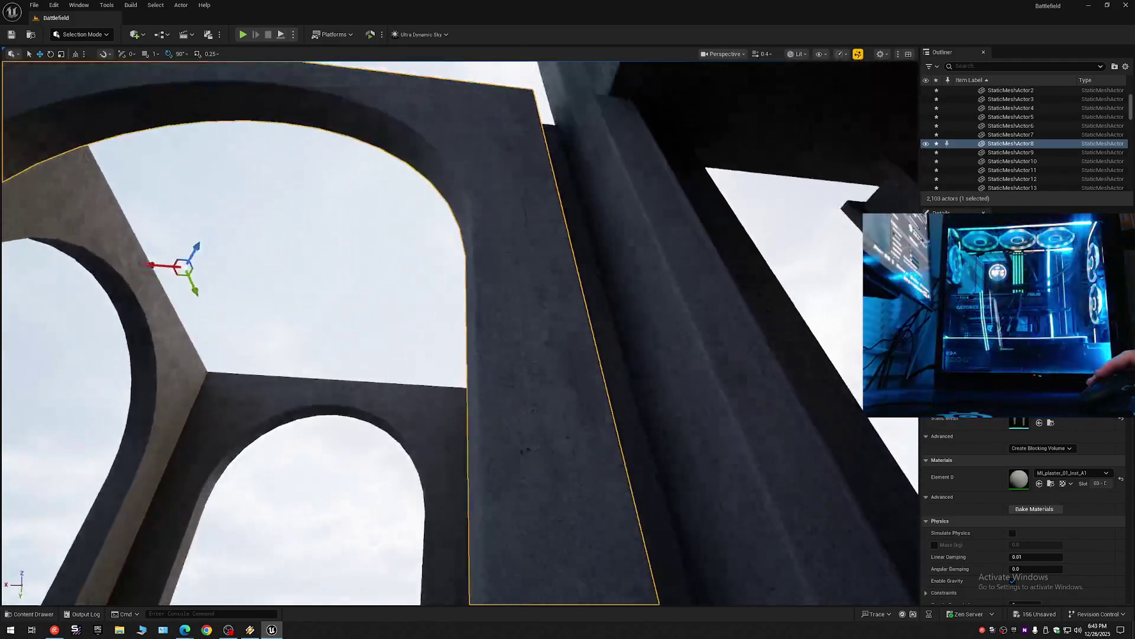
pyautogui.press('w')
pyautogui.press('w')
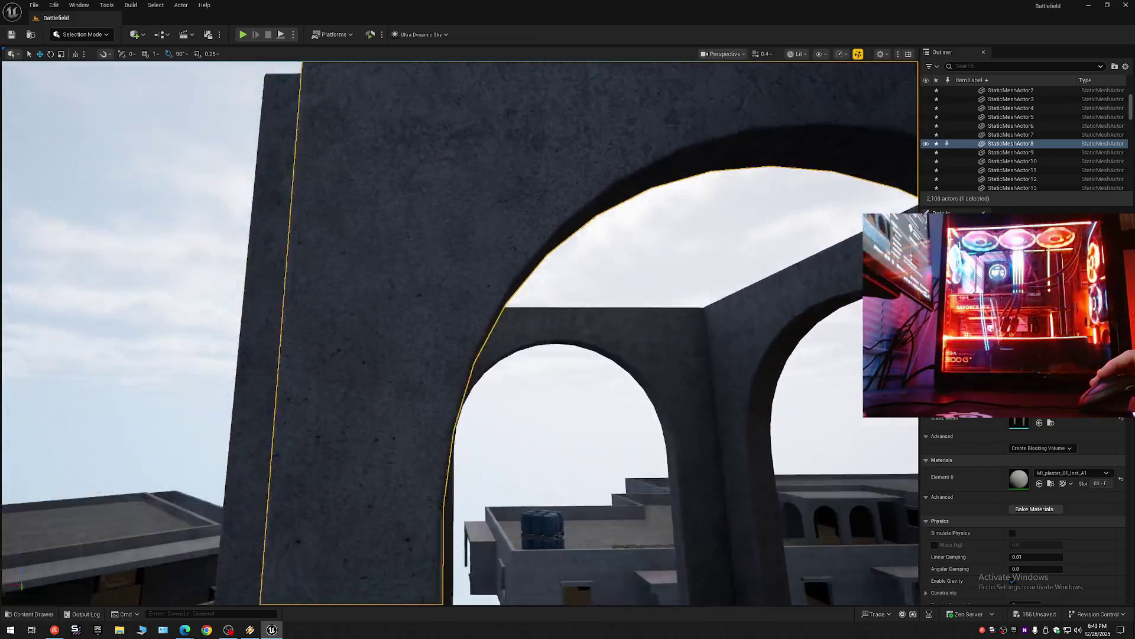
pyautogui.scroll(2, 204, 602)
pyautogui.press('w')
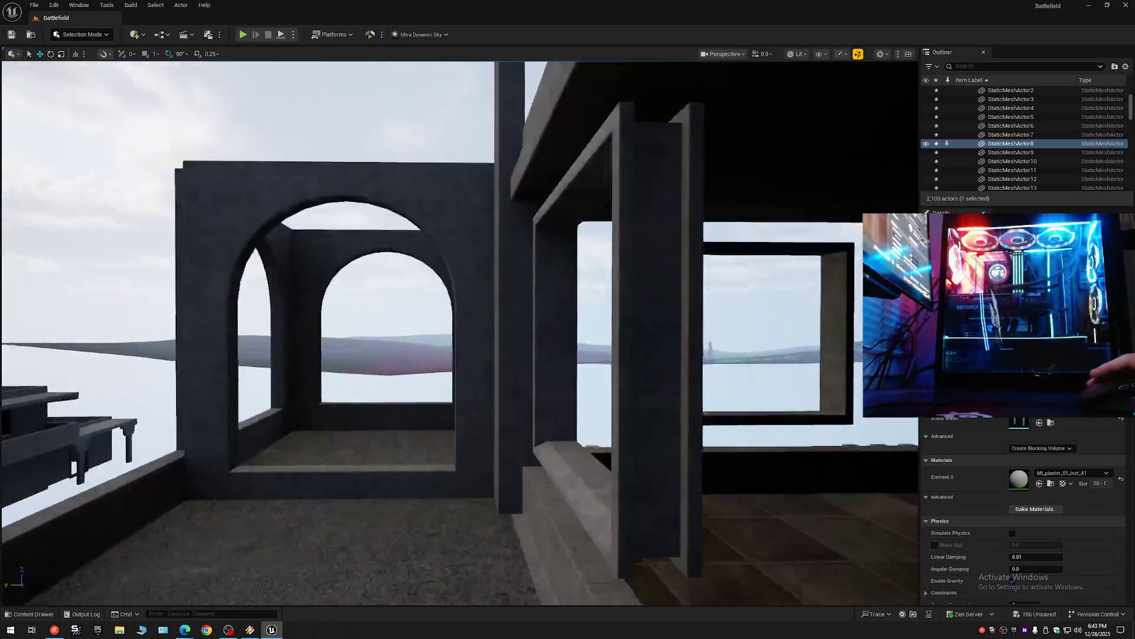
pyautogui.scroll(-3, 460, 331)
pyautogui.press('w')
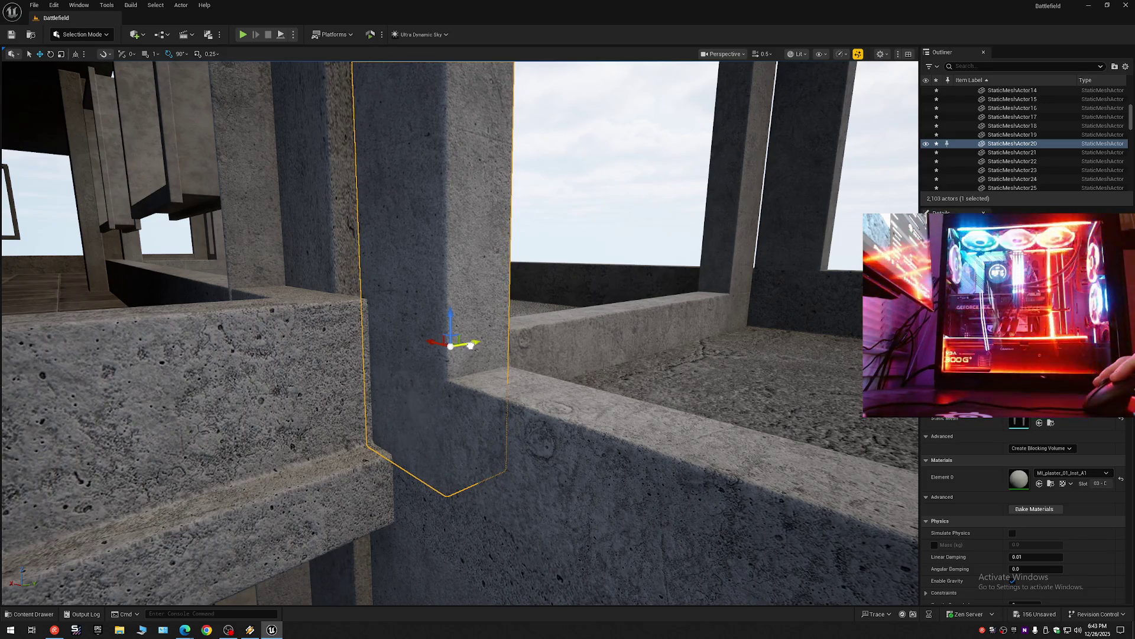
pyautogui.press('s')
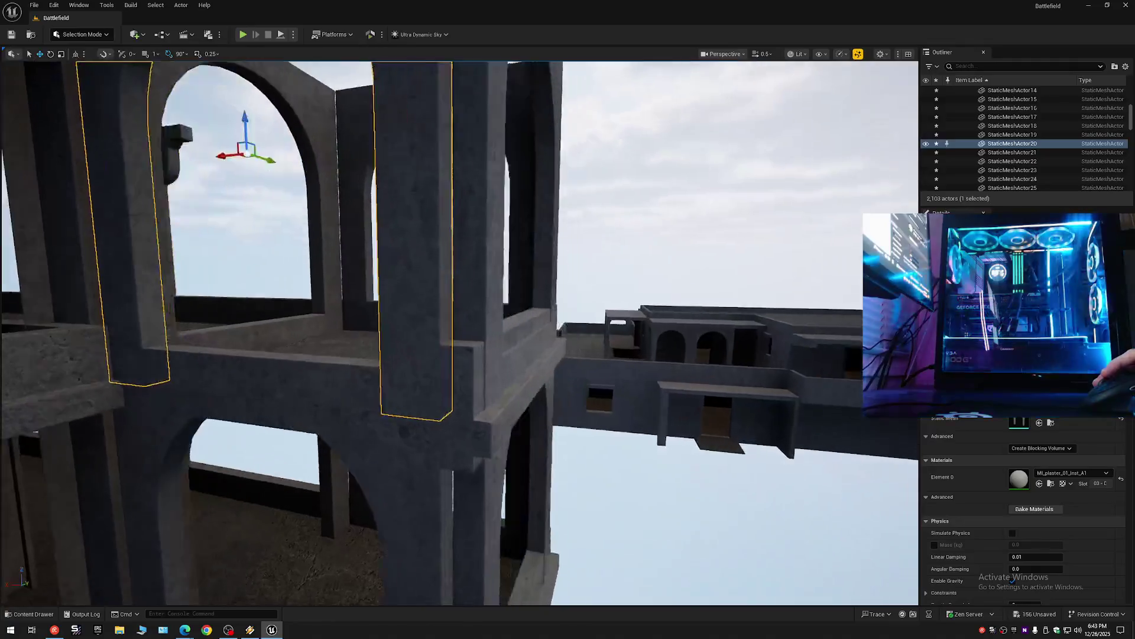
pyautogui.press('s')
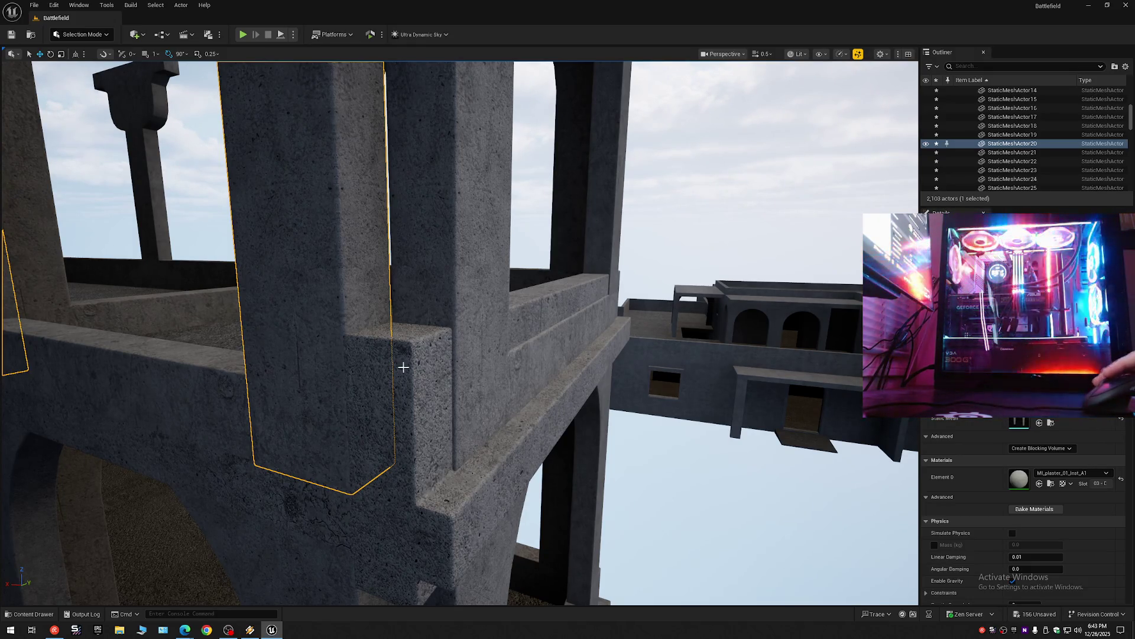
# Select the concrete balcony ledge slab StaticMeshActor4 and fly forward into the balcony room.
pyautogui.click(479, 366)
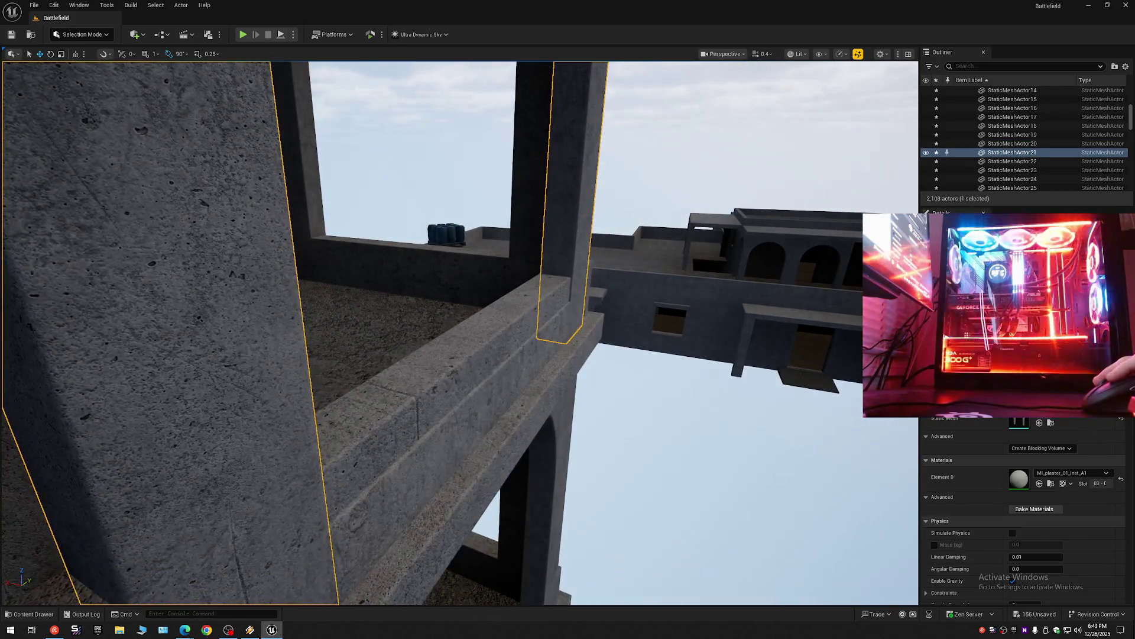
pyautogui.click(531, 373)
pyautogui.press('w')
pyautogui.scroll(2, 531, 374)
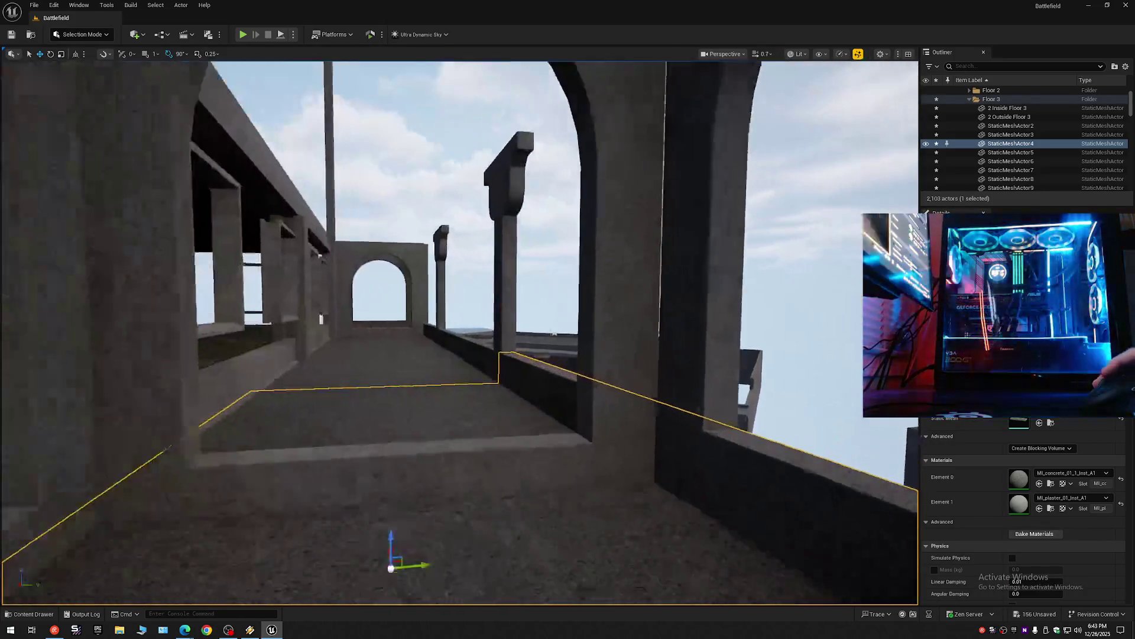
# Fly around the building to inspect the selected balcony slab from outside, below and up close.
pyautogui.scroll(-1, 531, 374)
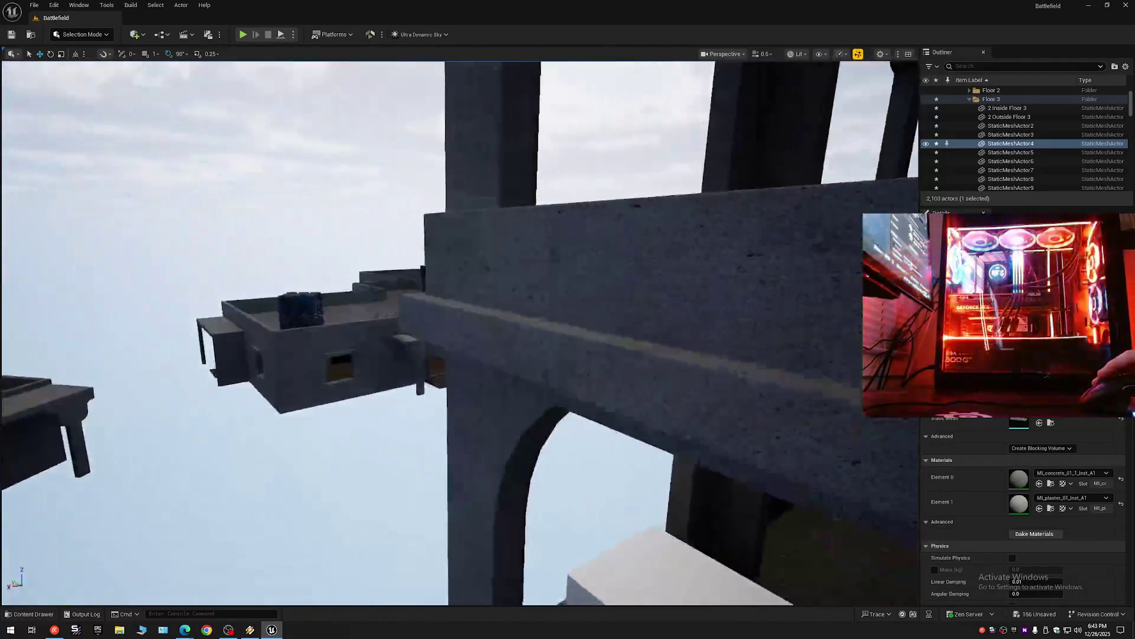
pyautogui.scroll(1, 531, 374)
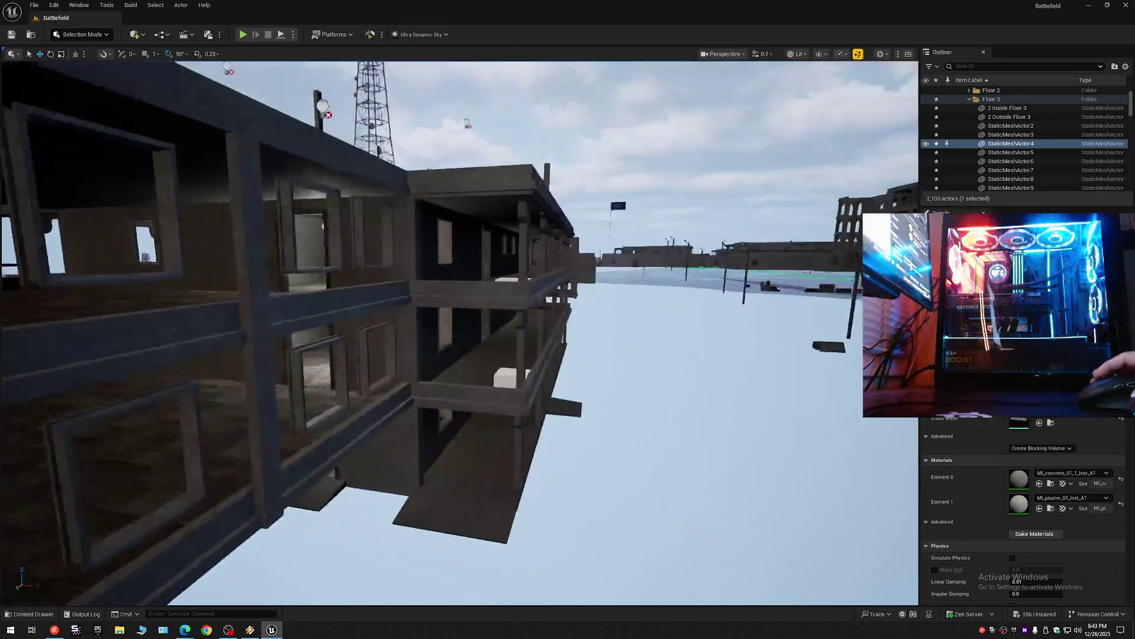
pyautogui.press('w')
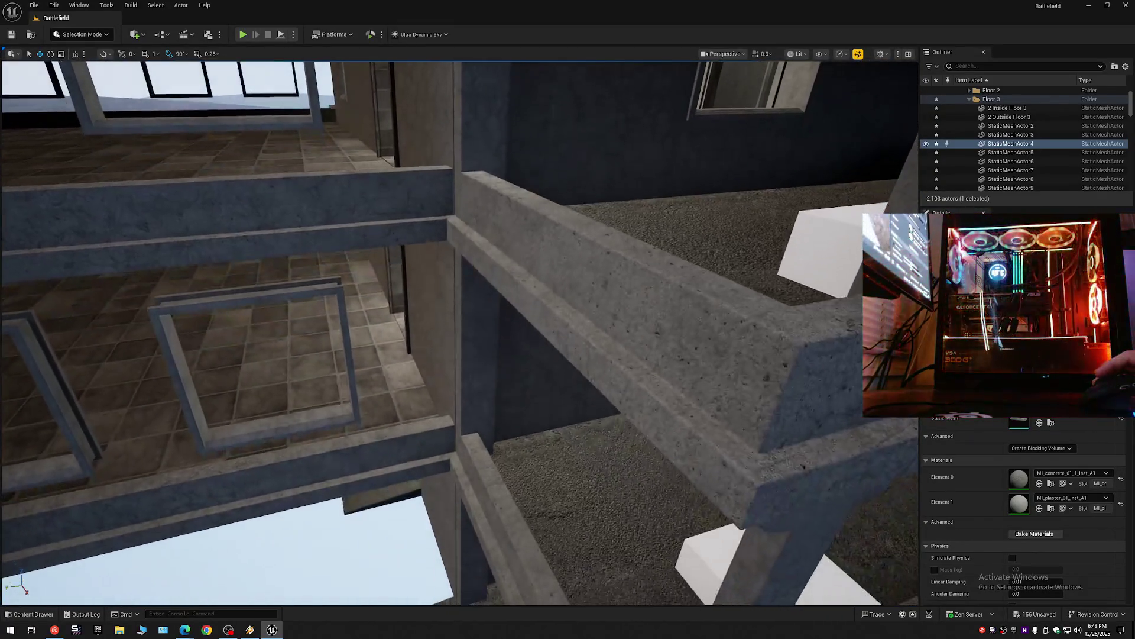
pyautogui.press('s')
pyautogui.scroll(1, 531, 373)
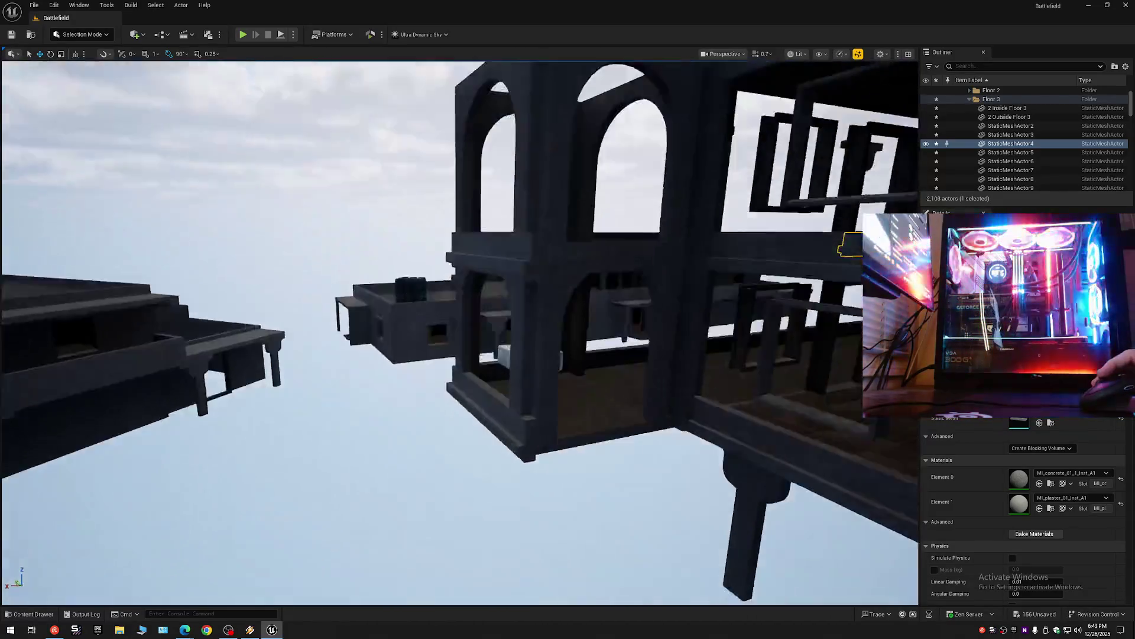
pyautogui.press('s')
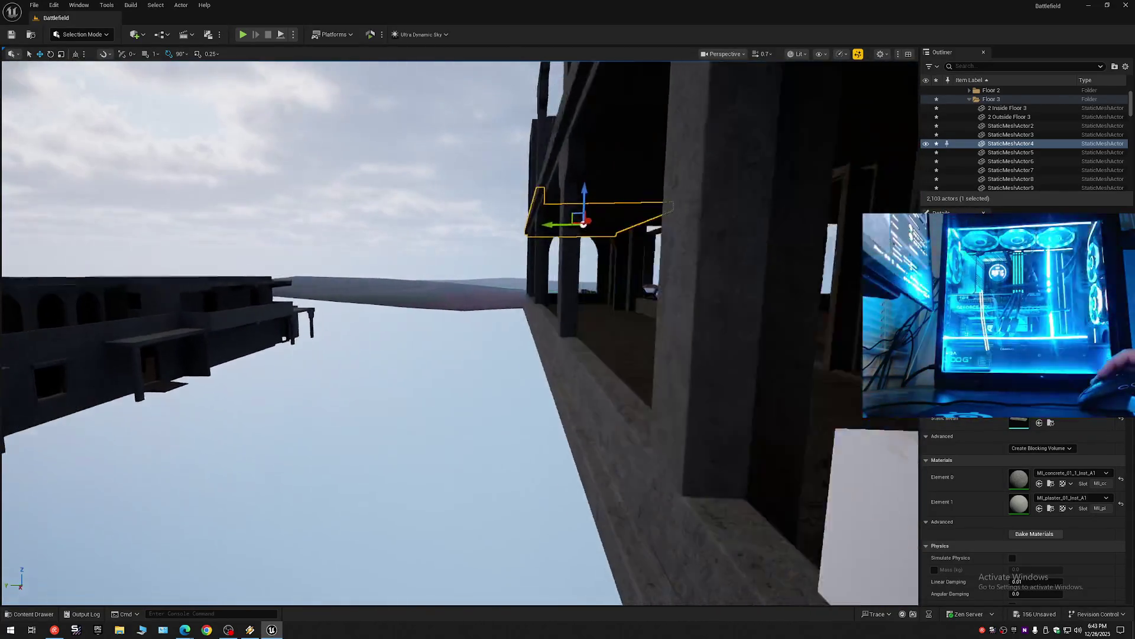
pyautogui.press('s')
pyautogui.scroll(-1, 460, 332)
pyautogui.press('w')
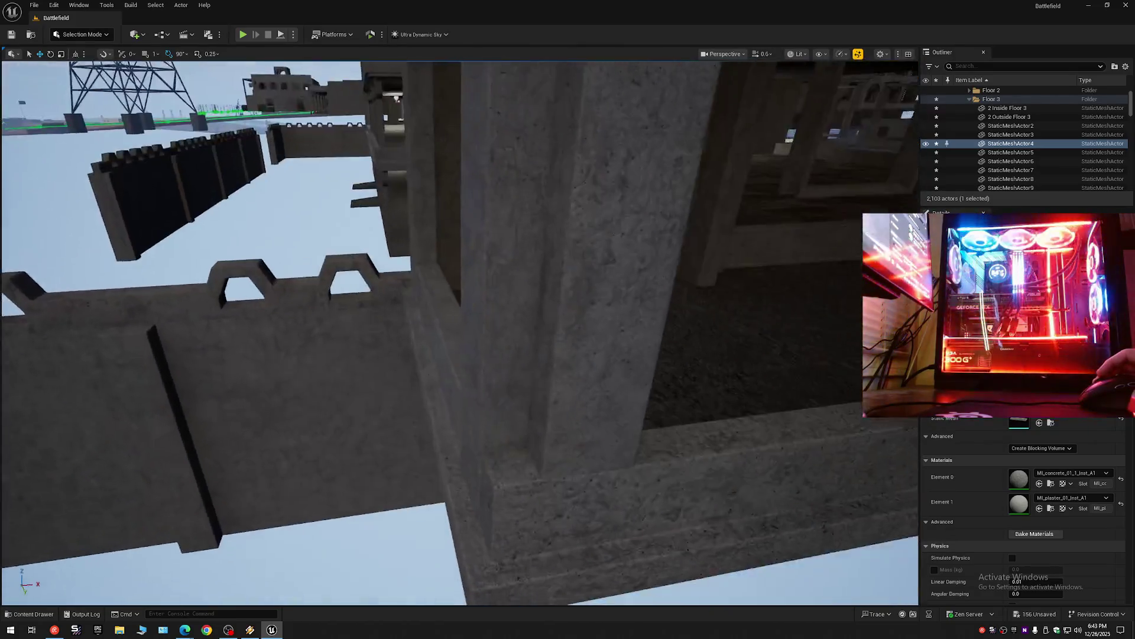
pyautogui.press('w')
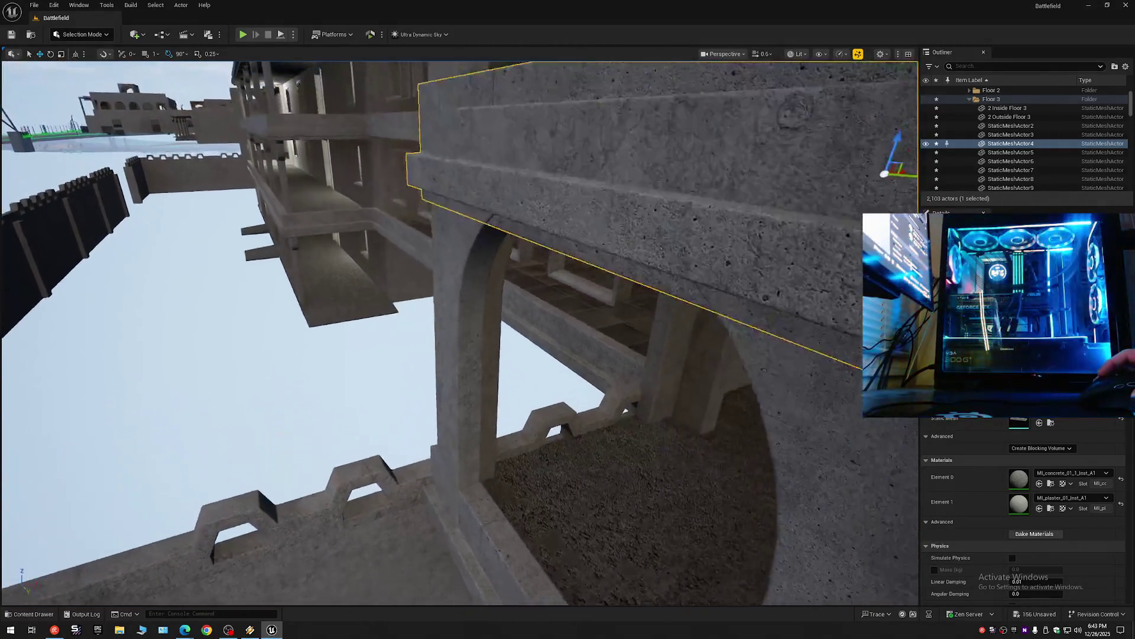
pyautogui.press('a')
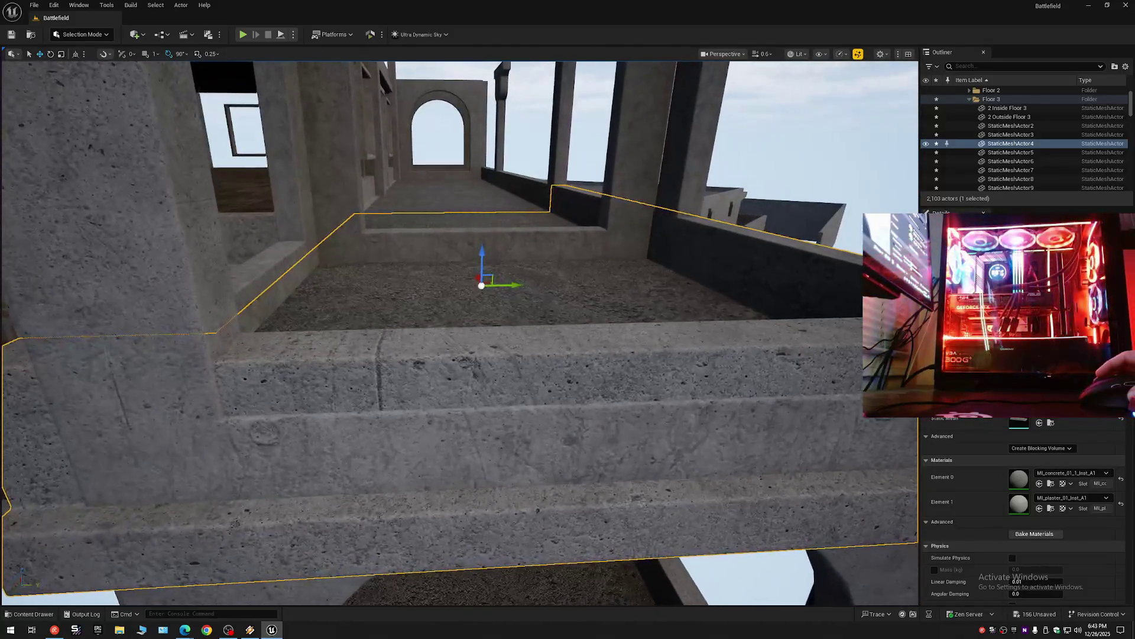
pyautogui.press('a')
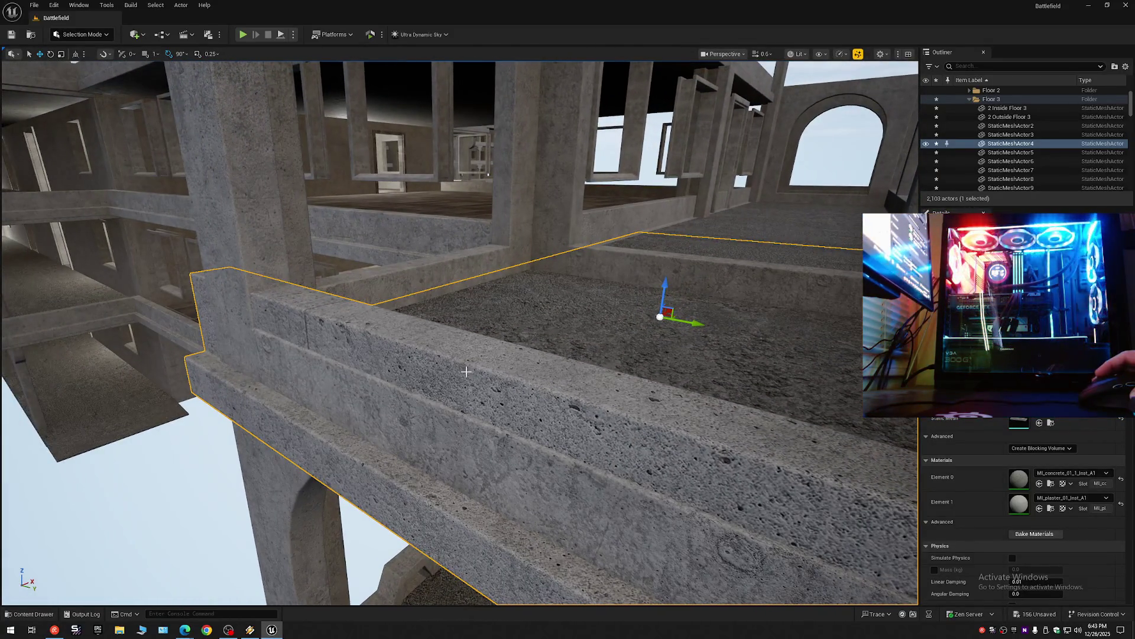
pyautogui.press('a')
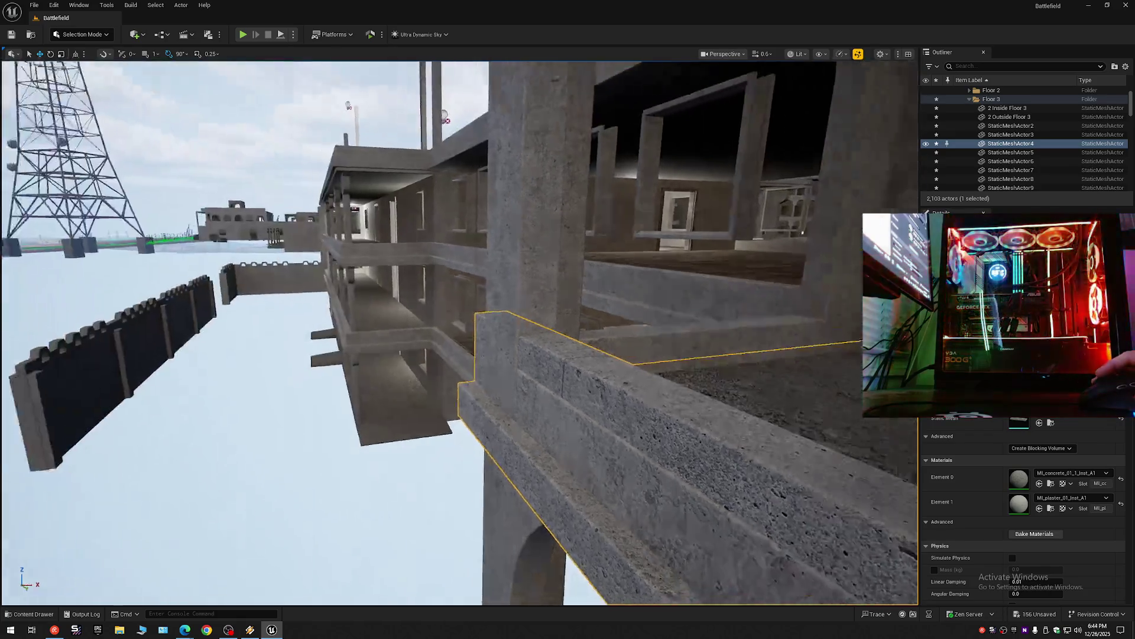
pyautogui.scroll(1, 460, 333)
pyautogui.press('w')
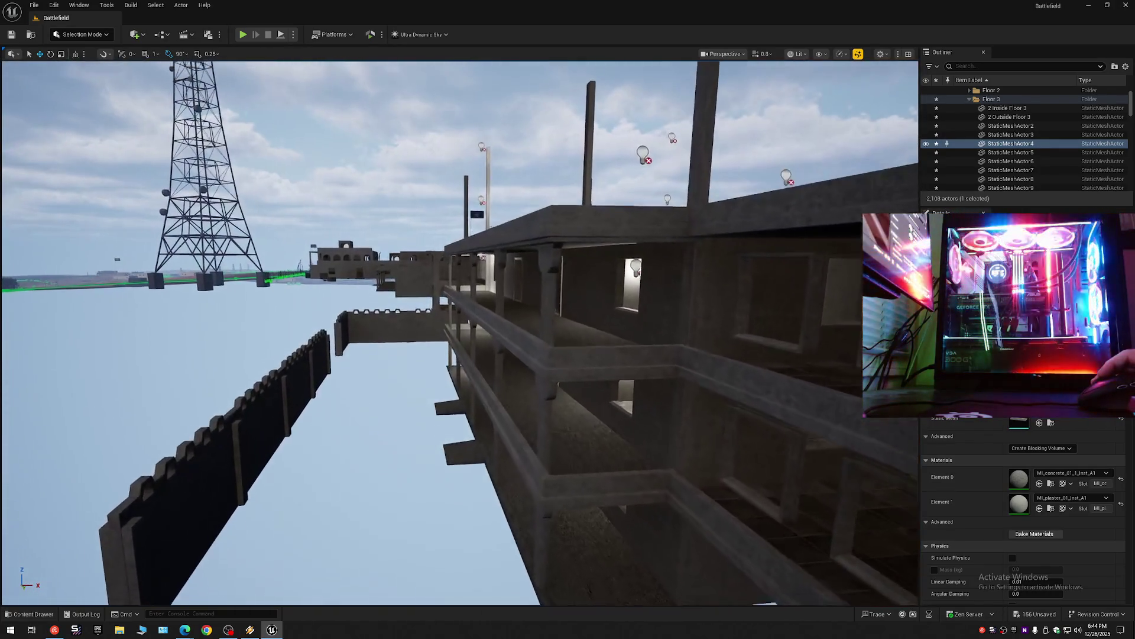
pyautogui.scroll(-1, 460, 333)
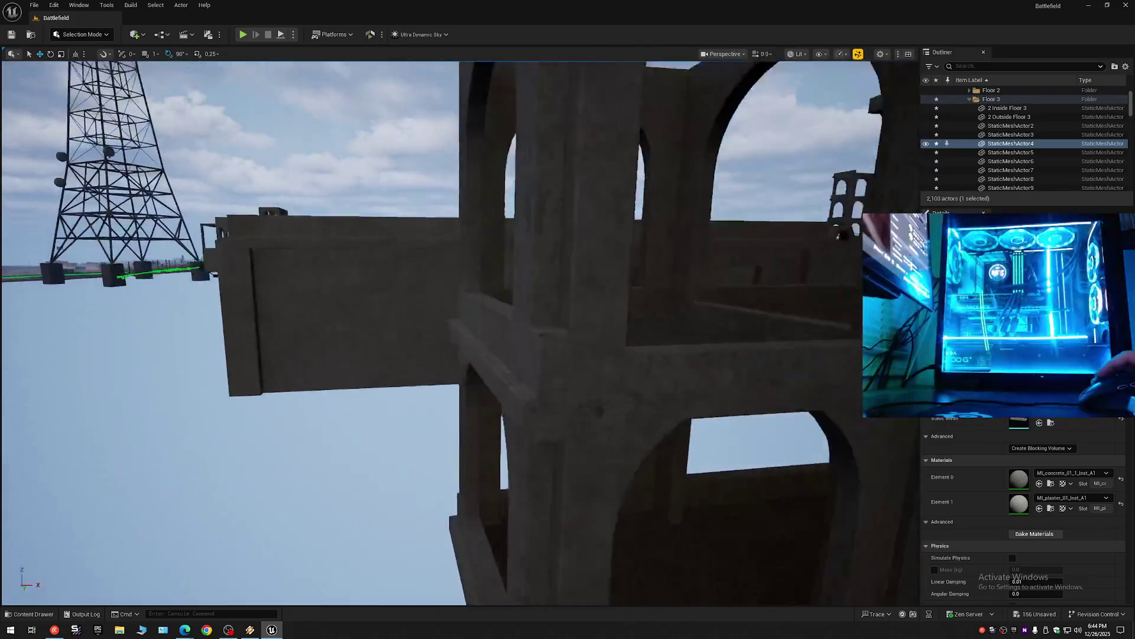
pyautogui.press('a')
pyautogui.scroll(1, 460, 333)
pyautogui.press('s')
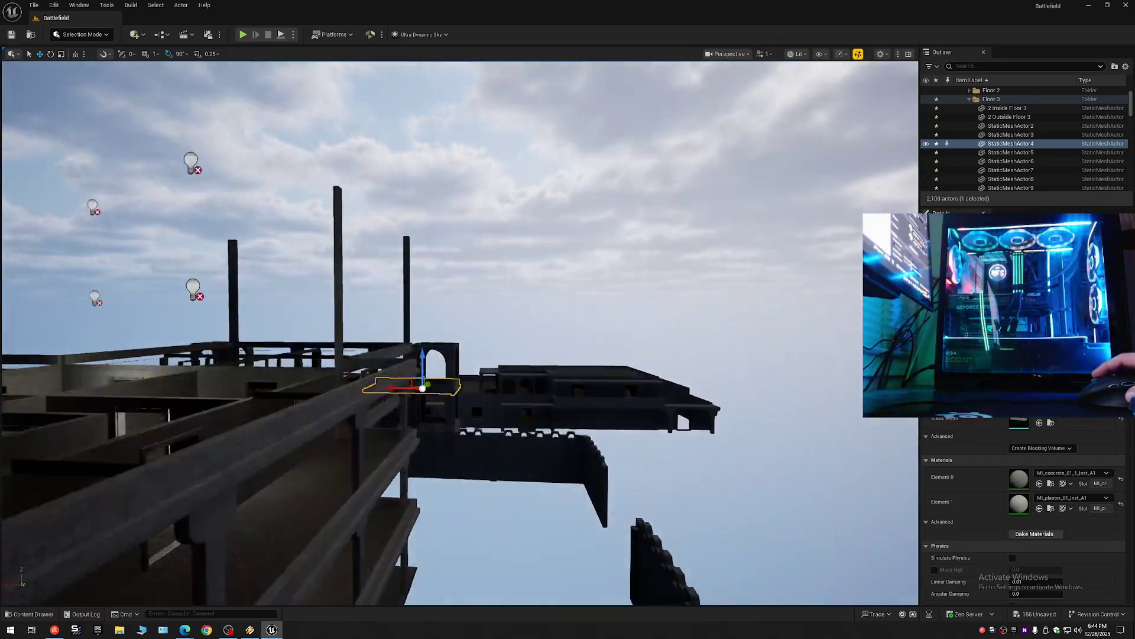
pyautogui.scroll(-2, 460, 333)
pyautogui.press('w')
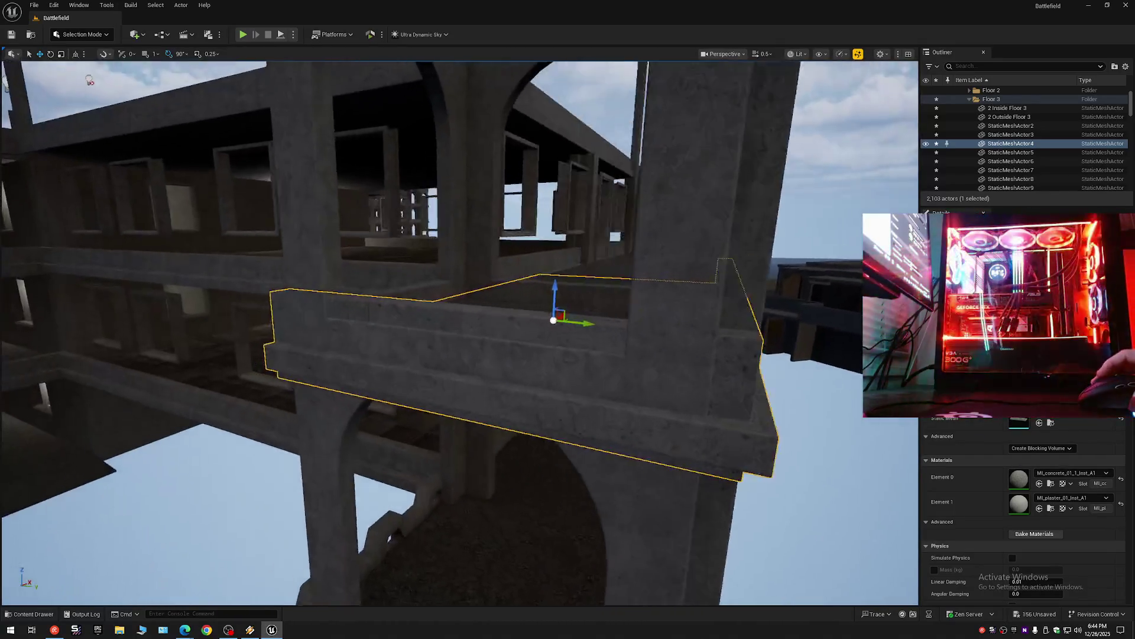
pyautogui.press('w')
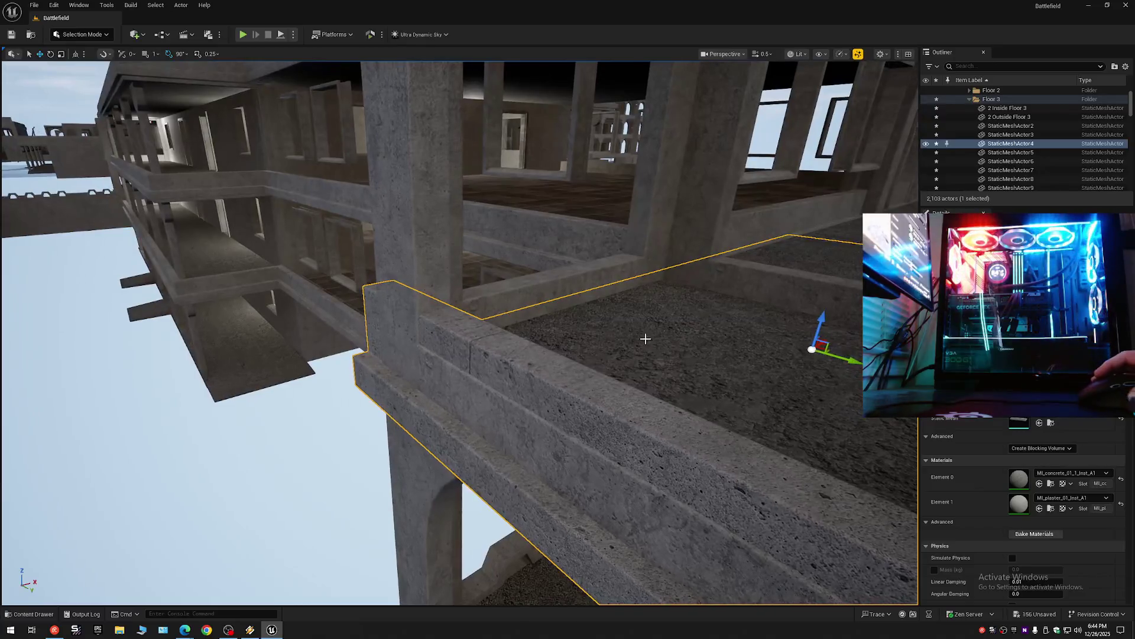
# Hide and reshow the balcony slab twice, frame it, then select the adjacent pillar.
pyautogui.click(926, 143)
pyautogui.click(926, 143)
pyautogui.click(926, 144)
pyautogui.click(926, 144)
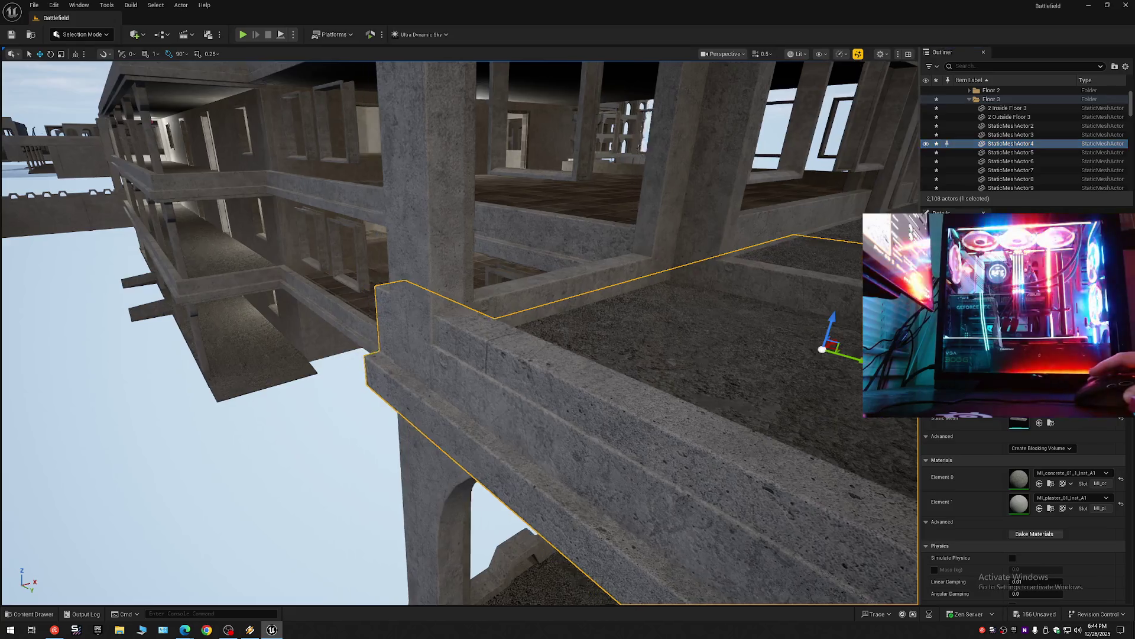
pyautogui.press('f')
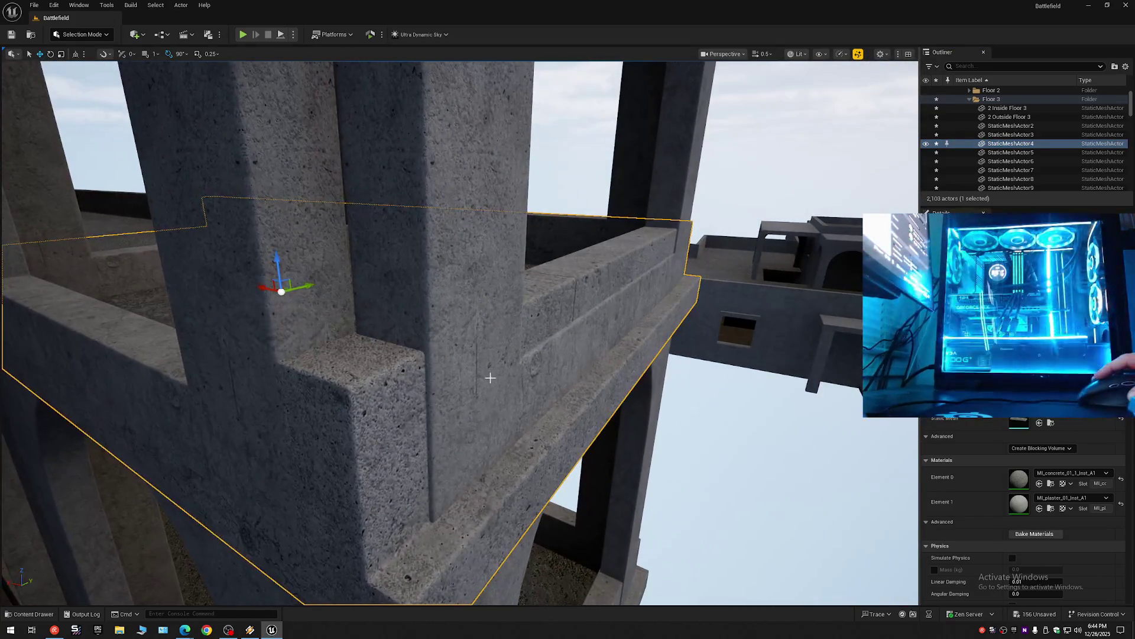
pyautogui.click(491, 378)
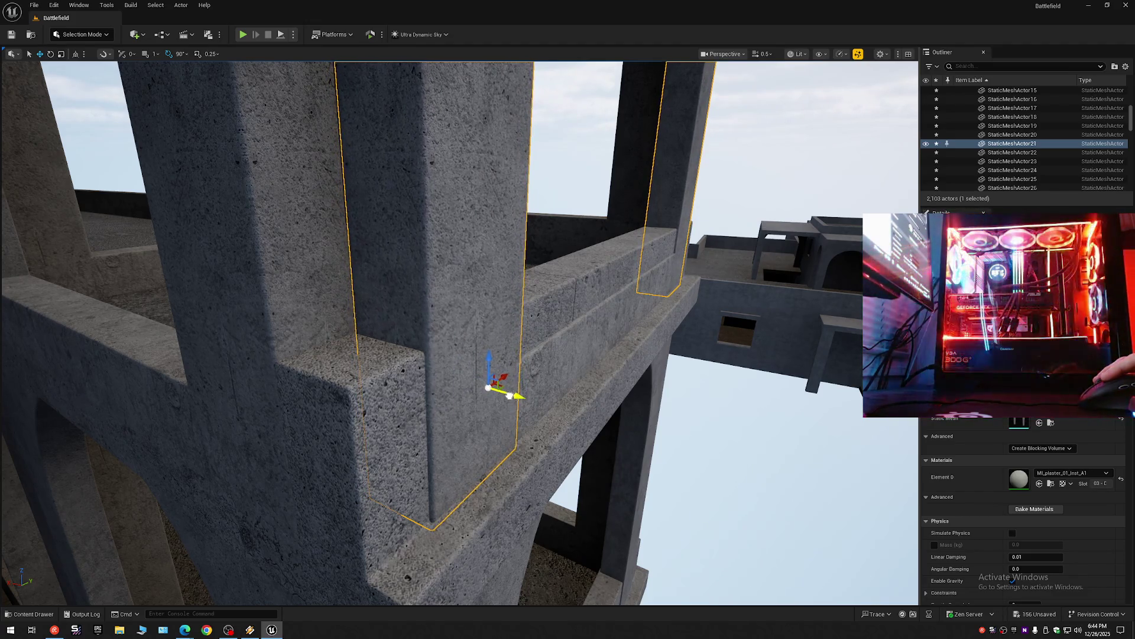
# Reselect the balcony slab, then select the arched wall piece and orbit in close to it.
pyautogui.click(535, 319)
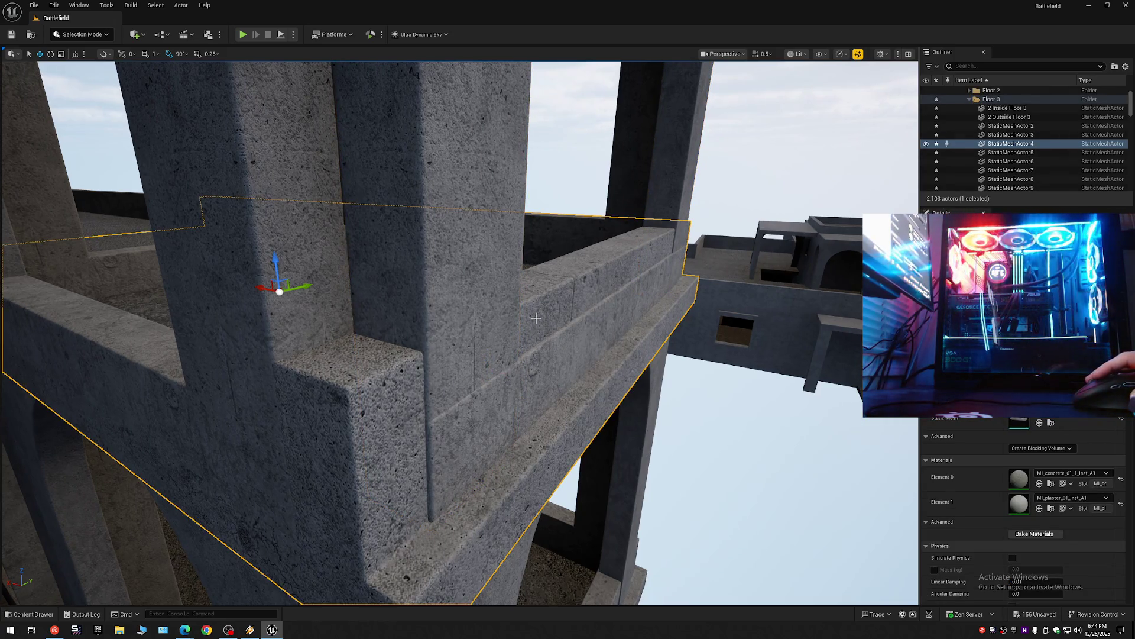
pyautogui.click(552, 353)
pyautogui.moveTo(552, 353)
pyautogui.mouseDown()
pyautogui.moveTo(151, 107)
pyautogui.moveTo(553, 362)
pyautogui.mouseUp()
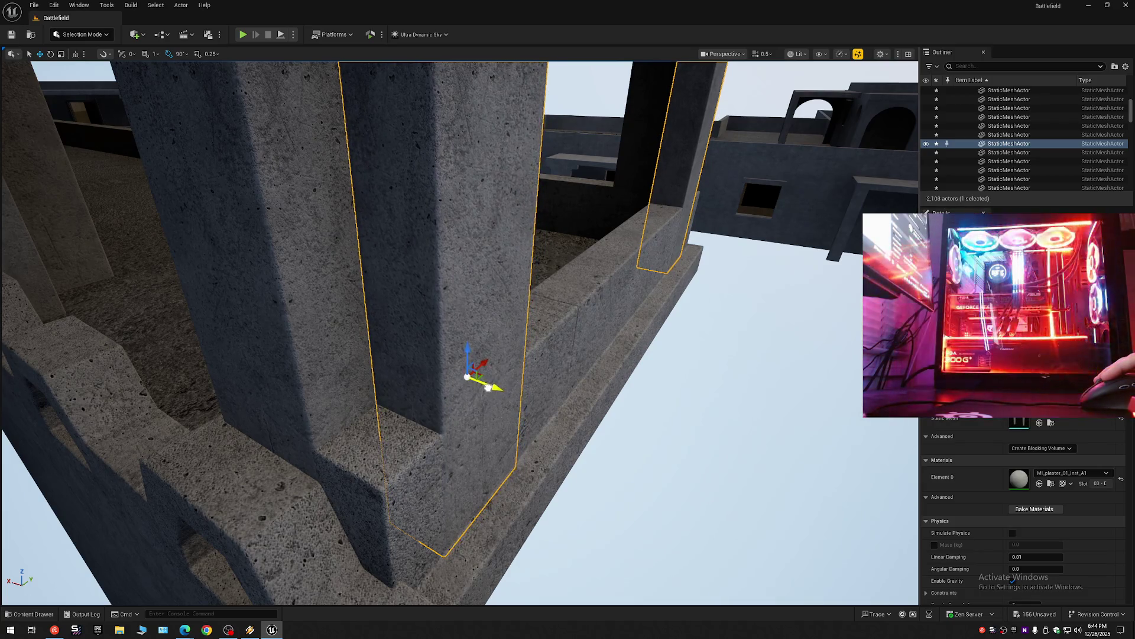
pyautogui.moveTo(487, 388)
pyautogui.mouseDown()
pyautogui.moveTo(449, 332)
pyautogui.moveTo(461, 319)
pyautogui.moveTo(485, 332)
pyautogui.moveTo(443, 316)
pyautogui.moveTo(413, 349)
pyautogui.moveTo(387, 310)
pyautogui.moveTo(396, 328)
pyautogui.moveTo(384, 340)
pyautogui.moveTo(379, 331)
pyautogui.moveTo(544, 280)
pyautogui.mouseUp()
pyautogui.scroll(-1, 408, 343)
pyautogui.scroll(-1, 381, 337)
# Select the tall concrete wall StaticMeshActor20, set its pivot on its face, and inspect the arch underside.
pyautogui.click(544, 280)
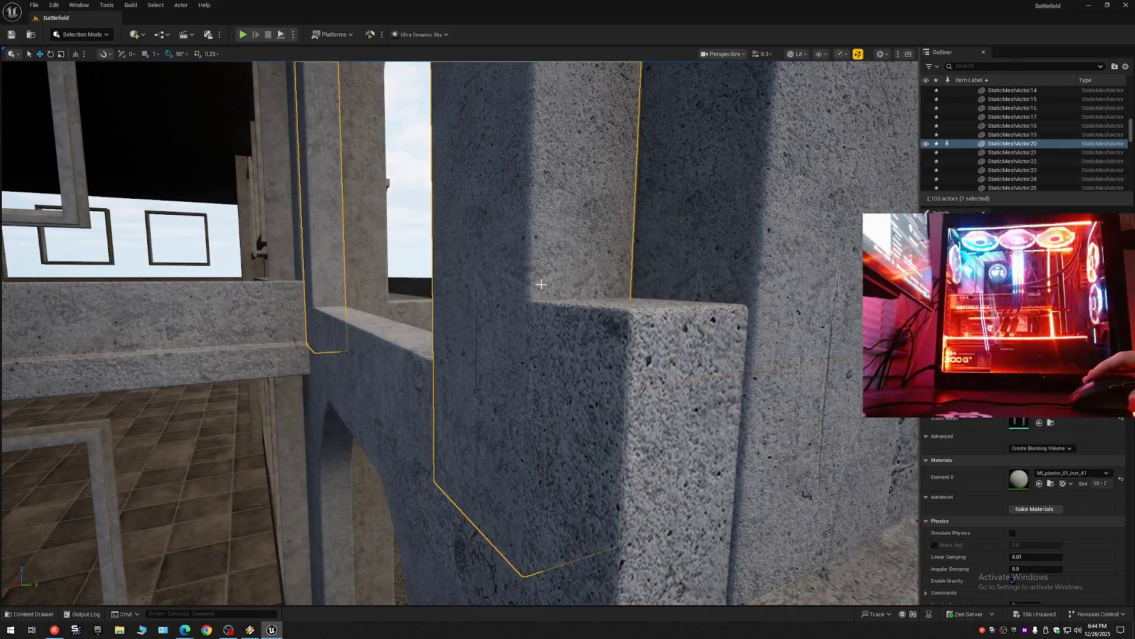
pyautogui.keyDown('alt'); pyautogui.middleClick(513, 276); pyautogui.keyUp('alt')
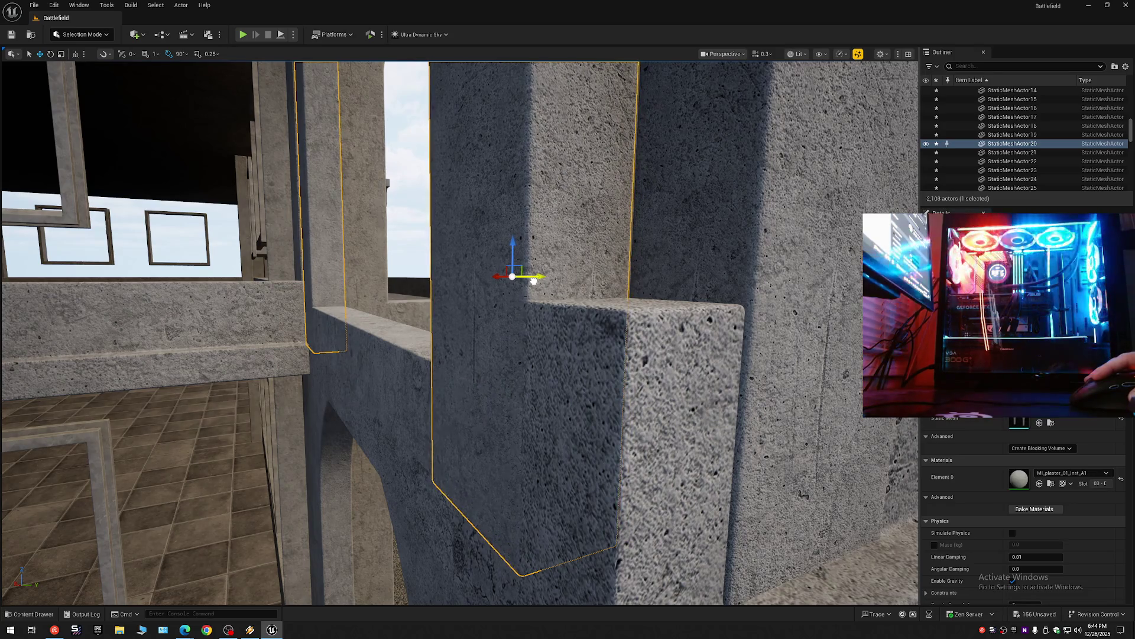
pyautogui.moveTo(533, 291); pyautogui.dragTo(562, 465)
pyautogui.keyDown('alt'); pyautogui.middleClick(562, 465); pyautogui.keyUp('alt')
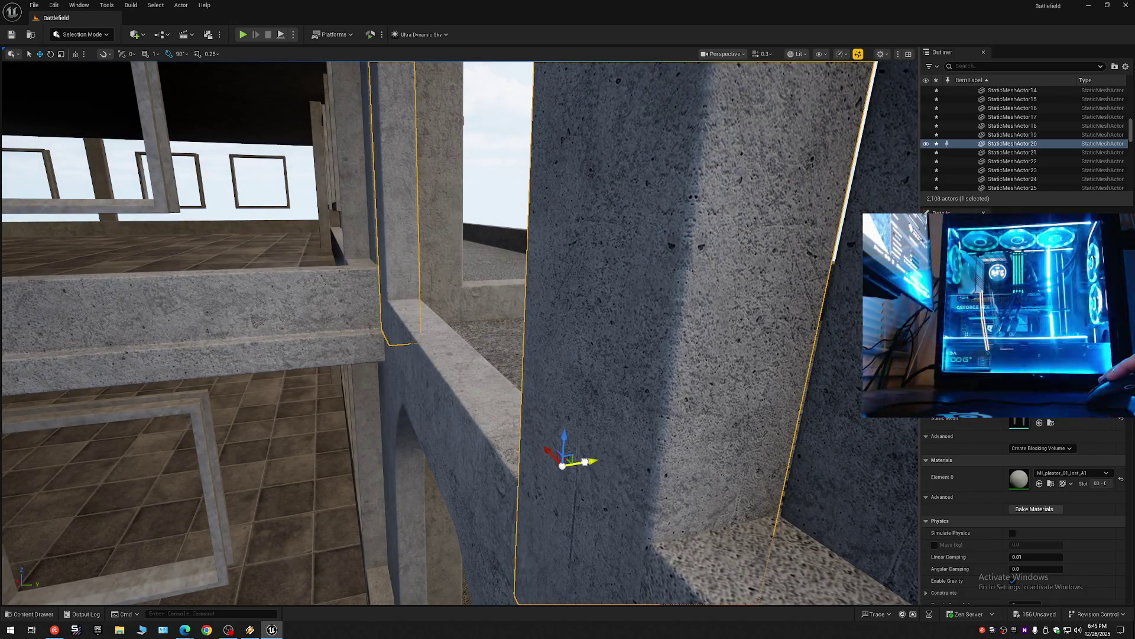
pyautogui.moveTo(584, 469)
pyautogui.mouseDown()
pyautogui.moveTo(568, 450)
pyautogui.moveTo(562, 307)
pyautogui.mouseUp()
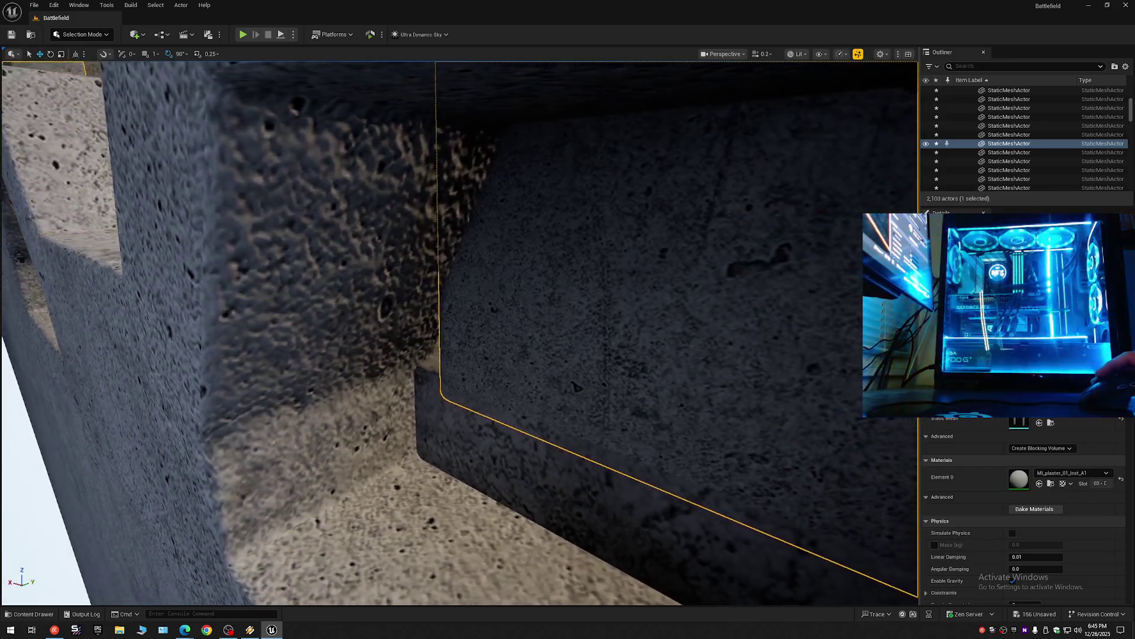
pyautogui.moveTo(562, 307); pyautogui.dragTo(650, 308)
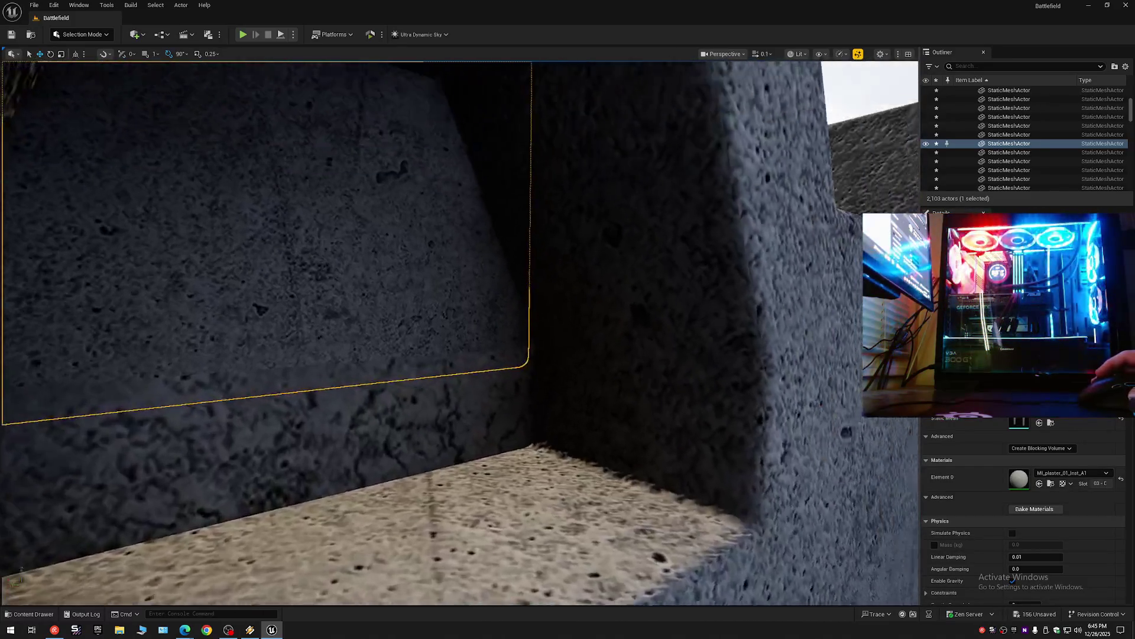
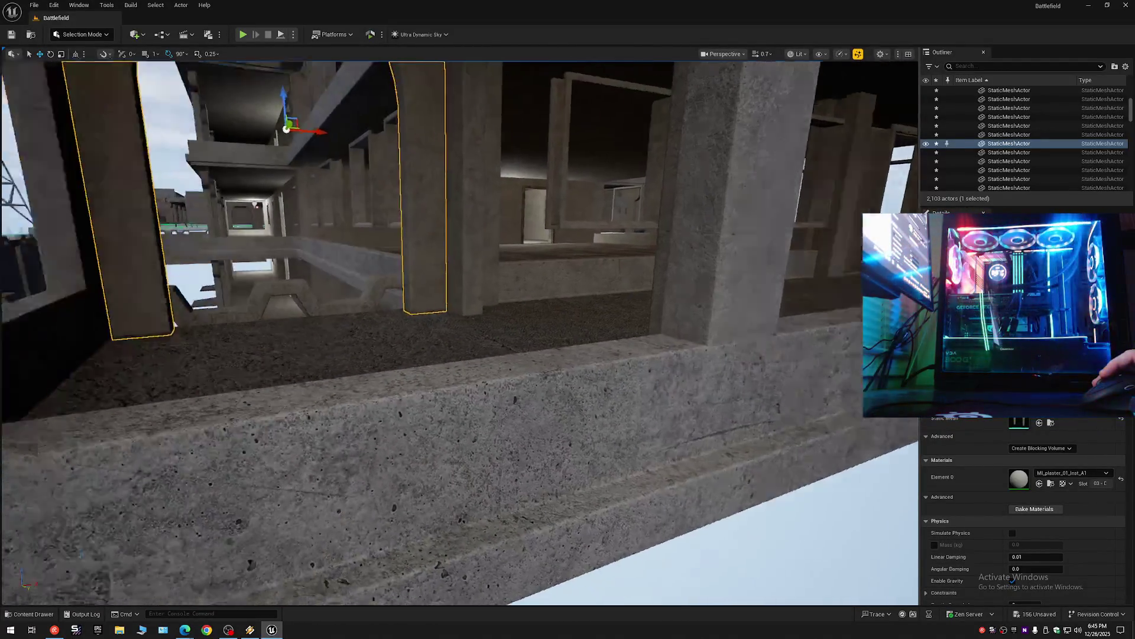
# Fly around the ruined building's walls and balconies and select the large concrete beam.
pyautogui.scroll(-1, 460, 331)
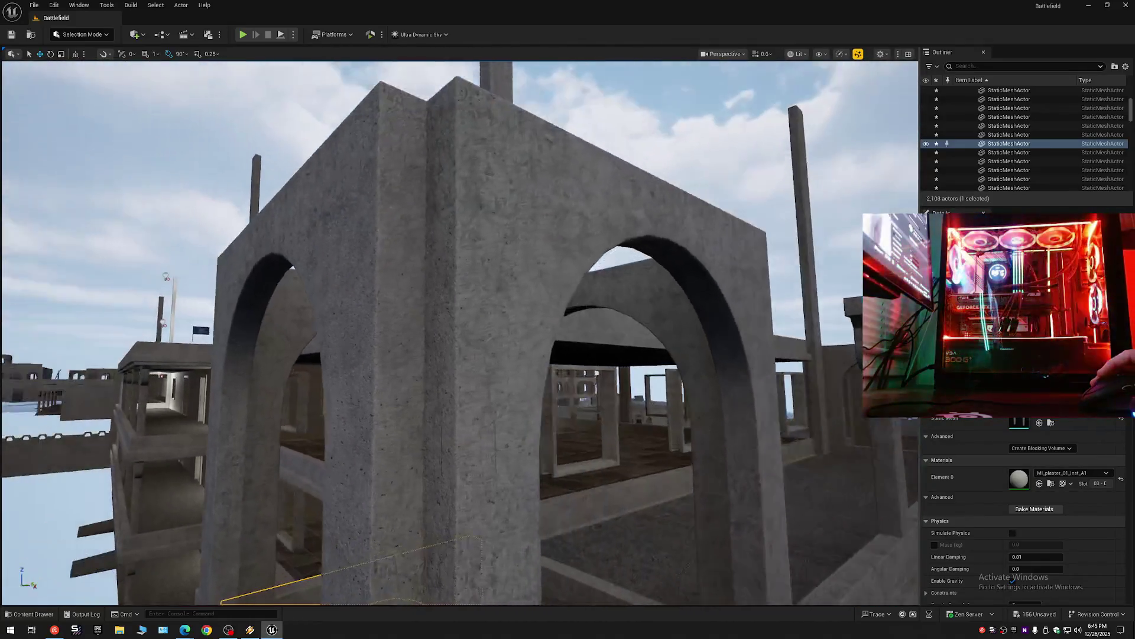
pyautogui.press('e')
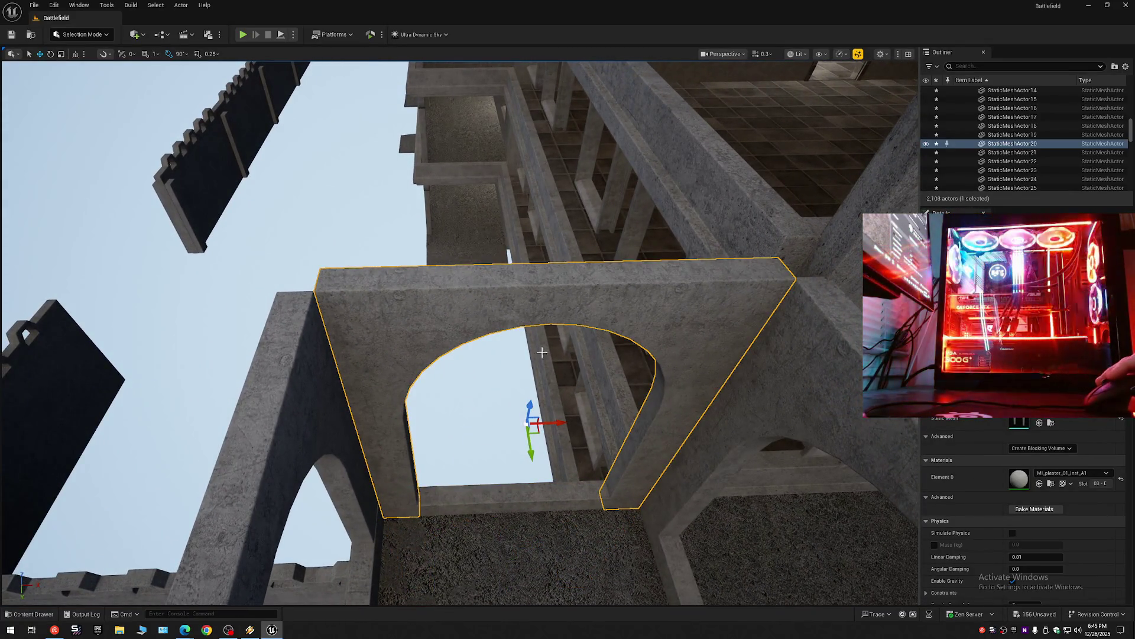
pyautogui.scroll(6, 560, 397)
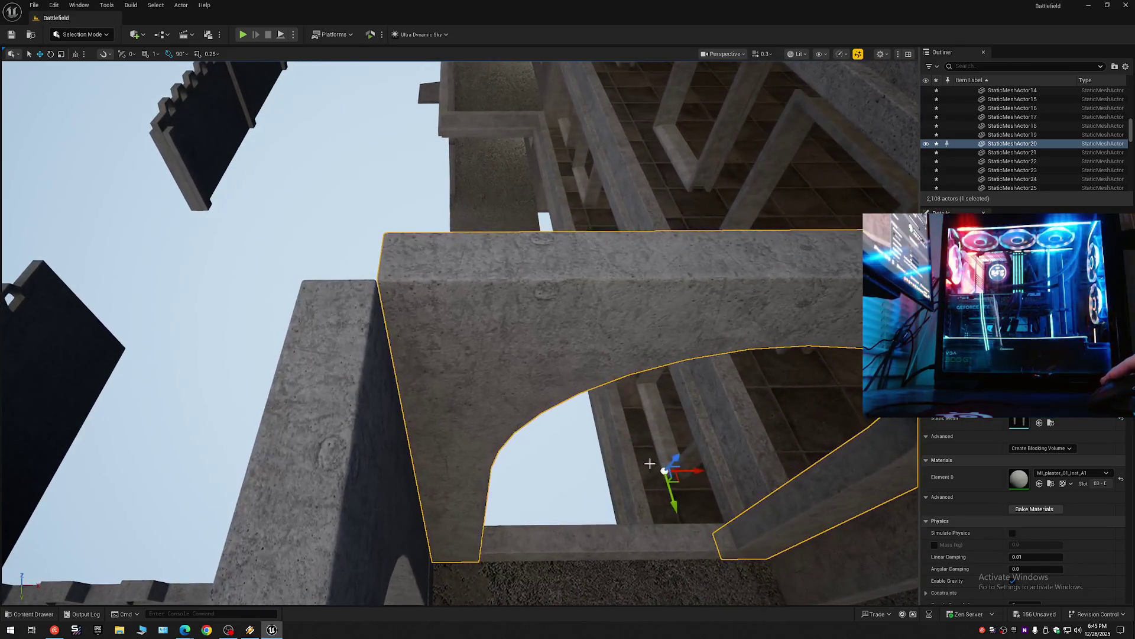
pyautogui.moveTo(701, 470)
pyautogui.mouseDown()
pyautogui.moveTo(609, 372)
pyautogui.moveTo(609, 428)
pyautogui.mouseUp()
pyautogui.scroll(1, 609, 408)
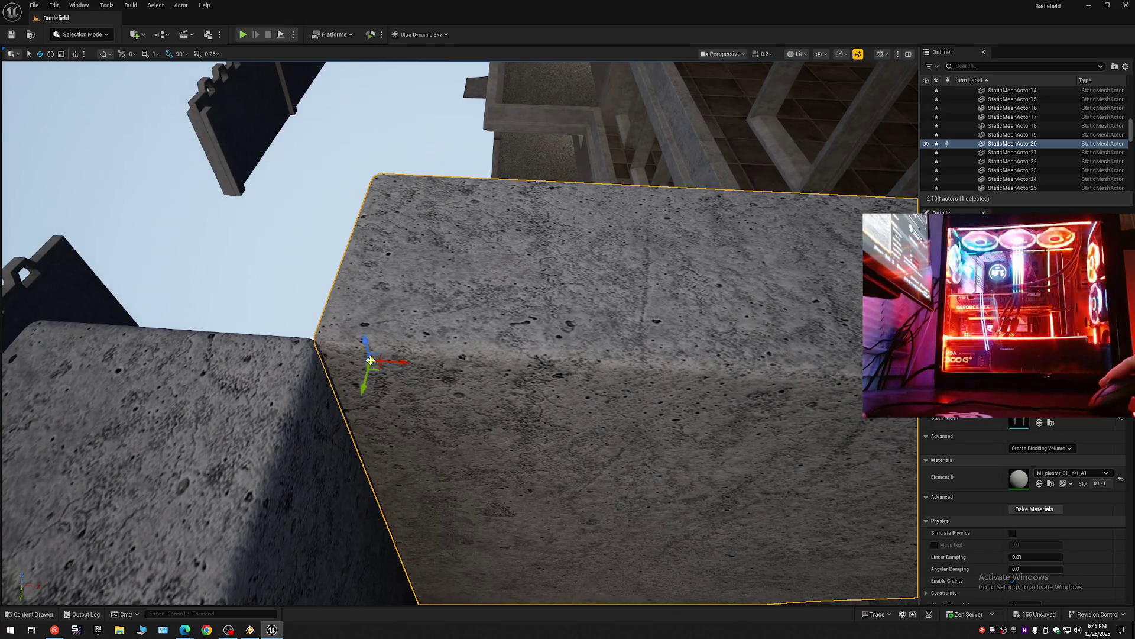
pyautogui.moveTo(609, 429); pyautogui.dragTo(609, 500)
pyautogui.scroll(2, 609, 447)
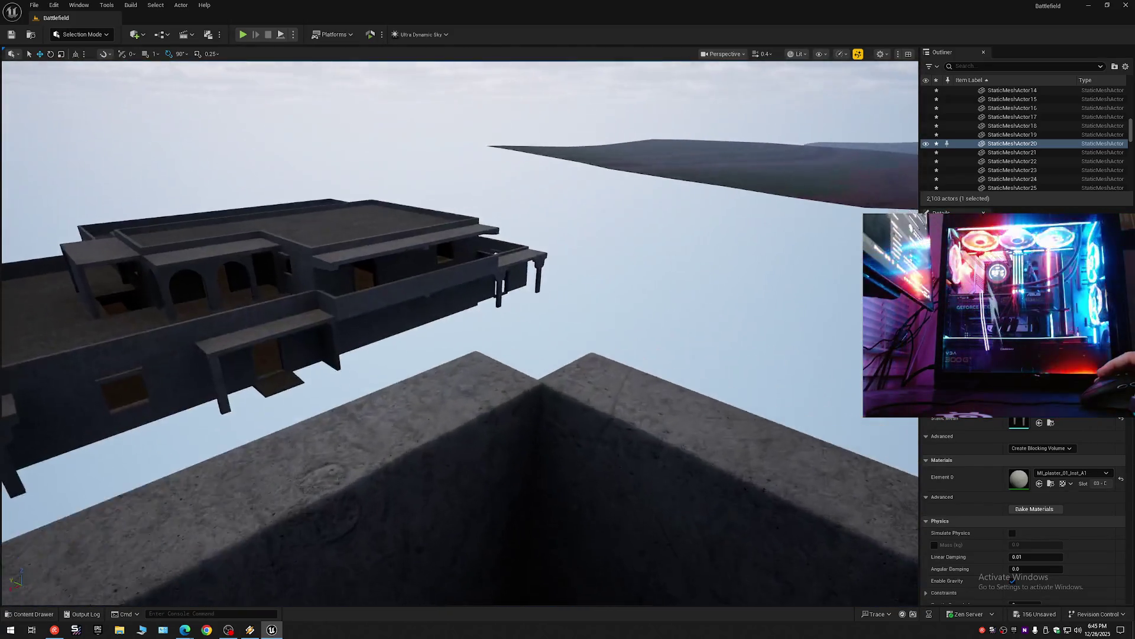
pyautogui.scroll(-2, 684, 170)
pyautogui.moveTo(684, 170); pyautogui.dragTo(684, 170)
pyautogui.scroll(2, 684, 170)
pyautogui.moveTo(263, 163); pyautogui.dragTo(264, 162)
pyautogui.moveTo(760, 142); pyautogui.dragTo(517, 441)
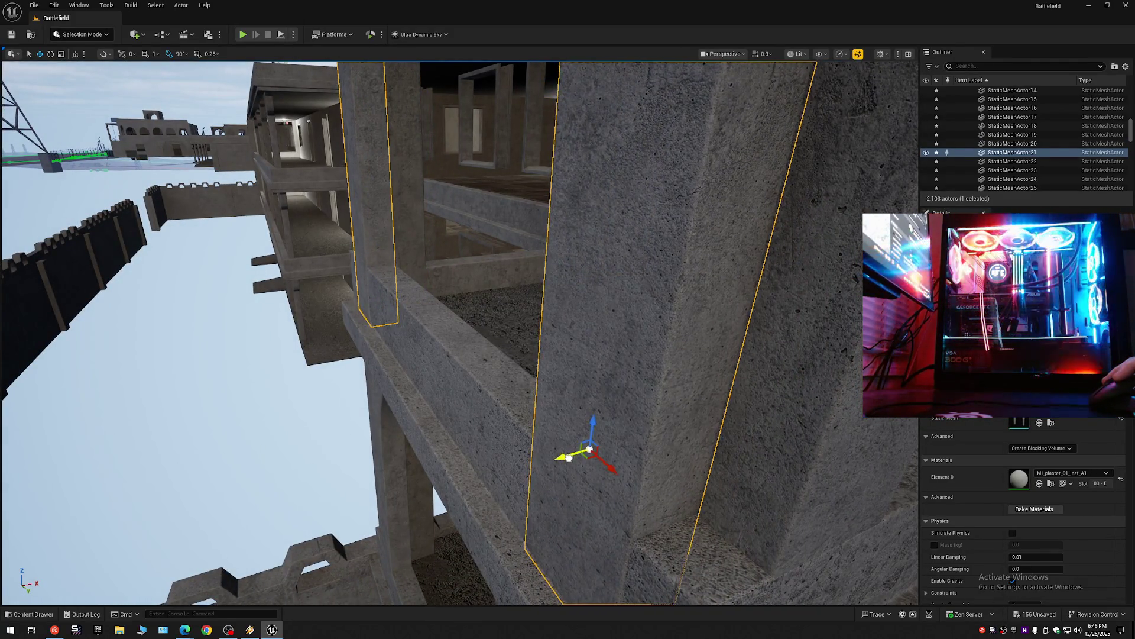
pyautogui.moveTo(569, 459); pyautogui.dragTo(570, 458)
pyautogui.moveTo(253, 167); pyautogui.dragTo(276, 109)
pyautogui.moveTo(469, 415); pyautogui.dragTo(469, 414)
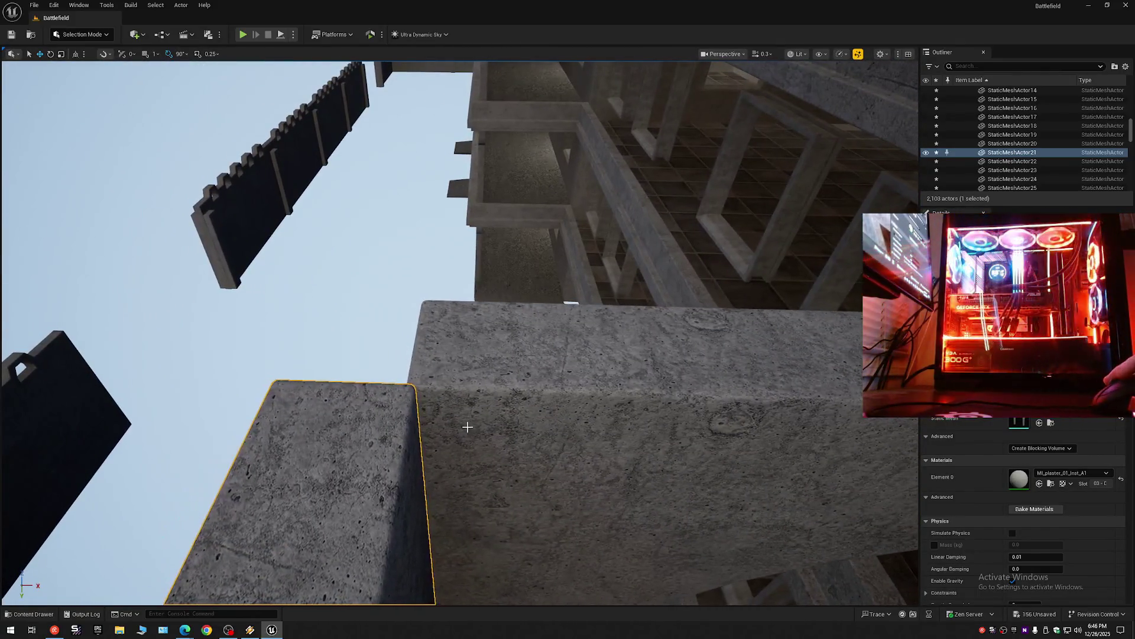
pyautogui.click(469, 414)
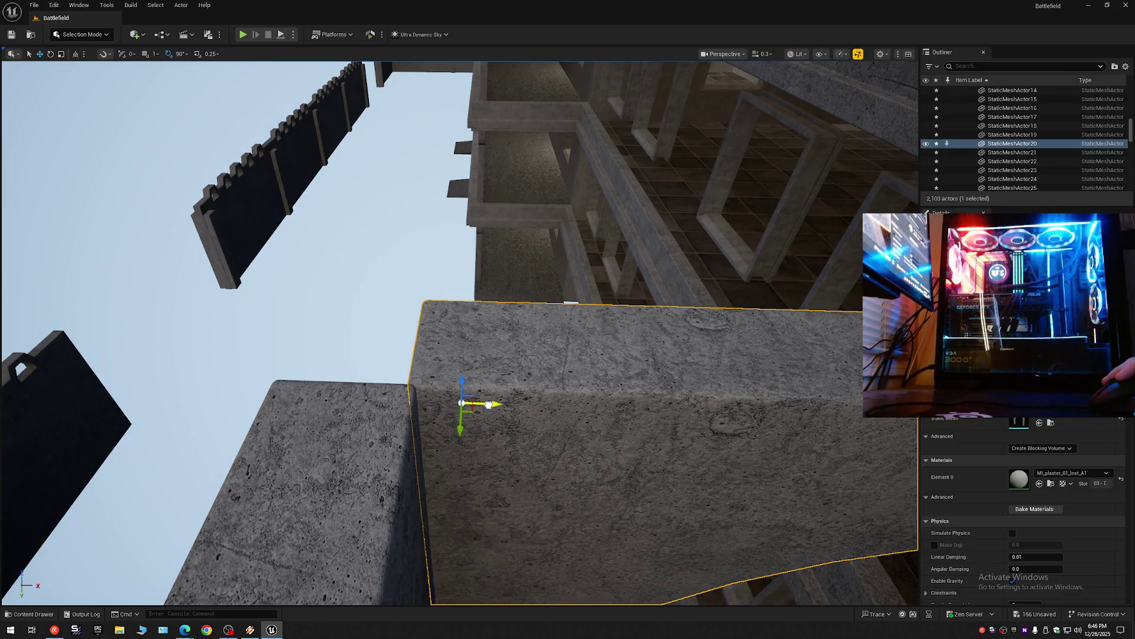
# Fly through the building to face the arched colonnade.
pyautogui.moveTo(551, 428); pyautogui.dragTo(127, 152)
pyautogui.moveTo(565, 431); pyautogui.dragTo(565, 431)
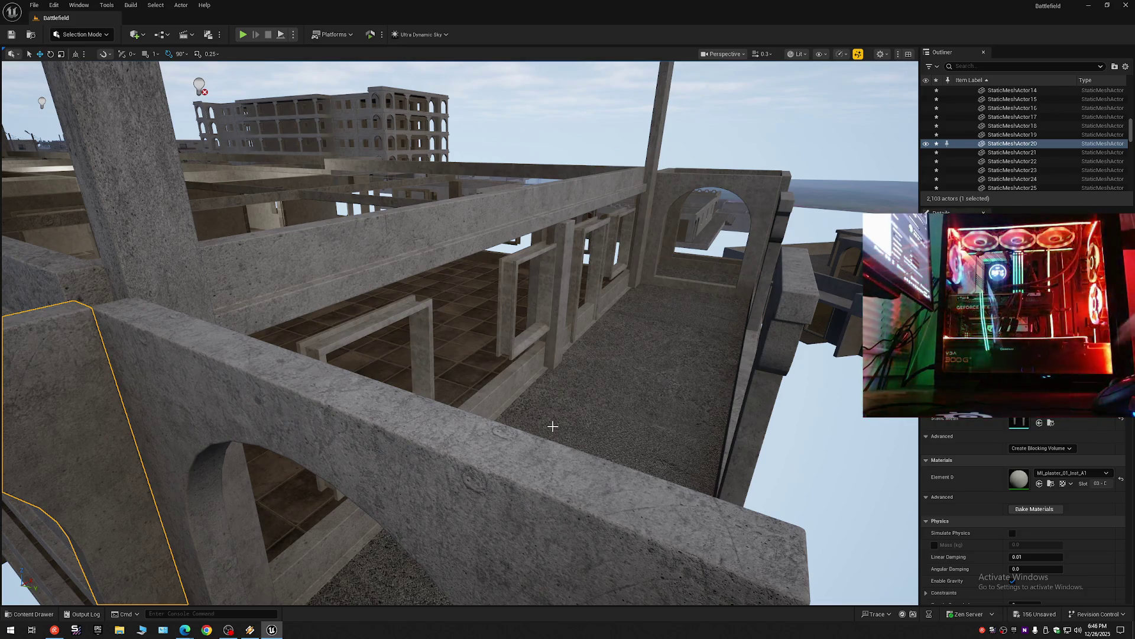
pyautogui.moveTo(478, 360)
pyautogui.mouseDown()
pyautogui.moveTo(467, 225)
pyautogui.moveTo(225, 284)
pyautogui.moveTo(228, 218)
pyautogui.moveTo(237, 260)
pyautogui.moveTo(195, 254)
pyautogui.moveTo(213, 260)
pyautogui.mouseUp()
pyautogui.scroll(-1, 361, 254)
pyautogui.scroll(1, 224, 236)
pyautogui.scroll(1, 237, 260)
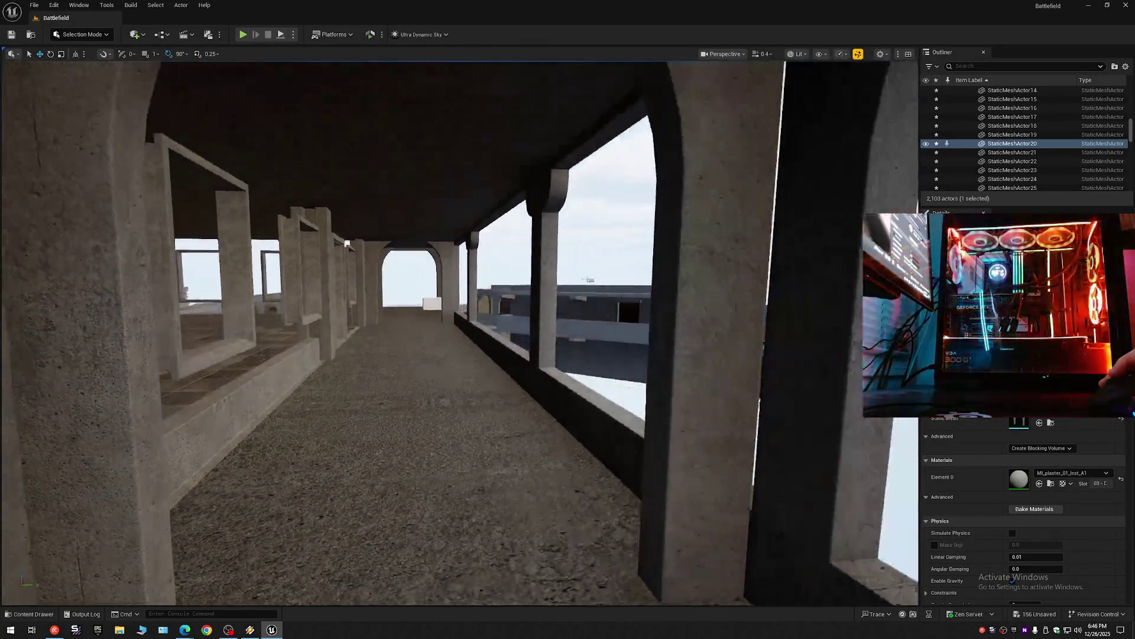
pyautogui.moveTo(213, 260); pyautogui.dragTo(207, 260)
pyautogui.moveTo(508, 322)
pyautogui.mouseDown()
pyautogui.moveTo(488, 299)
pyautogui.moveTo(342, 253)
pyautogui.mouseUp()
# Try selecting the walkway arch and its pillars, then clear the selection.
pyautogui.click(342, 253)
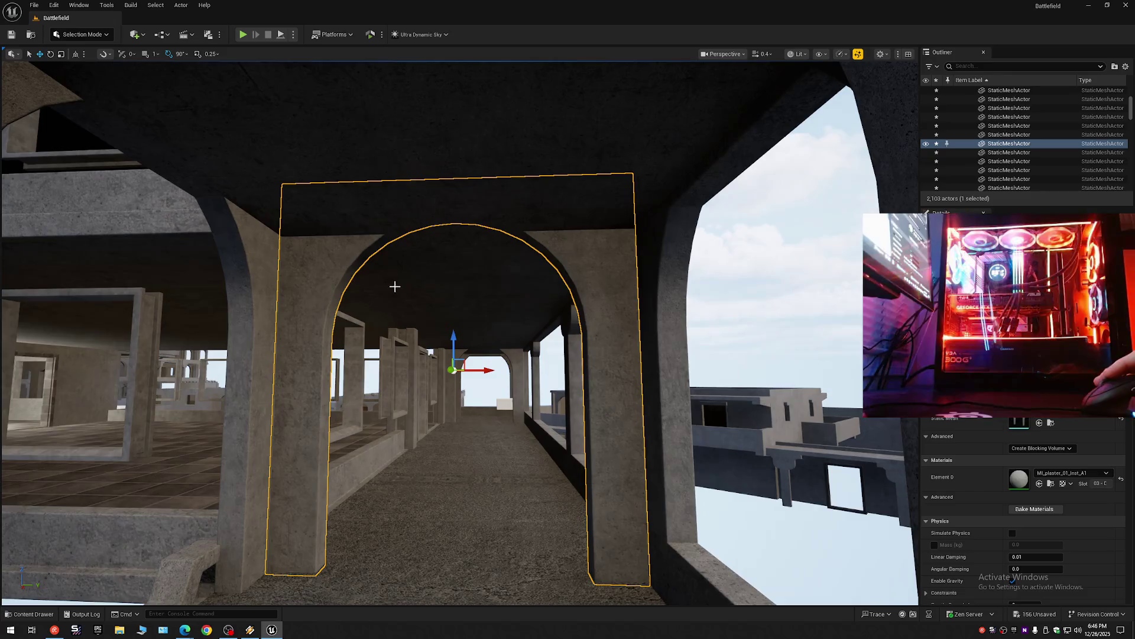
pyautogui.scroll(-10, 395, 286)
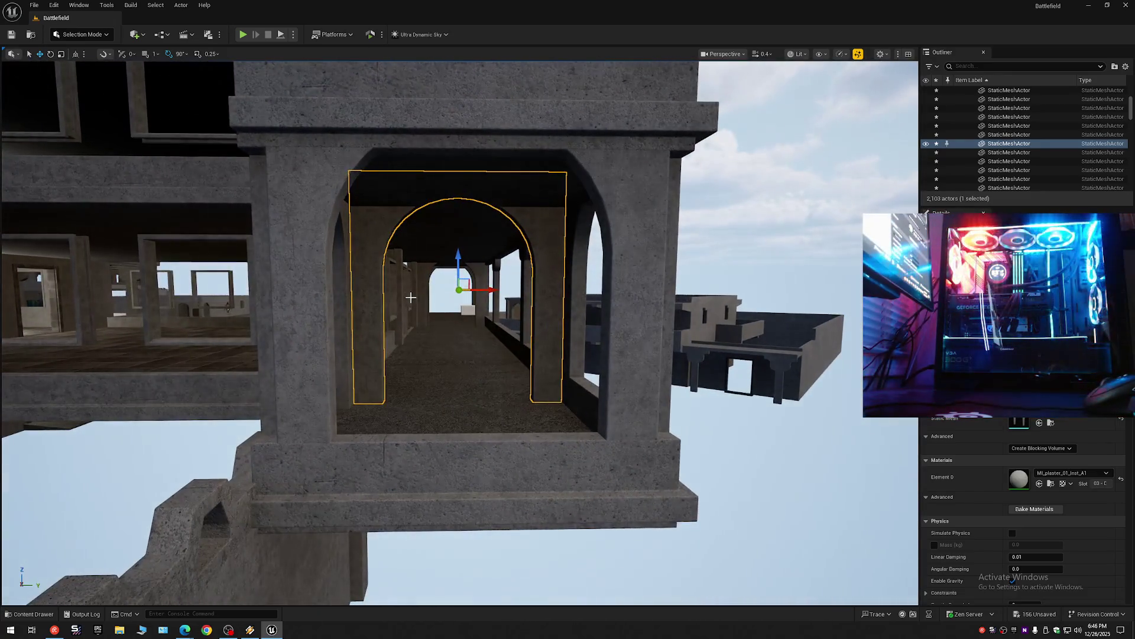
pyautogui.moveTo(445, 288)
pyautogui.mouseDown()
pyautogui.moveTo(404, 225)
pyautogui.moveTo(562, 294)
pyautogui.mouseUp()
pyautogui.keyDown('ctrl'); pyautogui.click(411, 234); pyautogui.keyUp('ctrl')
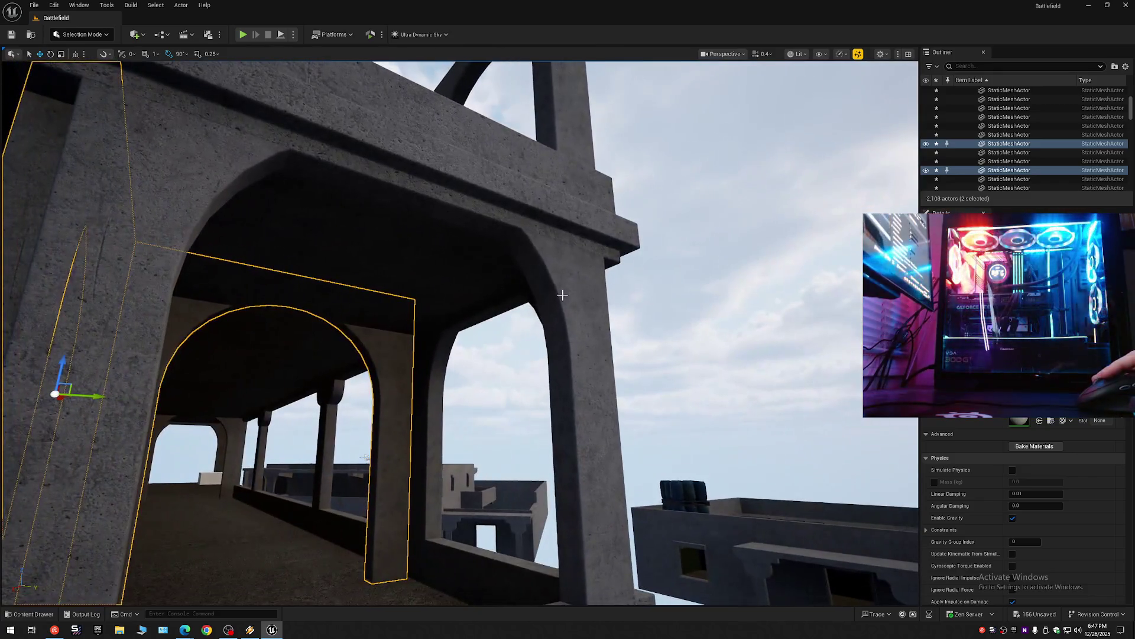
pyautogui.keyDown('ctrl'); pyautogui.click(441, 350); pyautogui.keyUp('ctrl')
pyautogui.moveTo(441, 350)
pyautogui.mouseDown()
pyautogui.moveTo(440, 314)
pyautogui.moveTo(435, 364)
pyautogui.mouseUp()
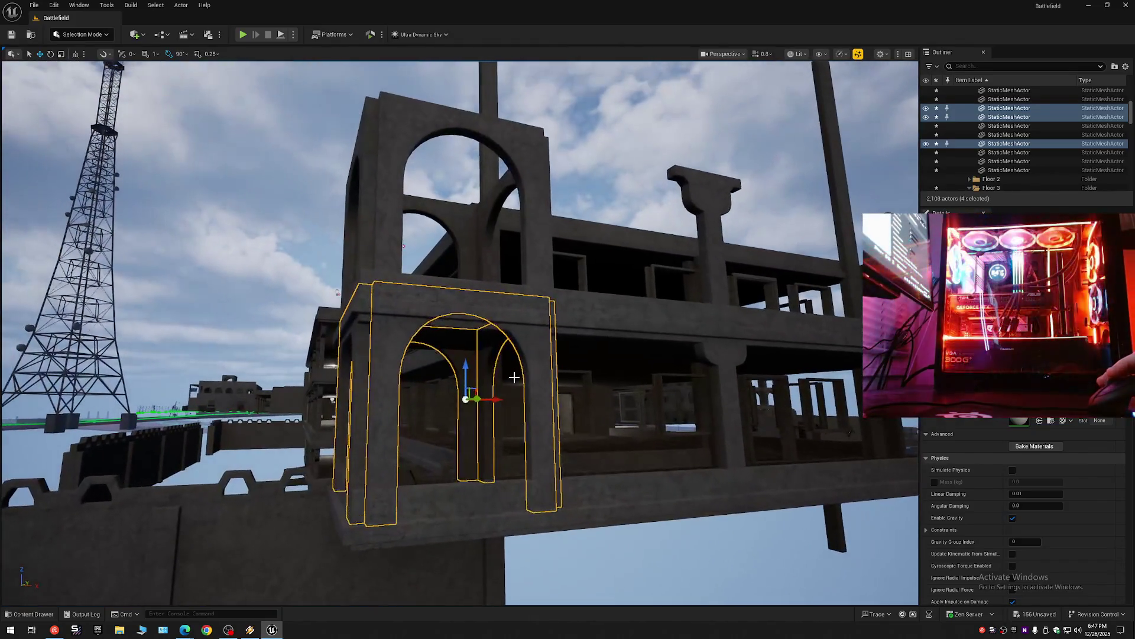
pyautogui.press('Escape')
# Select the inner arch, outer arch frame and both pillars of the corner doorway.
pyautogui.moveTo(450, 224)
pyautogui.mouseDown()
pyautogui.moveTo(450, 214)
pyautogui.moveTo(165, 145)
pyautogui.moveTo(332, 321)
pyautogui.mouseUp()
pyautogui.click(331, 322)
pyautogui.keyDown('ctrl'); pyautogui.click(307, 323); pyautogui.keyUp('ctrl')
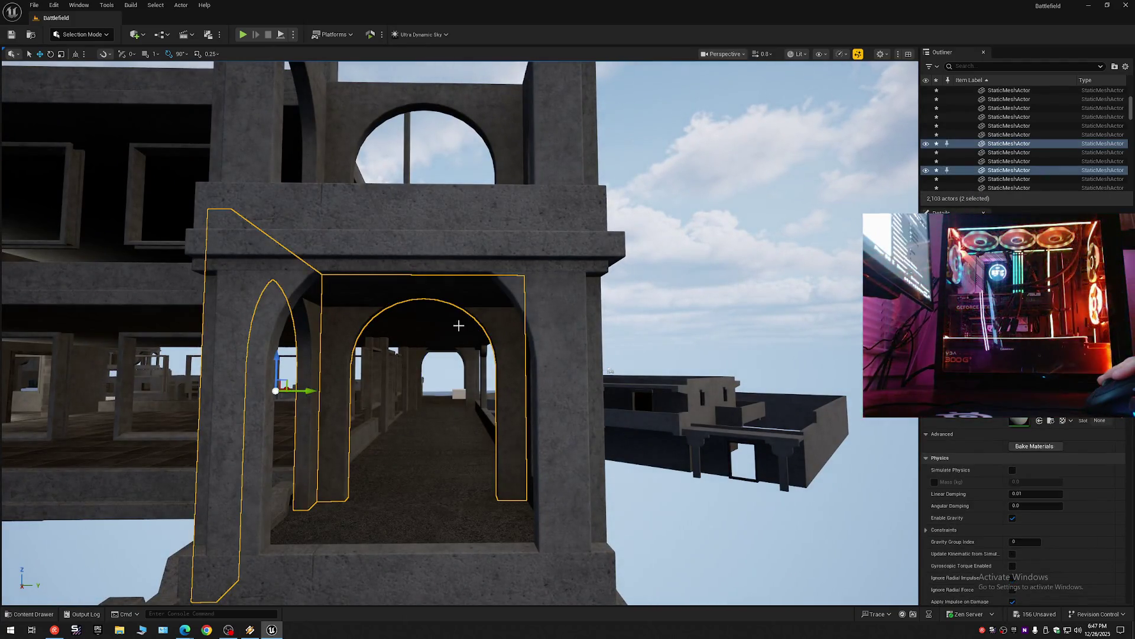
pyautogui.keyDown('ctrl'); pyautogui.click(562, 333); pyautogui.keyUp('ctrl')
pyautogui.keyDown('ctrl'); pyautogui.click(592, 329); pyautogui.keyUp('ctrl')
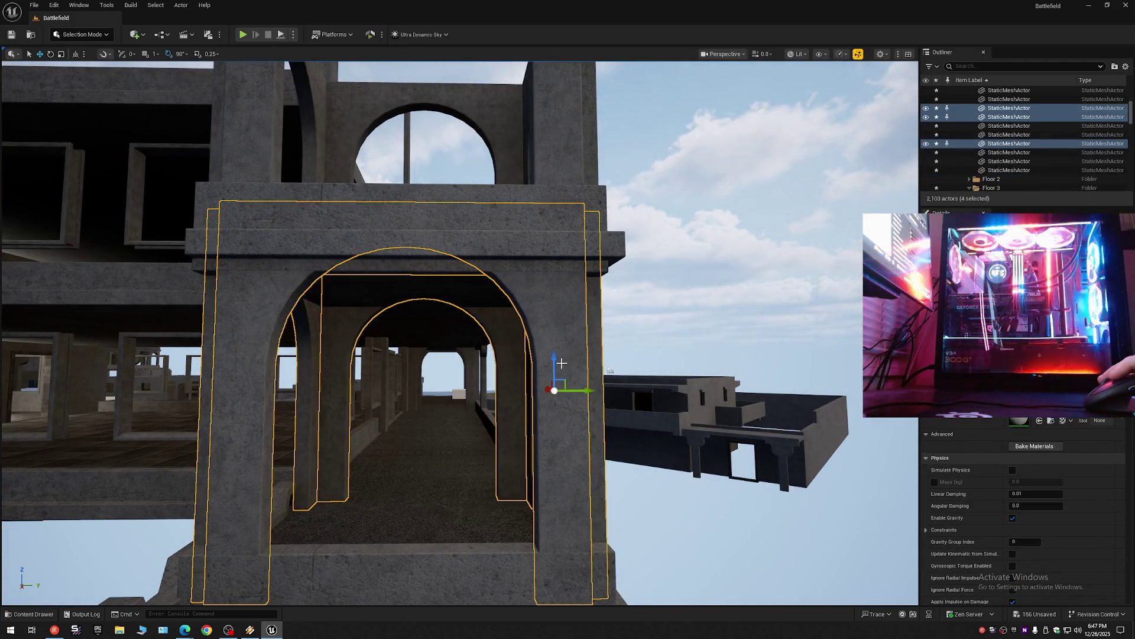
pyautogui.scroll(-6, 550, 363)
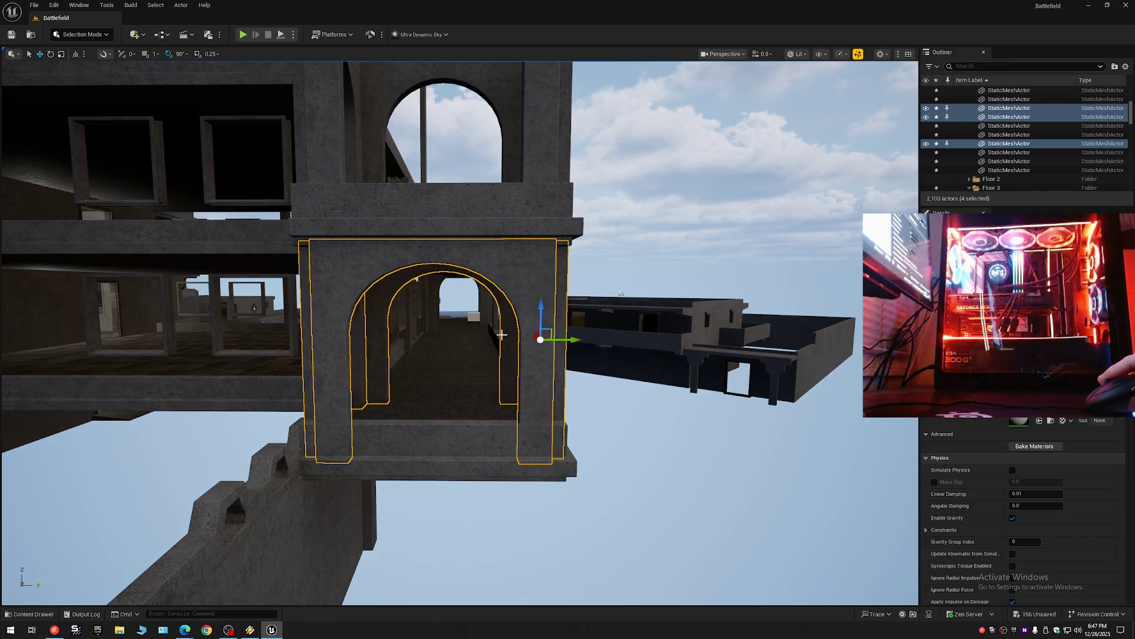
pyautogui.scroll(5, 502, 334)
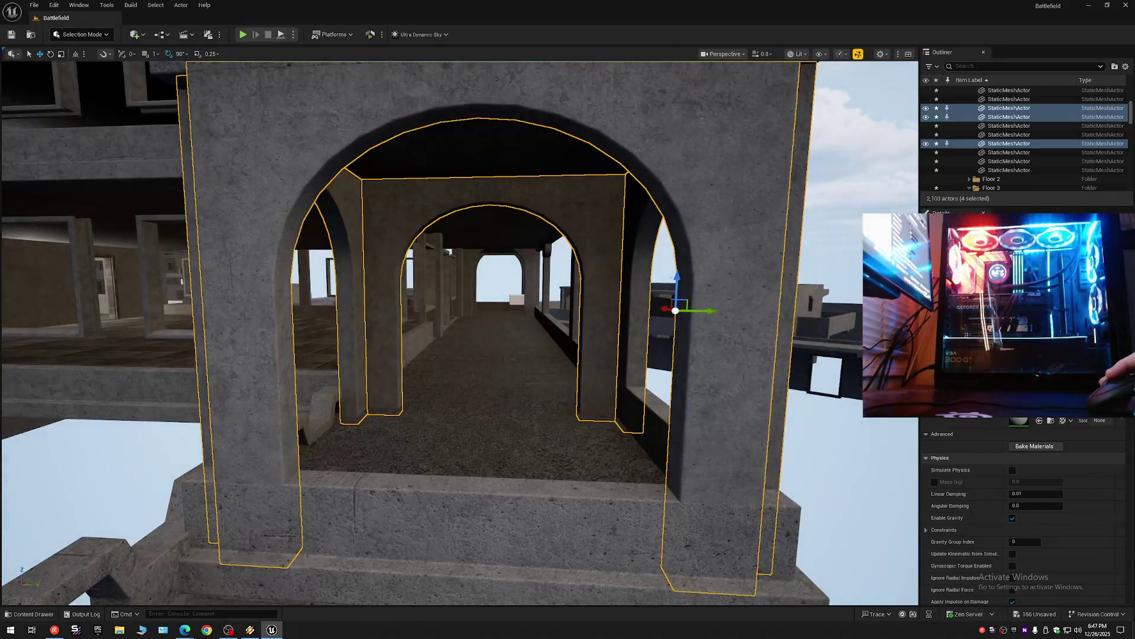
pyautogui.scroll(8, 460, 333)
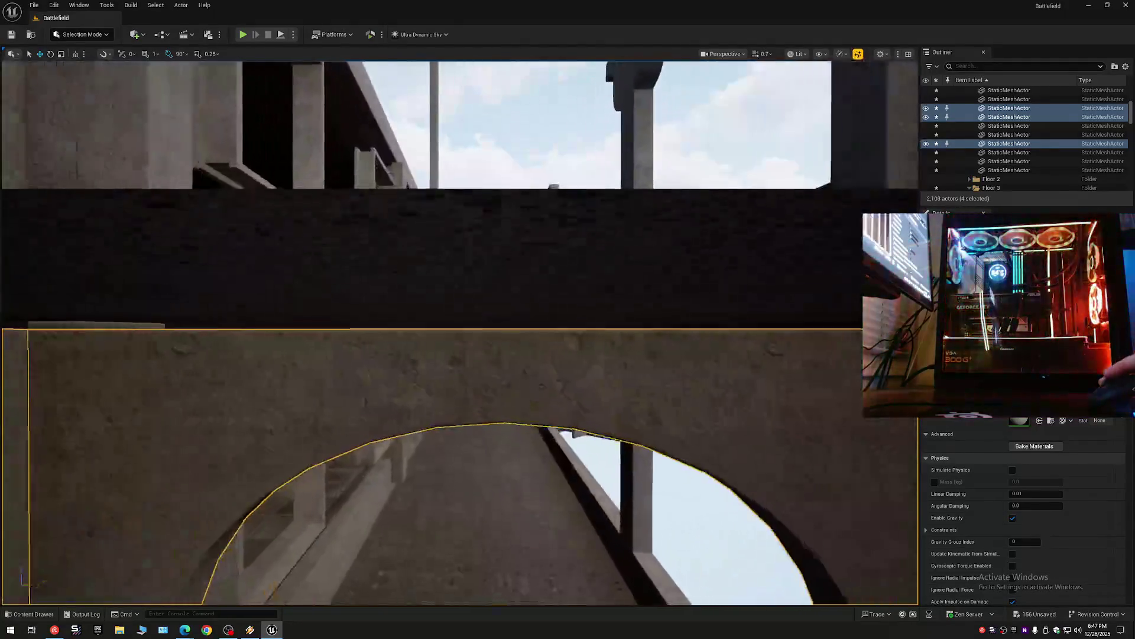
pyautogui.scroll(-2, 460, 332)
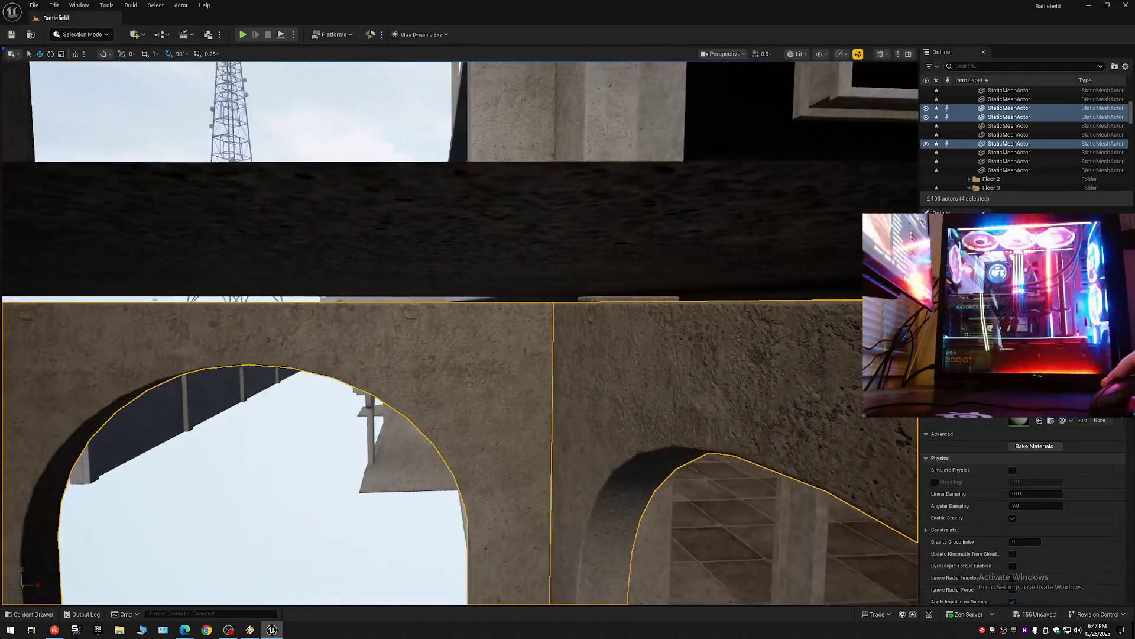
pyautogui.scroll(-6, 460, 333)
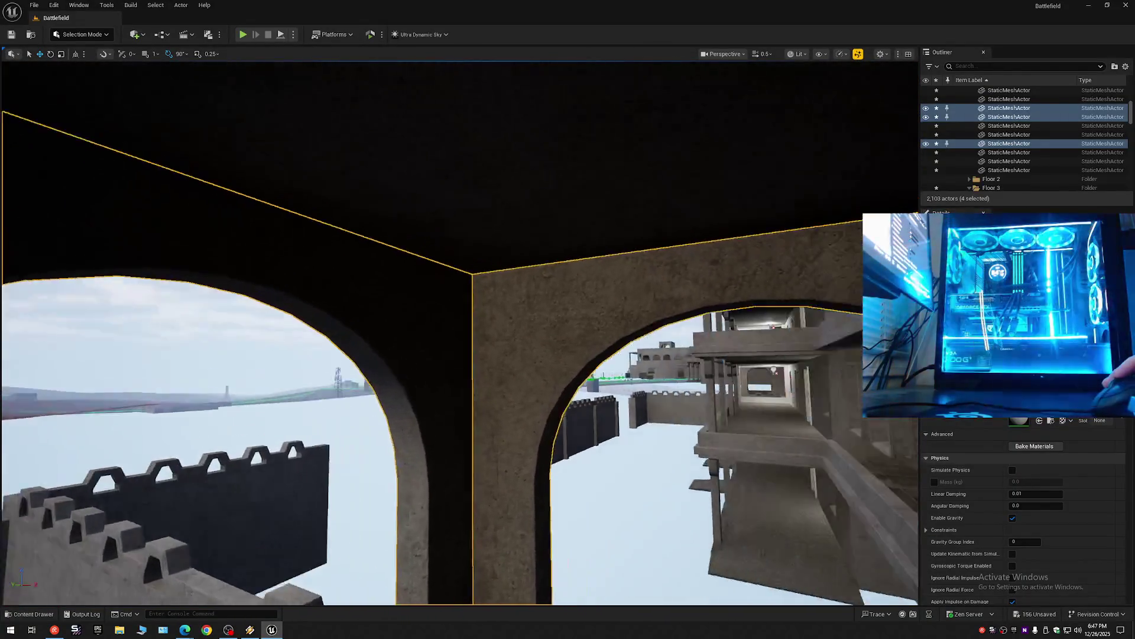
# Focus on the four selected arch pieces and raise them slightly upward.
pyautogui.press('f')
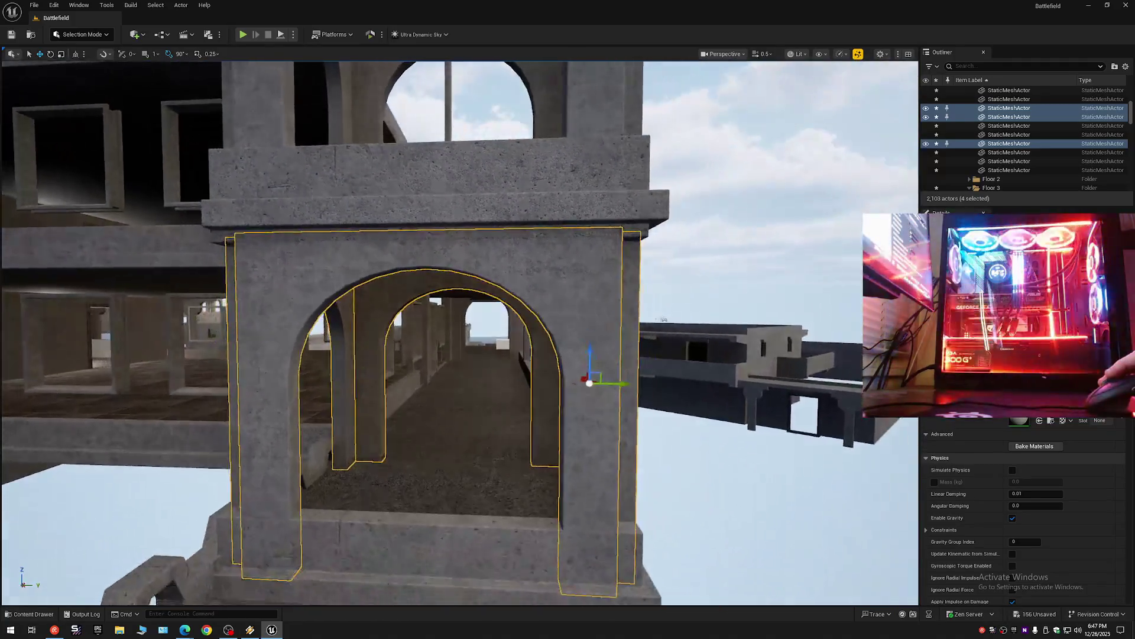
pyautogui.scroll(8, 461, 332)
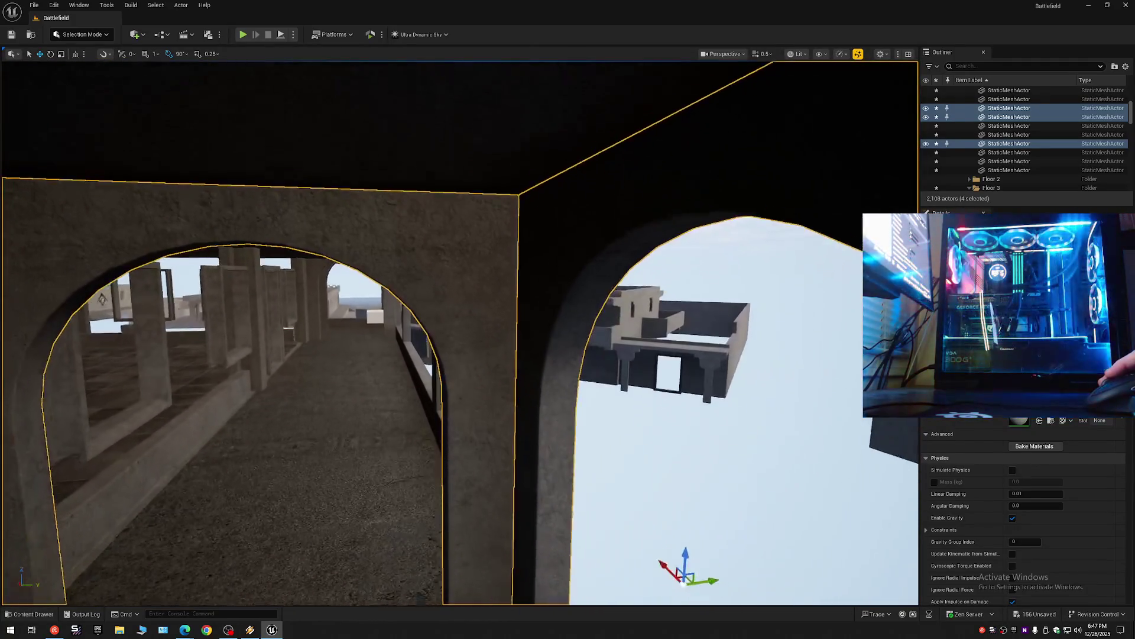
pyautogui.scroll(3, 460, 333)
pyautogui.moveTo(612, 378); pyautogui.dragTo(612, 291)
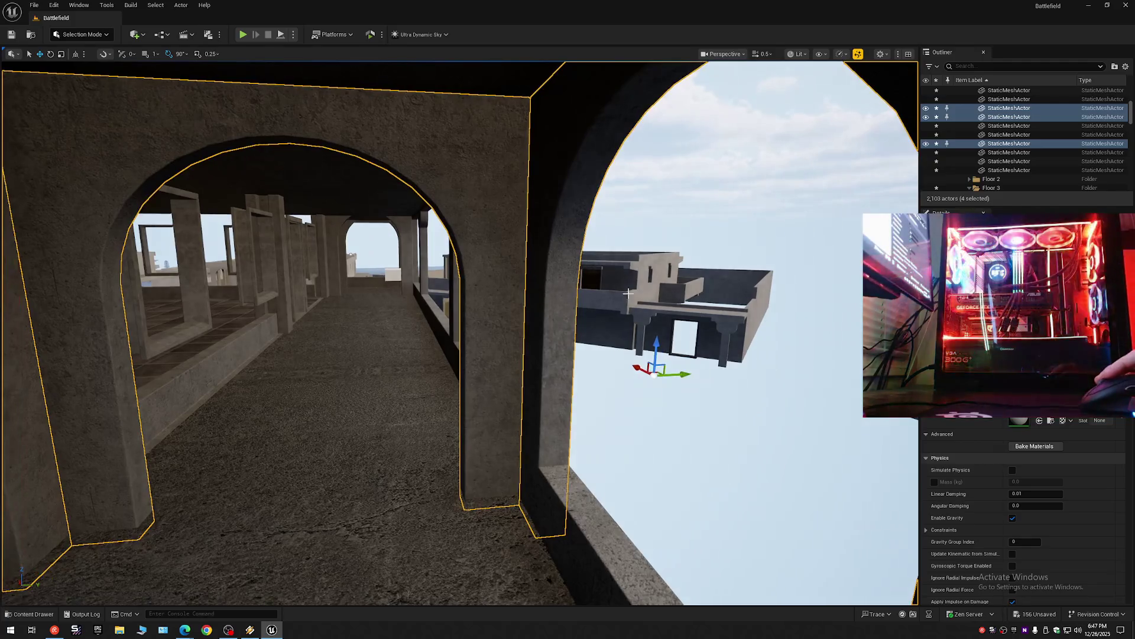
pyautogui.moveTo(657, 343)
pyautogui.mouseDown()
pyautogui.moveTo(660, 330)
pyautogui.moveTo(556, 278)
pyautogui.moveTo(564, 311)
pyautogui.mouseUp()
# Select four arch wall pieces beside the walkway and delete them.
pyautogui.click(164, 283)
pyautogui.moveTo(164, 283); pyautogui.dragTo(150, 282)
pyautogui.moveTo(533, 334); pyautogui.dragTo(532, 334)
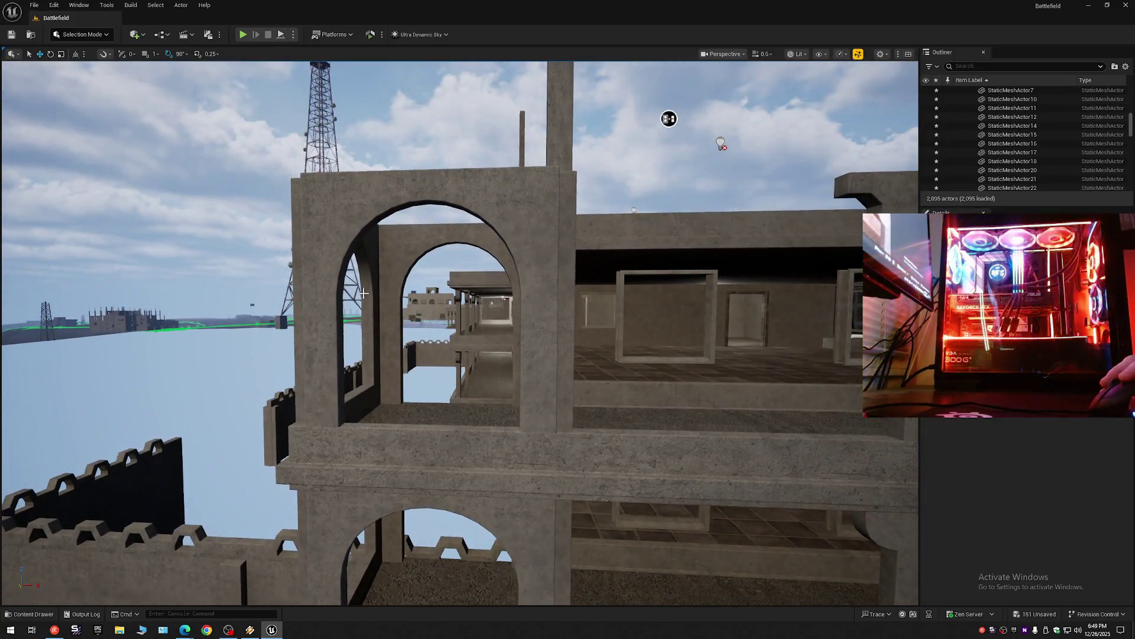
pyautogui.click(364, 293)
pyautogui.keyDown('ctrl'); pyautogui.click(481, 236); pyautogui.keyUp('ctrl')
pyautogui.keyDown('ctrl'); pyautogui.click(553, 233); pyautogui.keyUp('ctrl')
pyautogui.keyDown('ctrl'); pyautogui.click(563, 237); pyautogui.keyUp('ctrl')
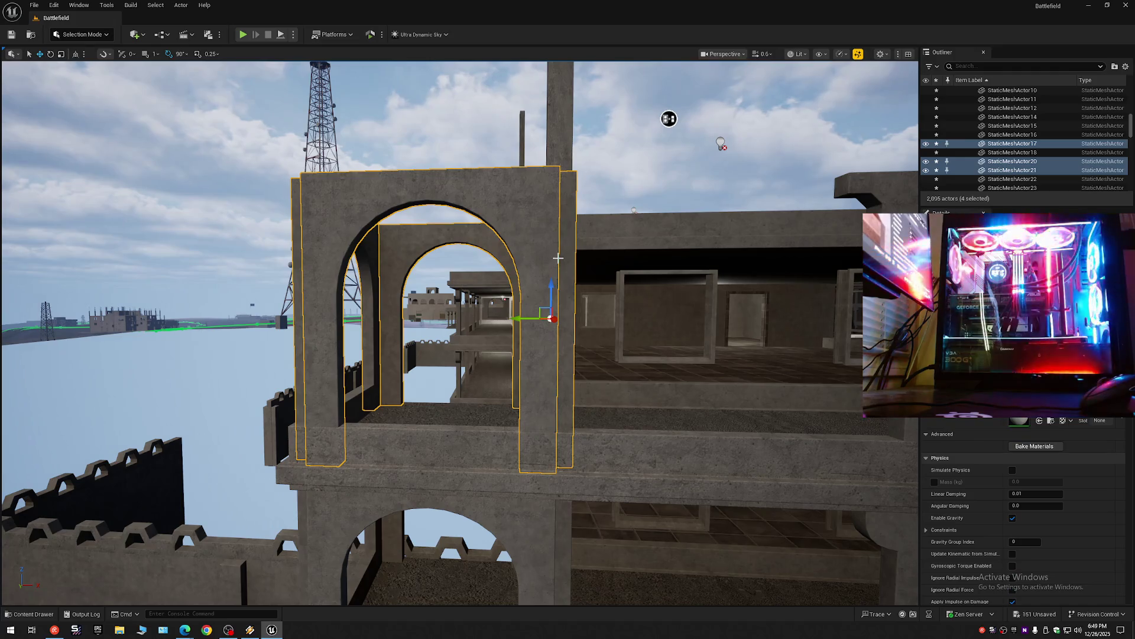
pyautogui.press('Delete')
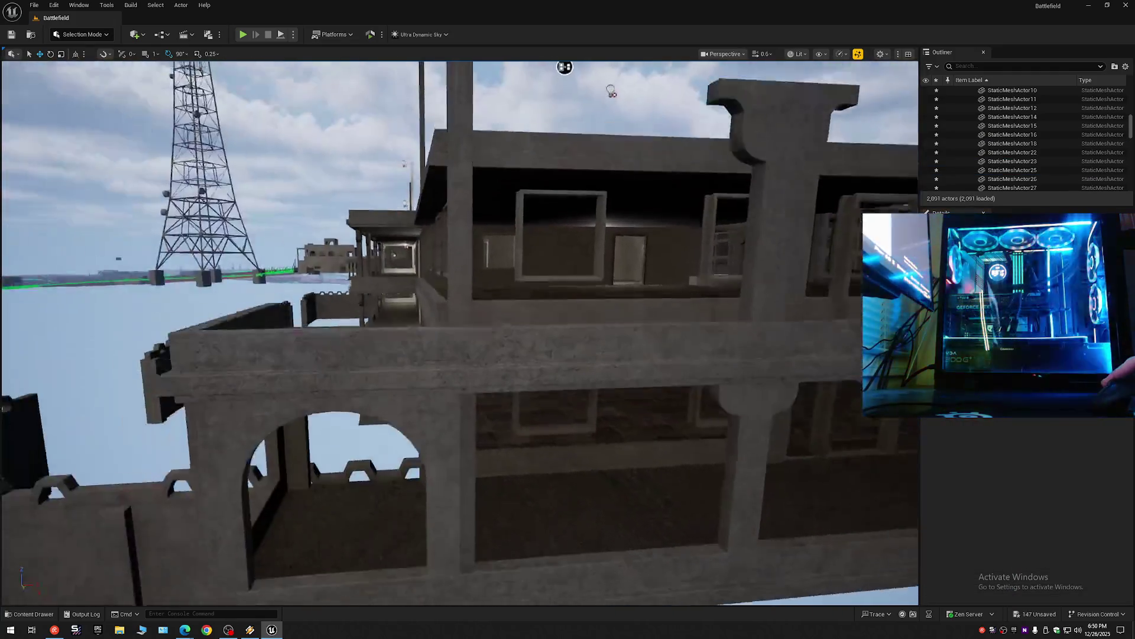
# Duplicate four arch wall pieces with Ctrl+D and move the copy to the floor's far end.
pyautogui.moveTo(611, 92); pyautogui.dragTo(555, 170)
pyautogui.click(431, 331)
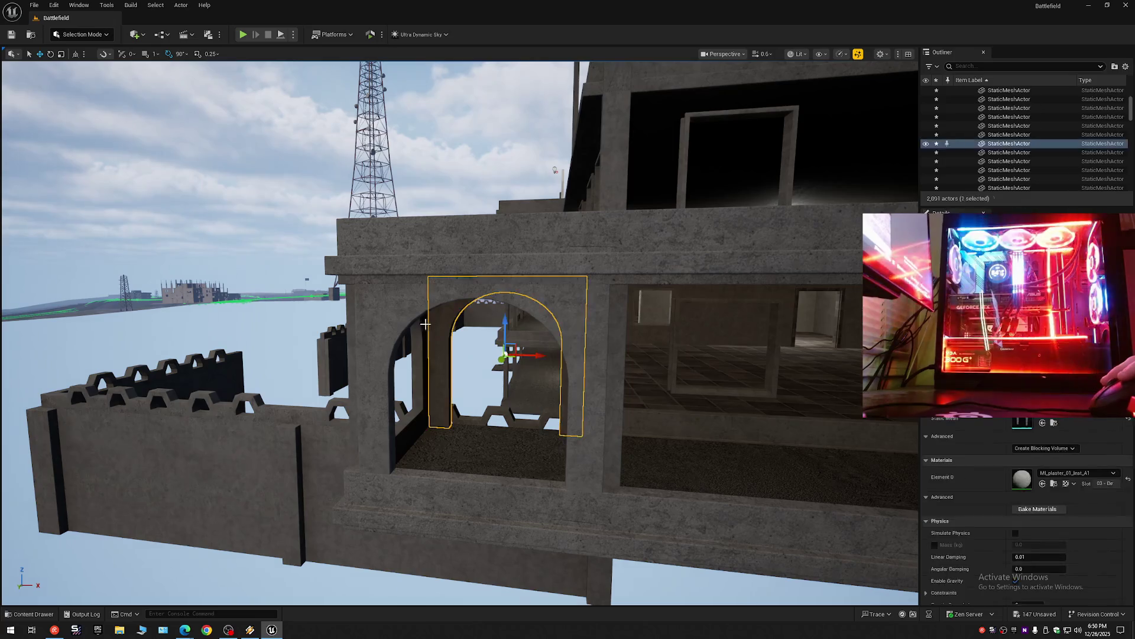
pyautogui.keyDown('ctrl'); pyautogui.click(378, 379); pyautogui.keyUp('ctrl')
pyautogui.keyDown('ctrl'); pyautogui.click(604, 309); pyautogui.keyUp('ctrl')
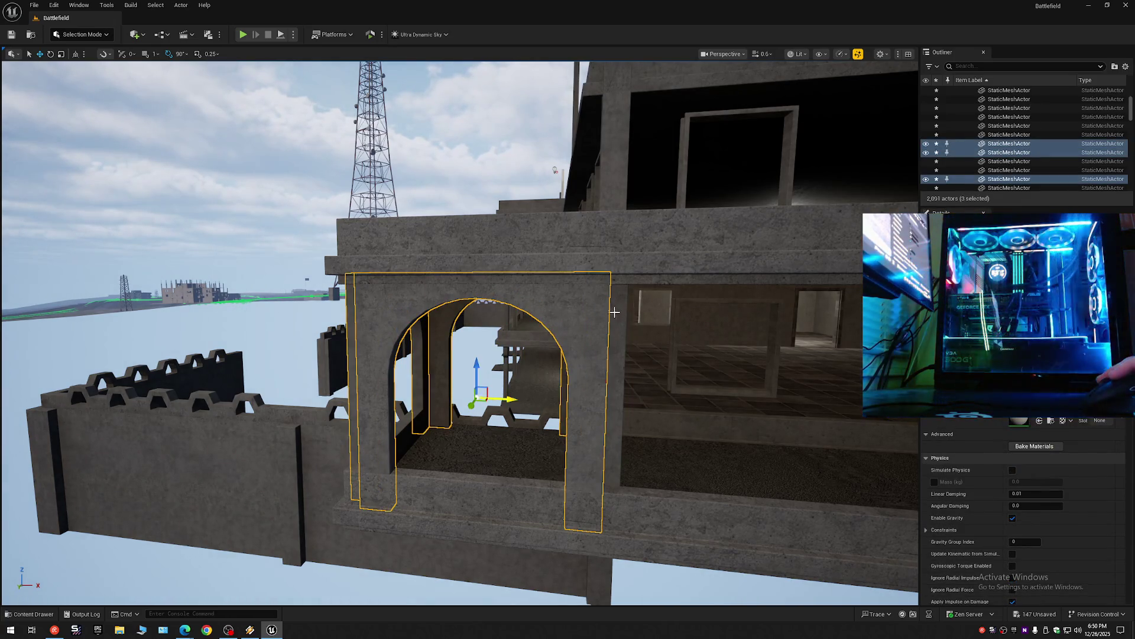
pyautogui.keyDown('ctrl'); pyautogui.click(615, 310); pyautogui.keyUp('ctrl')
pyautogui.hotkey('ctrl', 'd')
pyautogui.moveTo(565, 372); pyautogui.dragTo(769, 379)
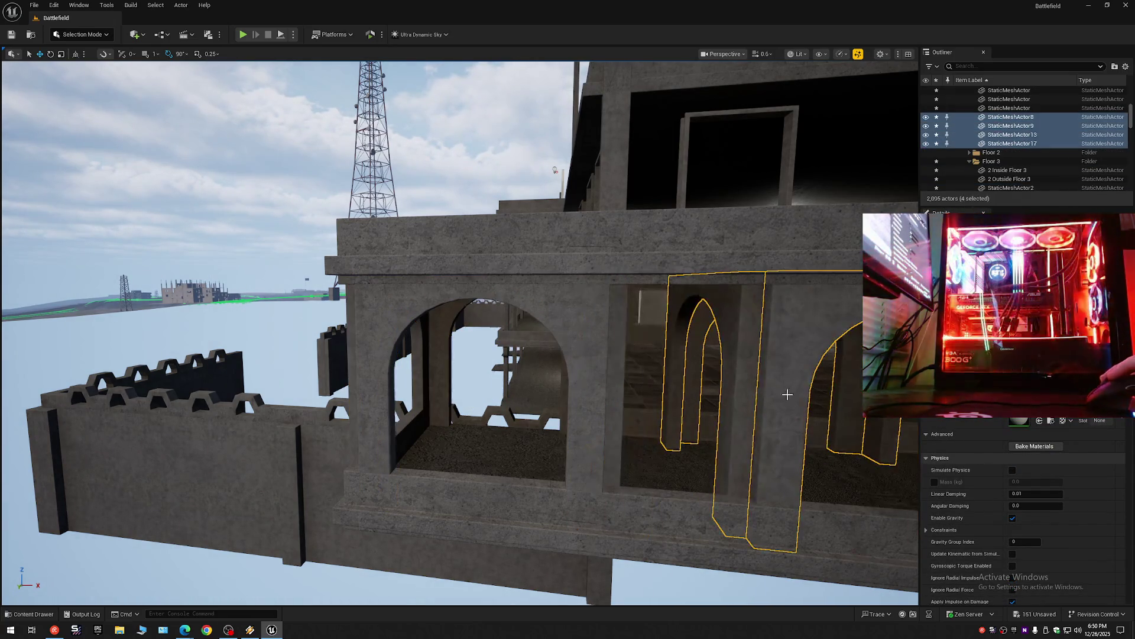
pyautogui.press('s')
pyautogui.press('d')
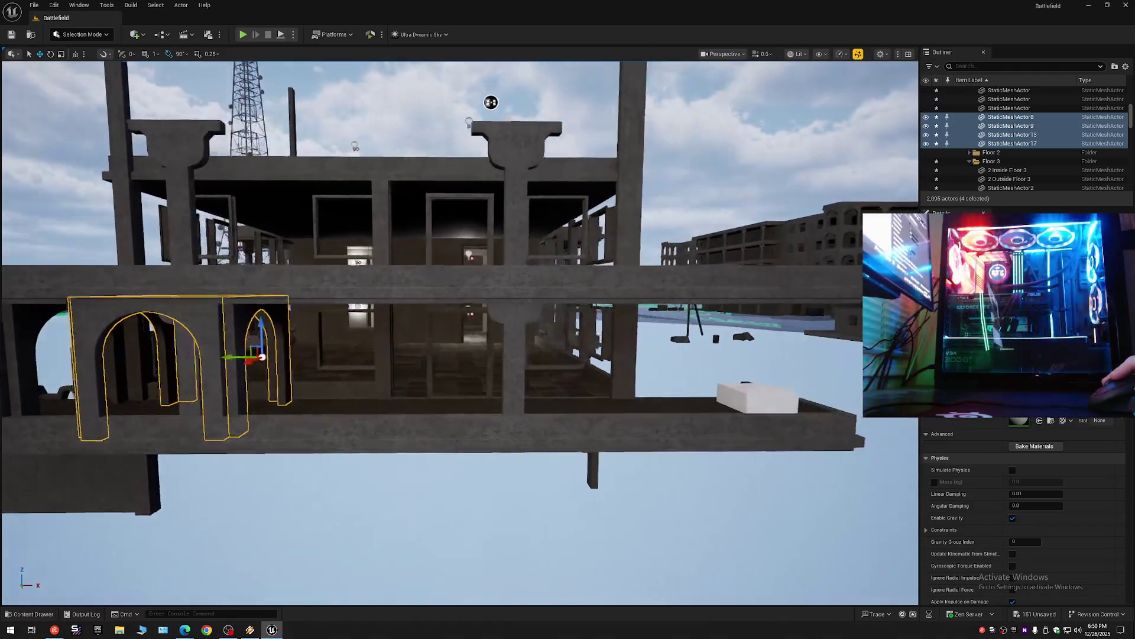
pyautogui.moveTo(208, 357); pyautogui.dragTo(729, 355)
# Fly along the copied arch wall to inspect it, then select a single arch pillar.
pyautogui.press('w')
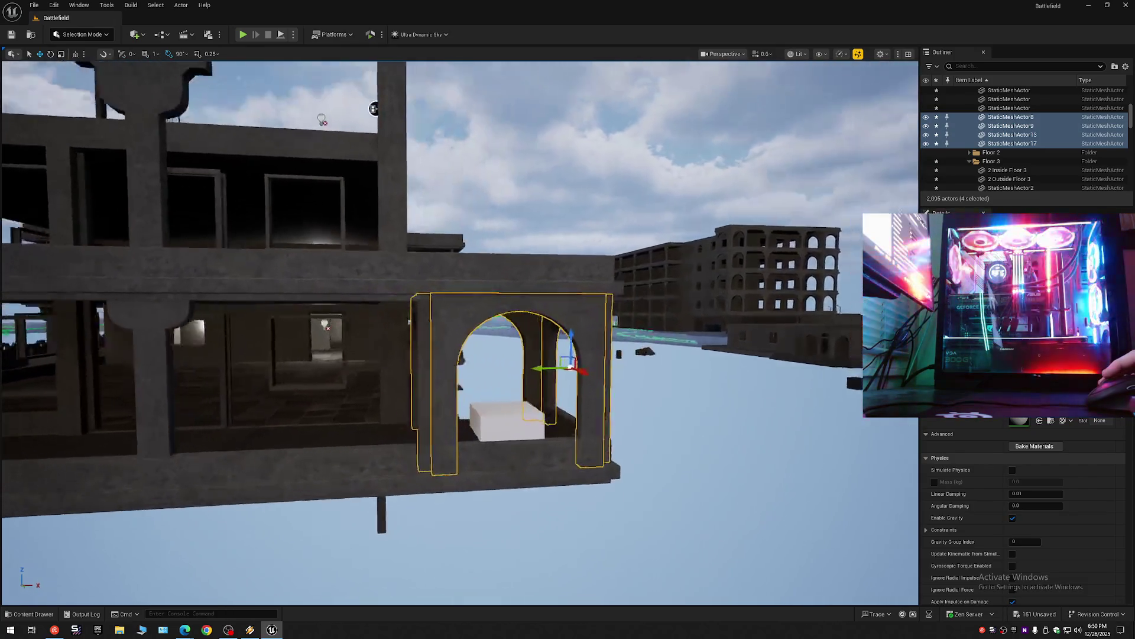
pyautogui.press('w')
pyautogui.scroll(-2, 459, 333)
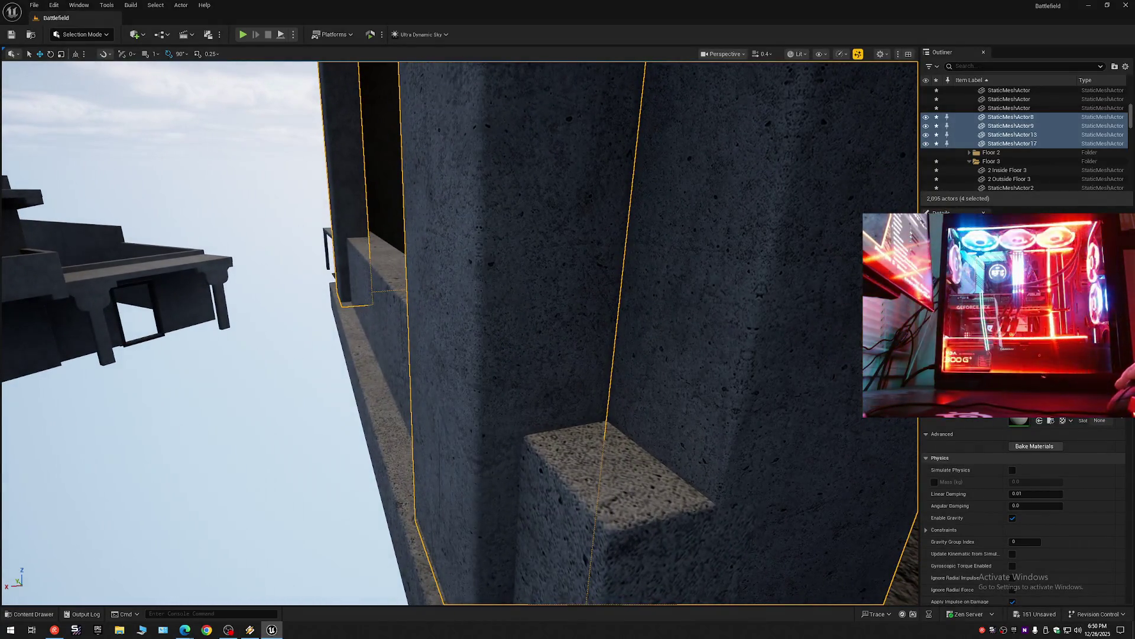
pyautogui.press('a')
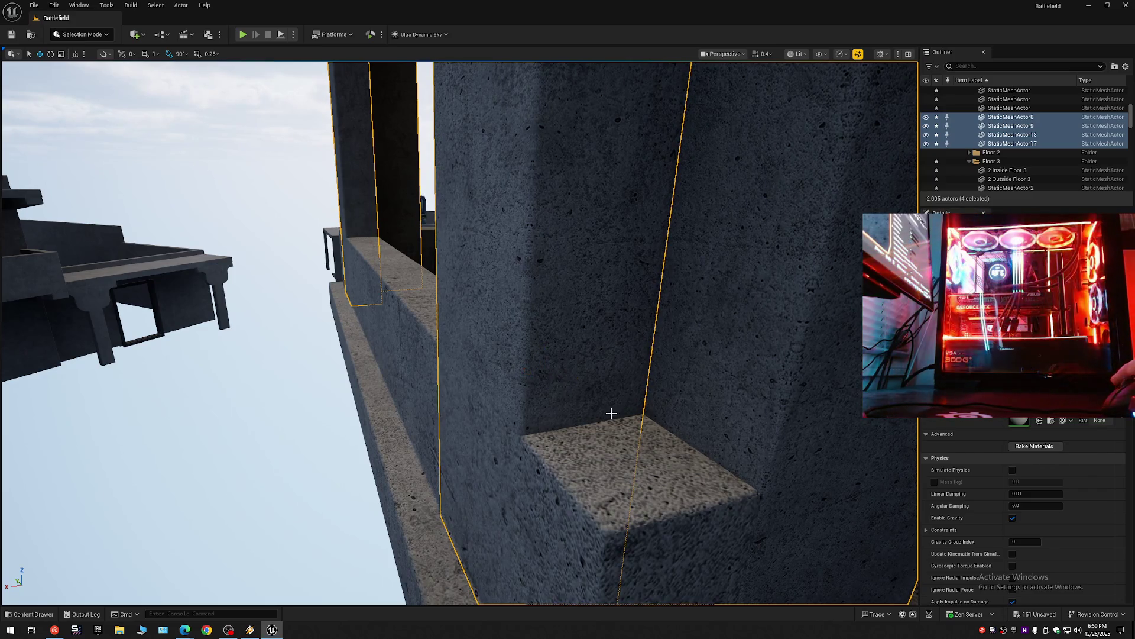
pyautogui.press('s')
pyautogui.moveTo(461, 331)
pyautogui.mouseDown()
pyautogui.moveTo(378, 300)
pyautogui.moveTo(611, 410)
pyautogui.mouseUp()
pyautogui.scroll(-1, 391, 304)
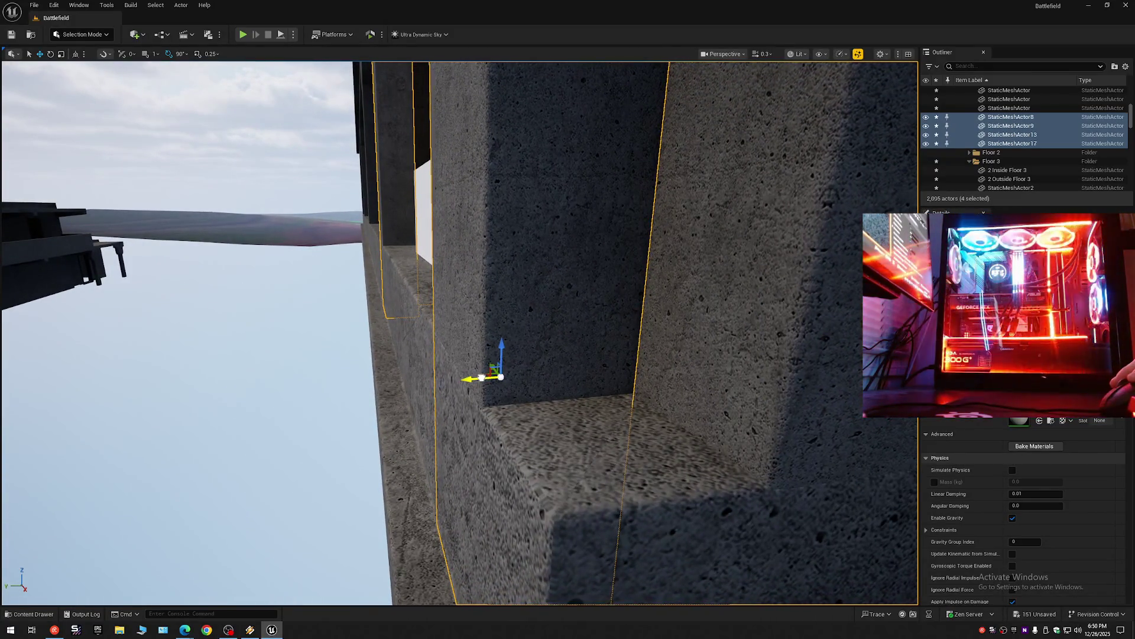
pyautogui.moveTo(481, 378)
pyautogui.mouseDown()
pyautogui.moveTo(455, 372)
pyautogui.moveTo(494, 393)
pyautogui.mouseUp()
pyautogui.scroll(1, 473, 376)
pyautogui.scroll(-1, 458, 372)
pyautogui.click(454, 433)
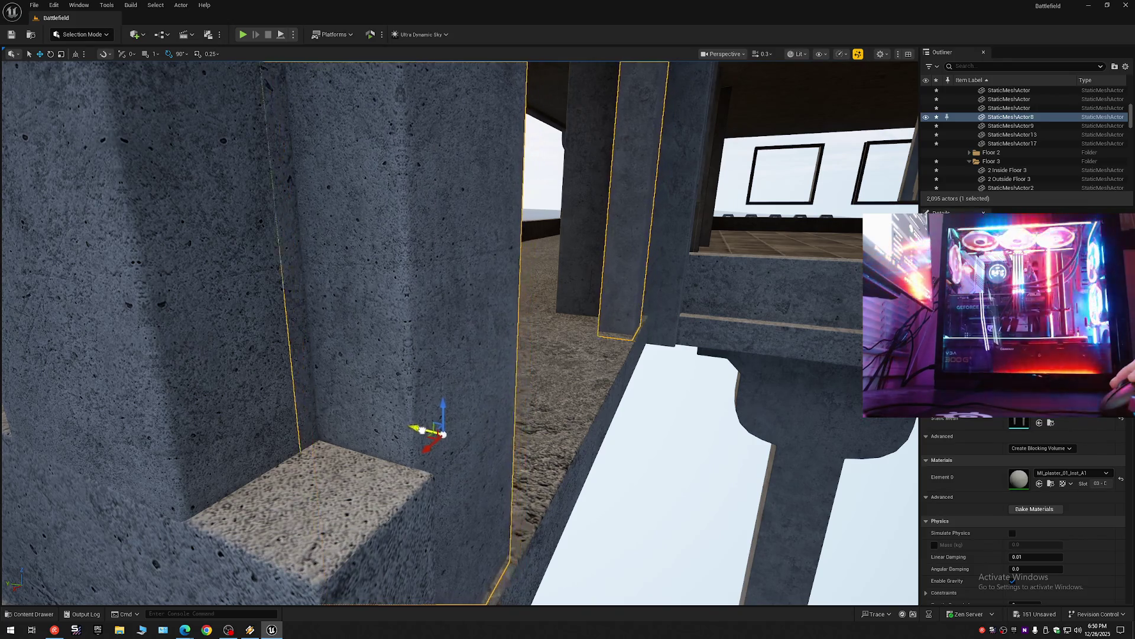
# Undo the last arch move and pull back to a wider view of the building.
pyautogui.hotkey('ctrl', 'z')
pyautogui.scroll(-2, 417, 428)
pyautogui.moveTo(421, 432); pyautogui.dragTo(411, 422)
pyautogui.scroll(3, 411, 423)
pyautogui.scroll(2, 411, 423)
pyautogui.scroll(-4, 411, 423)
pyautogui.moveTo(488, 446); pyautogui.dragTo(488, 445)
# Select the eight arch wall pieces of the corner tower.
pyautogui.click(488, 446)
pyautogui.moveTo(570, 368); pyautogui.dragTo(570, 367)
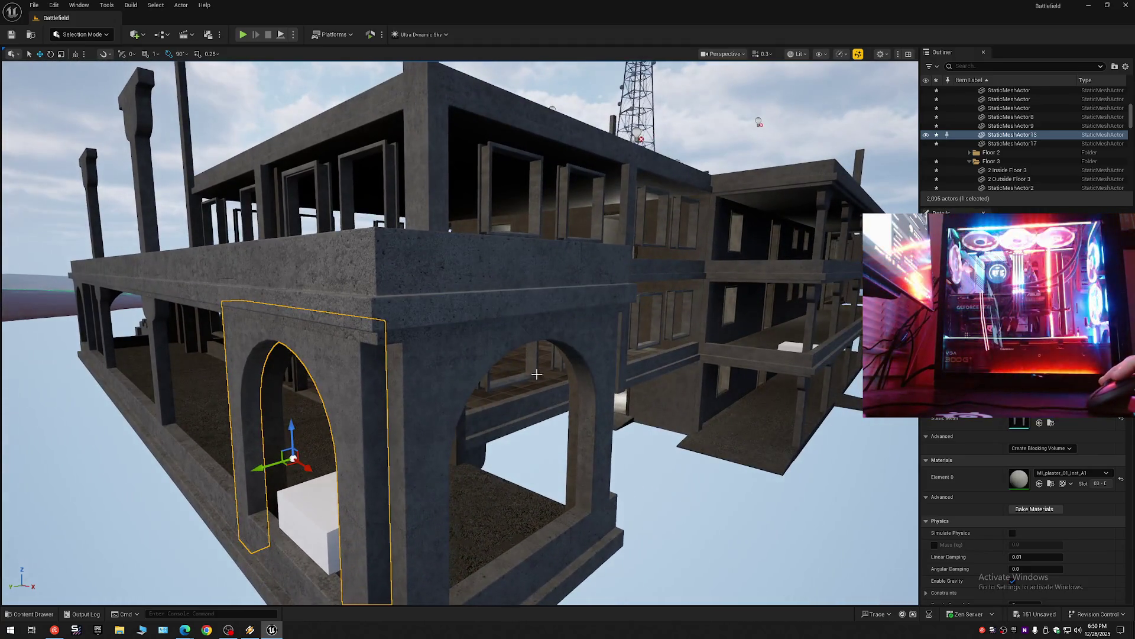
pyautogui.moveTo(533, 412); pyautogui.dragTo(533, 412)
pyautogui.click(489, 341)
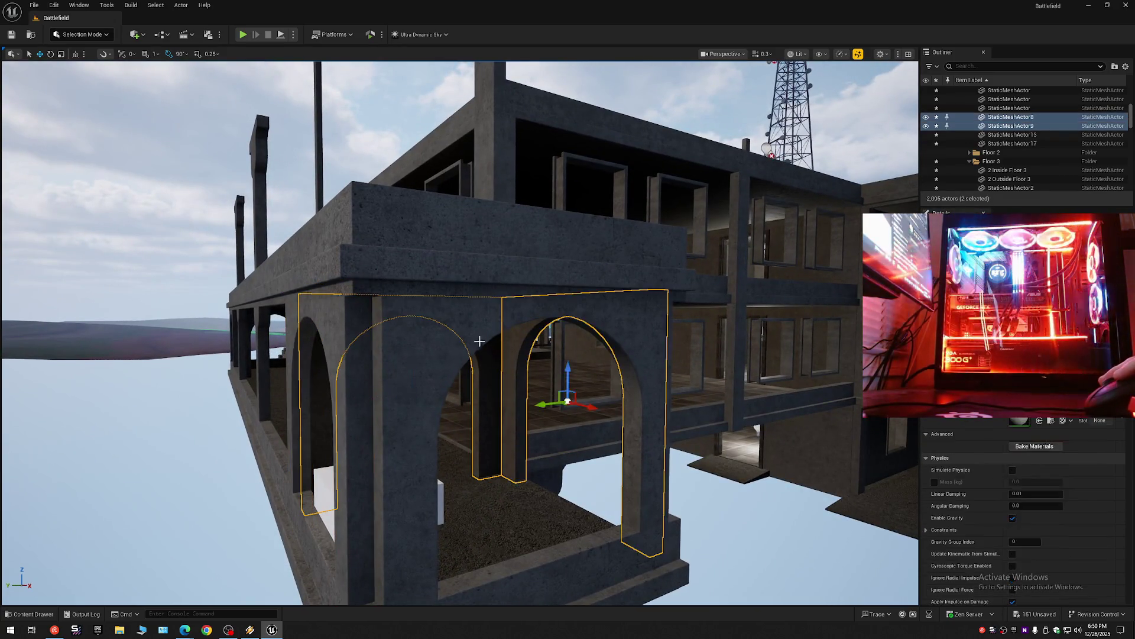
pyautogui.keyDown('ctrl'); pyautogui.click(341, 316); pyautogui.keyUp('ctrl')
pyautogui.keyDown('ctrl'); pyautogui.click(431, 370); pyautogui.keyUp('ctrl')
pyautogui.moveTo(431, 370); pyautogui.dragTo(429, 350)
pyautogui.keyDown('ctrl'); pyautogui.click(372, 308); pyautogui.keyUp('ctrl')
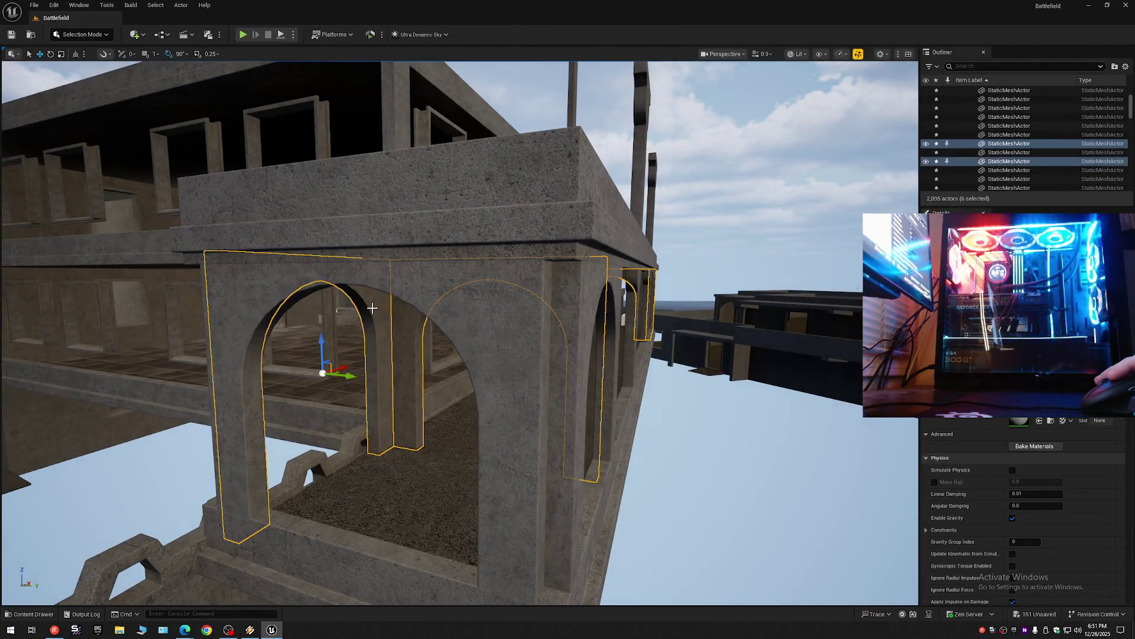
pyautogui.keyDown('ctrl'); pyautogui.click(464, 296); pyautogui.keyUp('ctrl')
pyautogui.keyDown('ctrl'); pyautogui.click(585, 360); pyautogui.keyUp('ctrl')
pyautogui.moveTo(616, 382)
pyautogui.mouseDown()
pyautogui.moveTo(343, 93)
pyautogui.moveTo(533, 116)
pyautogui.moveTo(544, 154)
pyautogui.mouseUp()
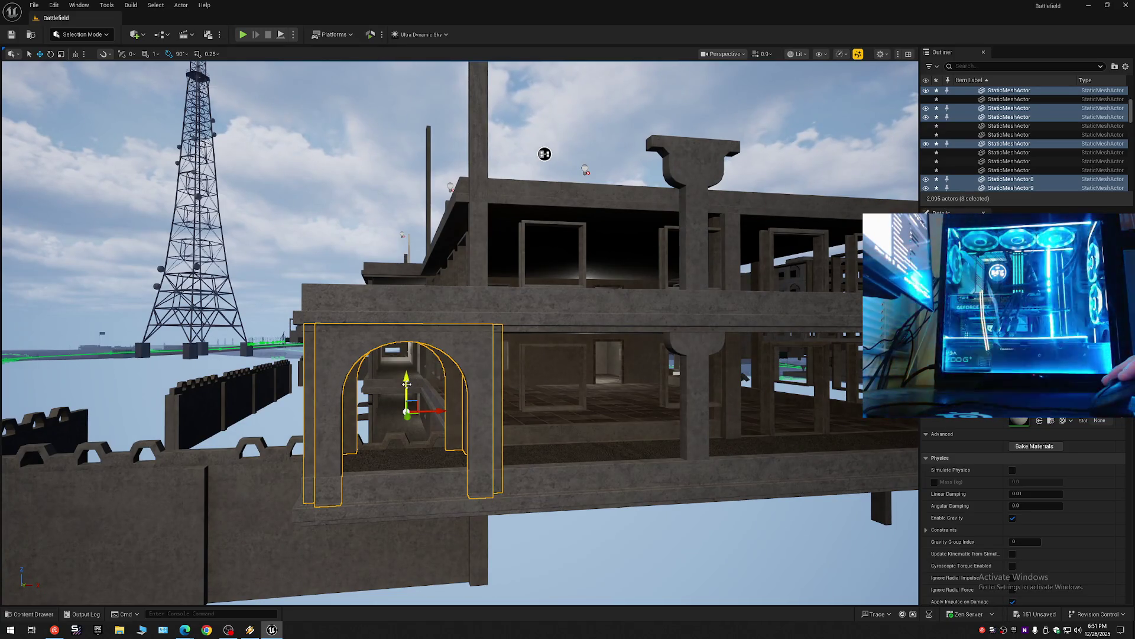
# Alt-drag the eight arches up one storey to copy them, then select a single pillar.
pyautogui.moveTo(407, 381)
pyautogui.mouseDown()
pyautogui.moveTo(414, 177)
pyautogui.moveTo(425, 154)
pyautogui.moveTo(532, 126)
pyautogui.moveTo(469, 83)
pyautogui.moveTo(296, 130)
pyautogui.moveTo(446, 300)
pyautogui.mouseUp()
pyautogui.click(505, 332)
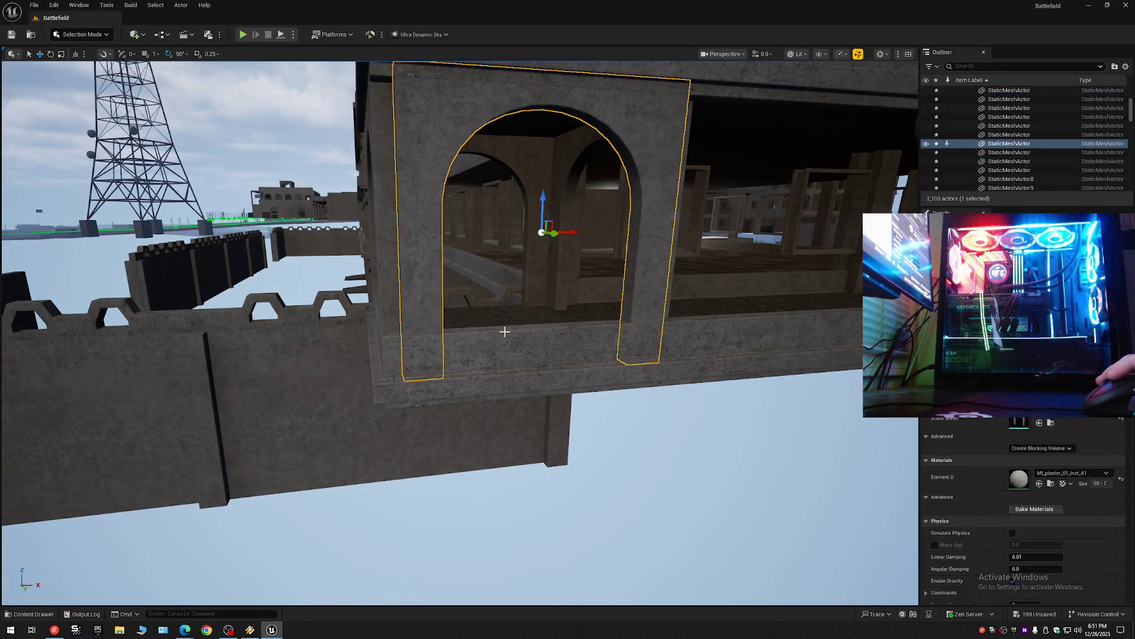
pyautogui.hotkey('ctrl', 'z')
pyautogui.moveTo(504, 332)
pyautogui.mouseDown()
pyautogui.moveTo(590, 98)
pyautogui.moveTo(467, 187)
pyautogui.moveTo(446, 388)
pyautogui.moveTo(464, 386)
pyautogui.mouseUp()
pyautogui.click(437, 389)
pyautogui.moveTo(502, 354); pyautogui.dragTo(473, 330)
pyautogui.hotkey('ctrl', 'z')
pyautogui.hotkey('ctrl', 'z')
pyautogui.moveTo(525, 382); pyautogui.dragTo(502, 368)
pyautogui.moveTo(496, 315)
pyautogui.mouseDown()
pyautogui.moveTo(484, 308)
pyautogui.moveTo(496, 315)
pyautogui.mouseUp()
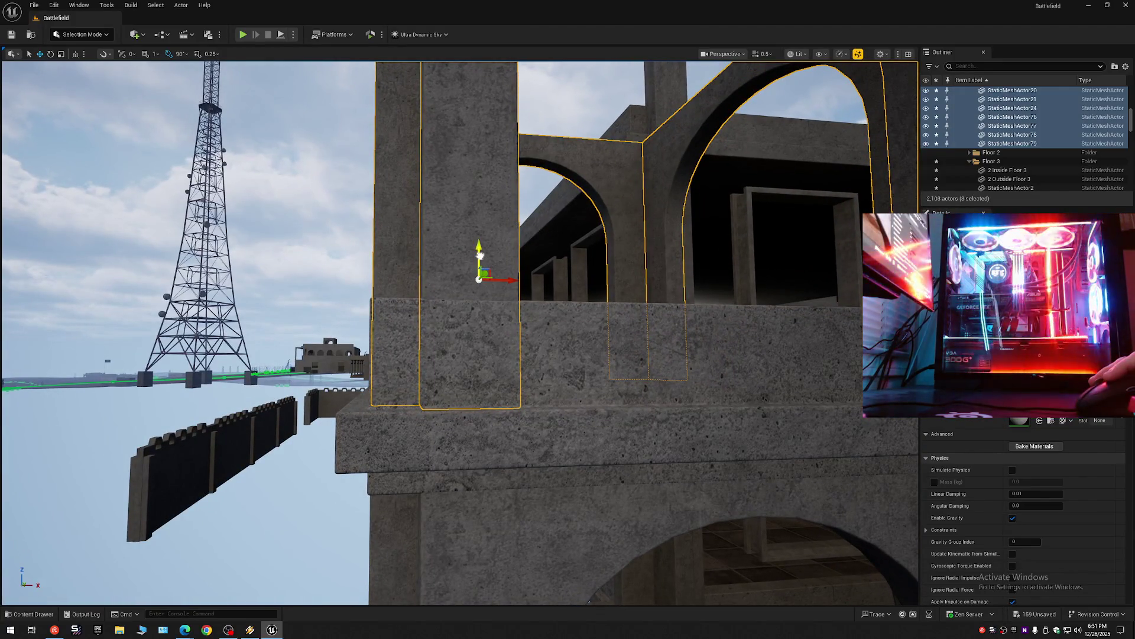
pyautogui.moveTo(478, 264); pyautogui.dragTo(330, 176)
pyautogui.scroll(-1, 448, 246)
pyautogui.scroll(1, 436, 239)
pyautogui.scroll(-1, 383, 208)
pyautogui.scroll(3, 366, 197)
pyautogui.scroll(1, 336, 179)
pyautogui.click(248, 257)
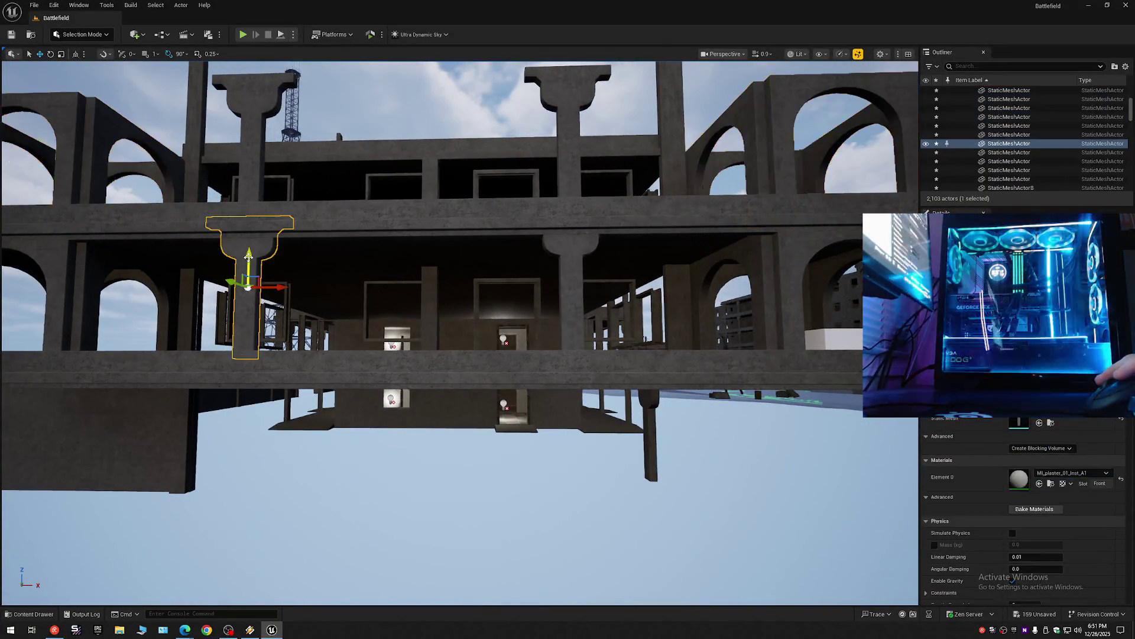
pyautogui.keyDown('ctrl'); pyautogui.click(574, 260); pyautogui.keyUp('ctrl')
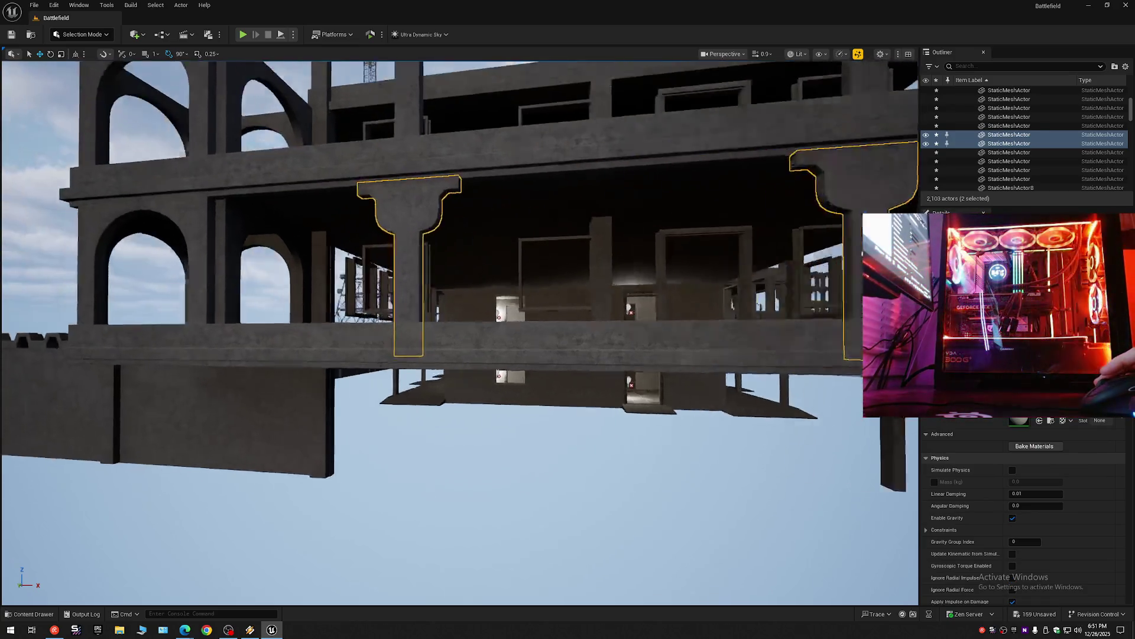
pyautogui.scroll(-2, 459, 333)
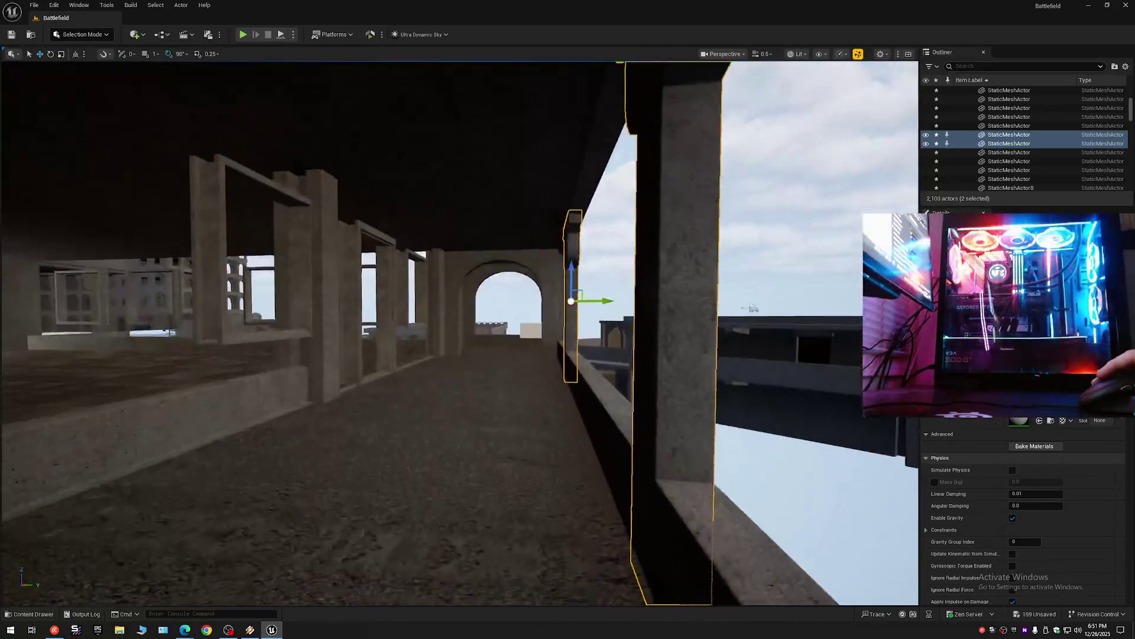
pyautogui.press('f')
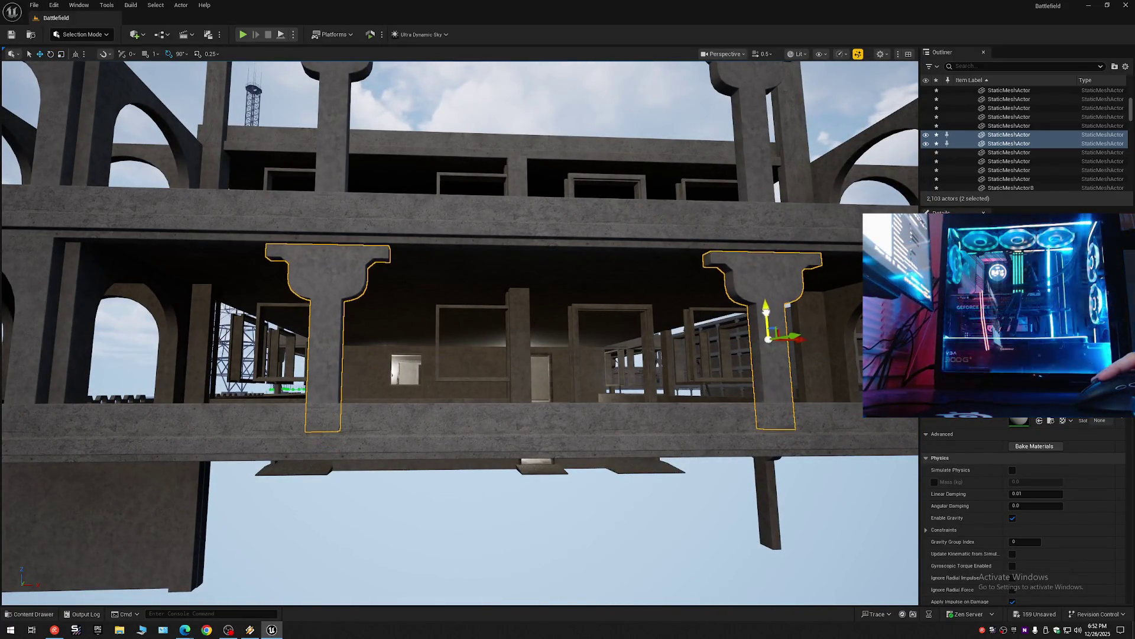
pyautogui.scroll(-3, 632, 312)
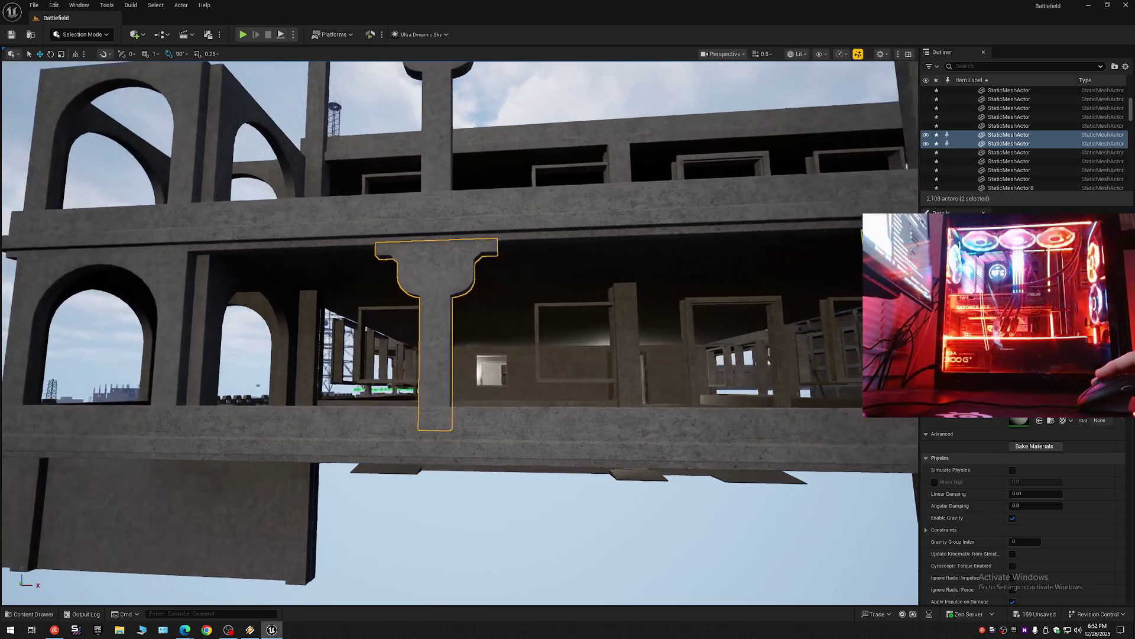
pyautogui.scroll(-2, 459, 331)
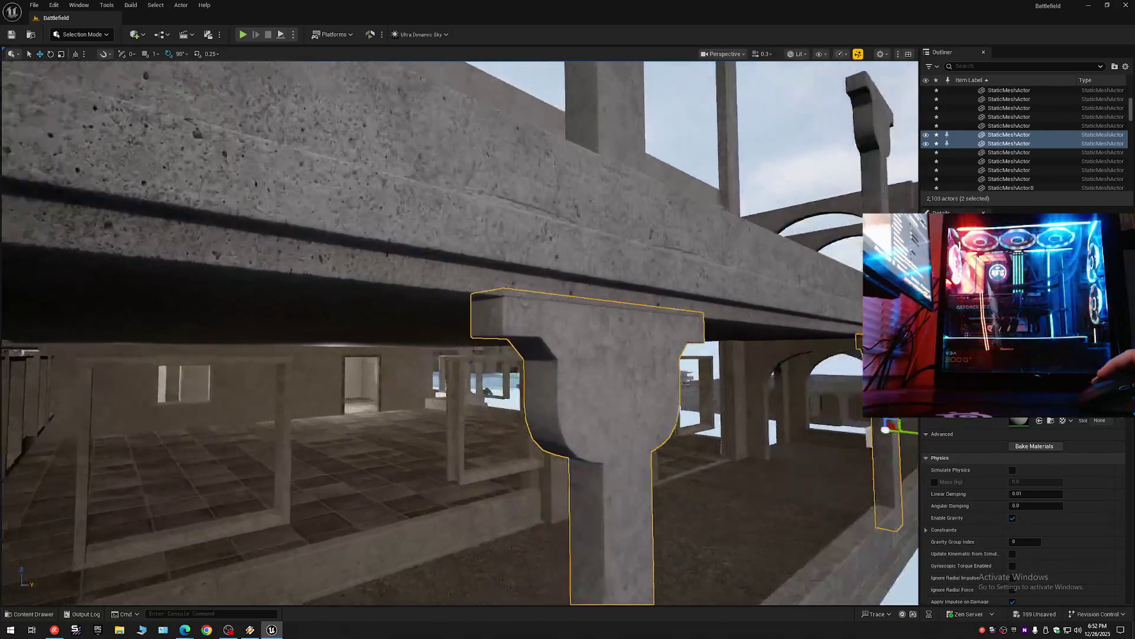
pyautogui.scroll(2, 458, 331)
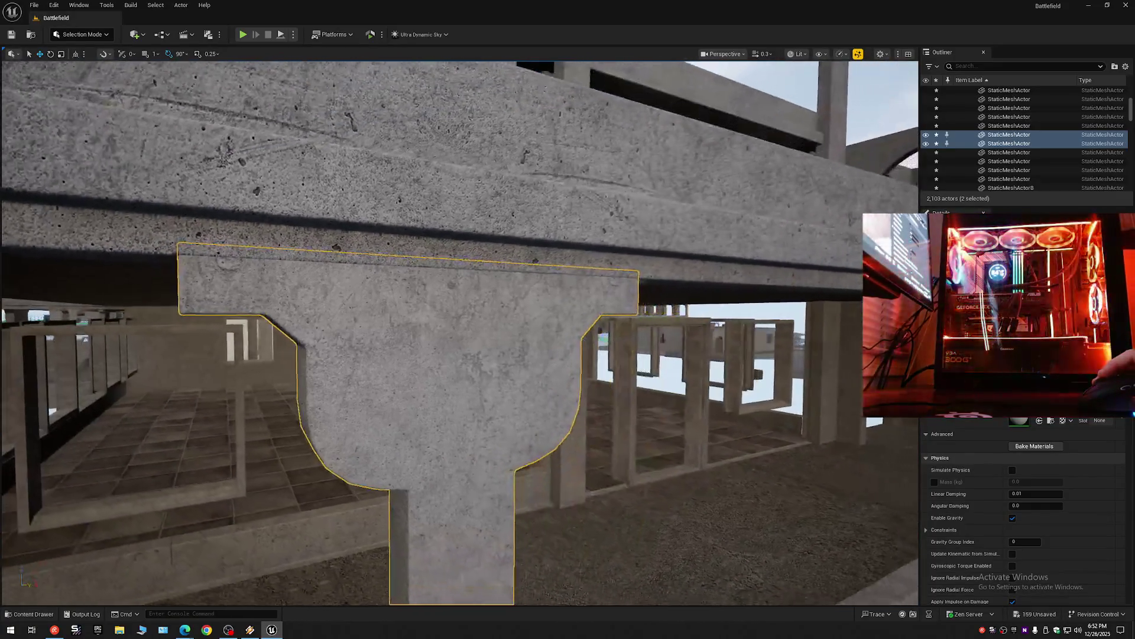
pyautogui.scroll(3, 546, 144)
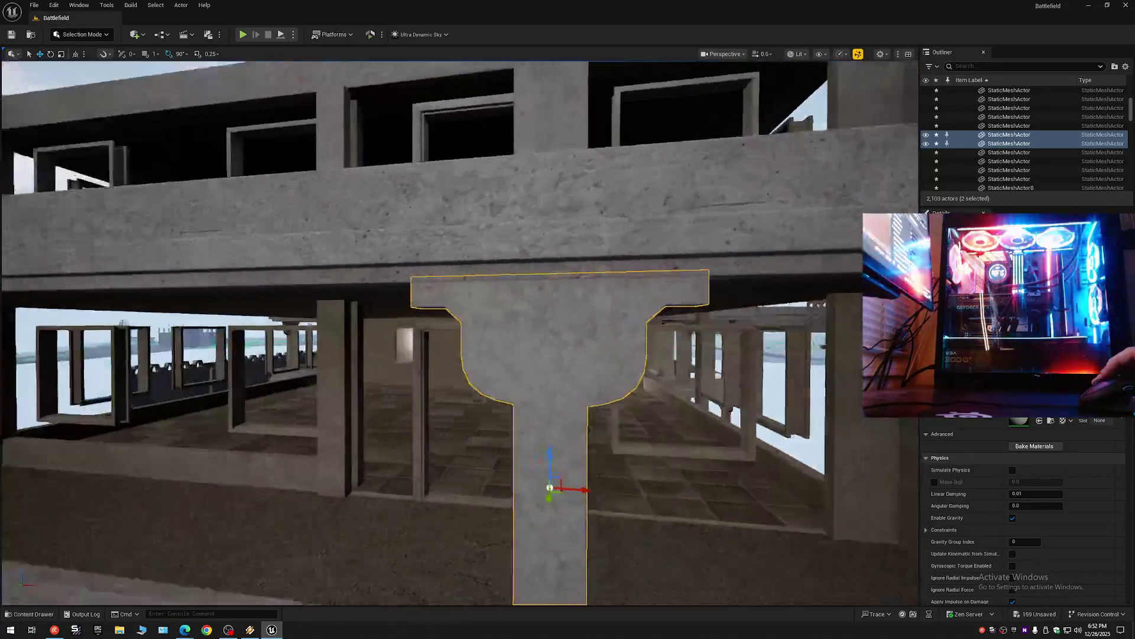
pyautogui.scroll(-4, 547, 143)
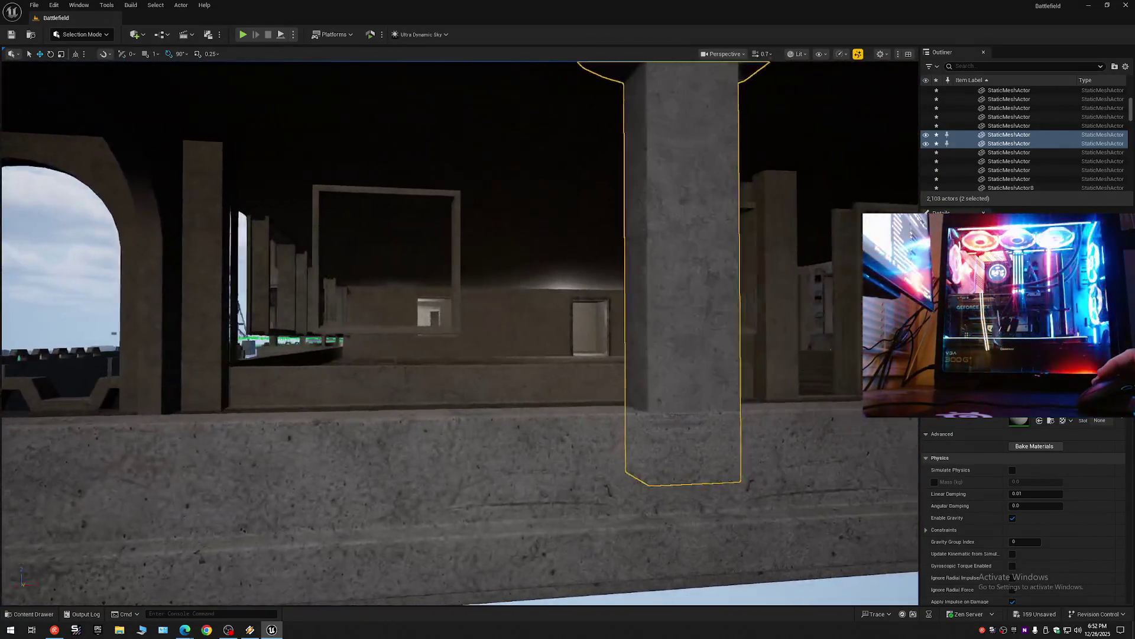
pyautogui.moveTo(546, 144); pyautogui.dragTo(491, 147)
pyautogui.scroll(-5, 586, 301)
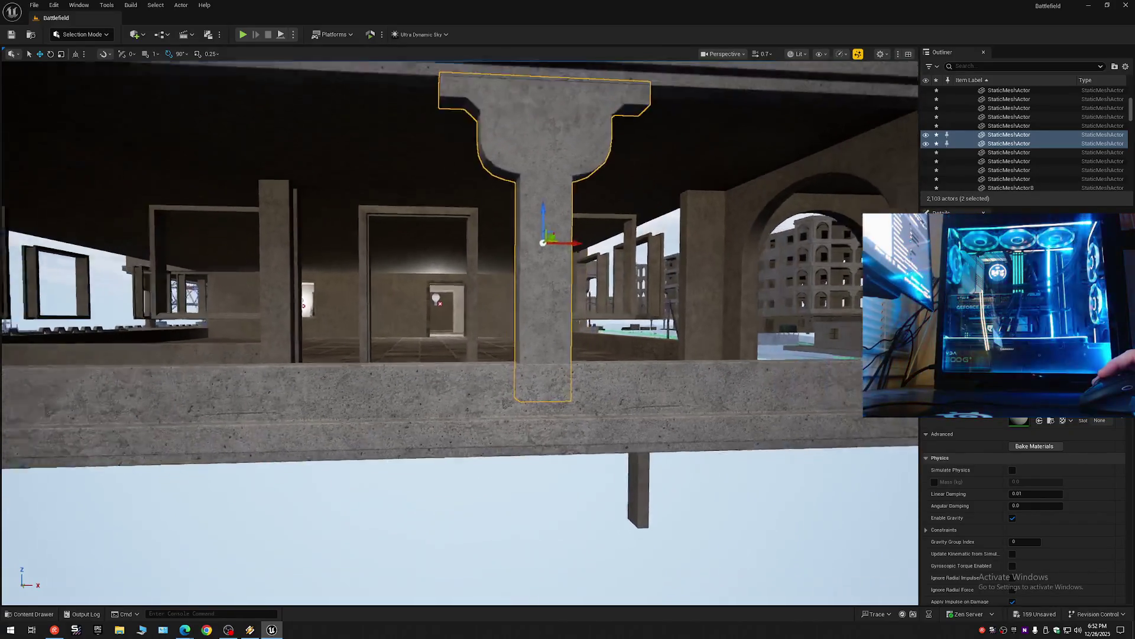
pyautogui.click(382, 228)
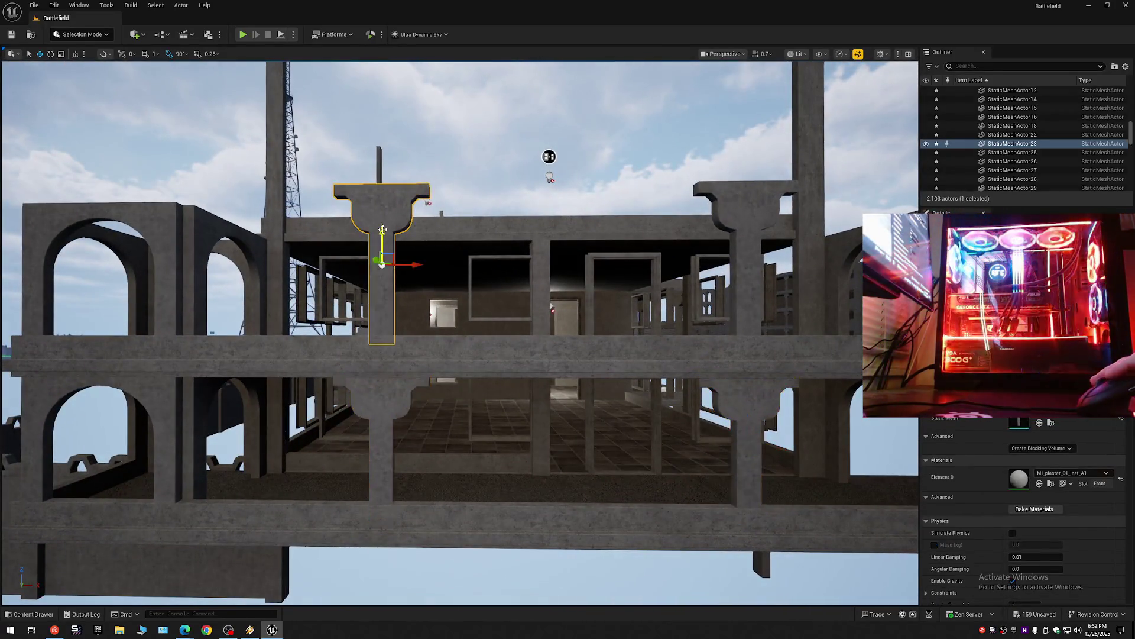
# Select the upper left and right corbel pillars and try shortening them vertically.
pyautogui.click(391, 400)
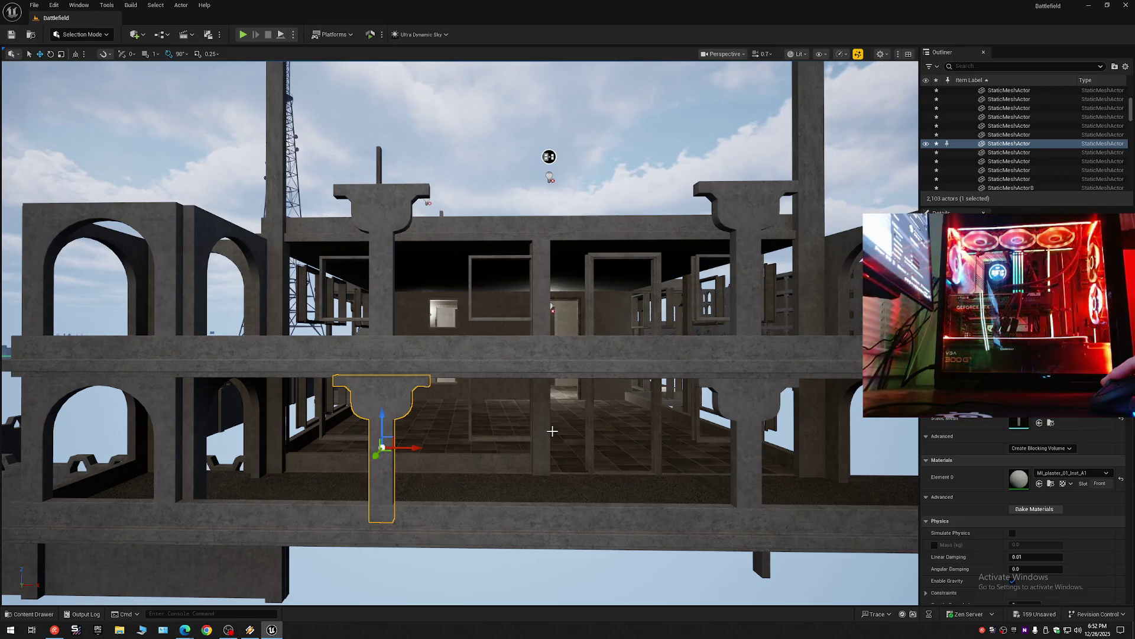
pyautogui.click(383, 274)
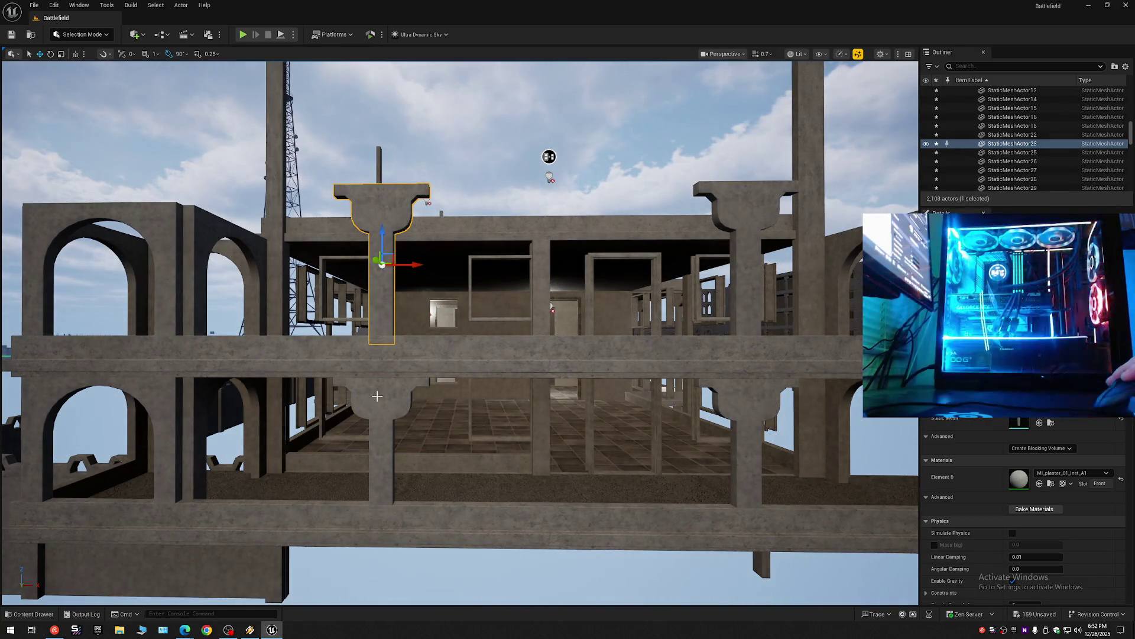
pyautogui.click(384, 414)
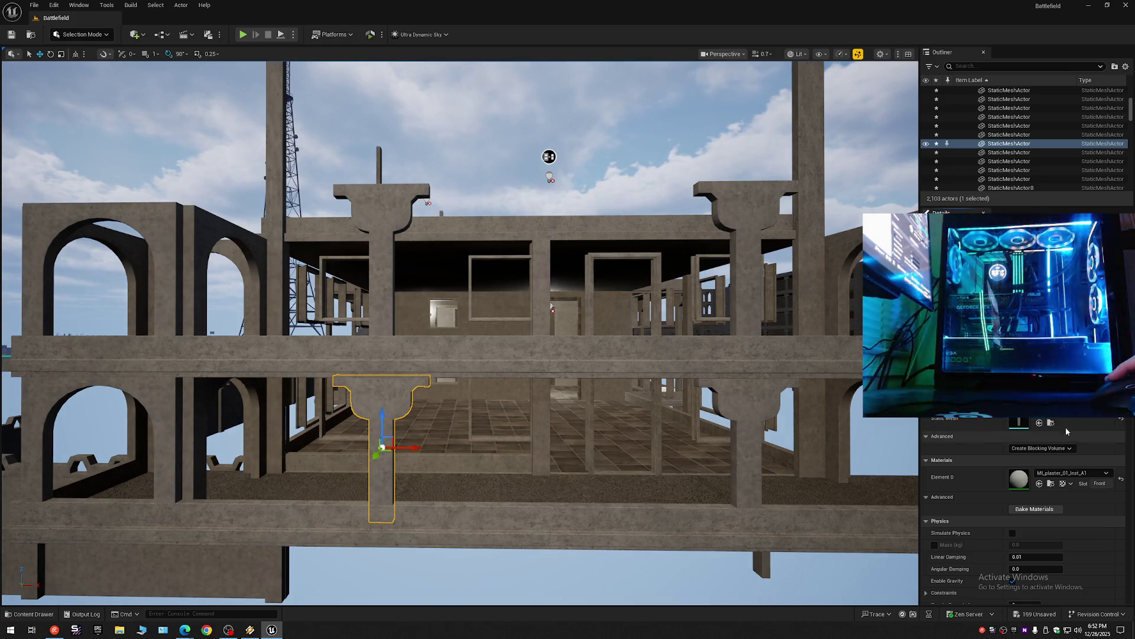
pyautogui.click(746, 266)
pyautogui.keyDown('ctrl'); pyautogui.click(388, 214); pyautogui.keyUp('ctrl')
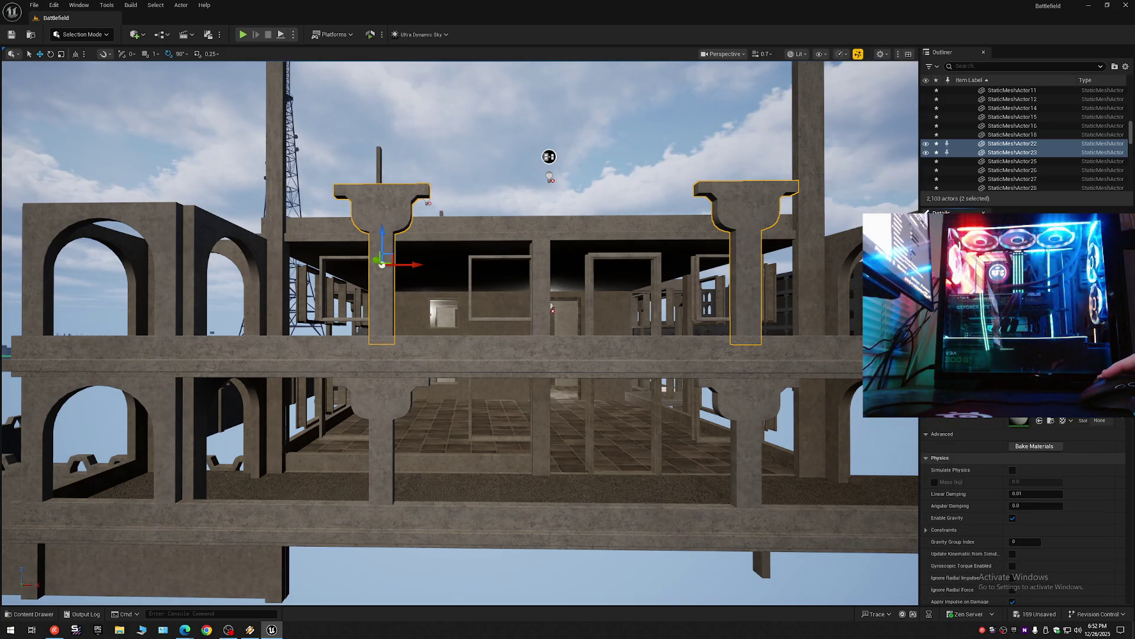
pyautogui.moveTo(708, 301); pyautogui.dragTo(708, 301)
pyautogui.scroll(5, 487, 332)
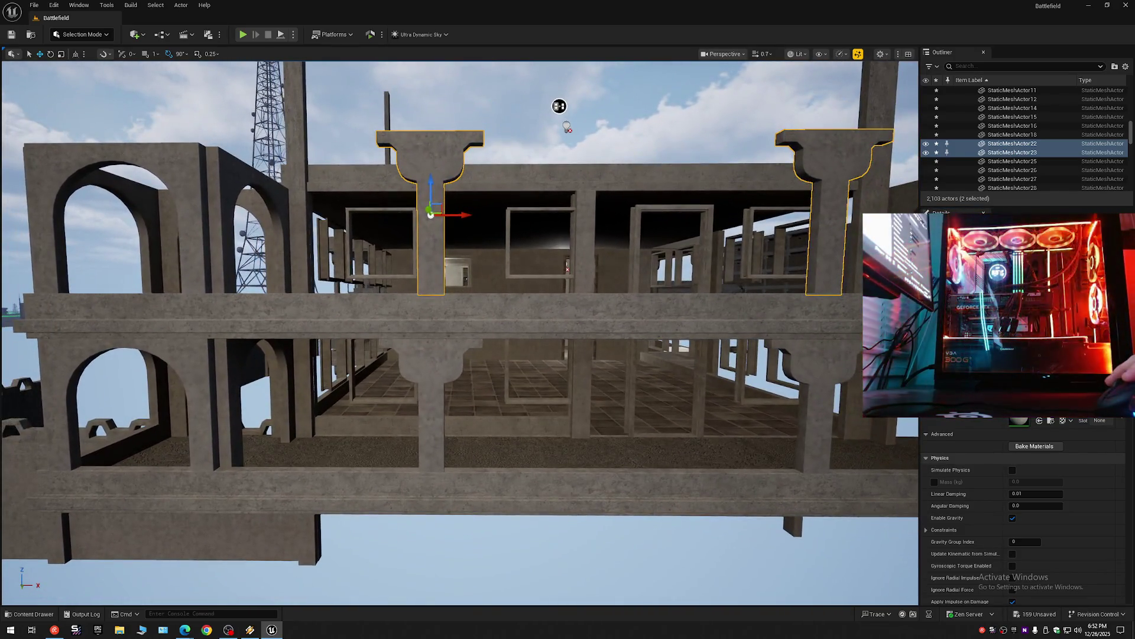
# Select the upper centre and right corbel pillars and lower them onto the beam.
pyautogui.click(432, 402)
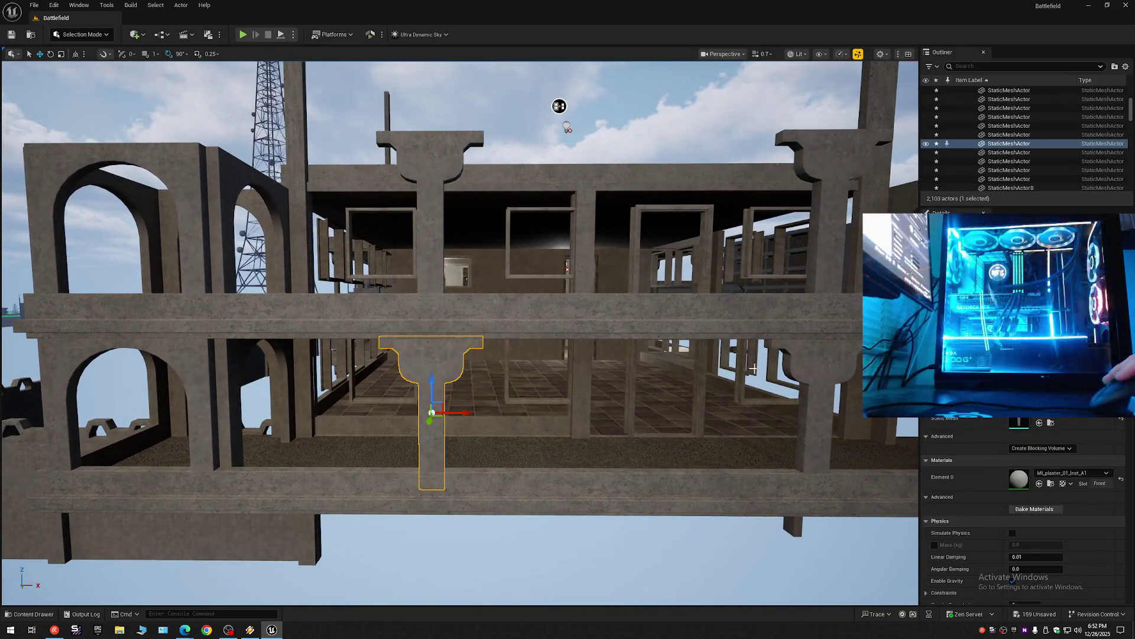
pyautogui.click(839, 353)
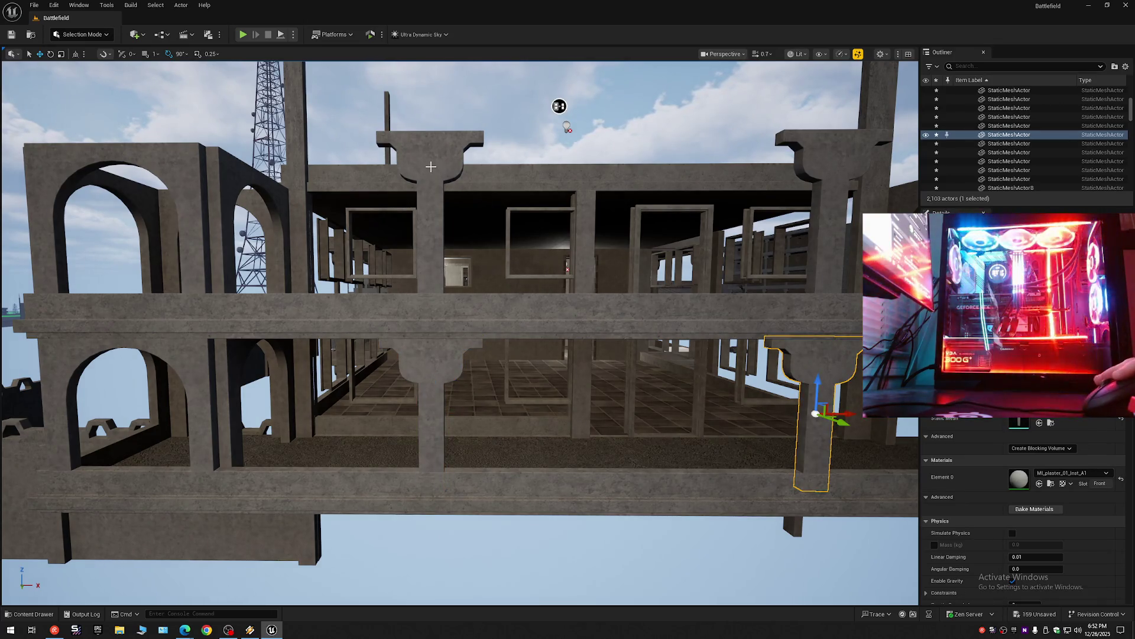
pyautogui.click(431, 167)
pyautogui.keyDown('ctrl'); pyautogui.click(799, 164); pyautogui.keyUp('ctrl')
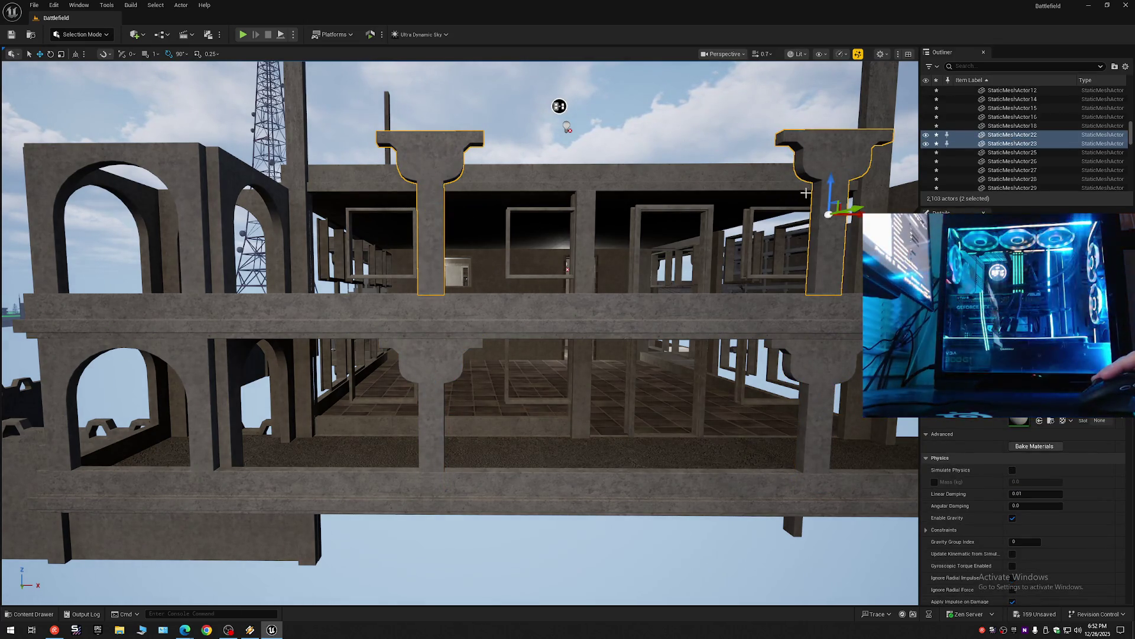
pyautogui.moveTo(832, 184); pyautogui.dragTo(832, 201)
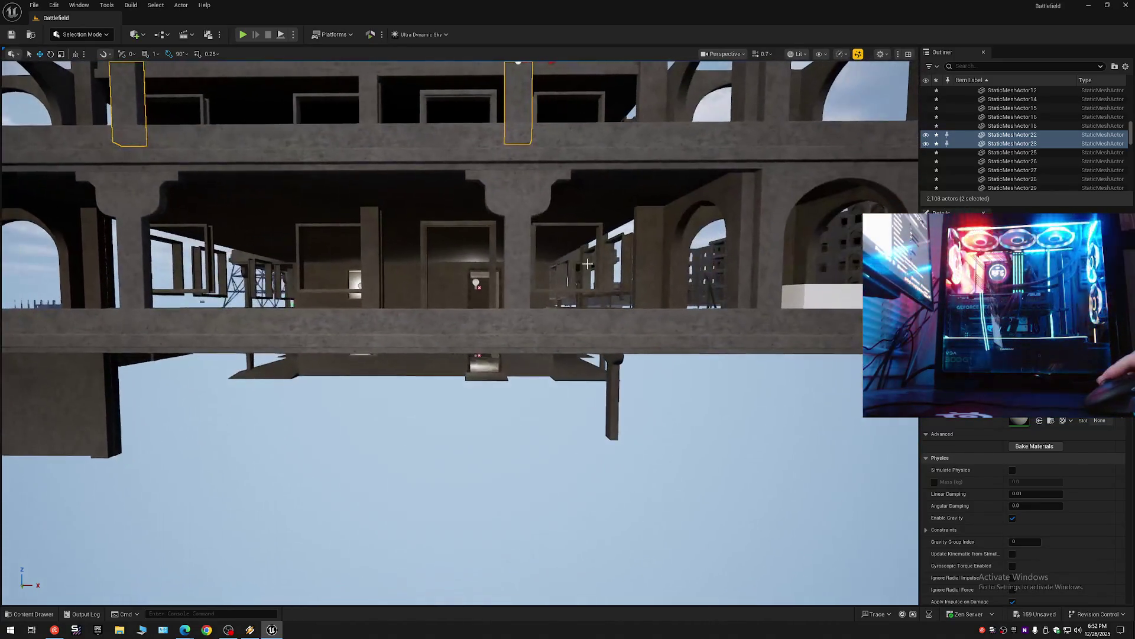
# Select the left and right corbel pillars elsewhere on the building, then clear the selection.
pyautogui.click(518, 282)
pyautogui.click(132, 286)
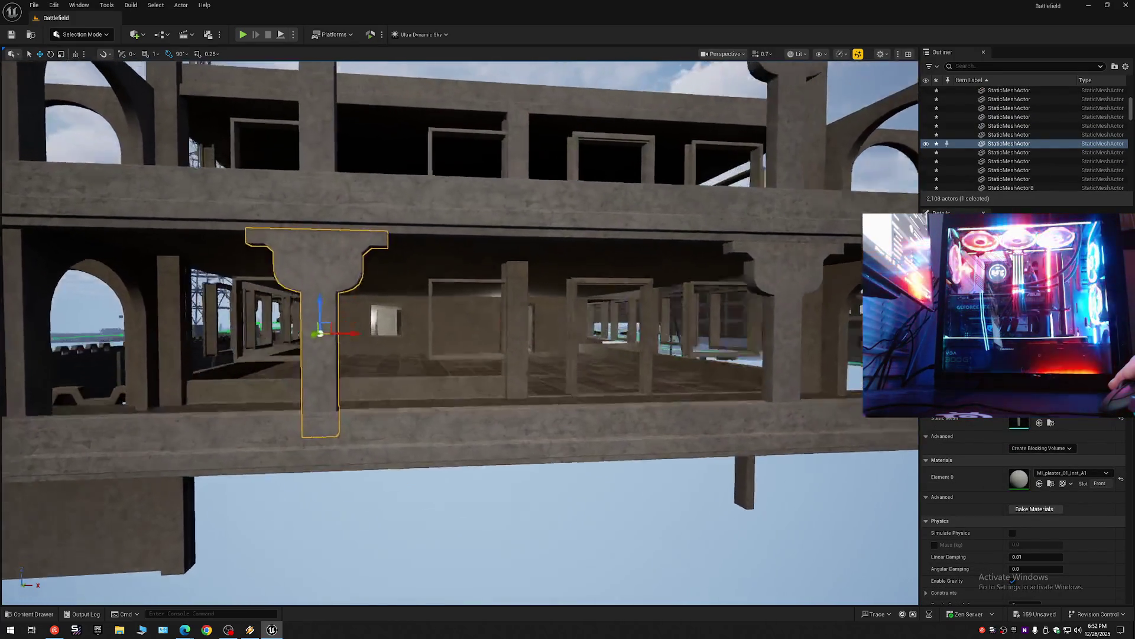
pyautogui.scroll(-5, 526, 279)
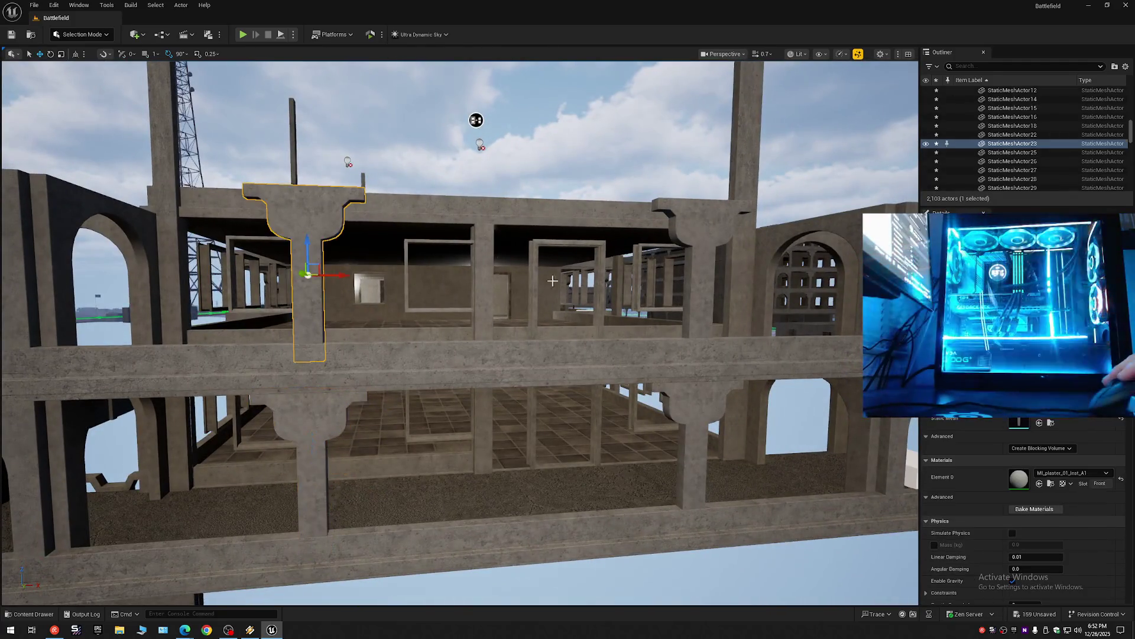
pyautogui.keyDown('ctrl'); pyautogui.click(705, 290); pyautogui.keyUp('ctrl')
pyautogui.scroll(-5, 706, 289)
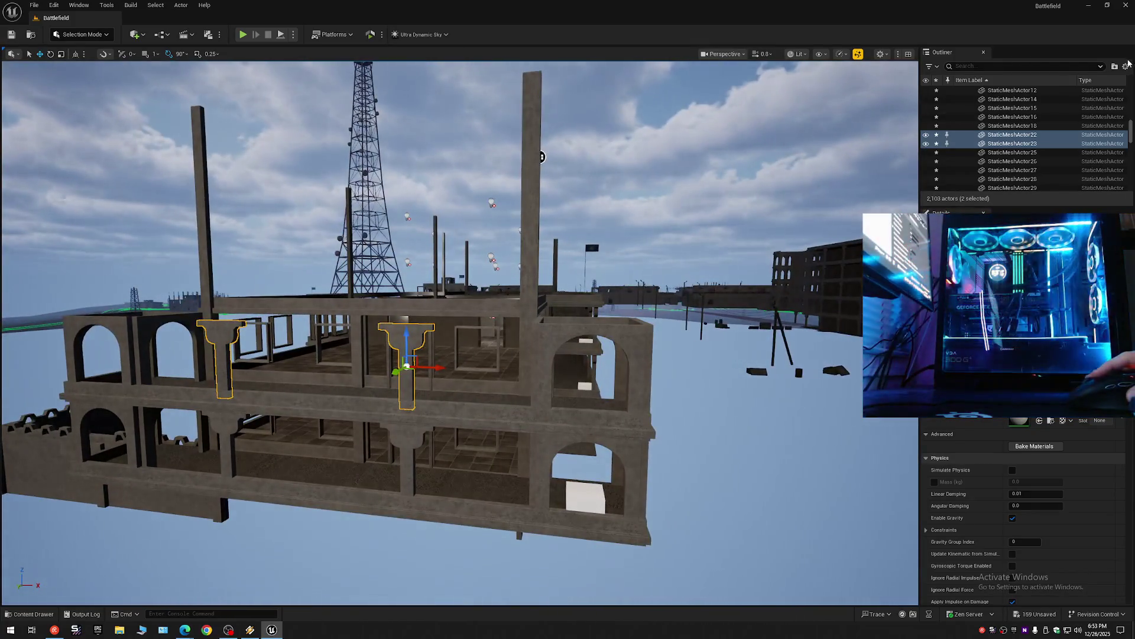
pyautogui.click(959, 90)
pyautogui.click(958, 90)
pyautogui.moveTo(639, 269); pyautogui.dragTo(720, 312)
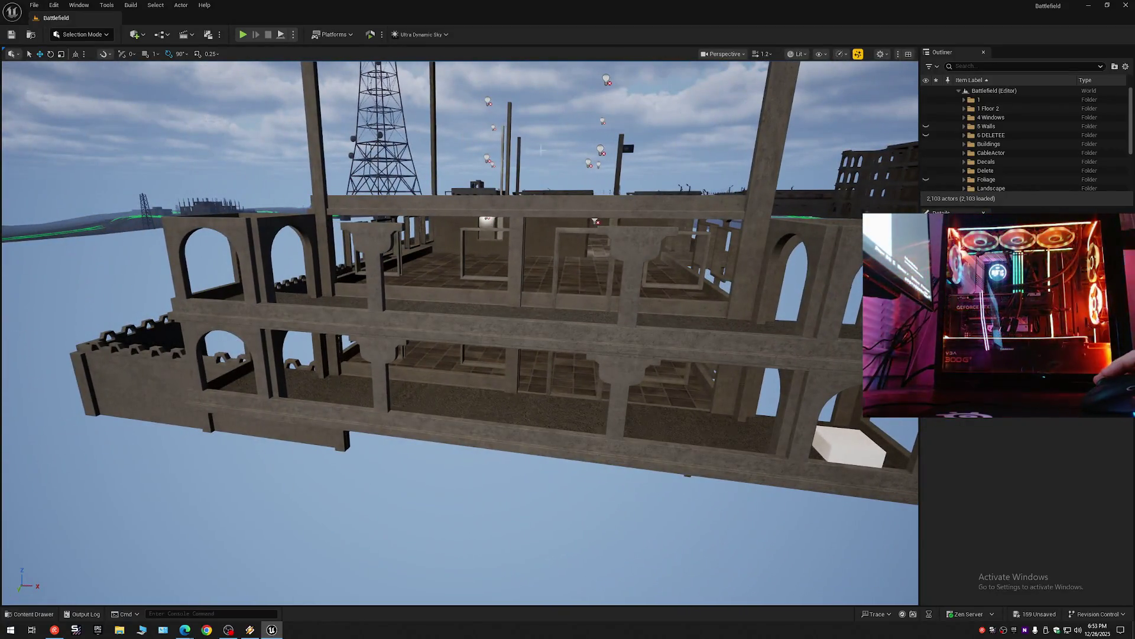
pyautogui.click(233, 253)
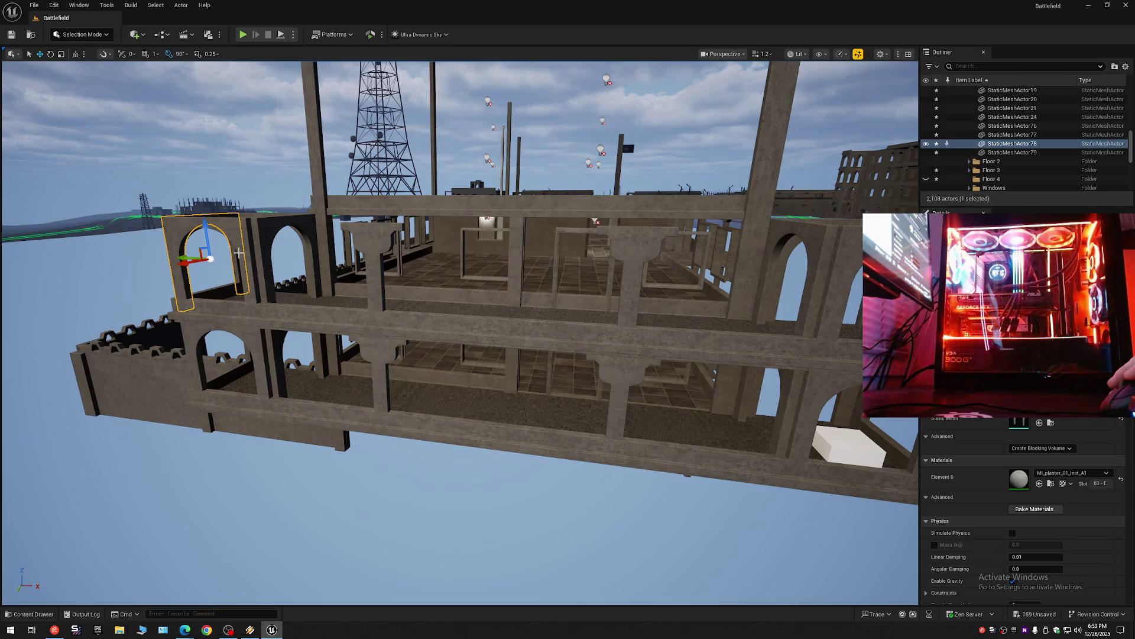
pyautogui.moveTo(850, 285); pyautogui.dragTo(415, 239)
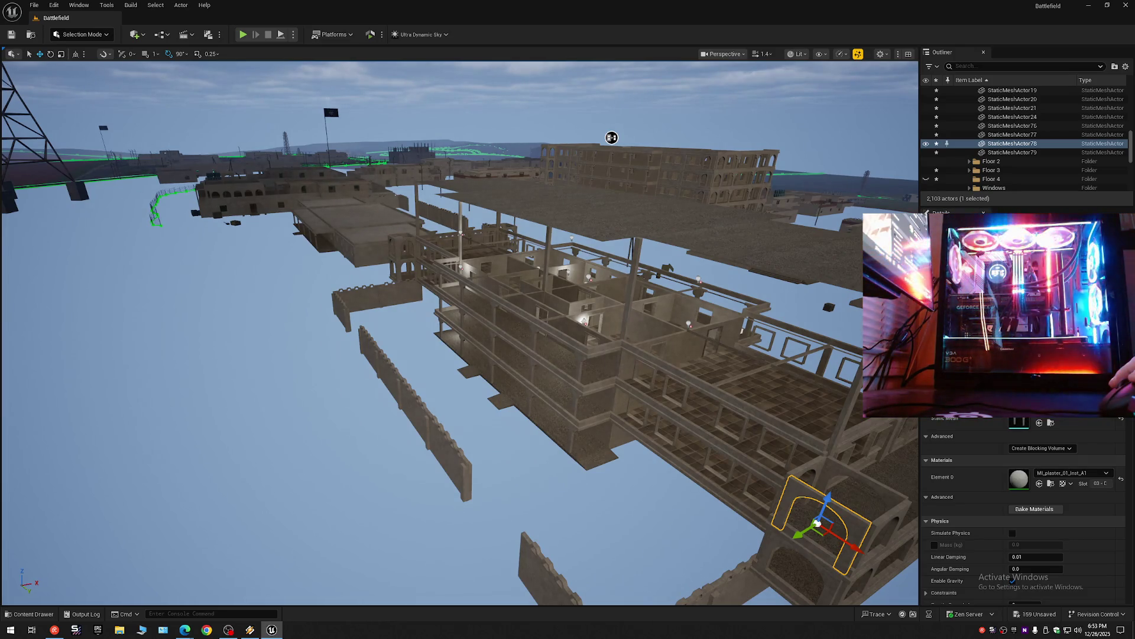
pyautogui.click(398, 243)
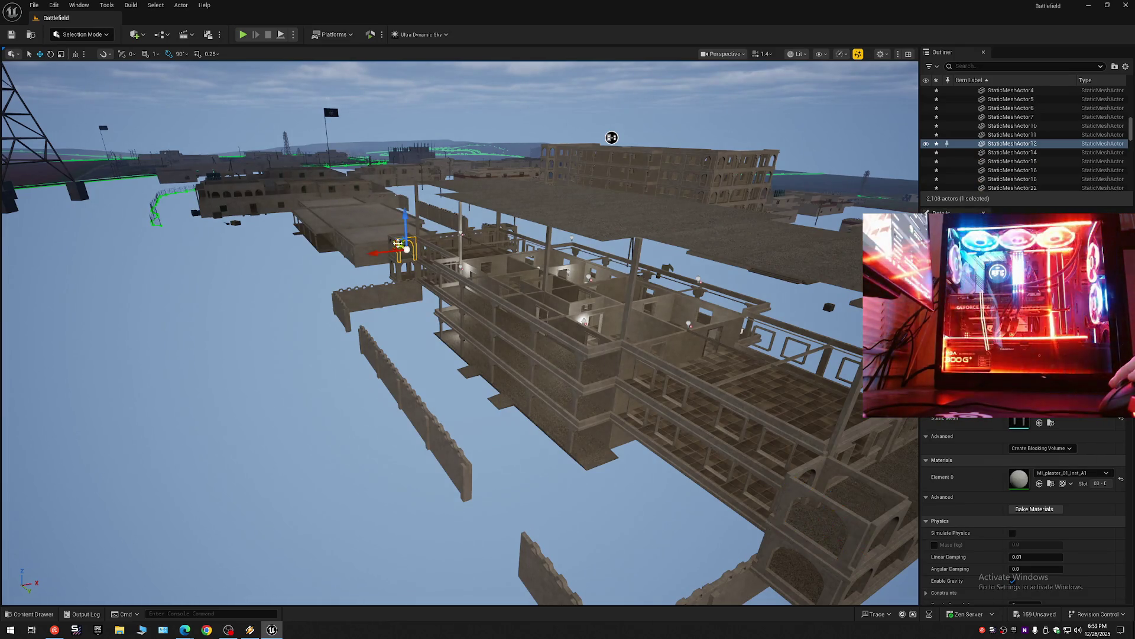
pyautogui.click(800, 486)
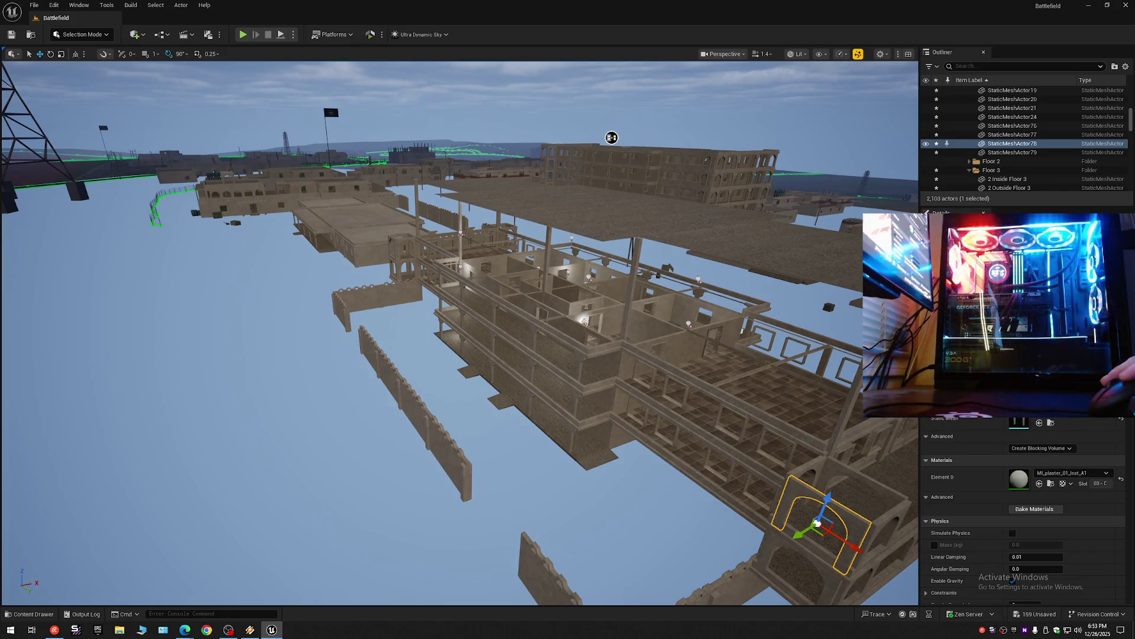
pyautogui.click(408, 243)
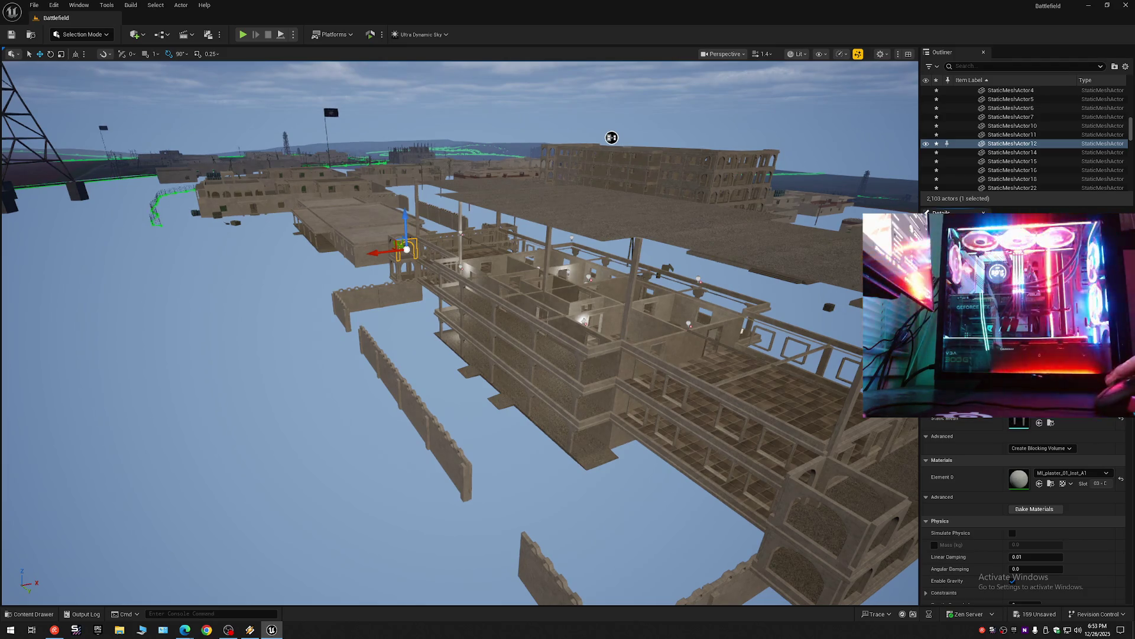
pyautogui.press('w')
pyautogui.scroll(1, 611, 137)
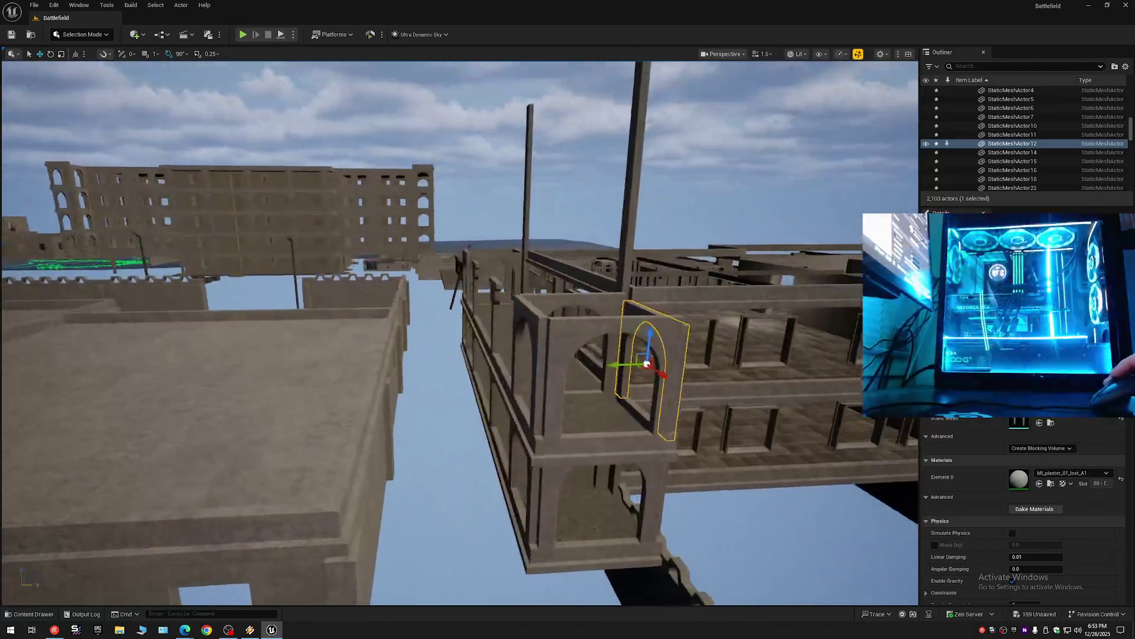
# Ctrl-select the left-end arch pieces plus two more corner arches of the tower.
pyautogui.press('w')
pyautogui.scroll(-2, 460, 333)
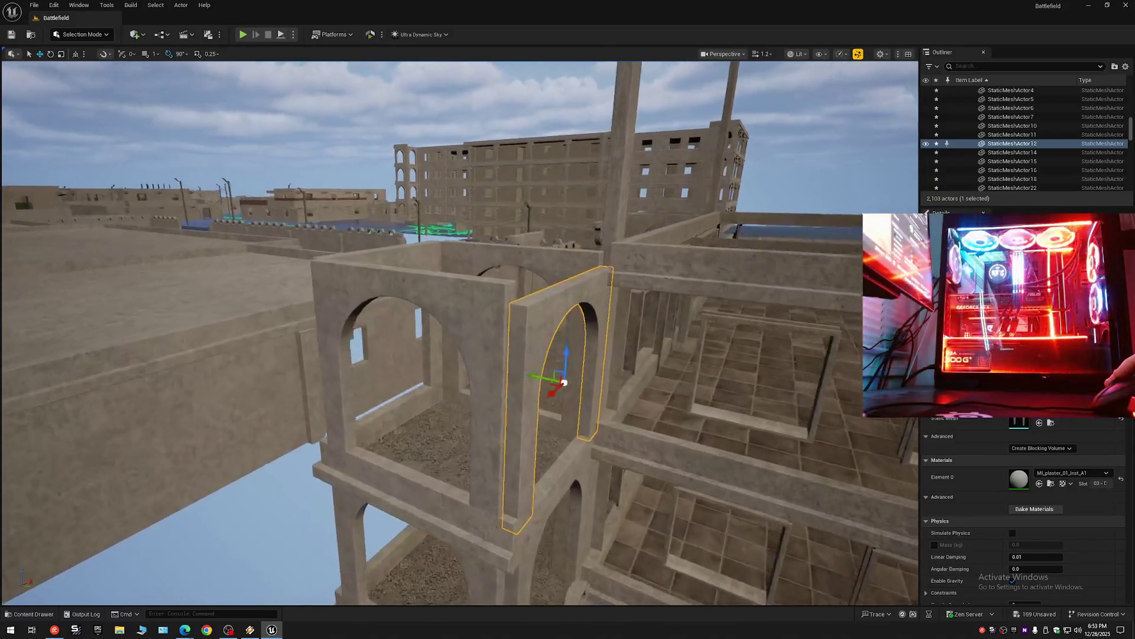
pyautogui.press('w')
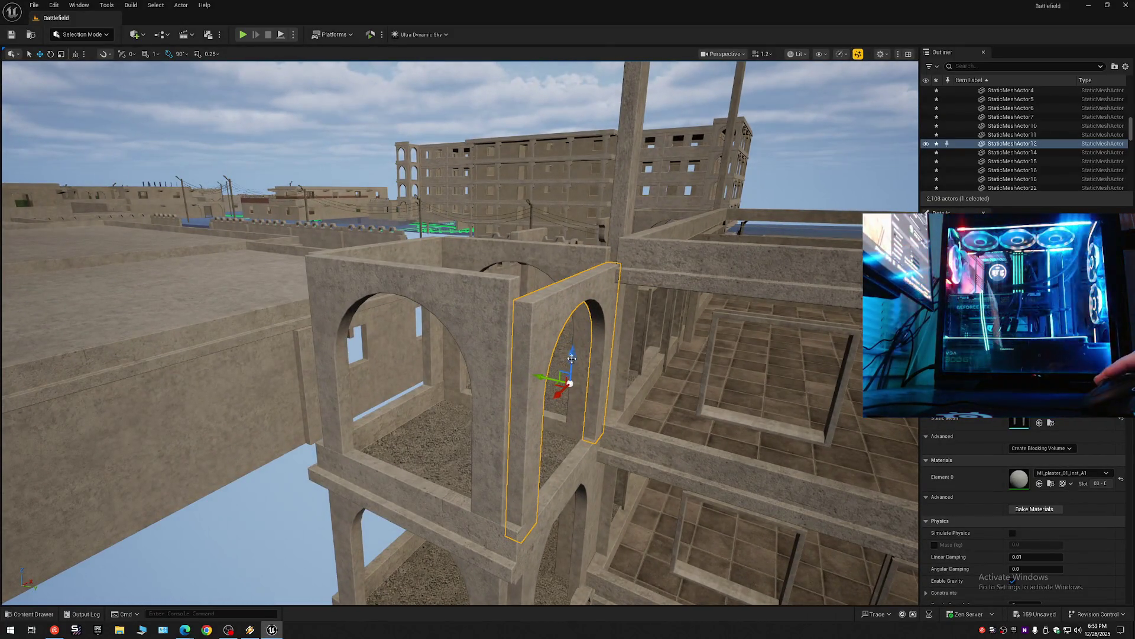
pyautogui.press('s')
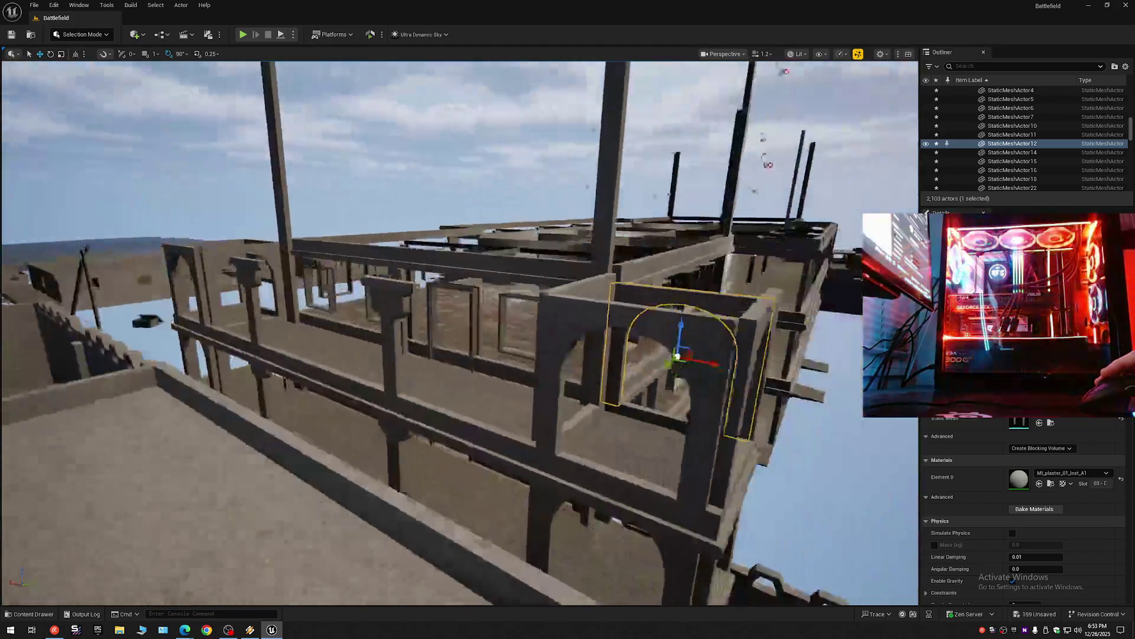
pyautogui.press('s')
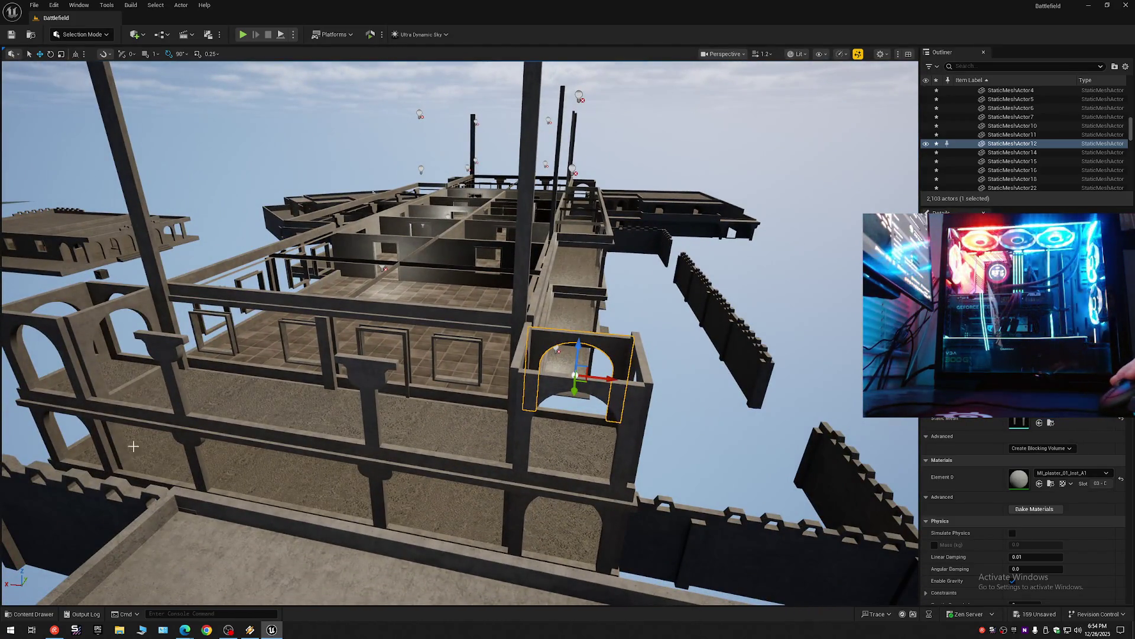
pyautogui.click(40, 414)
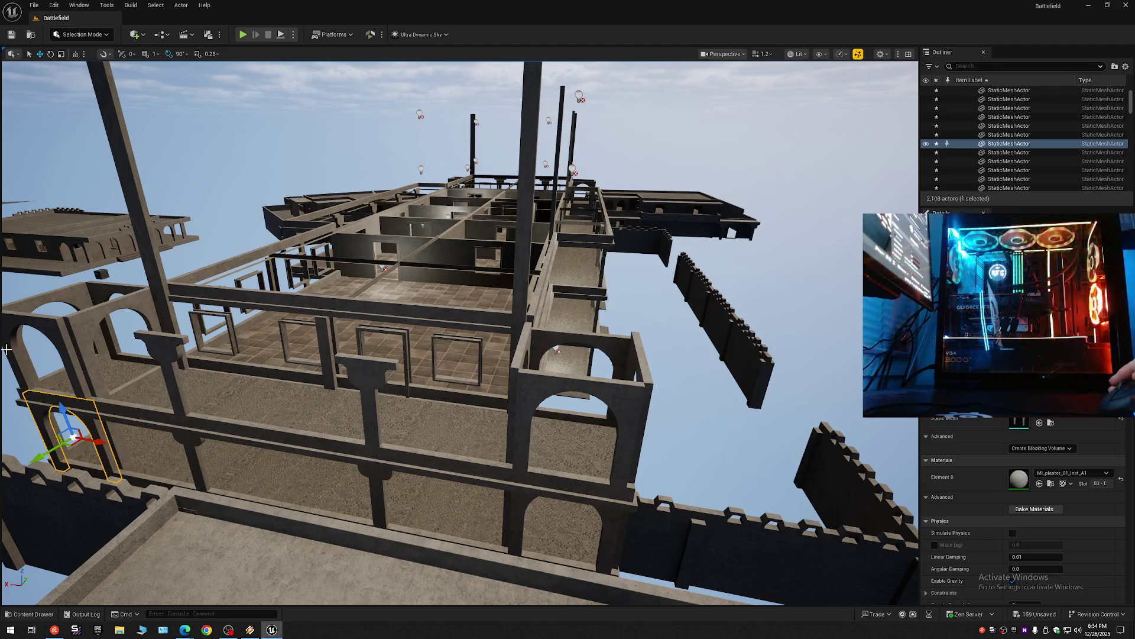
pyautogui.keyDown('ctrl'); pyautogui.click(19, 327); pyautogui.keyUp('ctrl')
pyautogui.keyDown('ctrl'); pyautogui.click(96, 291); pyautogui.keyUp('ctrl')
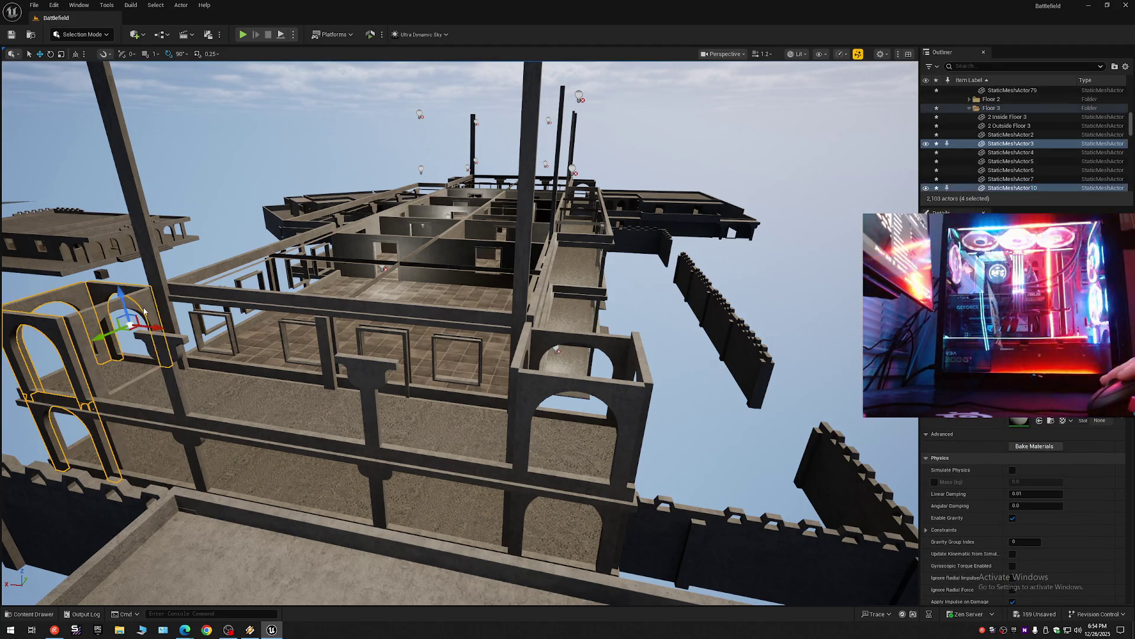
pyautogui.keyDown('ctrl'); pyautogui.click(79, 327); pyautogui.keyUp('ctrl')
pyautogui.moveTo(215, 464)
pyautogui.mouseDown()
pyautogui.moveTo(254, 361)
pyautogui.moveTo(205, 437)
pyautogui.mouseUp()
pyautogui.keyDown('ctrl'); pyautogui.click(365, 364); pyautogui.keyUp('ctrl')
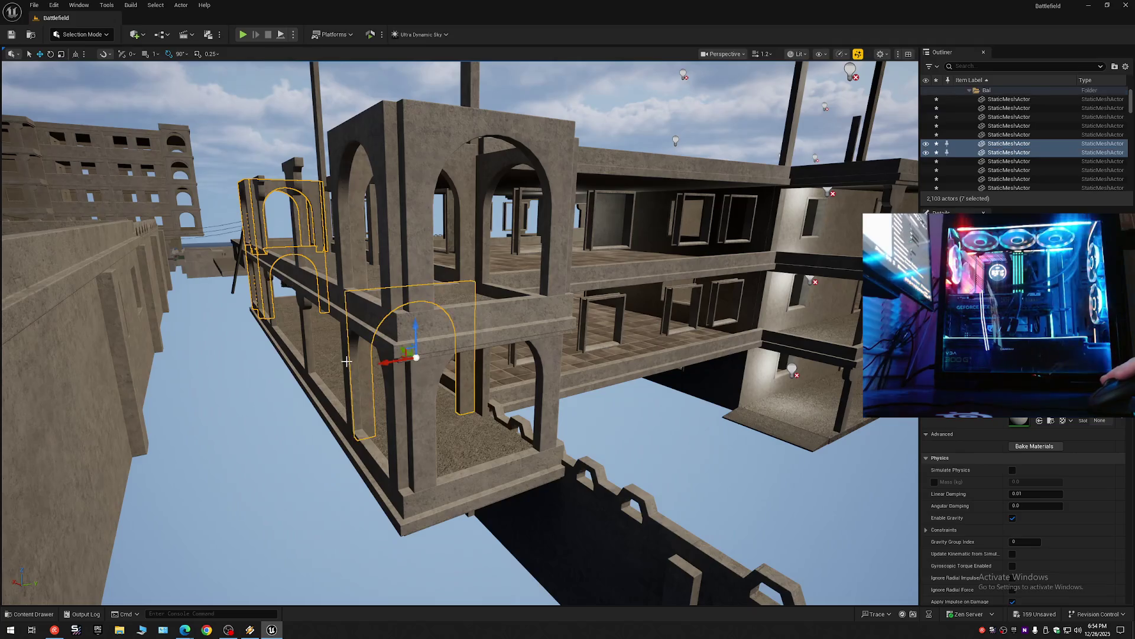
# Select the corner tower's arch pieces and left pillar, then nudge them down with End.
pyautogui.keyDown('ctrl'); pyautogui.click(358, 364); pyautogui.keyUp('ctrl')
pyautogui.keyDown('ctrl'); pyautogui.click(472, 370); pyautogui.keyUp('ctrl')
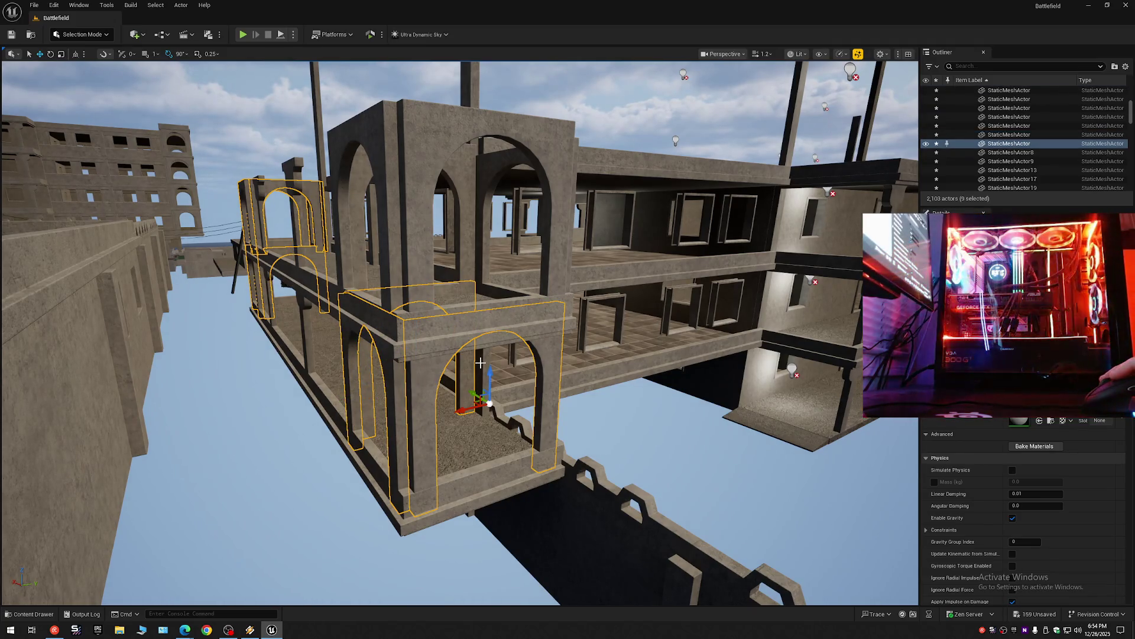
pyautogui.keyDown('ctrl'); pyautogui.click(480, 362); pyautogui.keyUp('ctrl')
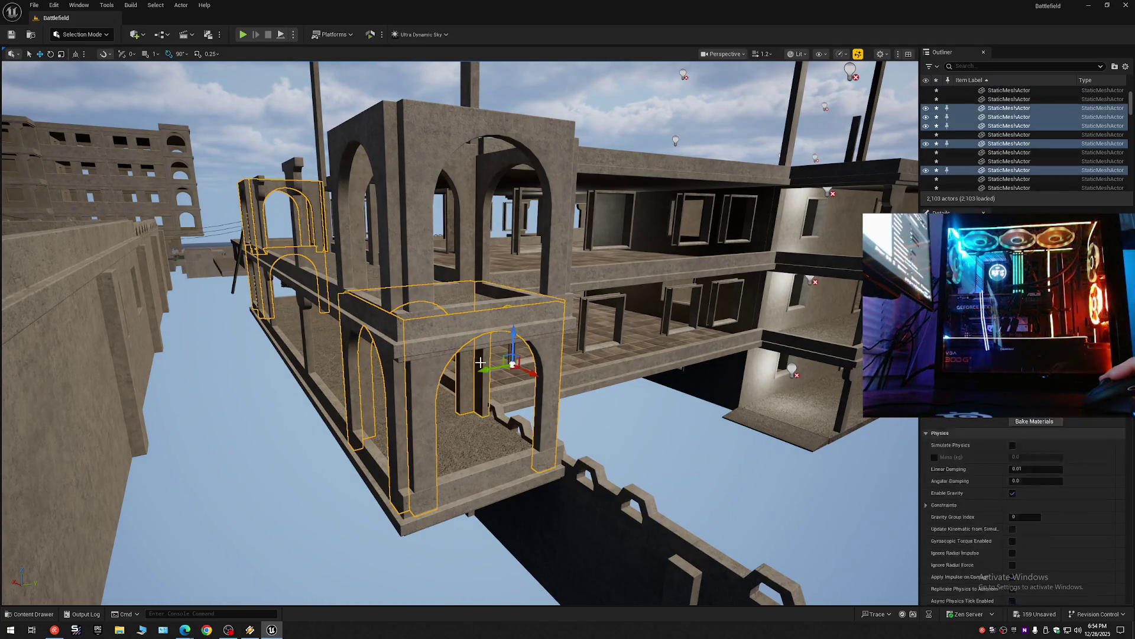
pyautogui.keyDown('ctrl'); pyautogui.click(382, 174); pyautogui.keyUp('ctrl')
pyautogui.keyDown('ctrl'); pyautogui.click(443, 172); pyautogui.keyUp('ctrl')
pyautogui.keyDown('ctrl'); pyautogui.click(456, 131); pyautogui.keyUp('ctrl')
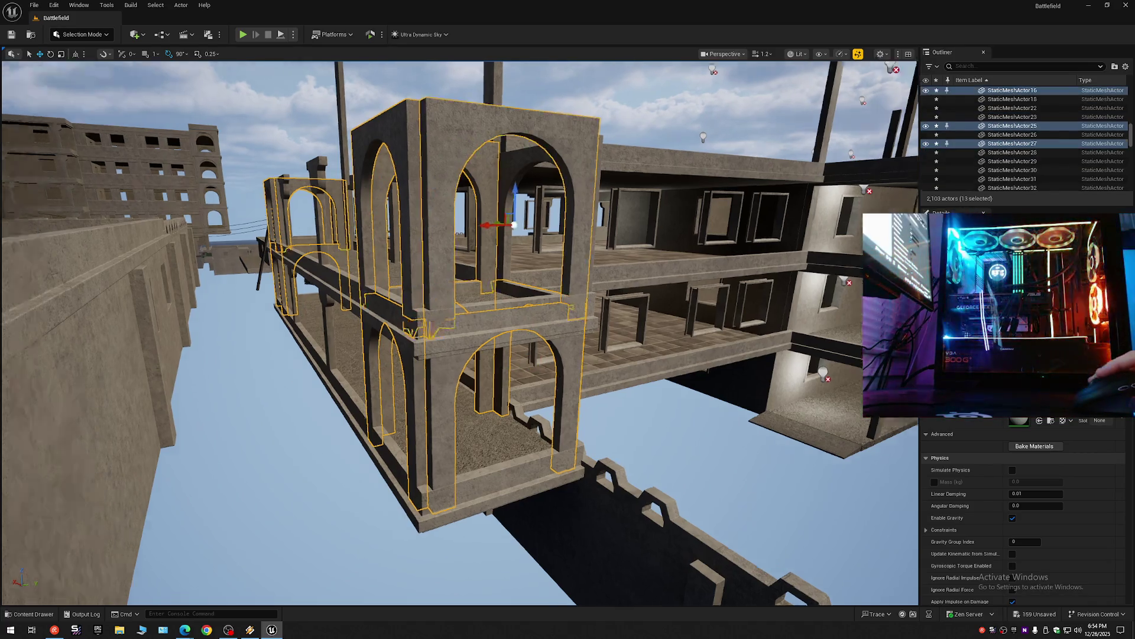
pyautogui.press('f')
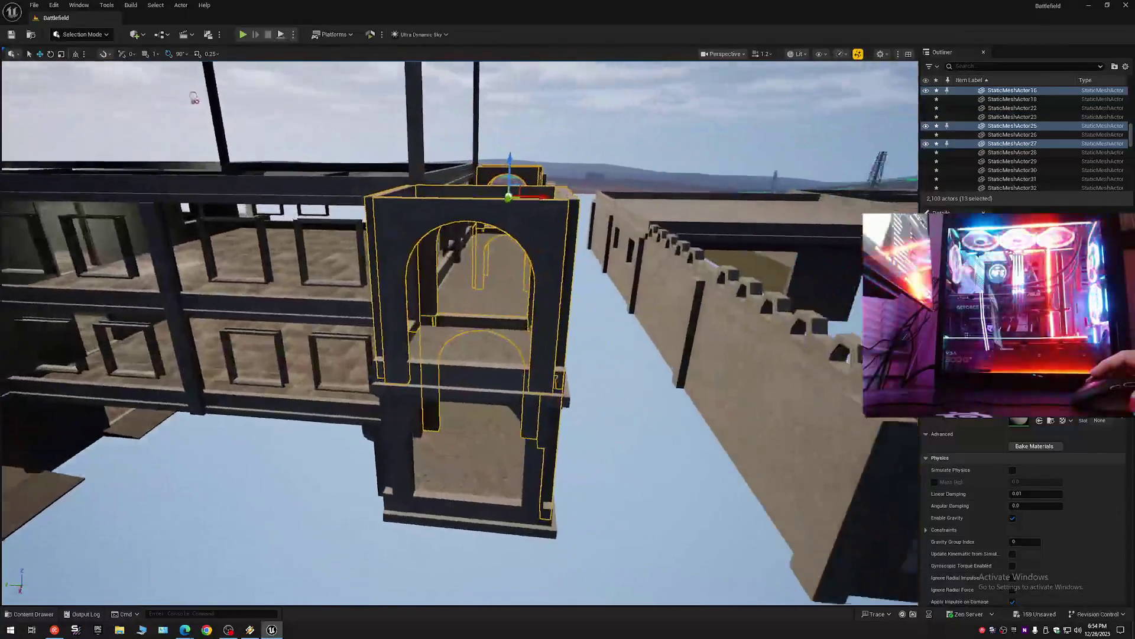
pyautogui.keyDown('ctrl'); pyautogui.click(396, 402); pyautogui.keyUp('ctrl')
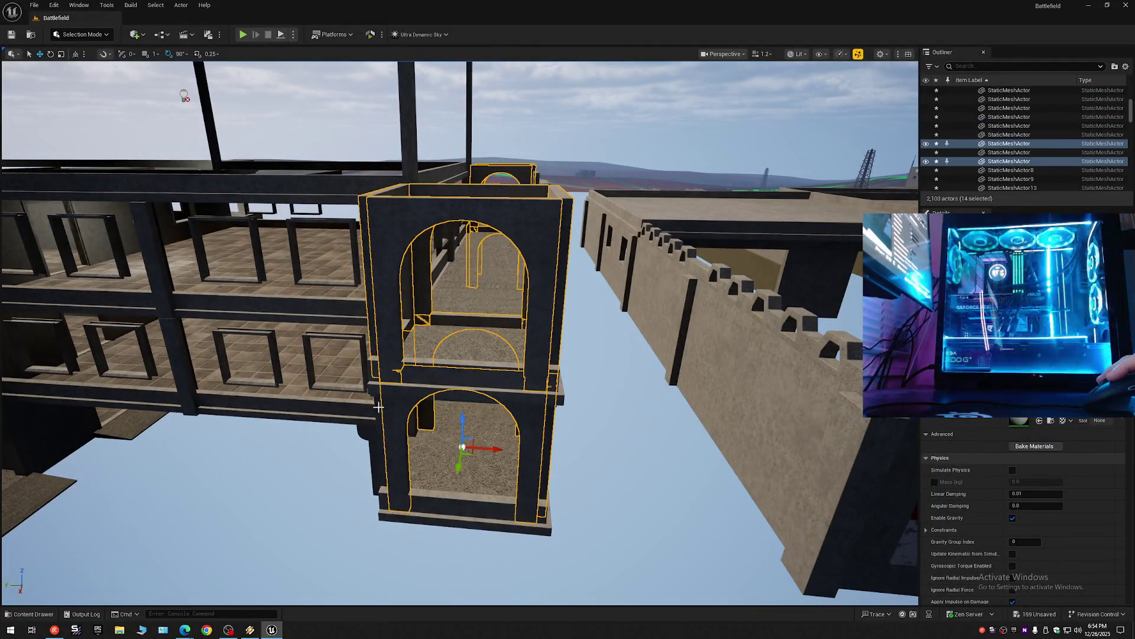
pyautogui.keyDown('ctrl'); pyautogui.click(377, 407); pyautogui.keyUp('ctrl')
pyautogui.moveTo(160, 86); pyautogui.dragTo(116, 86)
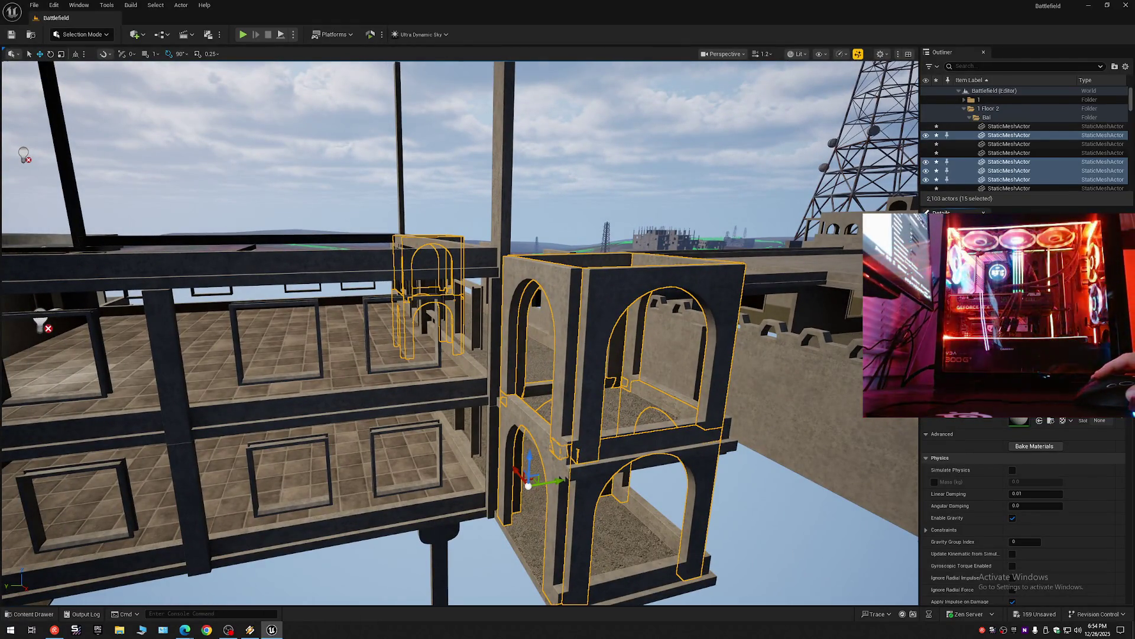
pyautogui.press('End')
# Select the single arch wall panel and drop it onto the lower level with End.
pyautogui.moveTo(785, 368); pyautogui.dragTo(730, 358)
pyautogui.moveTo(731, 313); pyautogui.dragTo(719, 307)
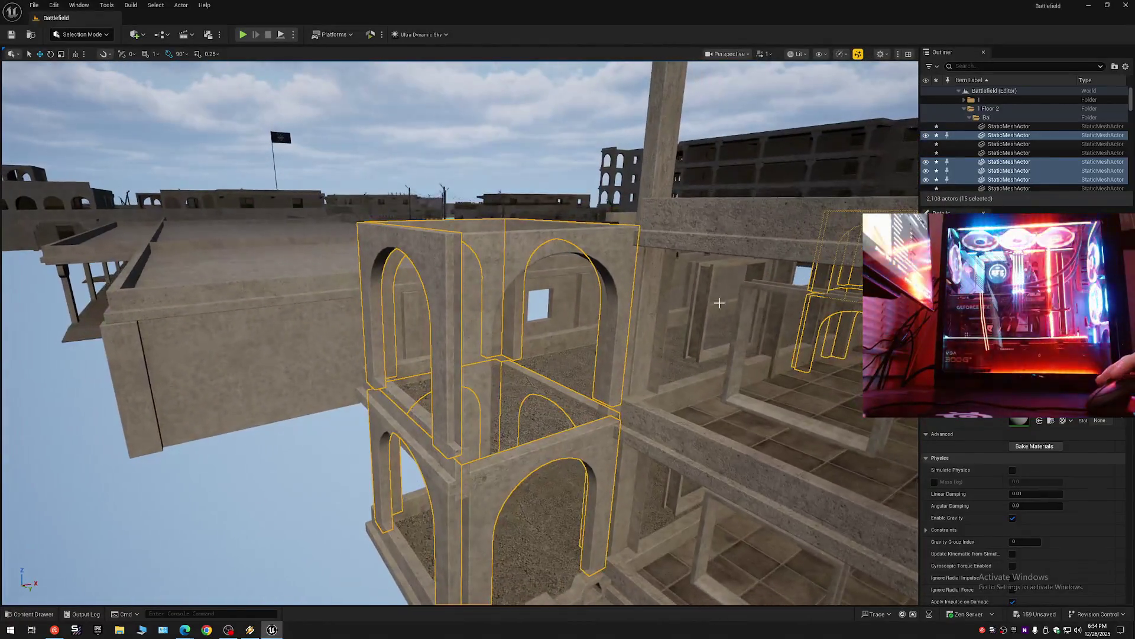
pyautogui.click(585, 273)
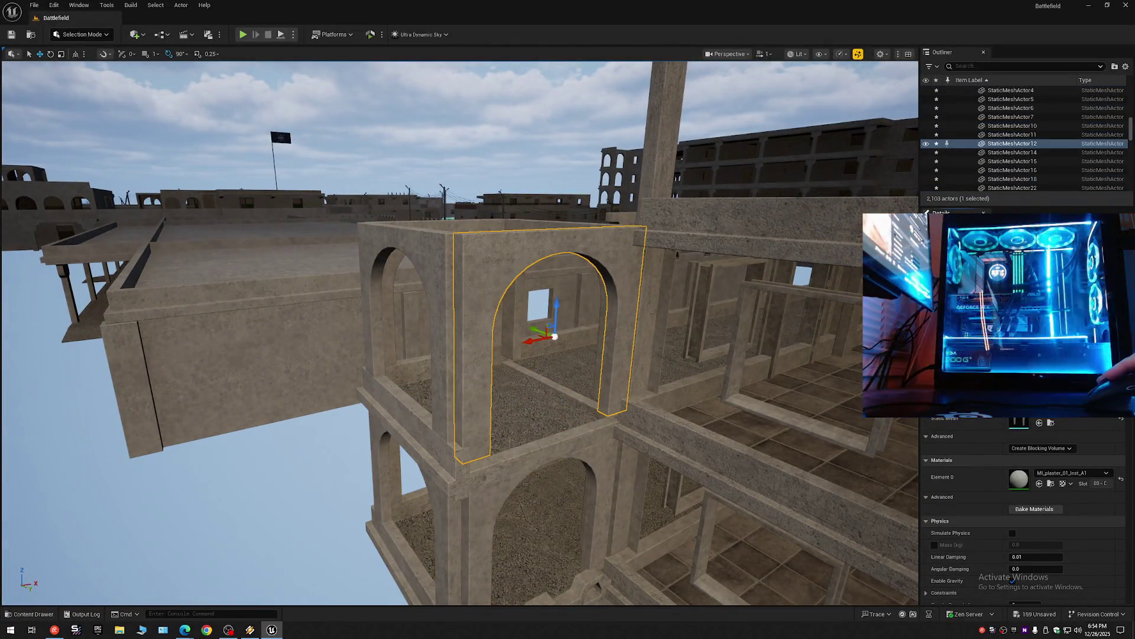
pyautogui.moveTo(521, 426); pyautogui.dragTo(520, 426)
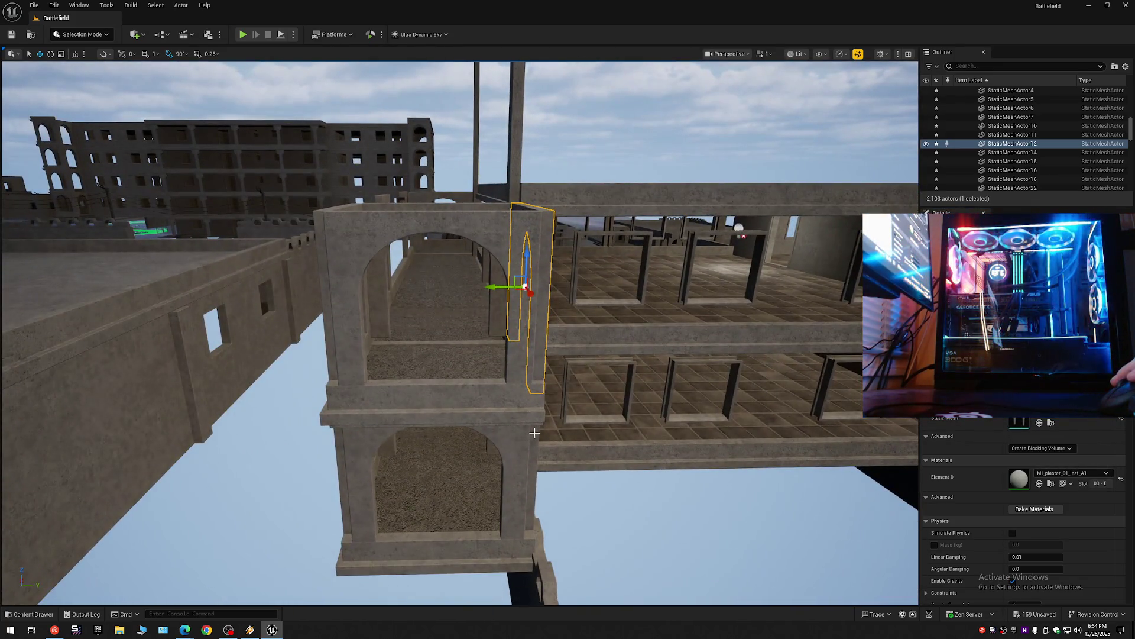
pyautogui.press('End')
# Add the lower arch, left piece, balcony railing, upper arch, side wall and front frame to the selection.
pyautogui.keyDown('ctrl'); pyautogui.click(439, 435); pyautogui.keyUp('ctrl')
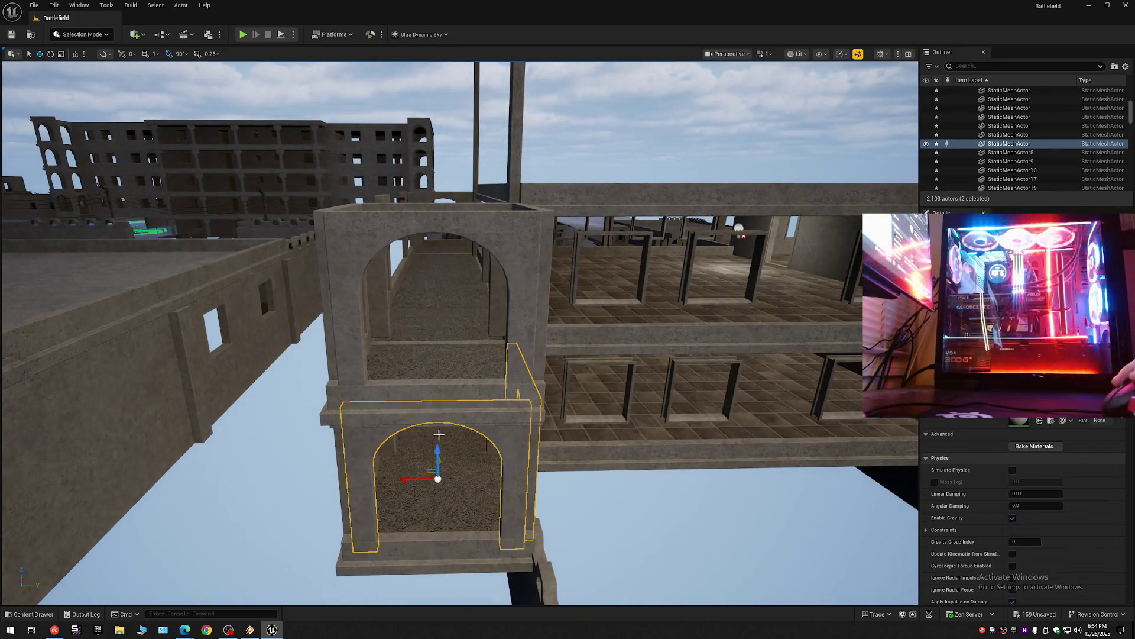
pyautogui.keyDown('ctrl'); pyautogui.click(339, 450); pyautogui.keyUp('ctrl')
pyautogui.keyDown('ctrl'); pyautogui.click(396, 424); pyautogui.keyUp('ctrl')
pyautogui.keyDown('ctrl'); pyautogui.click(376, 304); pyautogui.keyUp('ctrl')
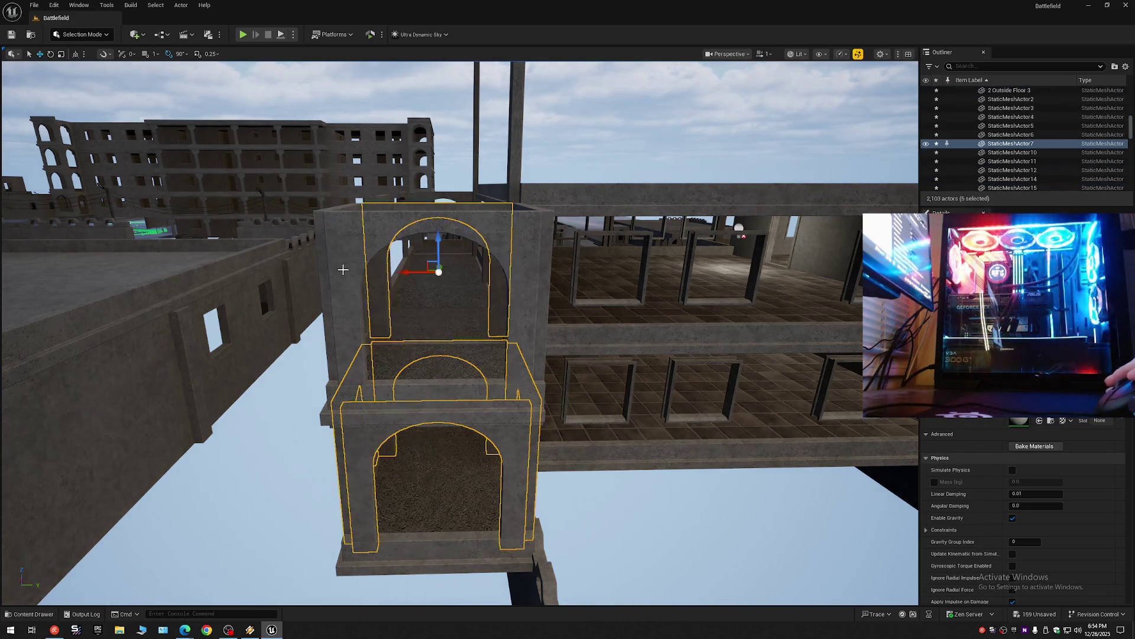
pyautogui.keyDown('ctrl'); pyautogui.click(331, 290); pyautogui.keyUp('ctrl')
pyautogui.keyDown('ctrl'); pyautogui.click(454, 240); pyautogui.keyUp('ctrl')
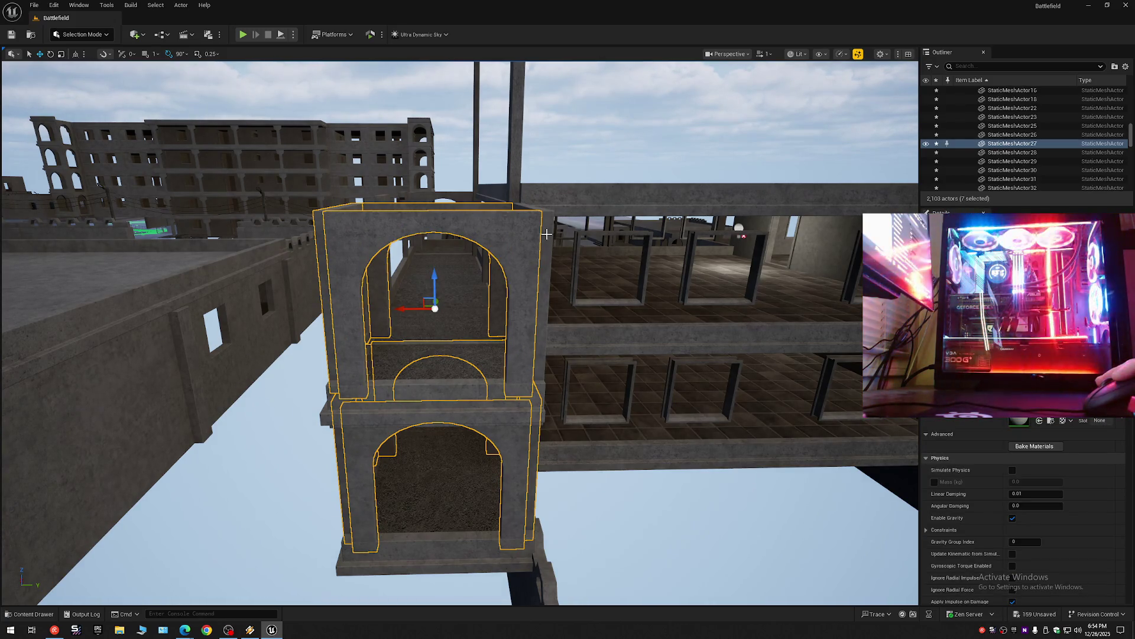
pyautogui.moveTo(449, 316)
pyautogui.mouseDown()
pyautogui.moveTo(520, 340)
pyautogui.moveTo(391, 299)
pyautogui.mouseUp()
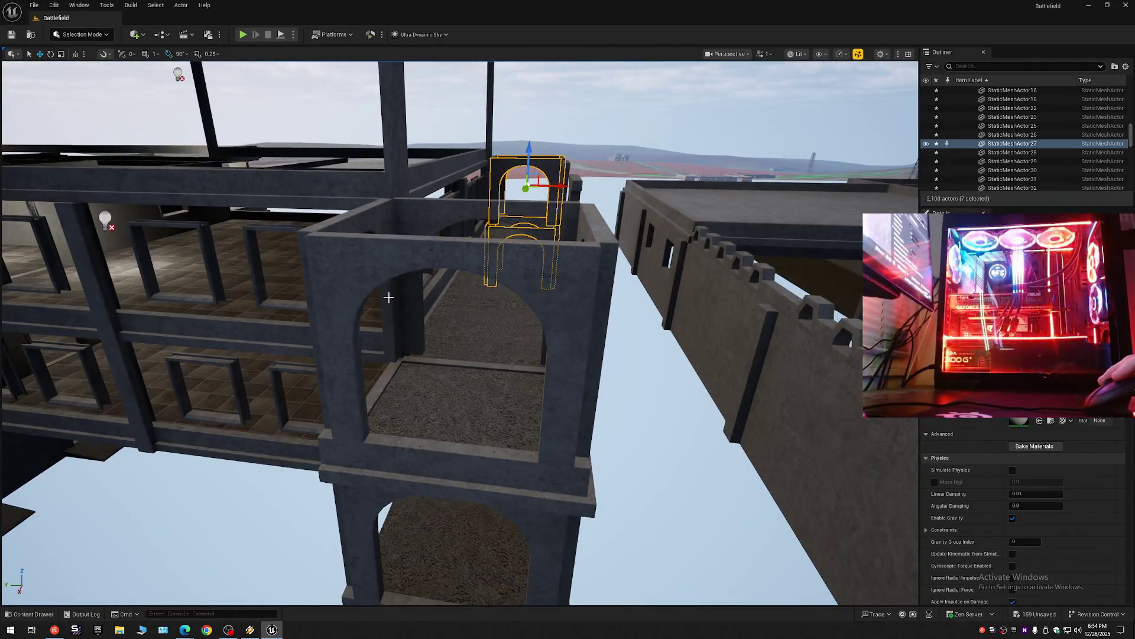
# Add the remaining left, inner, front, right and lower tower pieces to complete the 15-piece selection.
pyautogui.keyDown('ctrl'); pyautogui.click(392, 299); pyautogui.keyUp('ctrl')
pyautogui.keyDown('ctrl'); pyautogui.click(409, 294); pyautogui.keyUp('ctrl')
pyautogui.keyDown('ctrl'); pyautogui.click(437, 256); pyautogui.keyUp('ctrl')
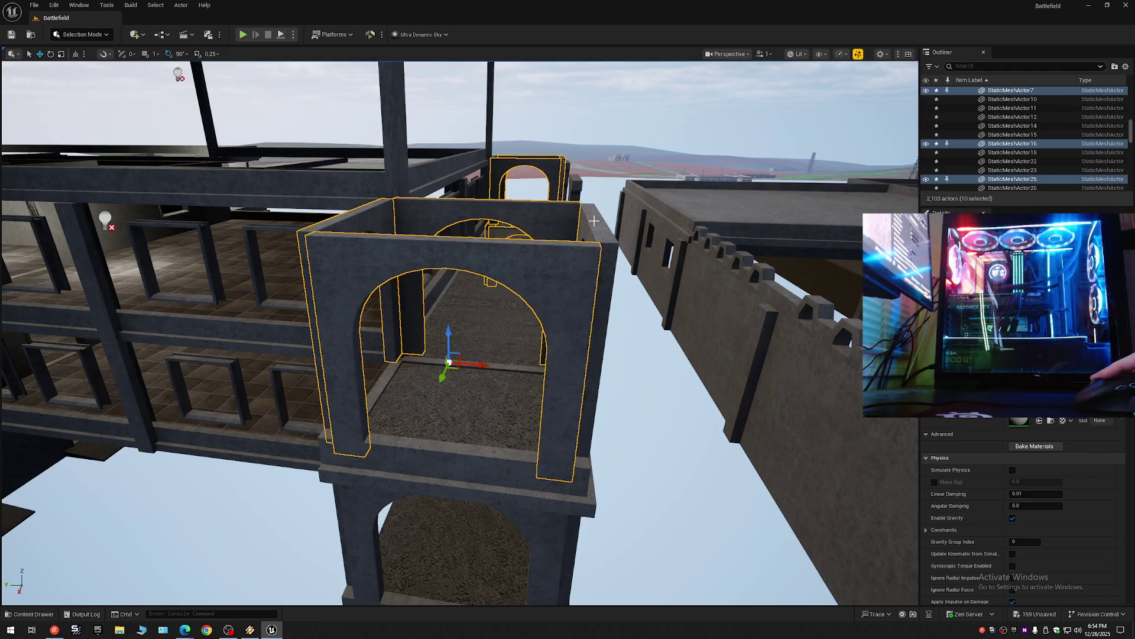
pyautogui.keyDown('ctrl'); pyautogui.click(589, 254); pyautogui.keyUp('ctrl')
pyautogui.keyDown('ctrl'); pyautogui.click(550, 534); pyautogui.keyUp('ctrl')
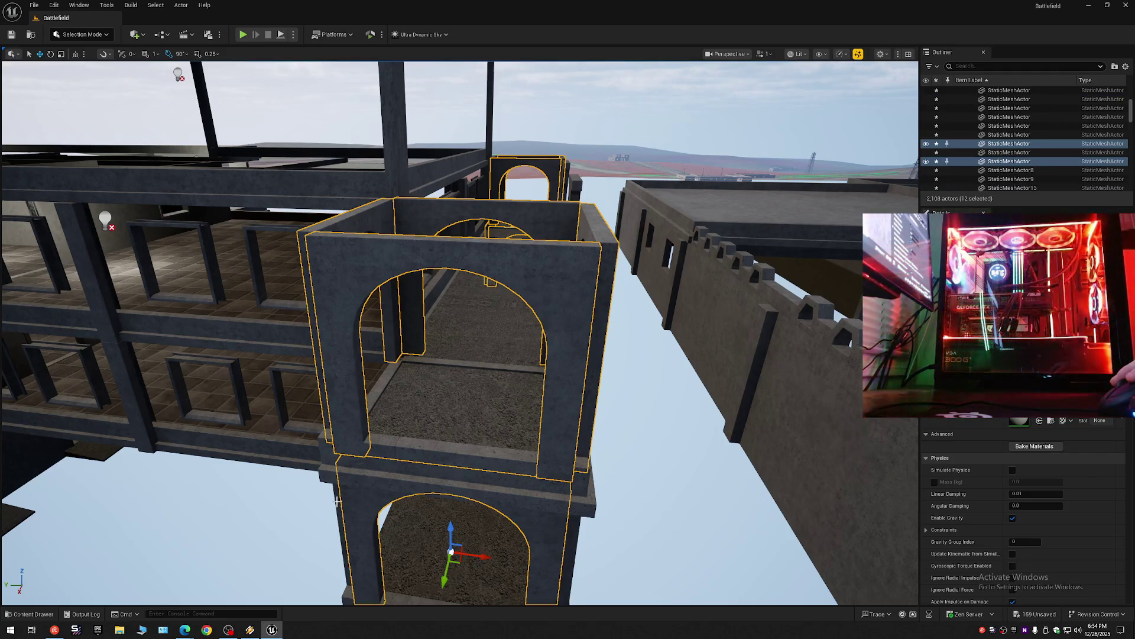
pyautogui.keyDown('ctrl'); pyautogui.click(337, 501); pyautogui.keyUp('ctrl')
pyautogui.moveTo(599, 530)
pyautogui.mouseDown()
pyautogui.moveTo(562, 508)
pyautogui.moveTo(571, 505)
pyautogui.mouseUp()
pyautogui.keyDown('ctrl'); pyautogui.click(510, 354); pyautogui.keyUp('ctrl')
pyautogui.moveTo(548, 462); pyautogui.dragTo(484, 431)
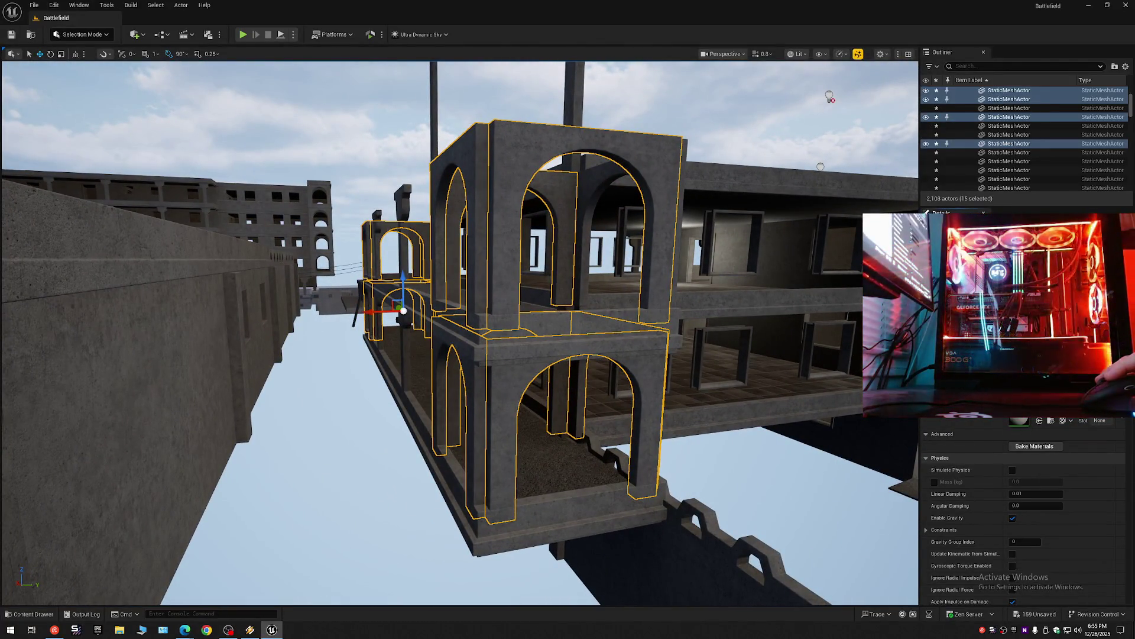
pyautogui.moveTo(686, 369)
pyautogui.mouseDown()
pyautogui.moveTo(520, 303)
pyautogui.moveTo(675, 370)
pyautogui.mouseUp()
pyautogui.scroll(-1, 671, 363)
pyautogui.scroll(-3, 660, 359)
pyautogui.scroll(1, 647, 353)
pyautogui.scroll(1, 633, 348)
pyautogui.scroll(-2, 597, 333)
pyautogui.scroll(1, 553, 315)
pyautogui.scroll(1, 541, 311)
pyautogui.scroll(-2, 523, 304)
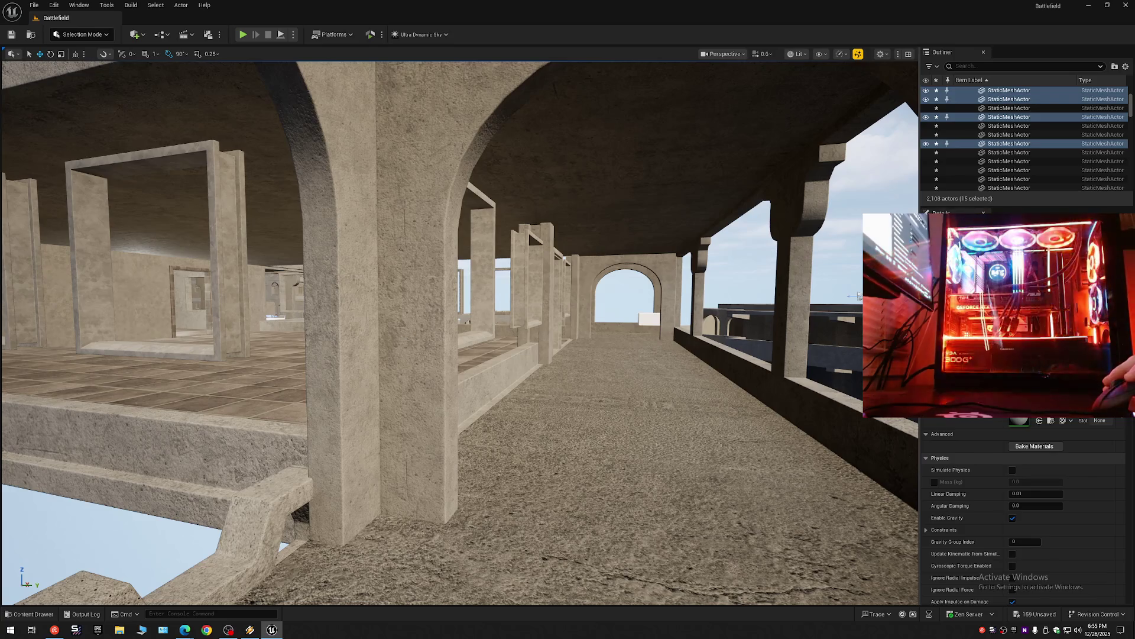
# Select the arch frame over the walkway, frame it, and undo a trial stretch.
pyautogui.click(588, 393)
pyautogui.rightClick(589, 394)
pyautogui.write('s')
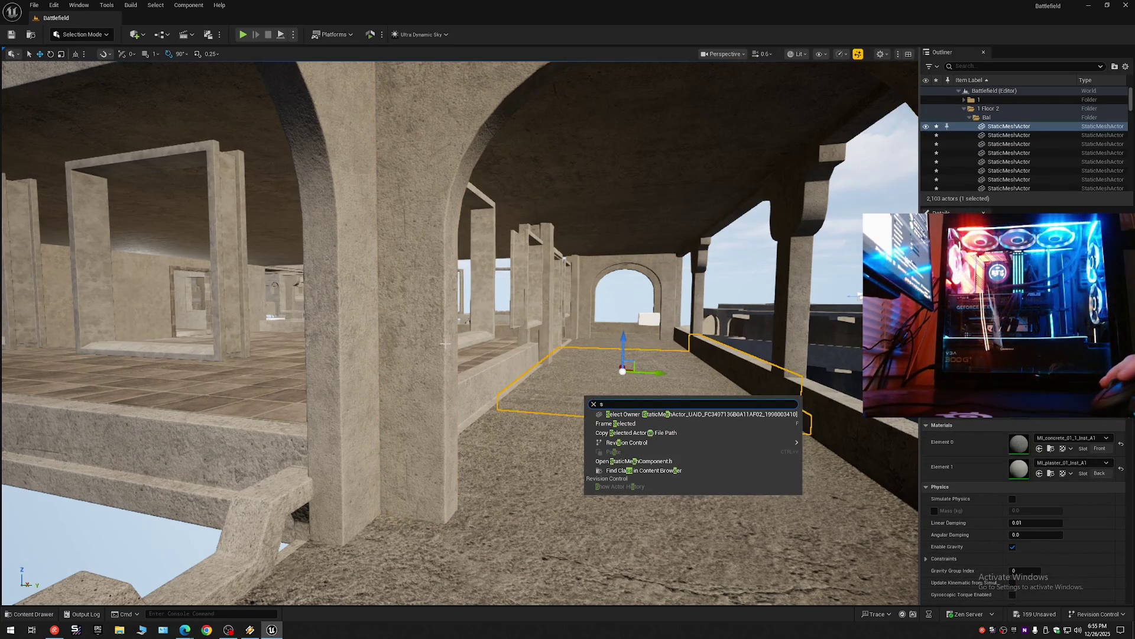
pyautogui.click(591, 388)
pyautogui.press('f')
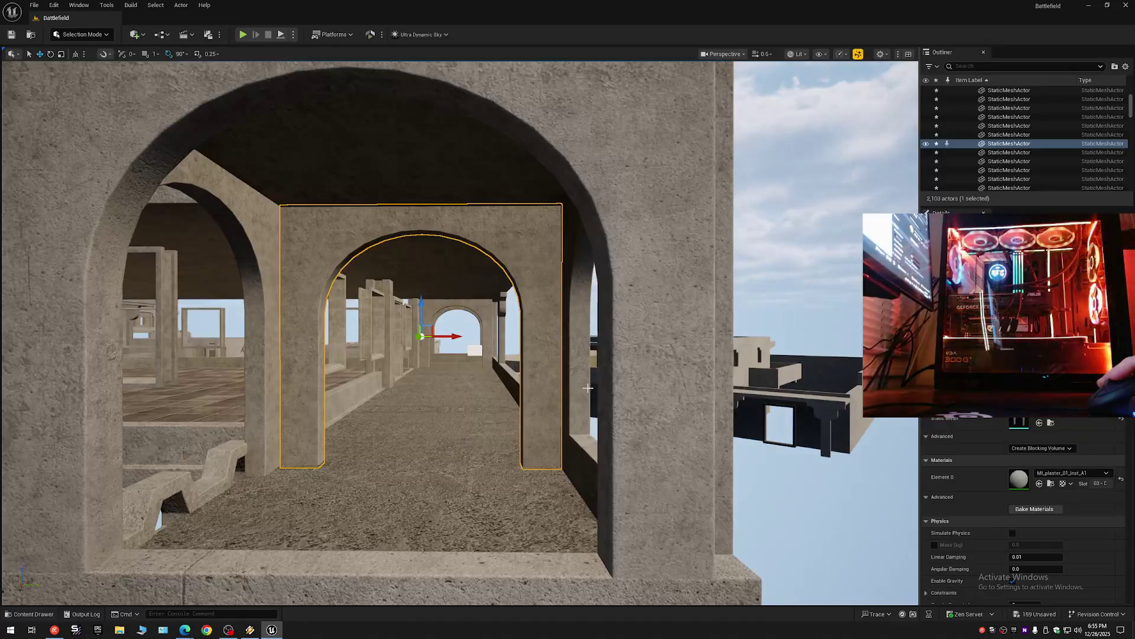
pyautogui.moveTo(421, 307); pyautogui.dragTo(421, 307)
pyautogui.hotkey('ctrl', 'z')
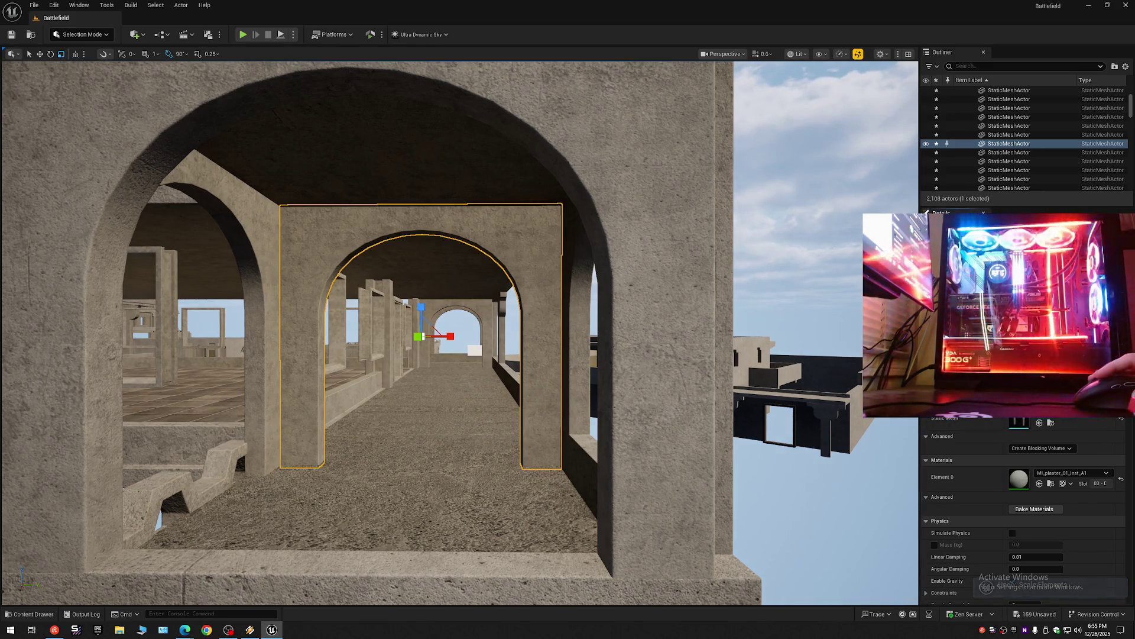
# Delete the extra arch piece StaticMeshActor80, returning the level to 2,103 actors.
pyautogui.moveTo(459, 331)
pyautogui.mouseDown()
pyautogui.moveTo(535, 334)
pyautogui.moveTo(621, 314)
pyautogui.moveTo(689, 323)
pyautogui.mouseUp()
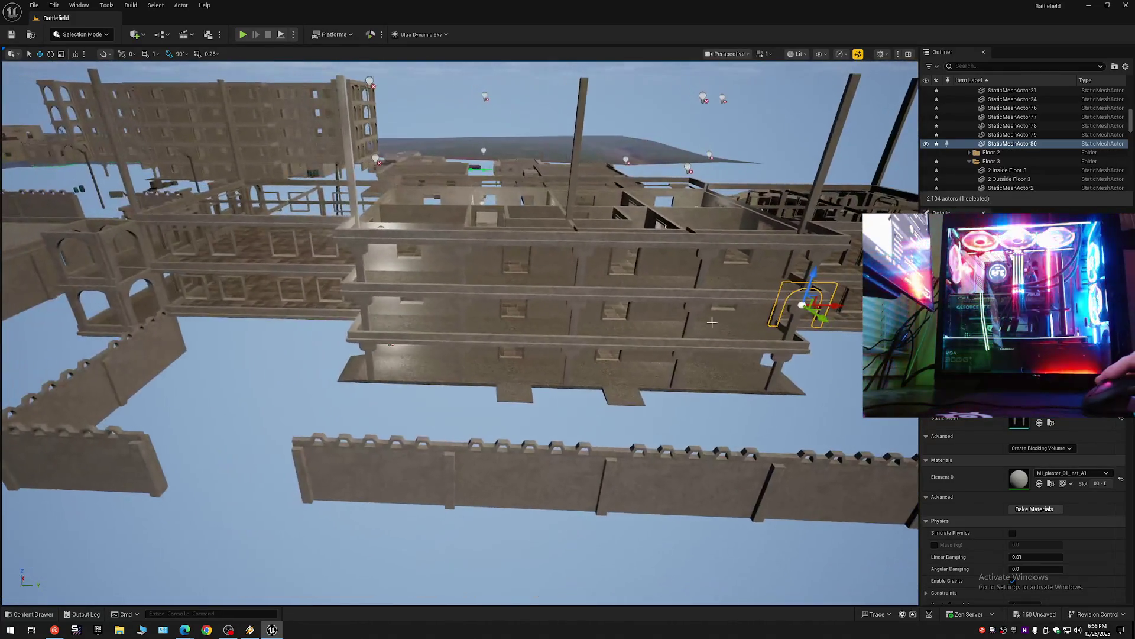
pyautogui.moveTo(175, 307)
pyautogui.mouseDown()
pyautogui.moveTo(223, 314)
pyautogui.moveTo(165, 298)
pyautogui.mouseUp()
pyautogui.press('Delete')
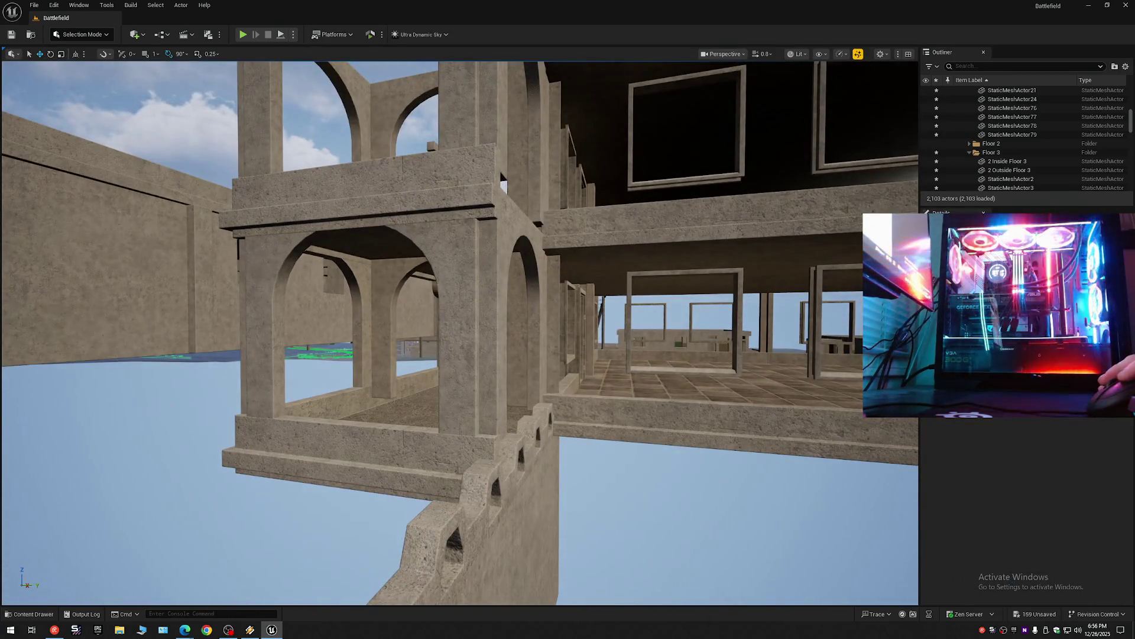
# Select the tower's lower arch, upper pillar and upper-left arch piece.
pyautogui.click(392, 273)
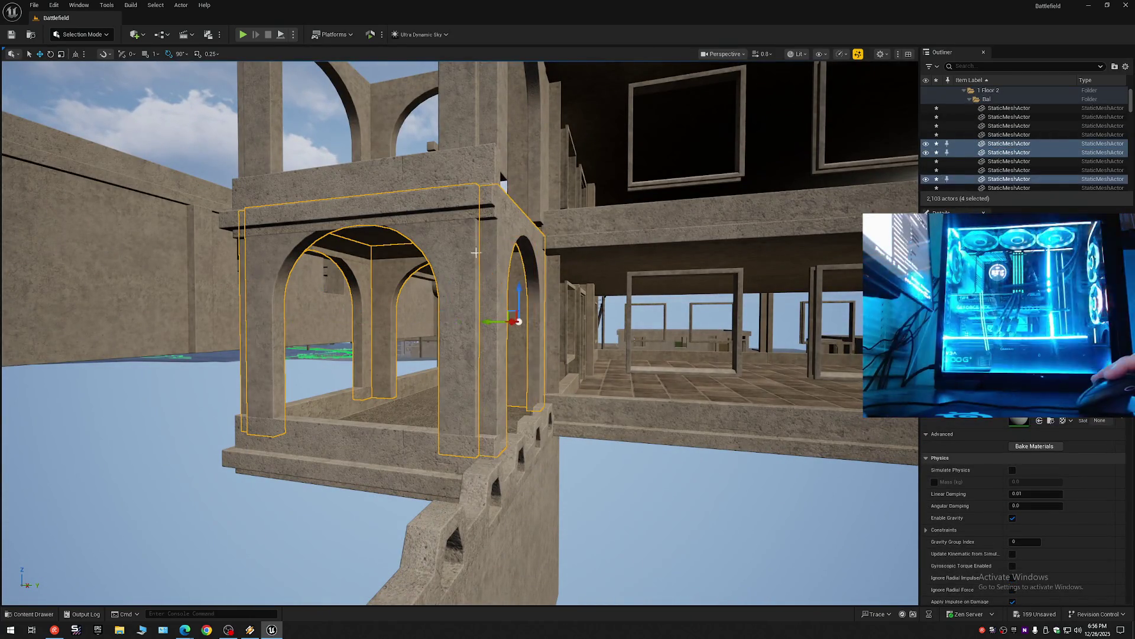
pyautogui.keyDown('ctrl'); pyautogui.click(492, 93); pyautogui.keyUp('ctrl')
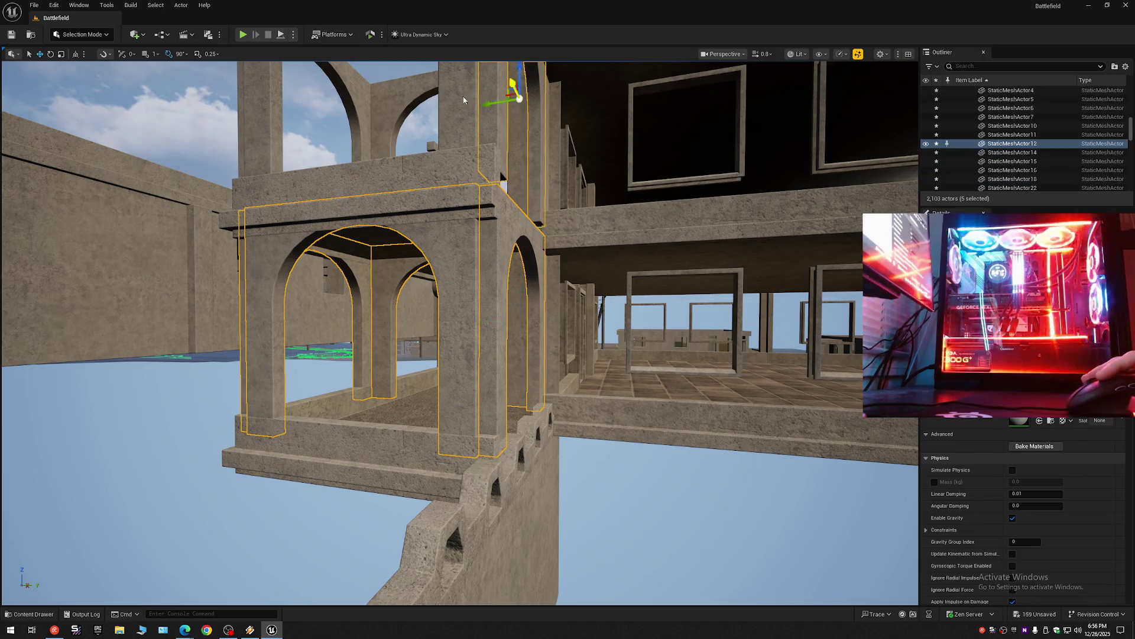
pyautogui.keyDown('ctrl'); pyautogui.click(354, 106); pyautogui.keyUp('ctrl')
pyautogui.moveTo(380, 192)
pyautogui.mouseDown()
pyautogui.moveTo(735, 83)
pyautogui.moveTo(598, 112)
pyautogui.moveTo(611, 86)
pyautogui.moveTo(366, 187)
pyautogui.mouseUp()
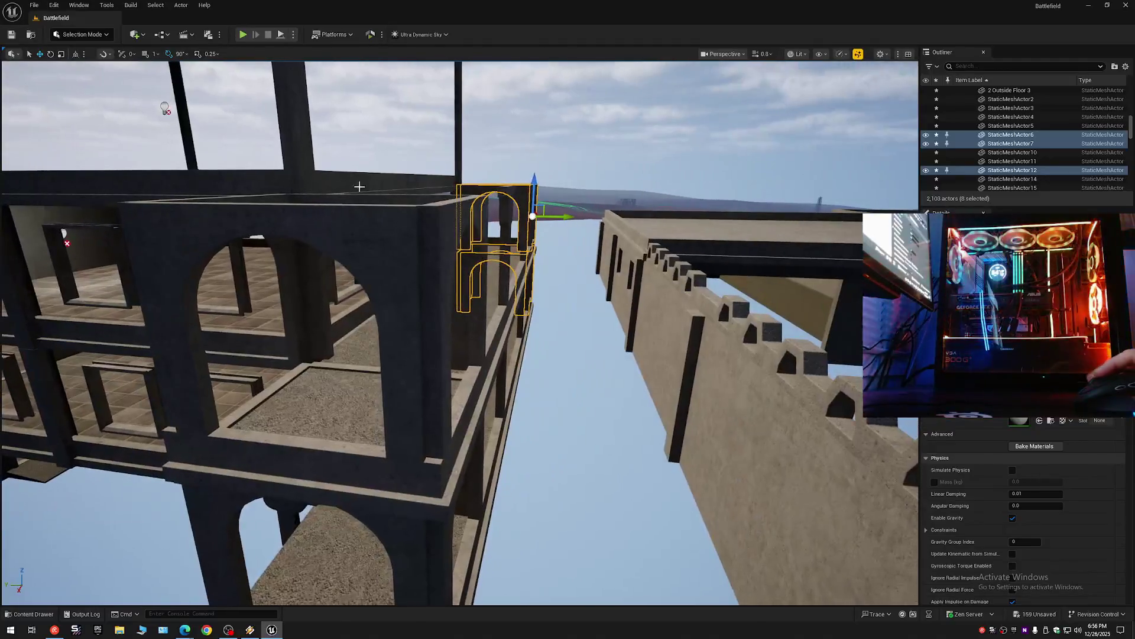
# Add the remaining arch walls and lower arch, then delete all sixteen tower pieces.
pyautogui.keyDown('ctrl'); pyautogui.click(288, 250); pyautogui.keyUp('ctrl')
pyautogui.keyDown('ctrl'); pyautogui.click(414, 228); pyautogui.keyUp('ctrl')
pyautogui.keyDown('ctrl'); pyautogui.click(418, 231); pyautogui.keyUp('ctrl')
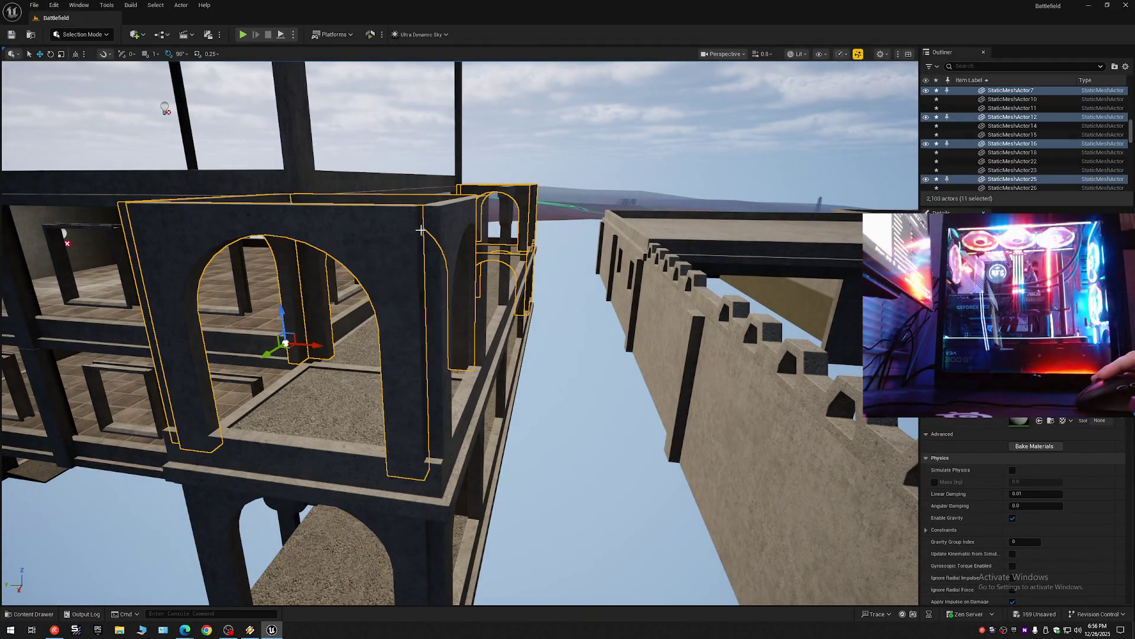
pyautogui.keyDown('ctrl'); pyautogui.click(432, 222); pyautogui.keyUp('ctrl')
pyautogui.keyDown('ctrl'); pyautogui.click(287, 526); pyautogui.keyUp('ctrl')
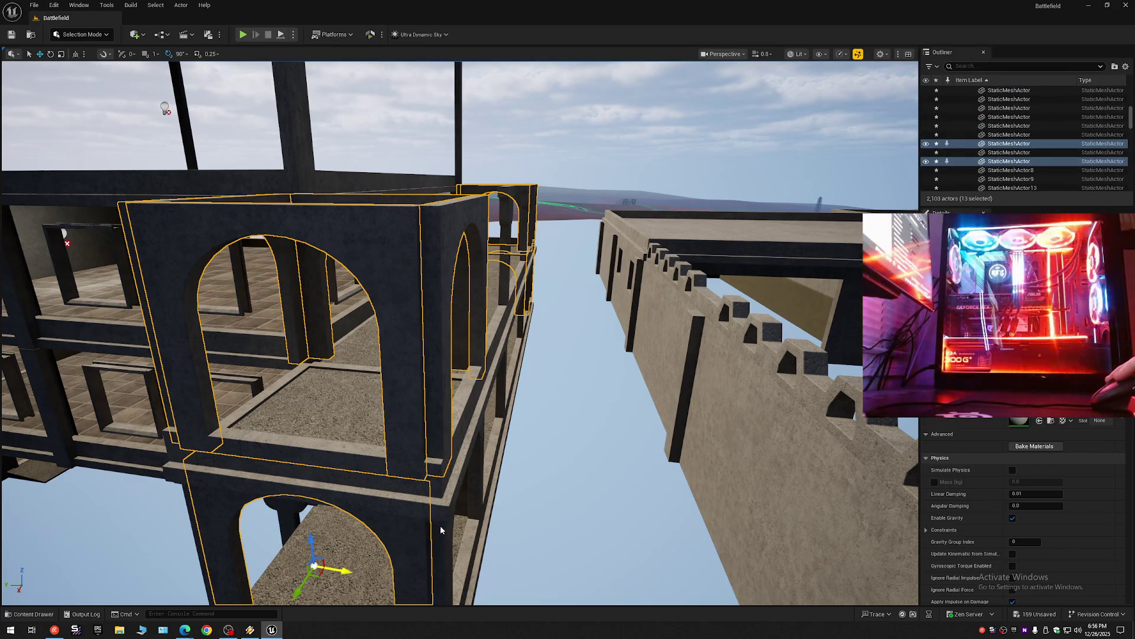
pyautogui.scroll(-2, 414, 528)
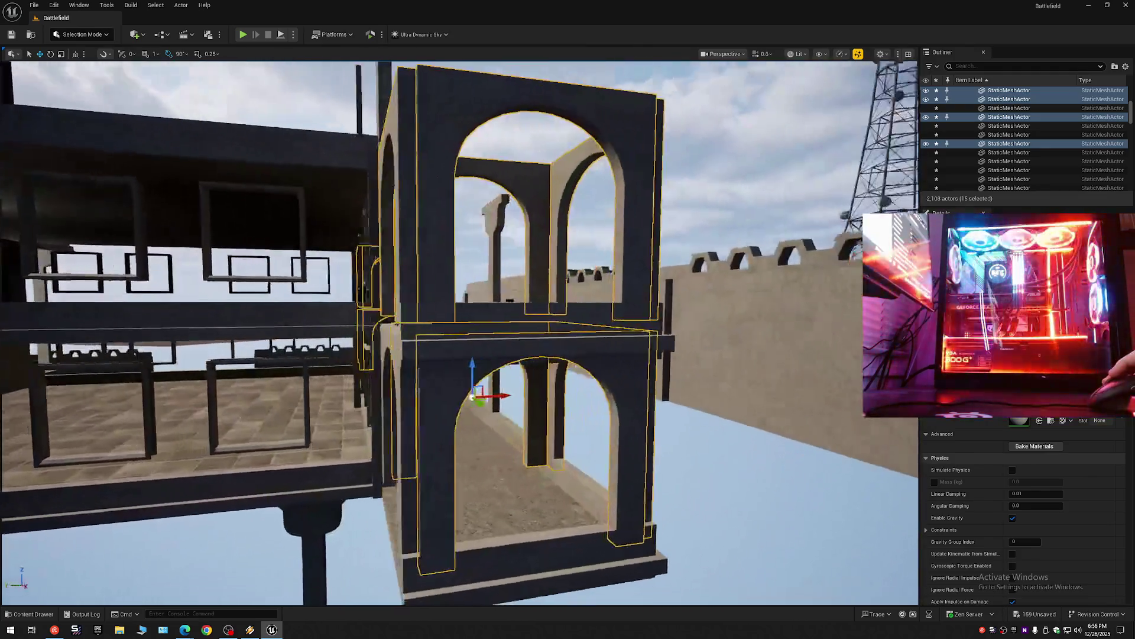
pyautogui.moveTo(414, 529); pyautogui.dragTo(393, 521)
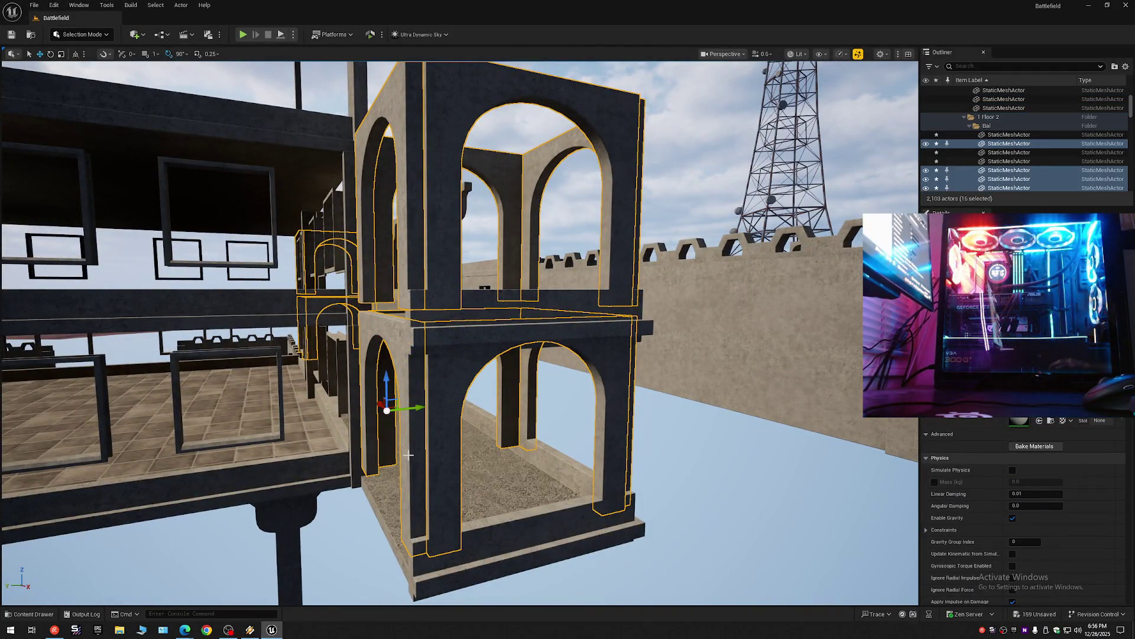
pyautogui.press('Delete')
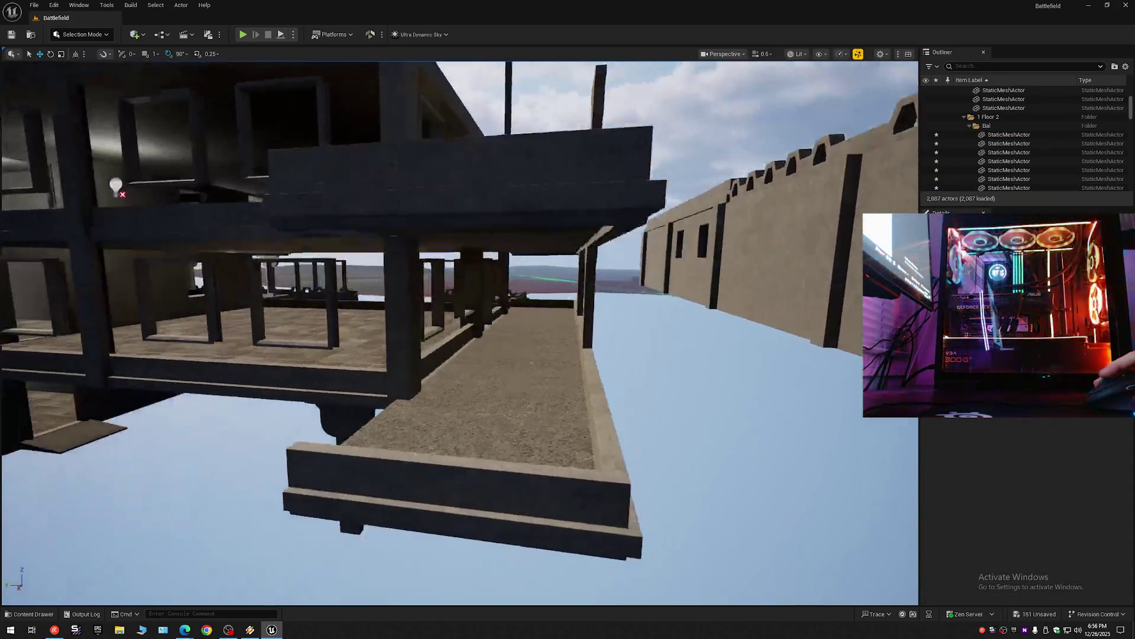
pyautogui.scroll(5, 460, 331)
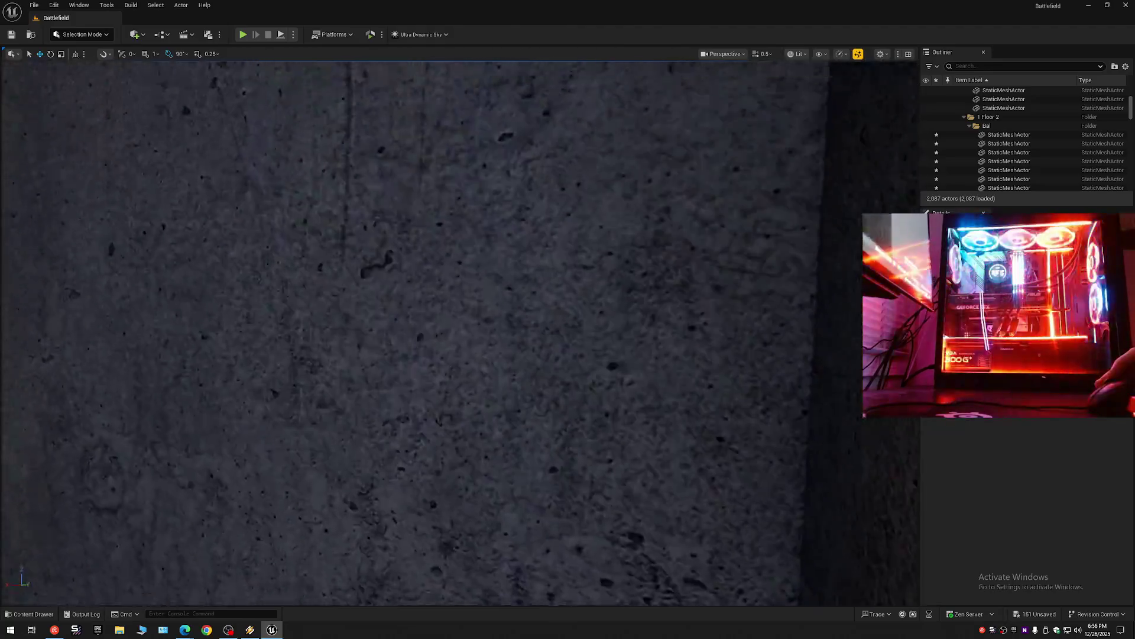
pyautogui.moveTo(460, 331); pyautogui.dragTo(415, 294)
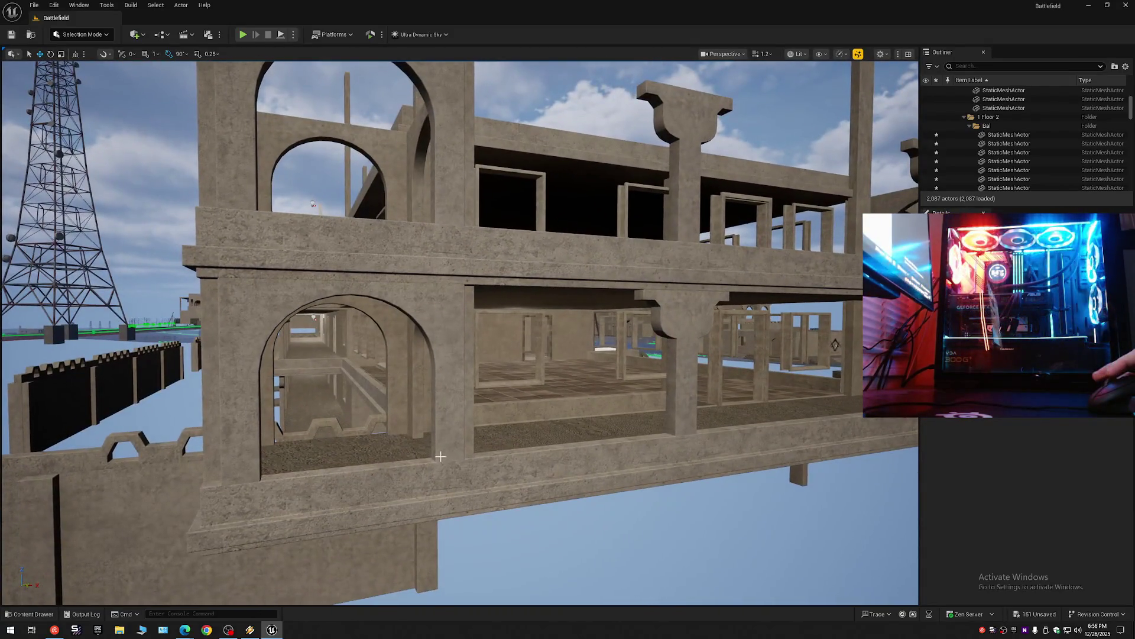
# Select the lower-floor arches, their pillars and the upper arch pieces of the corner section.
pyautogui.click(207, 355)
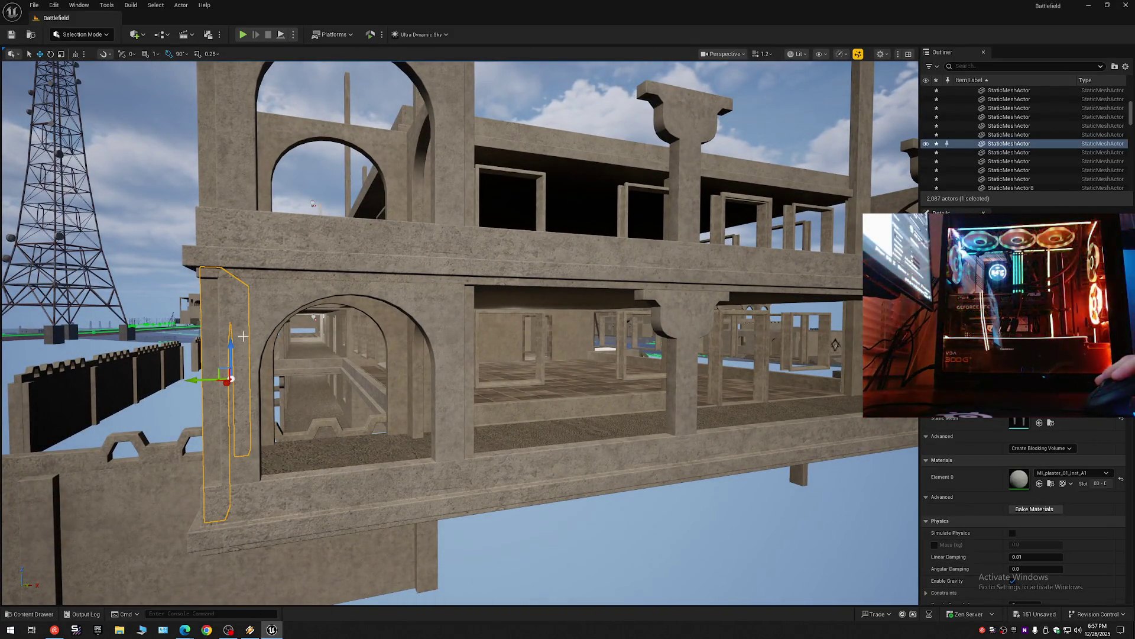
pyautogui.keyDown('ctrl'); pyautogui.click(227, 382); pyautogui.keyUp('ctrl')
pyautogui.keyDown('ctrl'); pyautogui.click(414, 349); pyautogui.keyUp('ctrl')
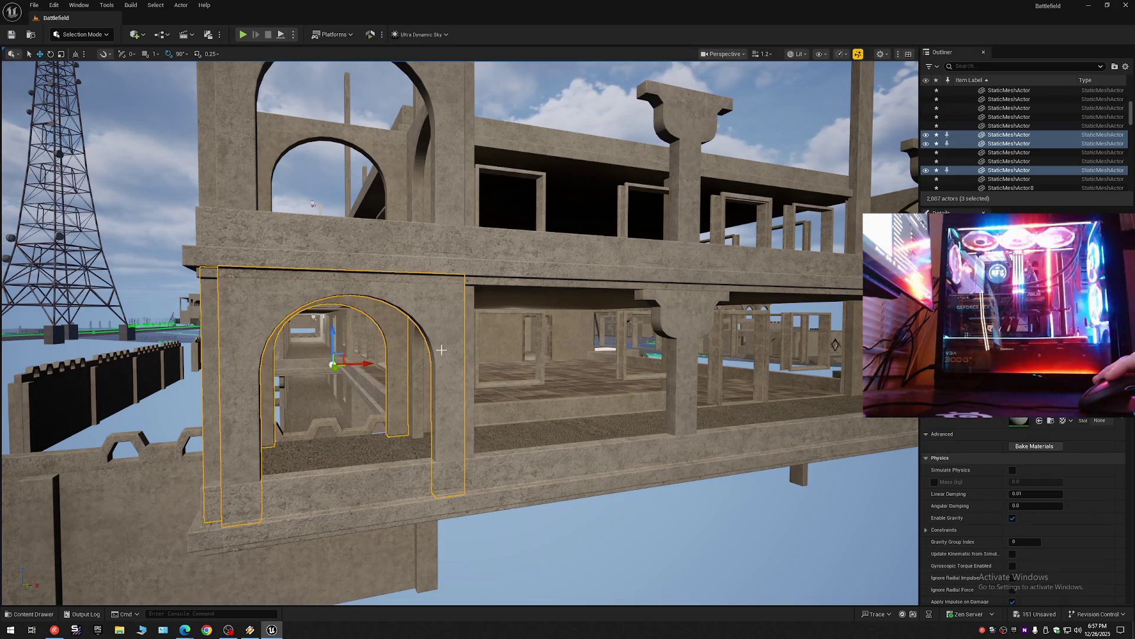
pyautogui.keyDown('ctrl'); pyautogui.click(468, 338); pyautogui.keyUp('ctrl')
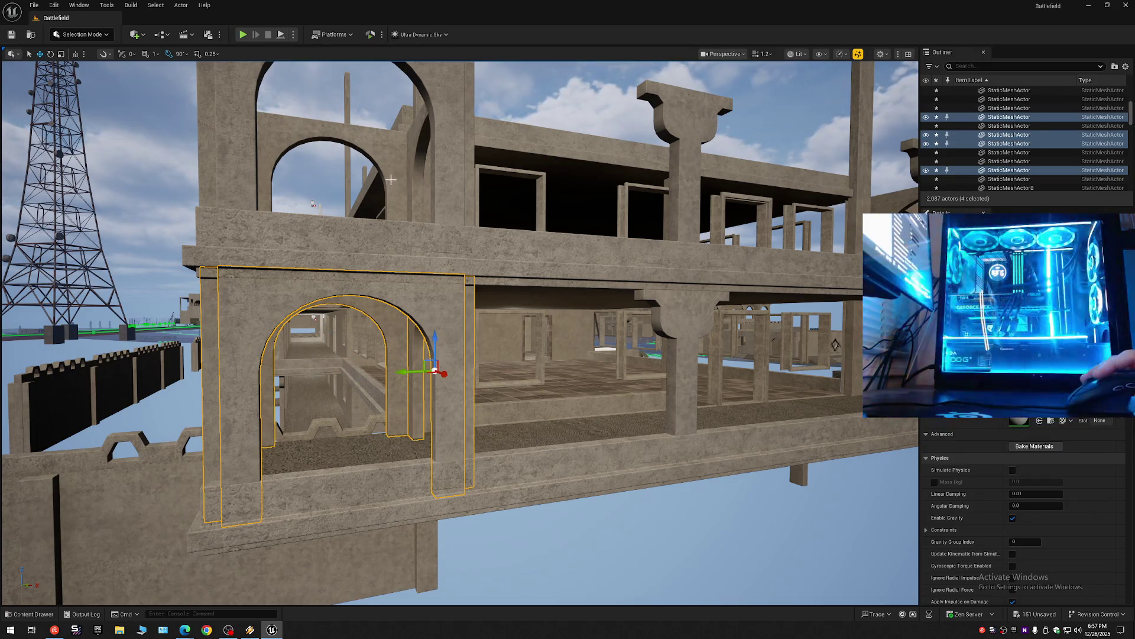
pyautogui.keyDown('ctrl'); pyautogui.click(391, 167); pyautogui.keyUp('ctrl')
pyautogui.keyDown('ctrl'); pyautogui.click(434, 135); pyautogui.keyUp('ctrl')
pyautogui.keyDown('ctrl'); pyautogui.click(441, 179); pyautogui.keyUp('ctrl')
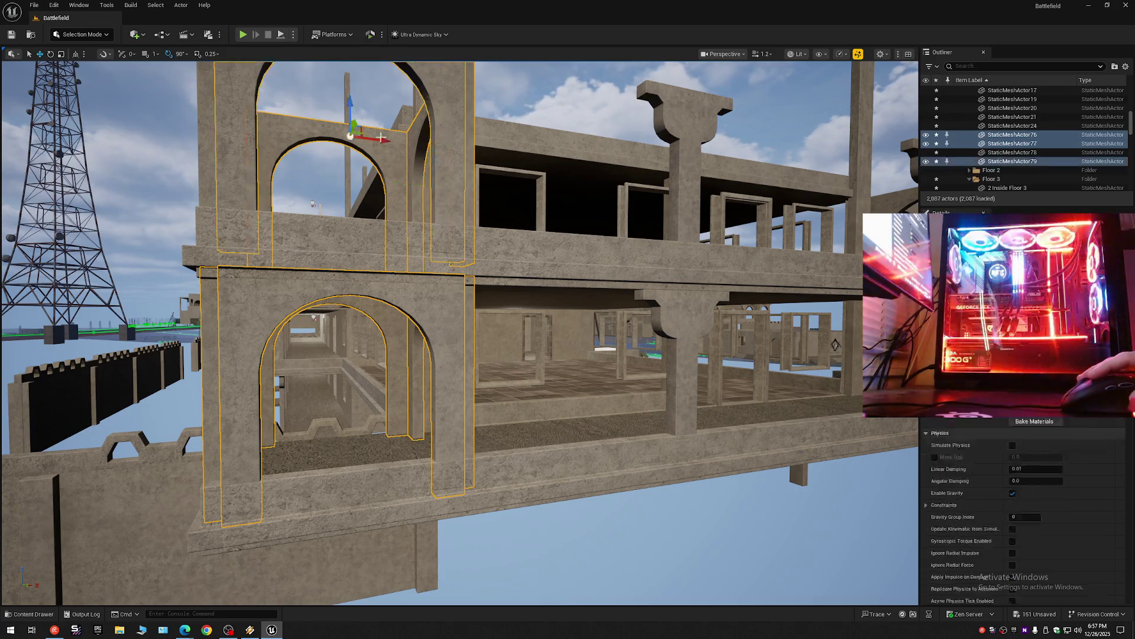
pyautogui.keyDown('ctrl'); pyautogui.click(206, 134); pyautogui.keyUp('ctrl')
pyautogui.moveTo(355, 178)
pyautogui.mouseDown()
pyautogui.moveTo(305, 113)
pyautogui.moveTo(433, 99)
pyautogui.moveTo(406, 84)
pyautogui.moveTo(418, 129)
pyautogui.mouseUp()
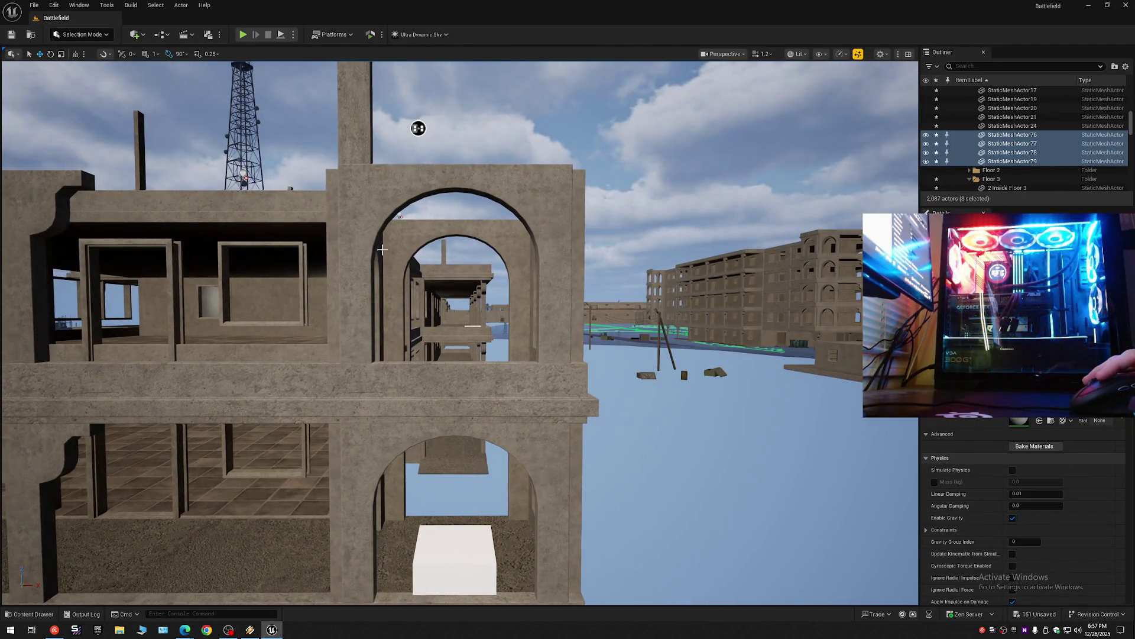
# Add the left pillars, outer frame, right strip and lower arch pieces, then duplicate them with Ctrl+D.
pyautogui.keyDown('ctrl'); pyautogui.click(378, 268); pyautogui.keyUp('ctrl')
pyautogui.keyDown('ctrl'); pyautogui.click(418, 225); pyautogui.keyUp('ctrl')
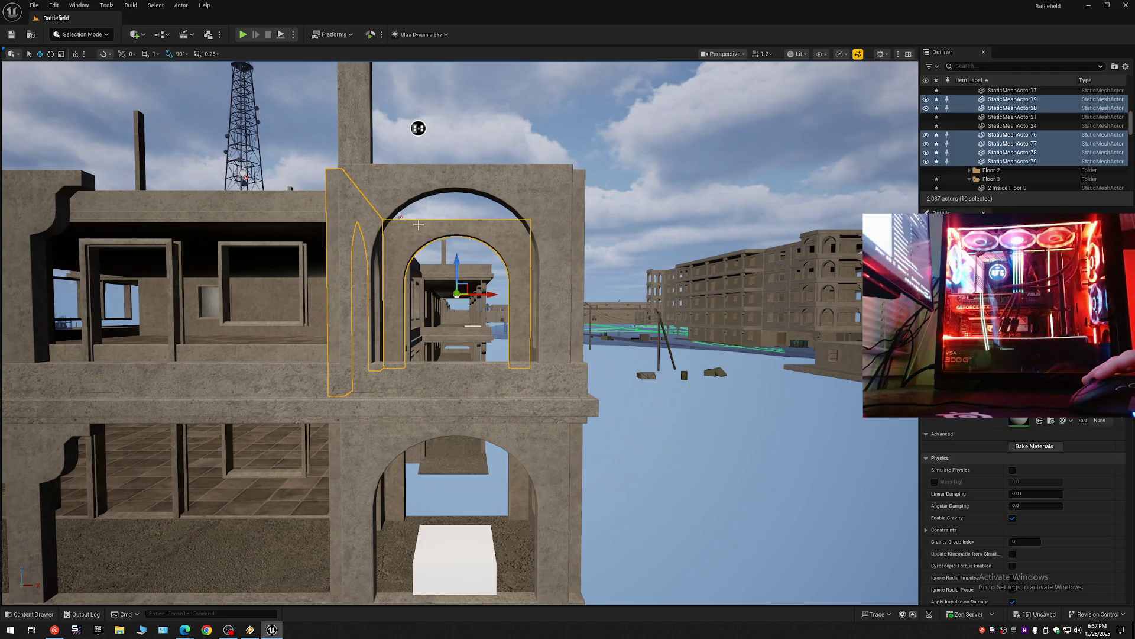
pyautogui.keyDown('ctrl'); pyautogui.click(513, 192); pyautogui.keyUp('ctrl')
pyautogui.keyDown('ctrl'); pyautogui.click(579, 229); pyautogui.keyUp('ctrl')
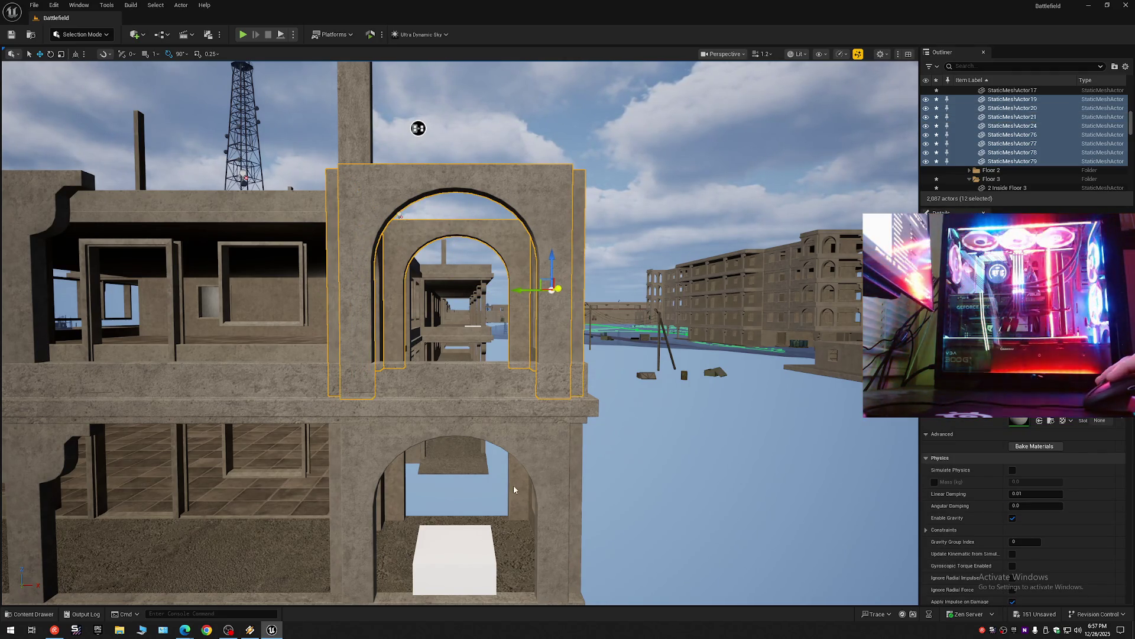
pyautogui.keyDown('ctrl'); pyautogui.click(553, 482); pyautogui.keyUp('ctrl')
pyautogui.keyDown('ctrl'); pyautogui.click(559, 473); pyautogui.keyUp('ctrl')
pyautogui.keyDown('ctrl'); pyautogui.click(464, 462); pyautogui.keyUp('ctrl')
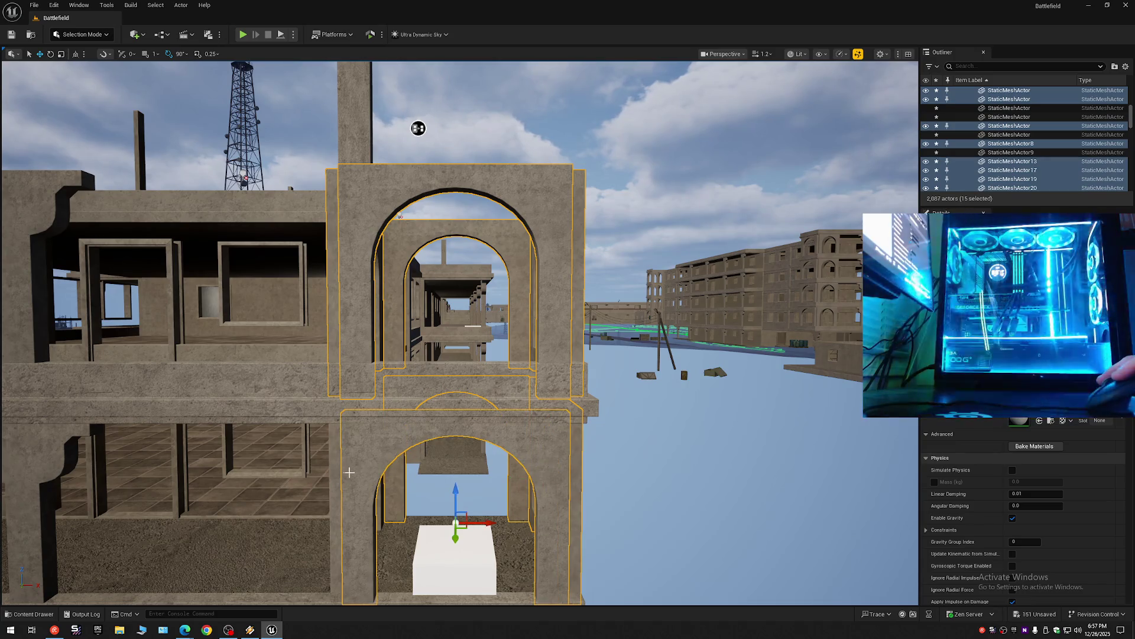
pyautogui.keyDown('ctrl'); pyautogui.click(337, 474); pyautogui.keyUp('ctrl')
pyautogui.moveTo(486, 503); pyautogui.dragTo(539, 492)
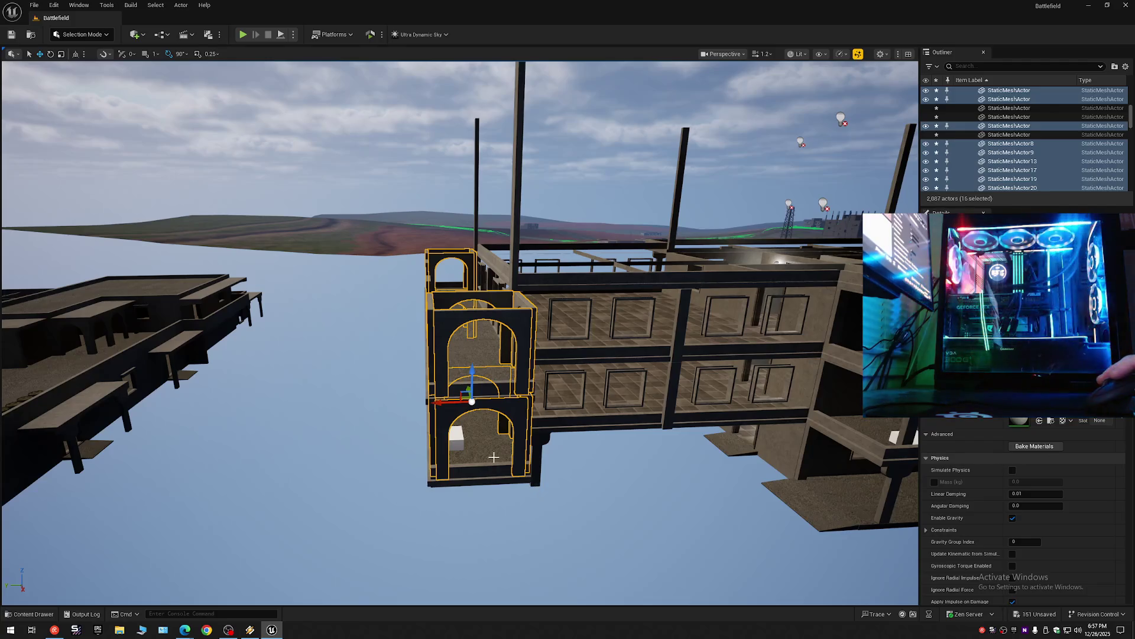
pyautogui.hotkey('ctrl', 'd')
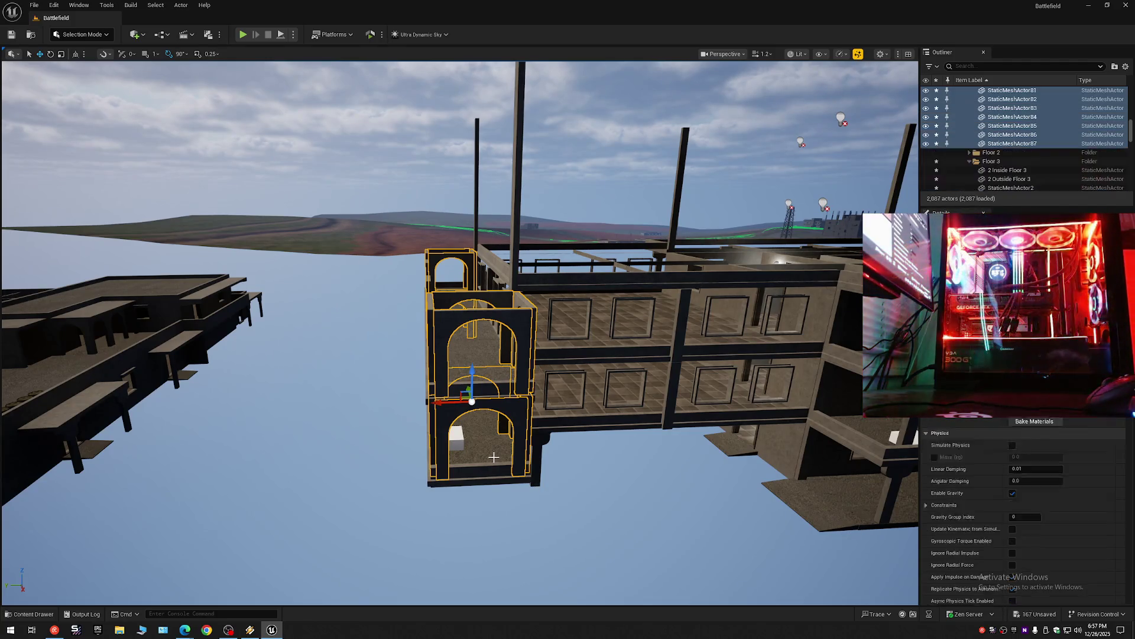
# Slide the duplicated arch section along the X axis far down the building's side.
pyautogui.moveTo(439, 402); pyautogui.dragTo(781, 393)
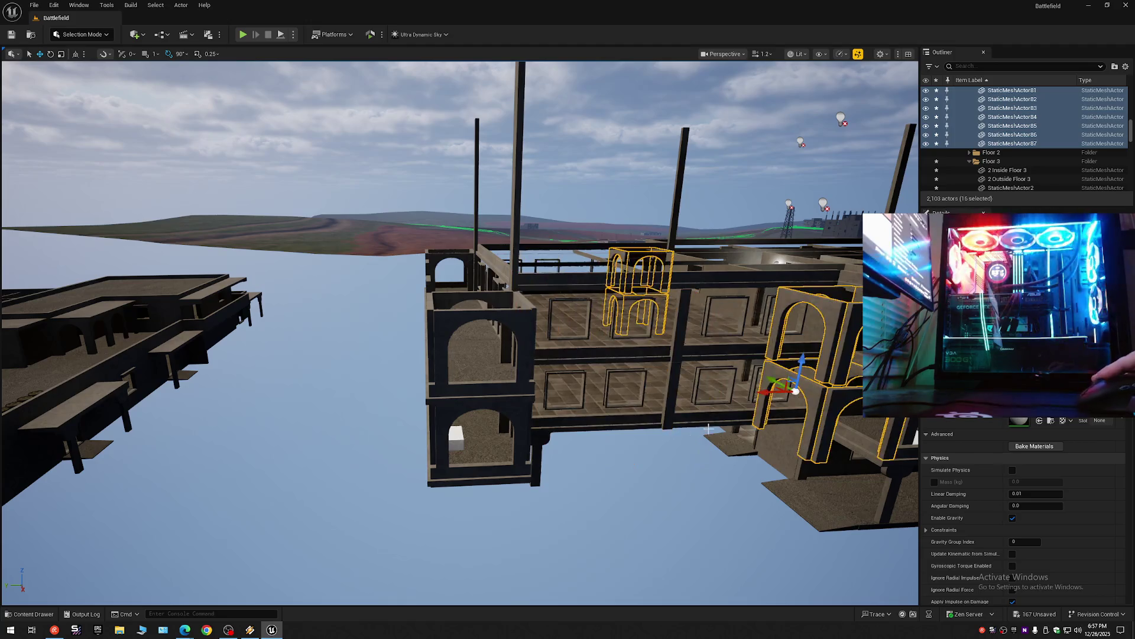
pyautogui.moveTo(665, 453)
pyautogui.mouseDown()
pyautogui.moveTo(562, 291)
pyautogui.moveTo(397, 84)
pyautogui.mouseUp()
pyautogui.moveTo(136, 356); pyautogui.dragTo(727, 352)
pyautogui.moveTo(533, 296); pyautogui.dragTo(354, 207)
pyautogui.mouseDown(136, 357)
pyautogui.moveTo(355, 207); pyautogui.dragTo(101, 63)
# Frame the copied arches and fly past them to inspect the joins.
pyautogui.scroll(5, 459, 331)
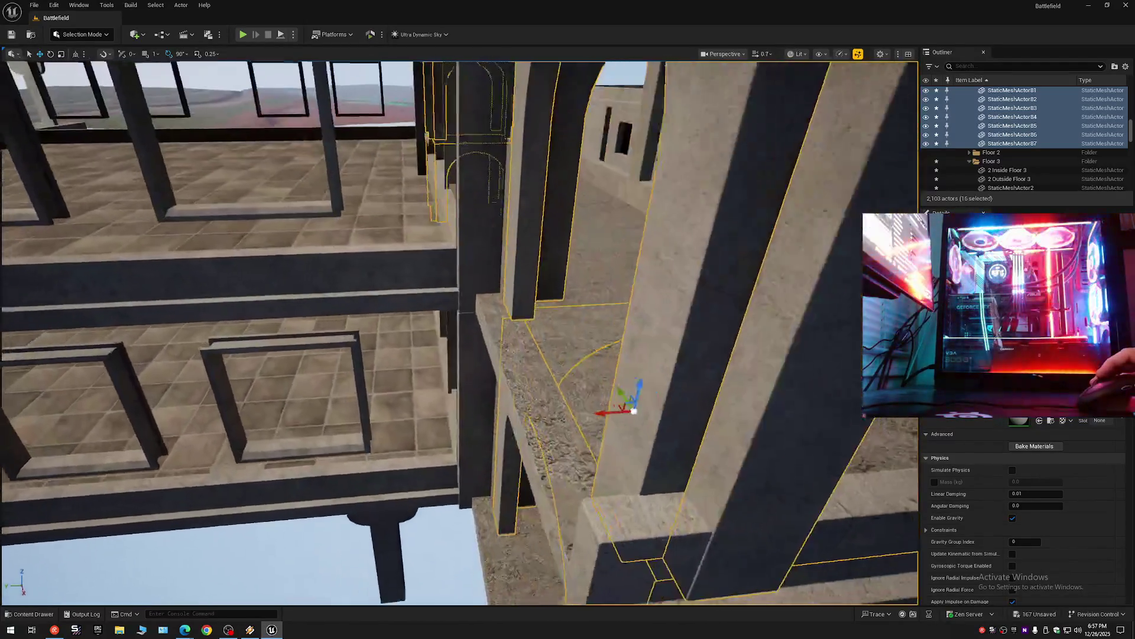
pyautogui.moveTo(769, 378); pyautogui.dragTo(797, 395)
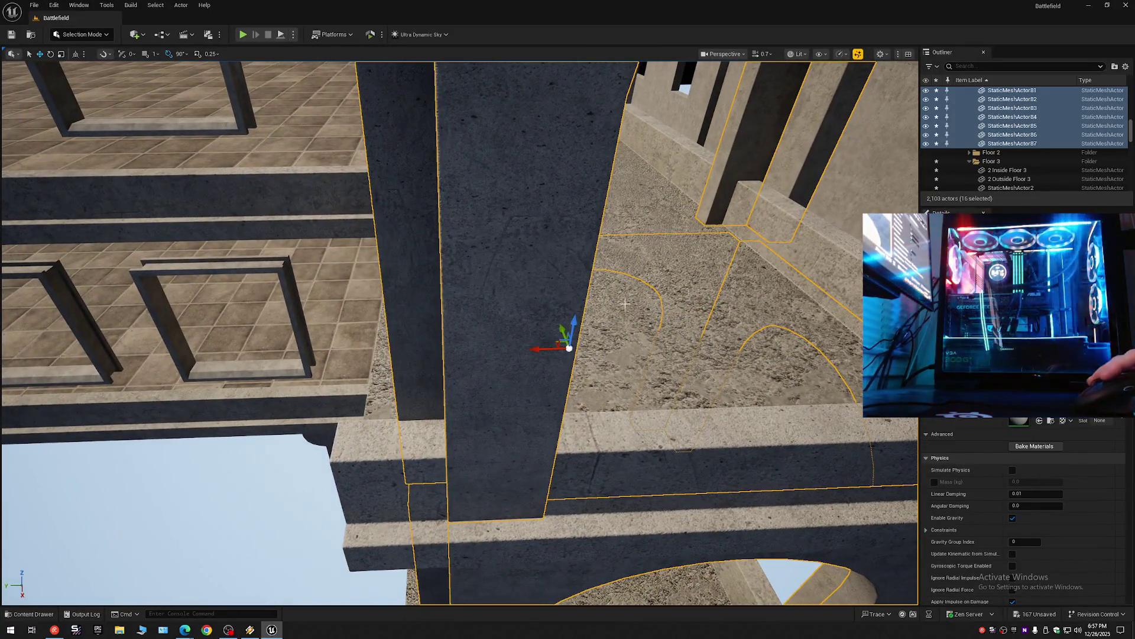
pyautogui.press('f')
pyautogui.moveTo(533, 378); pyautogui.dragTo(554, 391)
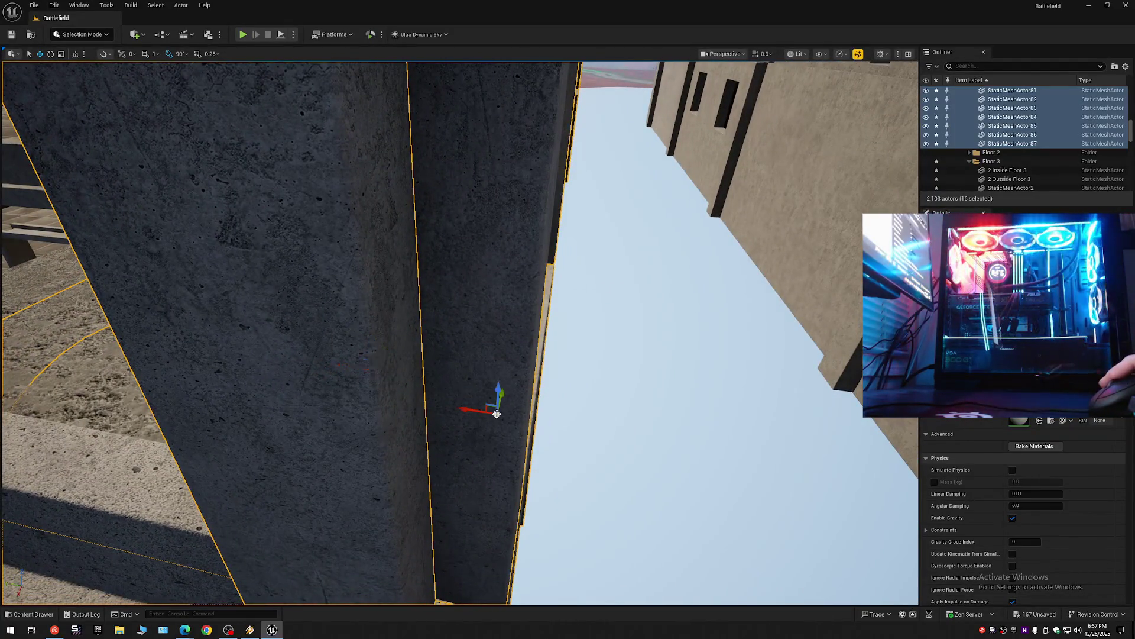
pyautogui.moveTo(478, 410); pyautogui.dragTo(357, 410)
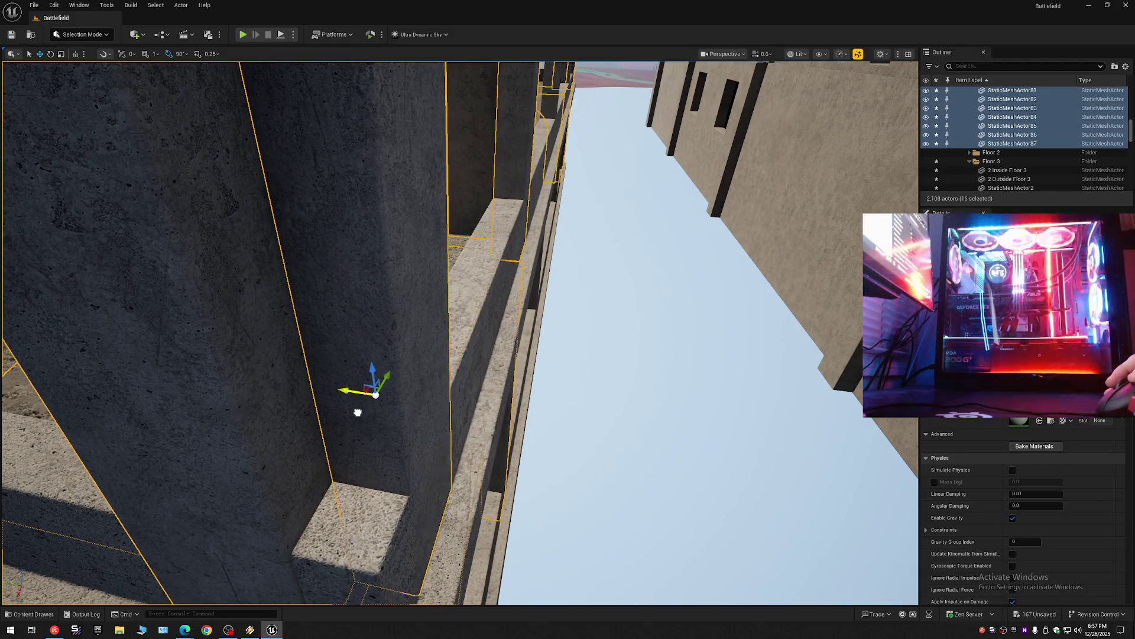
# Fly around the pillar, then undo a stray single-wall selection to restore the arch selection.
pyautogui.scroll(-2, 413, 441)
pyautogui.moveTo(402, 443)
pyautogui.mouseDown()
pyautogui.moveTo(429, 440)
pyautogui.moveTo(488, 377)
pyautogui.mouseUp()
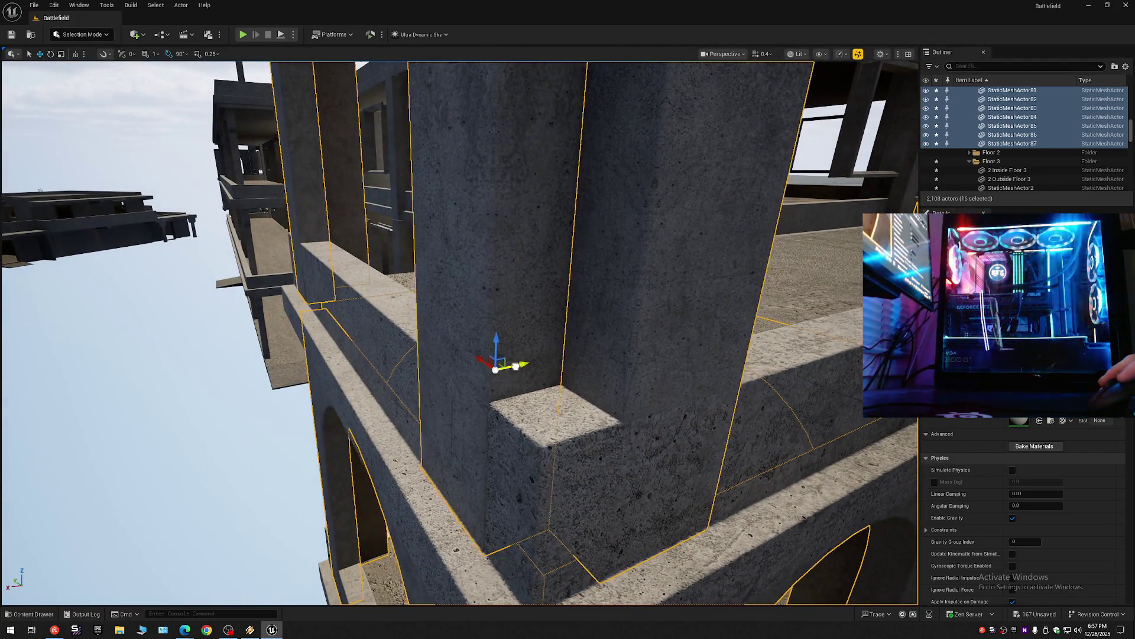
pyautogui.moveTo(516, 366); pyautogui.dragTo(455, 354)
pyautogui.scroll(2, 469, 357)
pyautogui.scroll(-3, 463, 356)
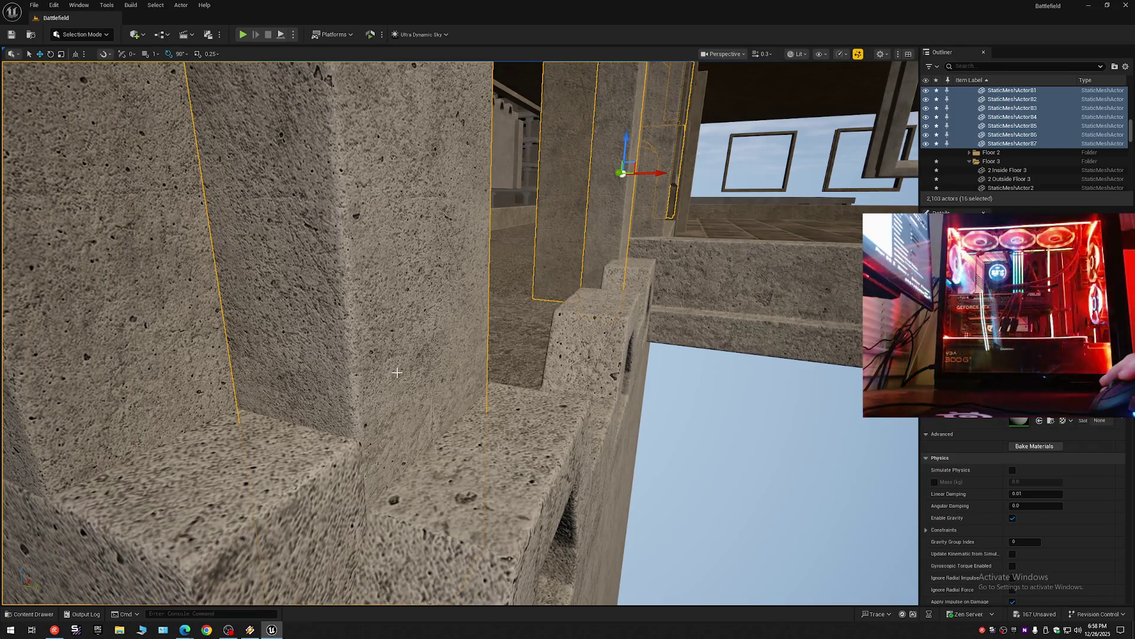
pyautogui.click(397, 371)
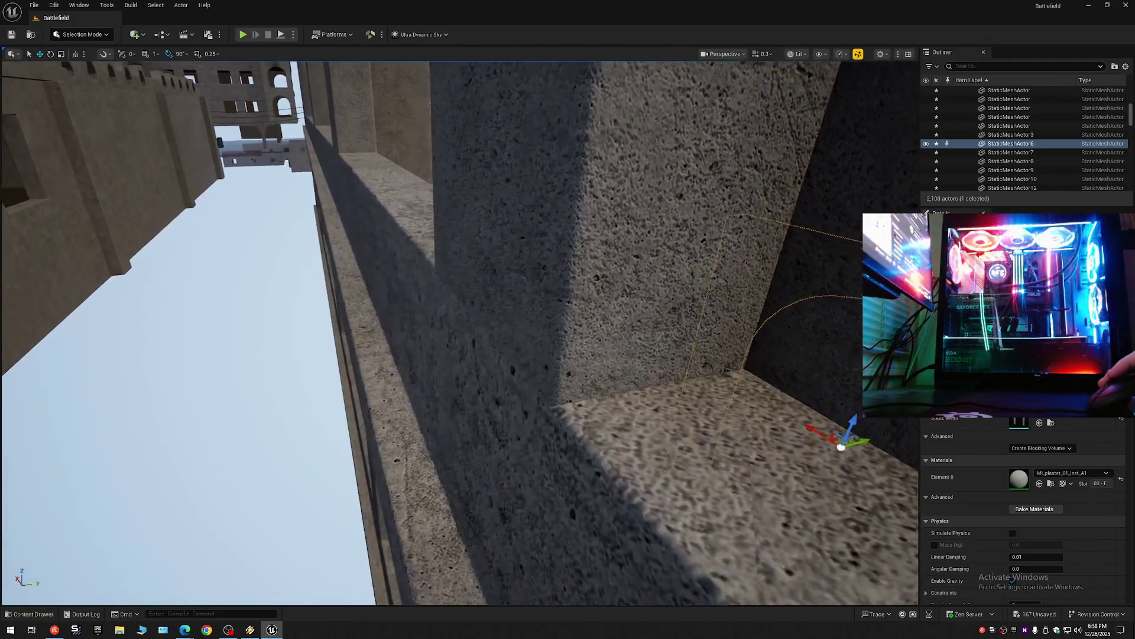
pyautogui.hotkey('ctrl', 'z')
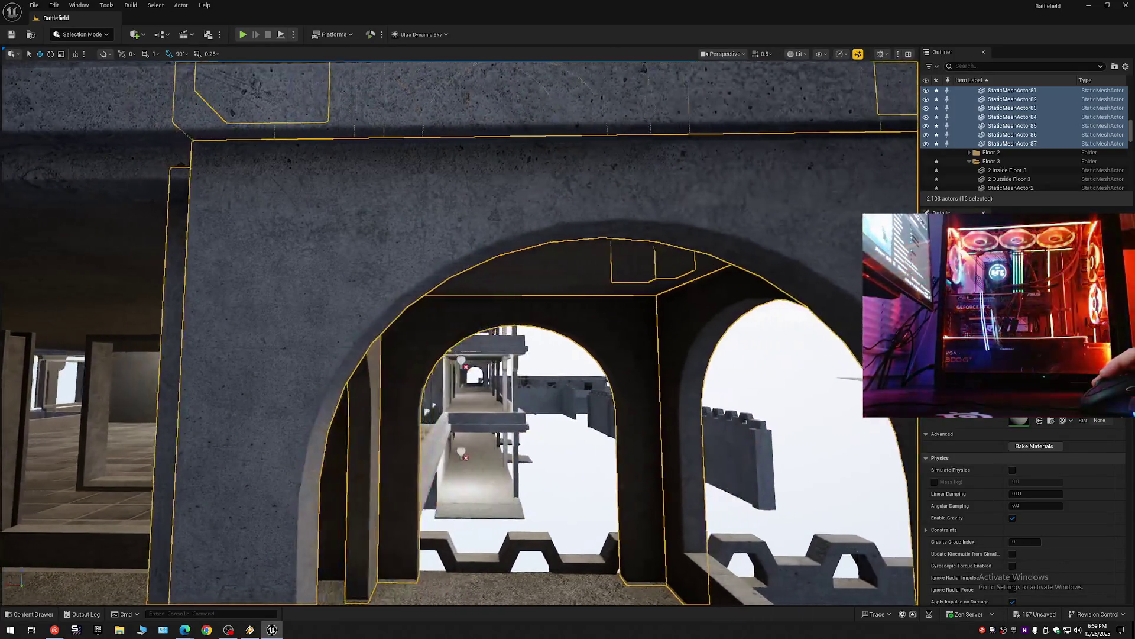
# Fly through the arches and select a T-shaped corbel bracket on the upper floor.
pyautogui.scroll(1, 716, 88)
pyautogui.press('w')
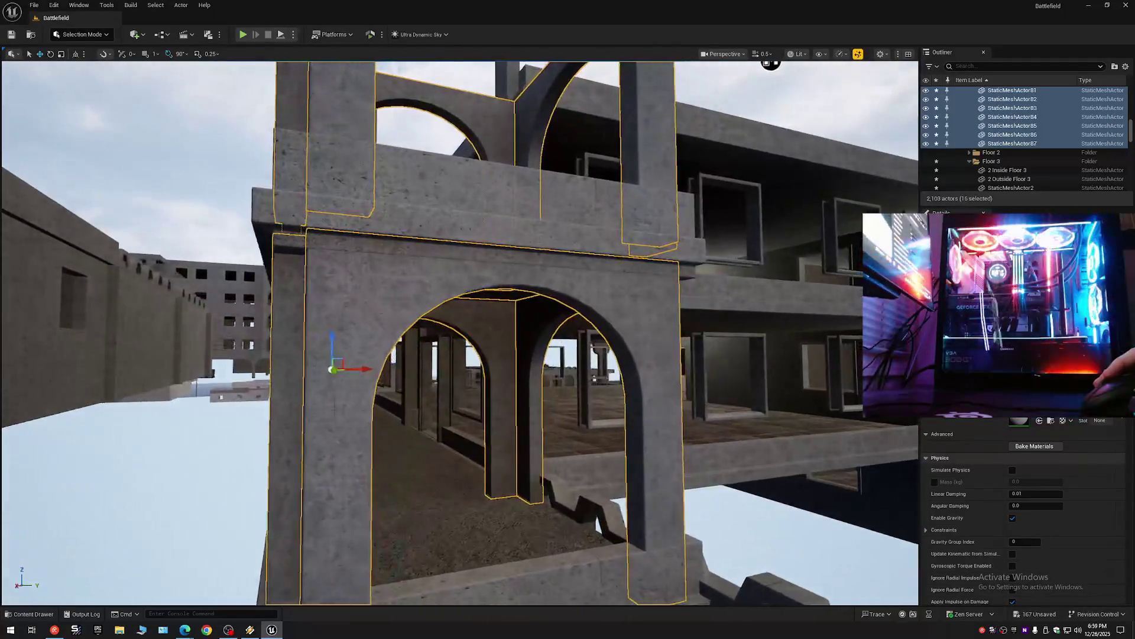
pyautogui.press('w')
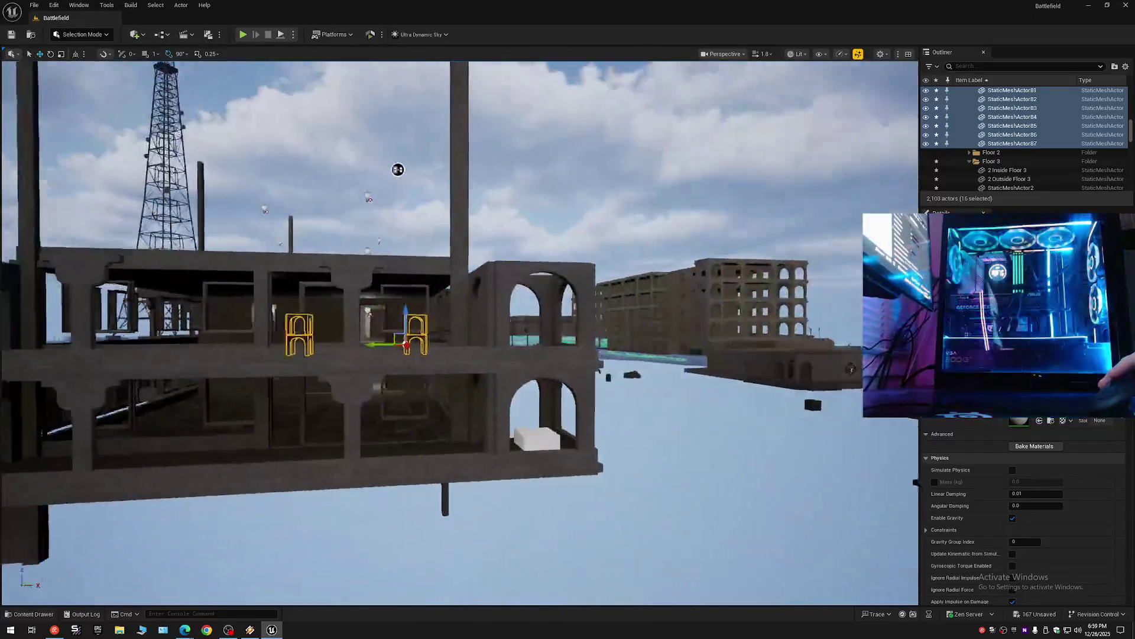
pyautogui.press('a')
pyautogui.click(416, 331)
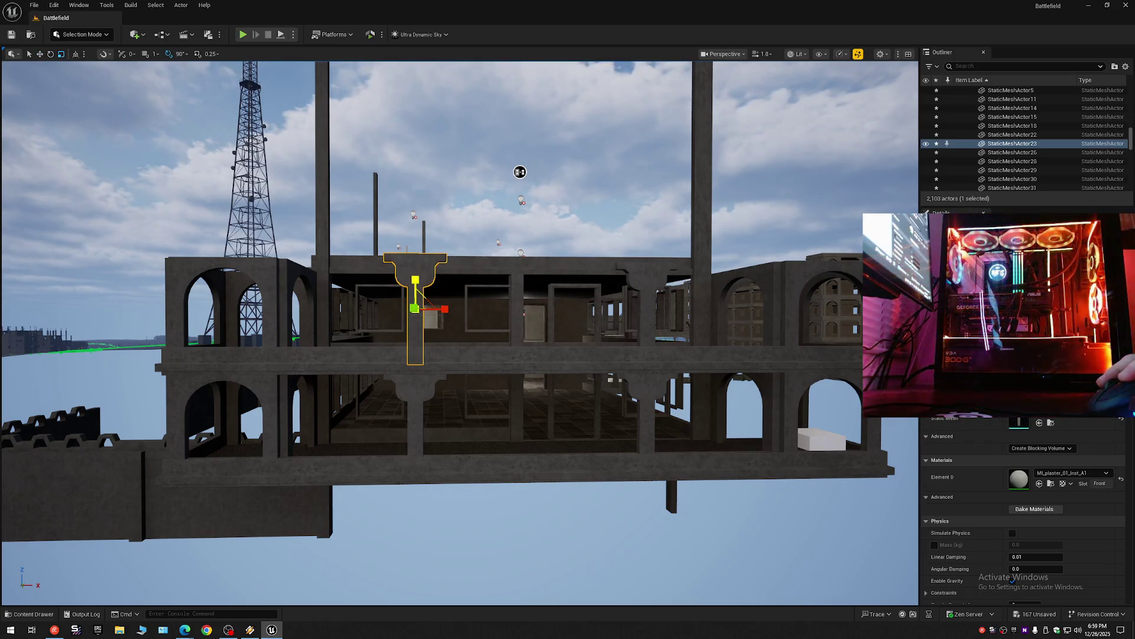
# Revert the bracket pillar's height and select four corbel brackets around the walkway.
pyautogui.hotkey('ctrl', 'z')
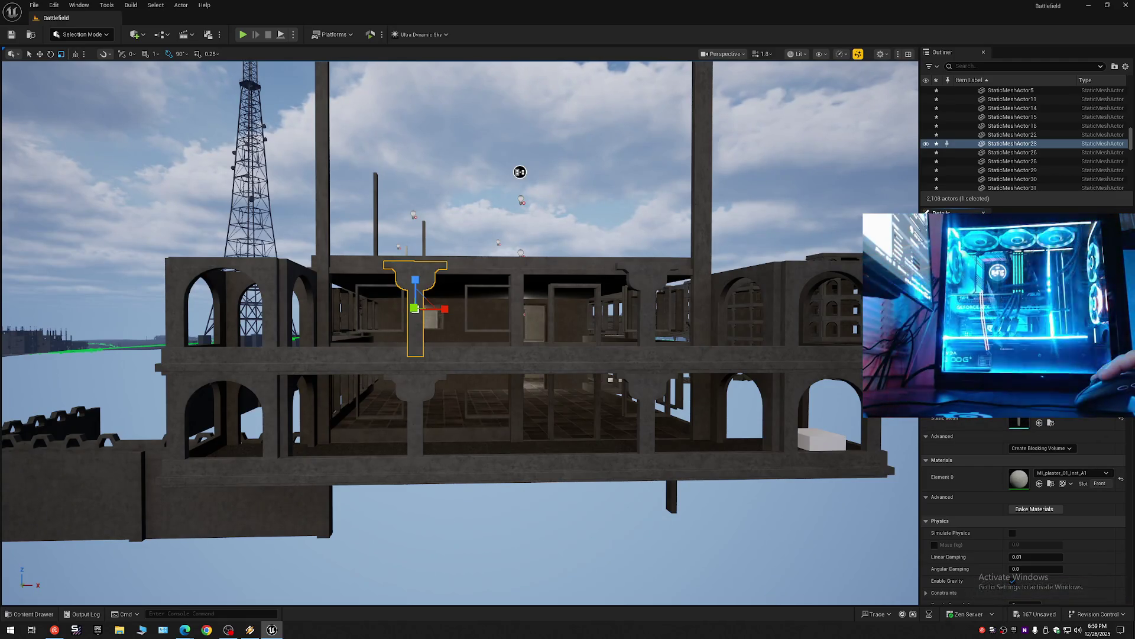
pyautogui.scroll(2, 459, 333)
pyautogui.scroll(-3, 460, 333)
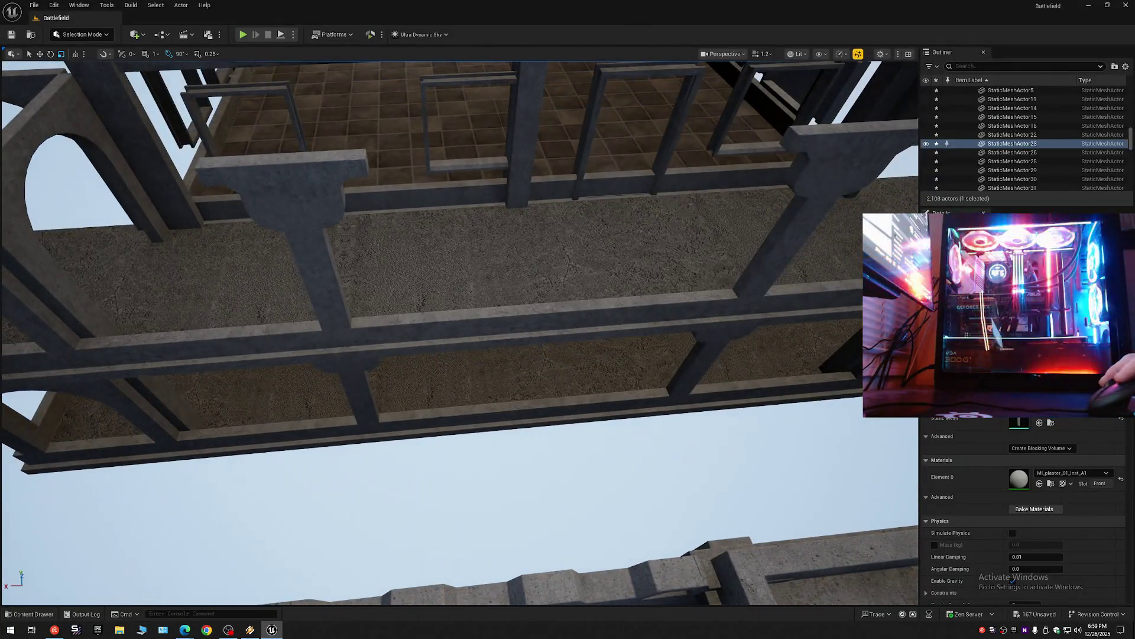
pyautogui.click(361, 372)
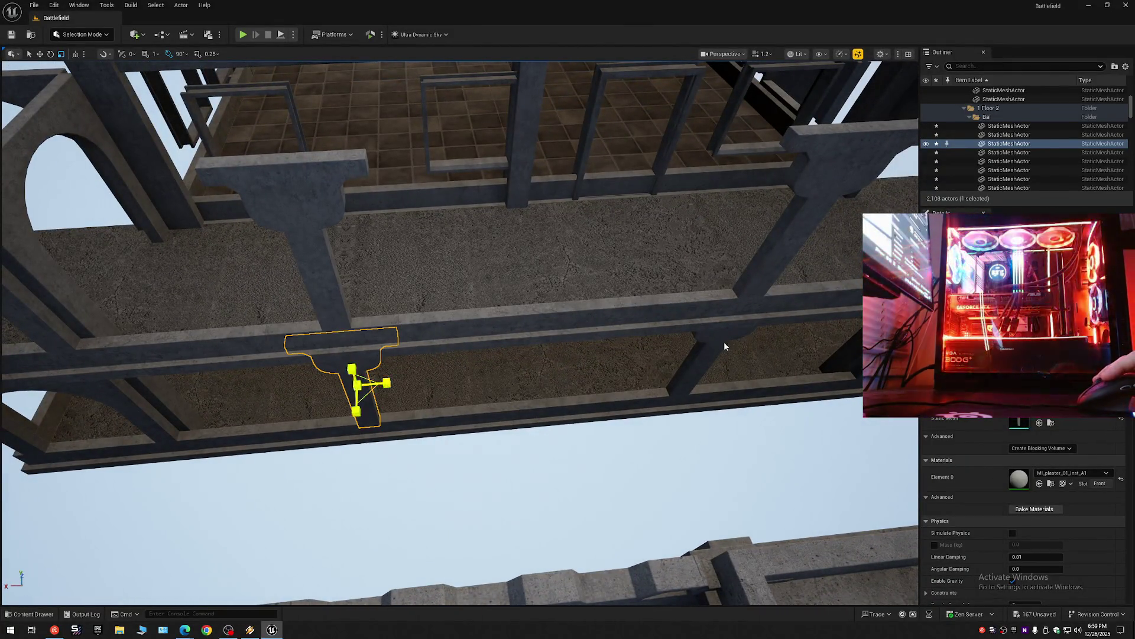
pyautogui.keyDown('ctrl'); pyautogui.click(724, 350); pyautogui.keyUp('ctrl')
pyautogui.keyDown('ctrl'); pyautogui.click(768, 254); pyautogui.keyUp('ctrl')
pyautogui.keyDown('ctrl'); pyautogui.click(303, 231); pyautogui.keyUp('ctrl')
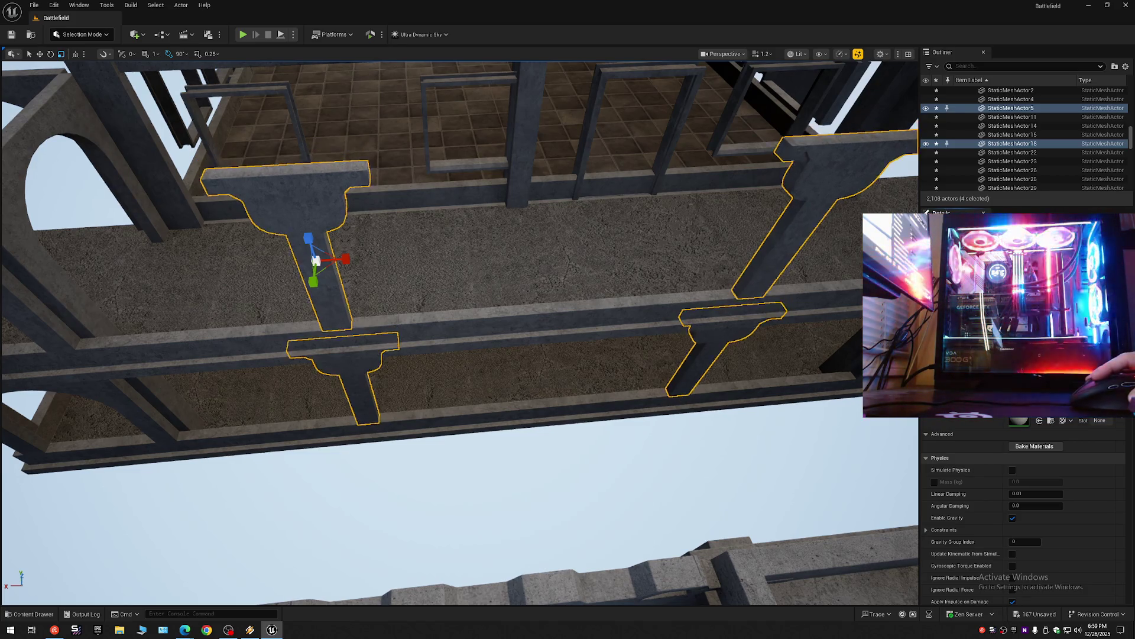
pyautogui.scroll(-2, 568, 343)
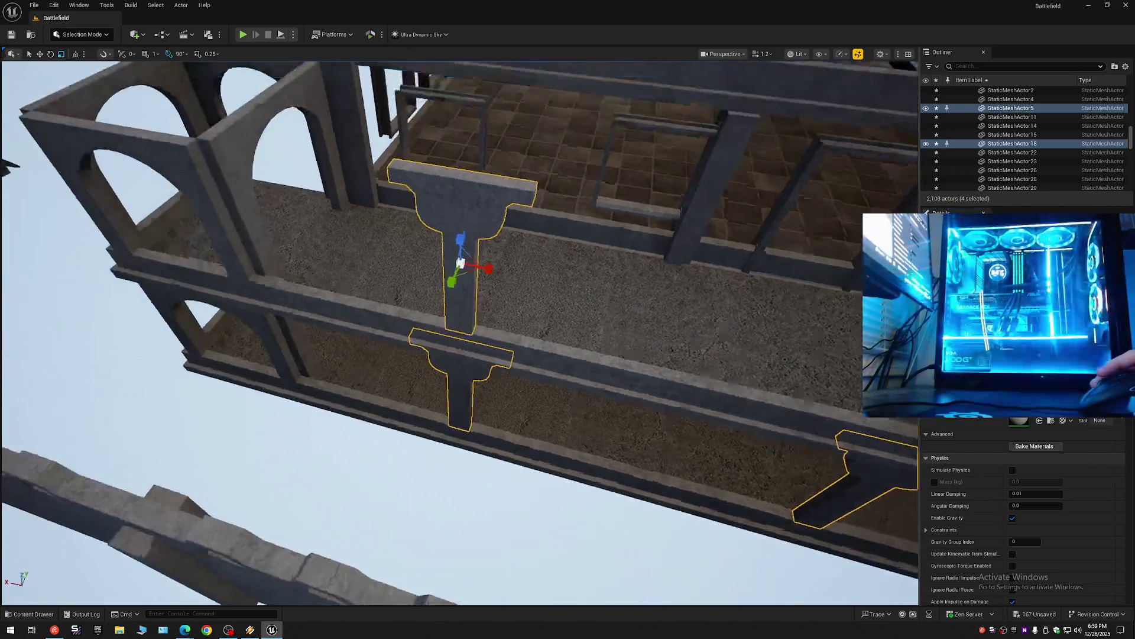
pyautogui.scroll(3, 460, 333)
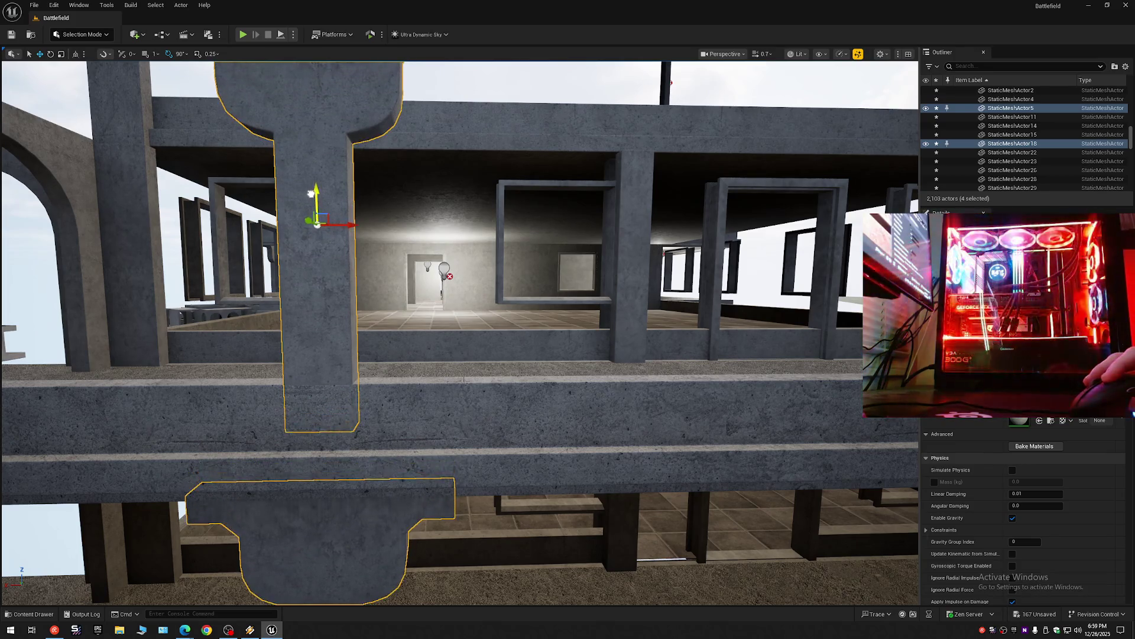
pyautogui.scroll(-2, 311, 194)
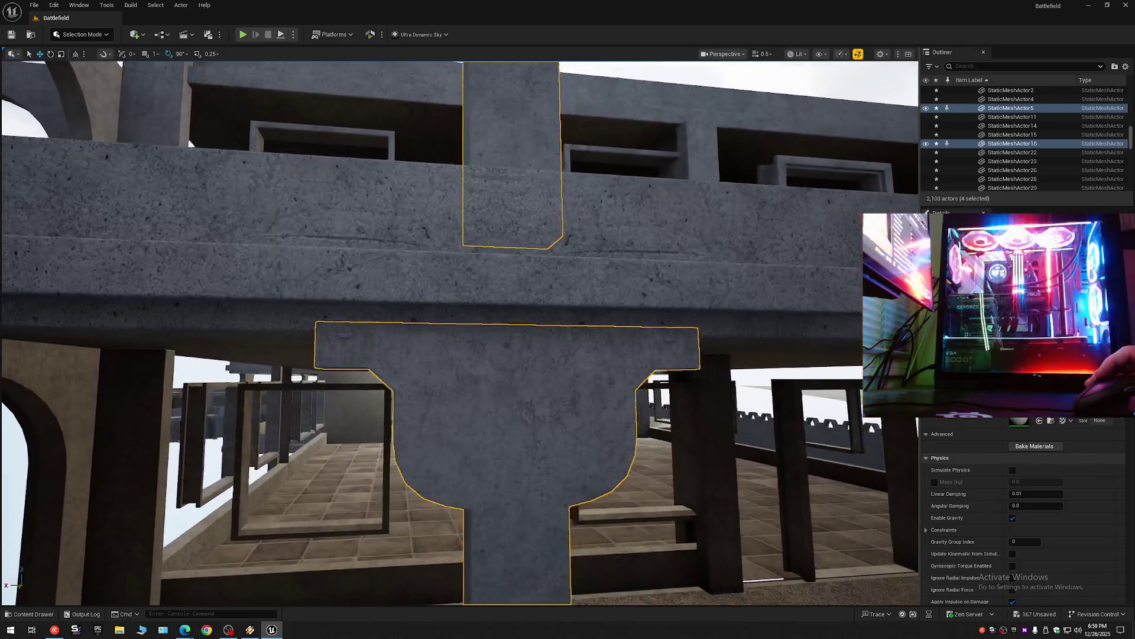
pyautogui.moveTo(190, 144); pyautogui.dragTo(354, 144)
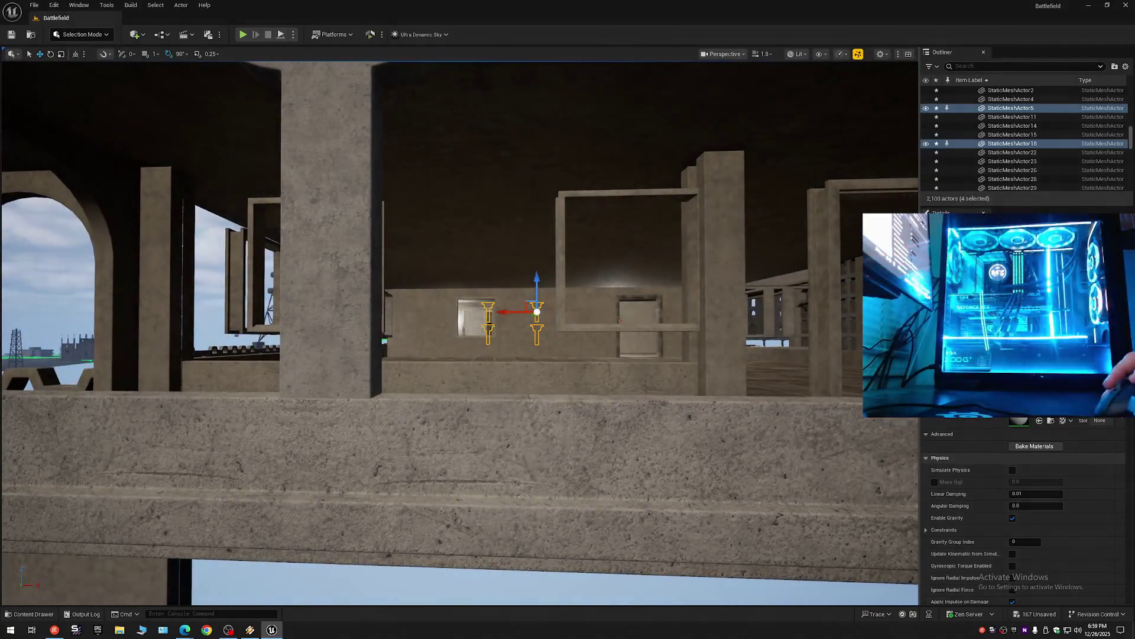
# Check a single concrete pillar, restore the four-bracket selection, and pull back to a wide view.
pyautogui.click(331, 266)
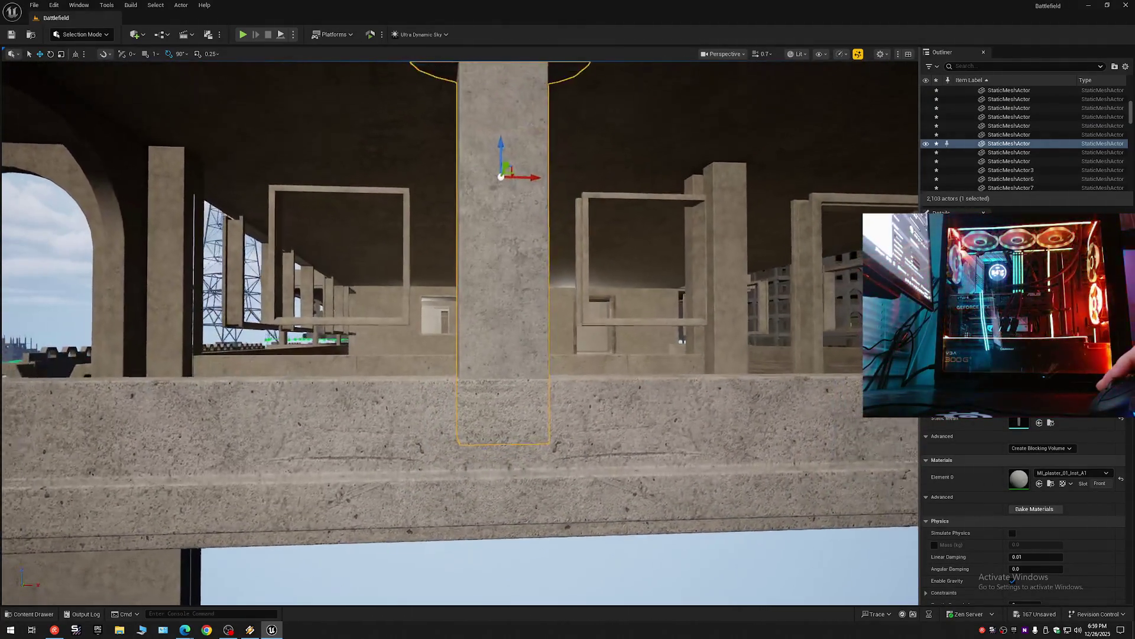
pyautogui.hotkey('ctrl', 'z')
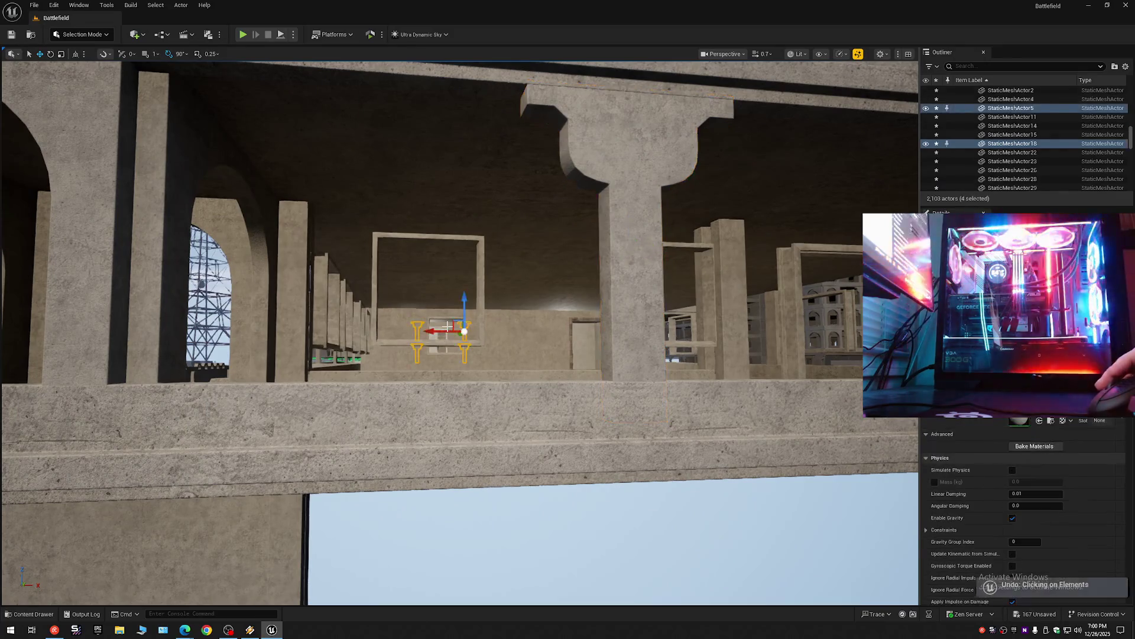
pyautogui.scroll(3, 449, 326)
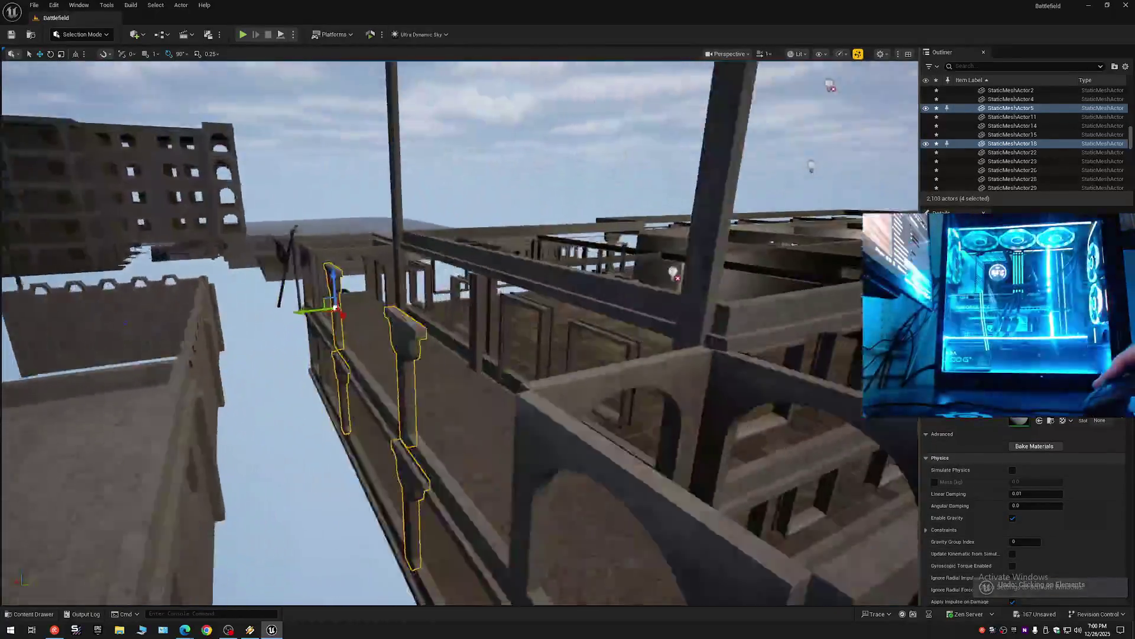
pyautogui.scroll(-3, 321, 76)
pyautogui.scroll(-1, 321, 75)
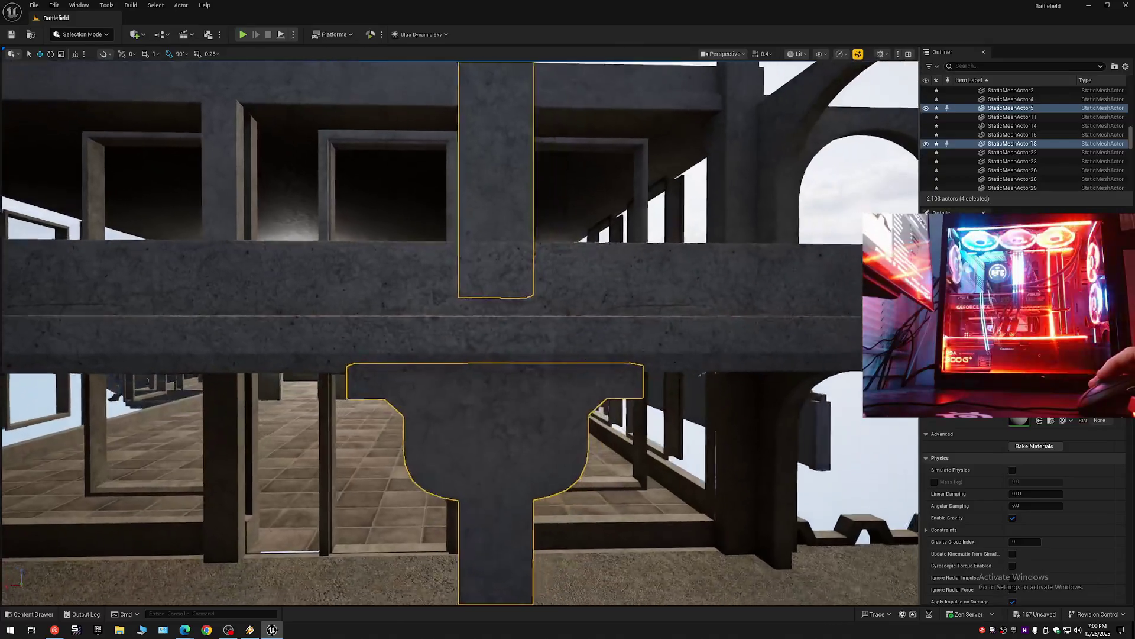
pyautogui.scroll(4, 450, 80)
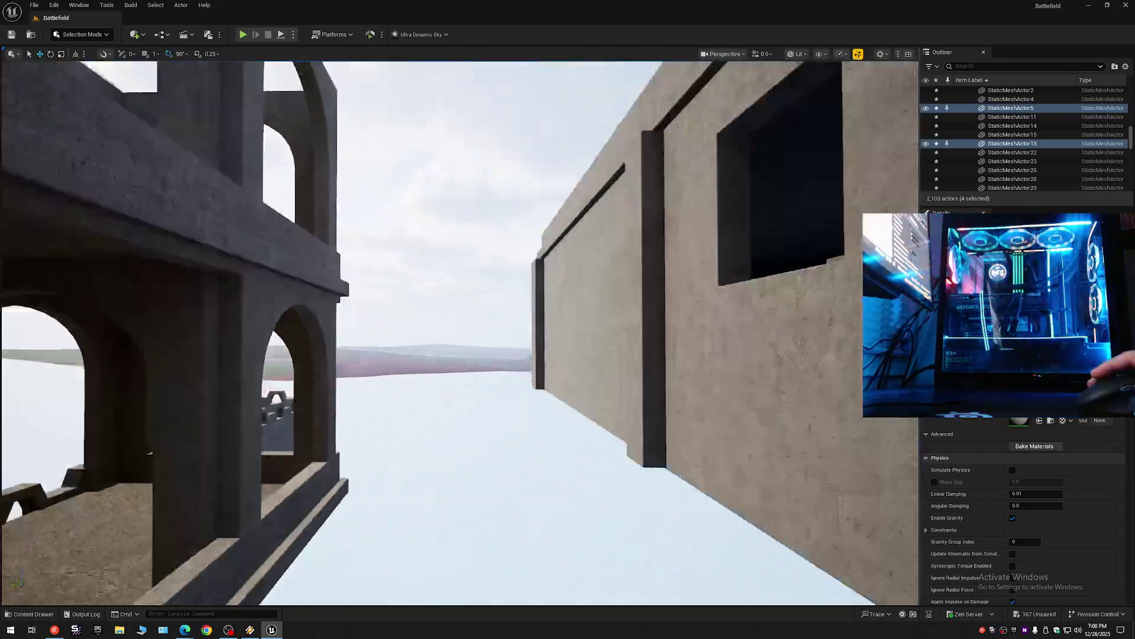
pyautogui.scroll(-2, 459, 331)
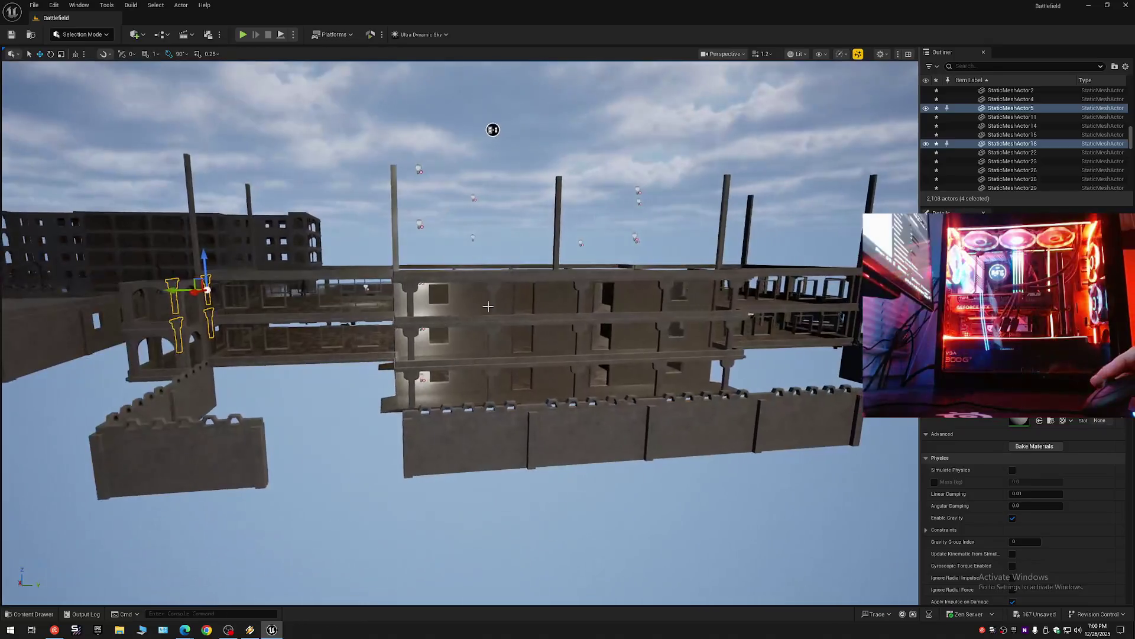
pyautogui.click(1126, 66)
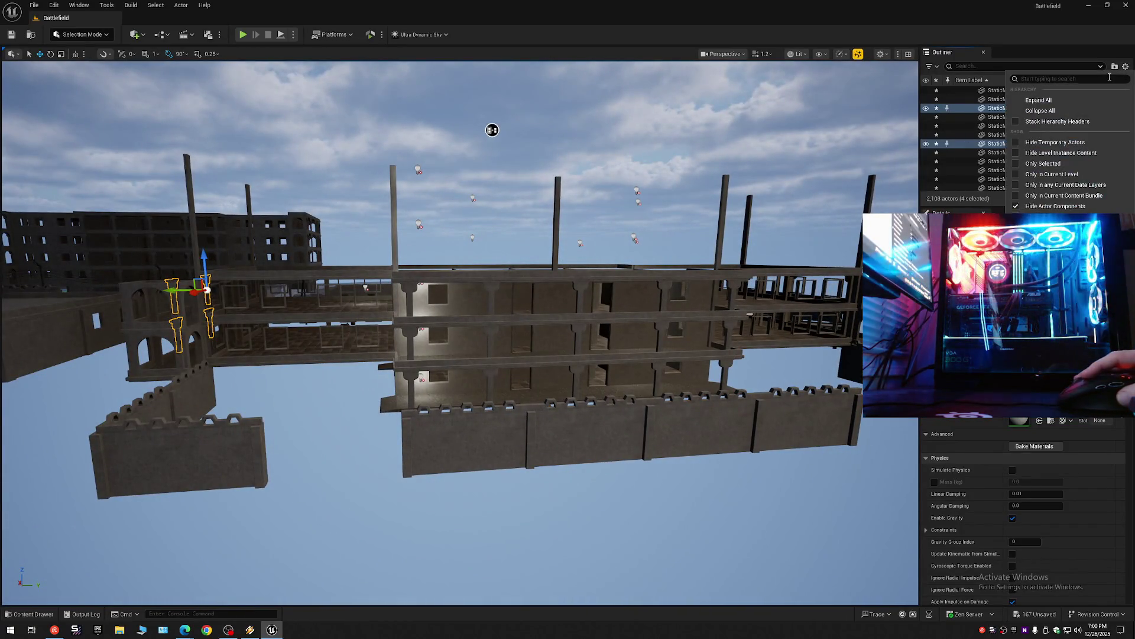
# Collapse the Outliner to its top-level folders with nothing selected and move the camera closer.
pyautogui.click(1058, 111)
pyautogui.click(959, 91)
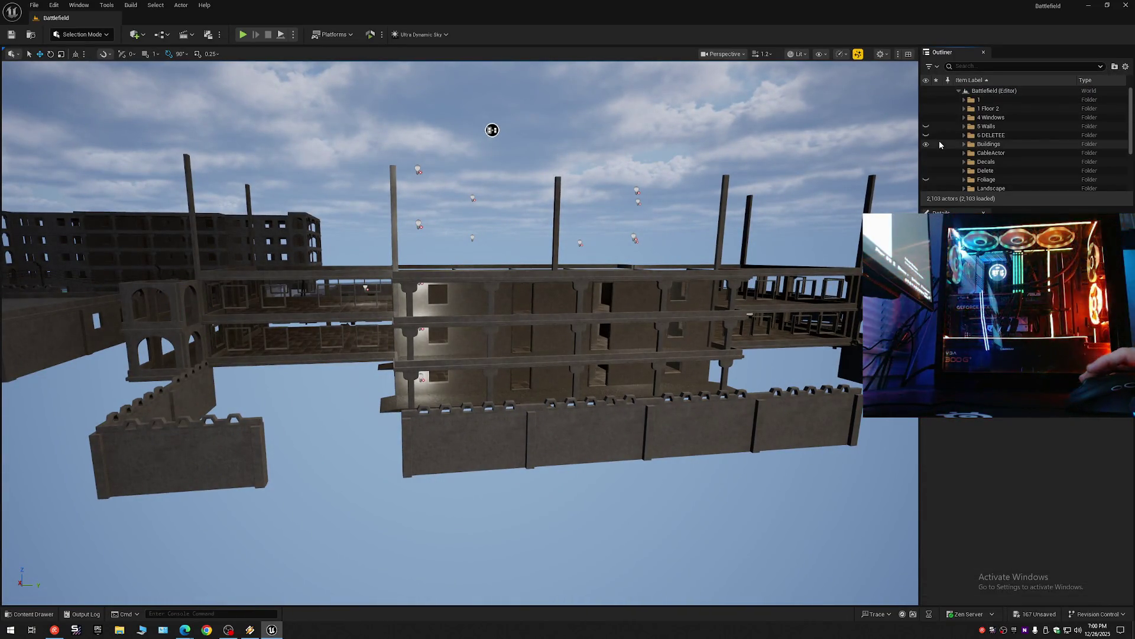
pyautogui.click(250, 629)
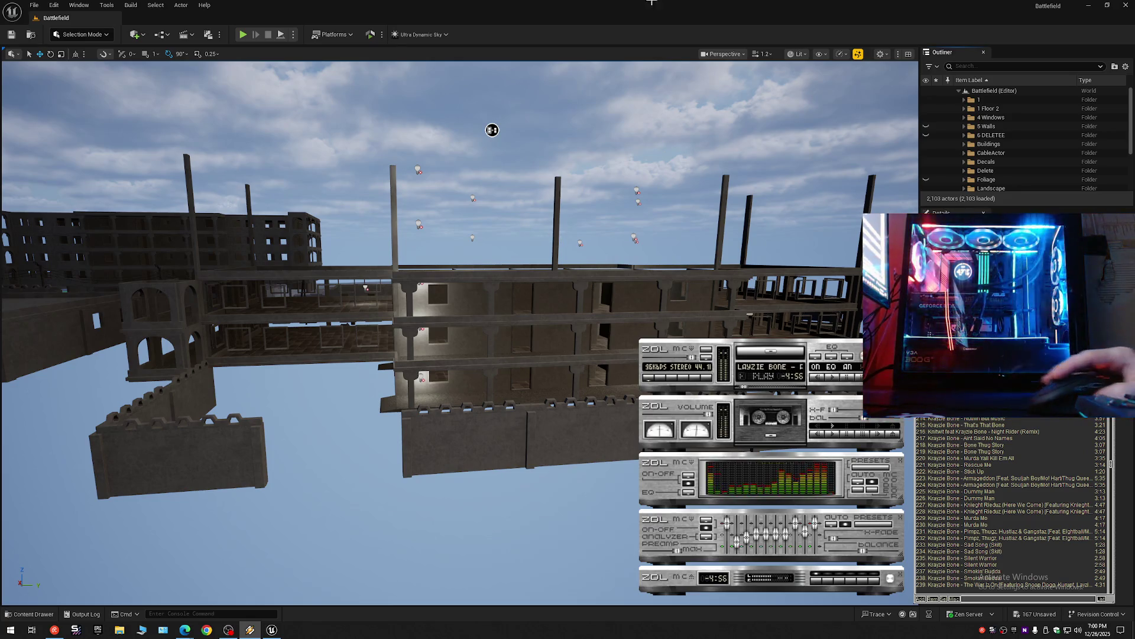
pyautogui.click(602, 153)
pyautogui.moveTo(589, 401); pyautogui.dragTo(574, 360)
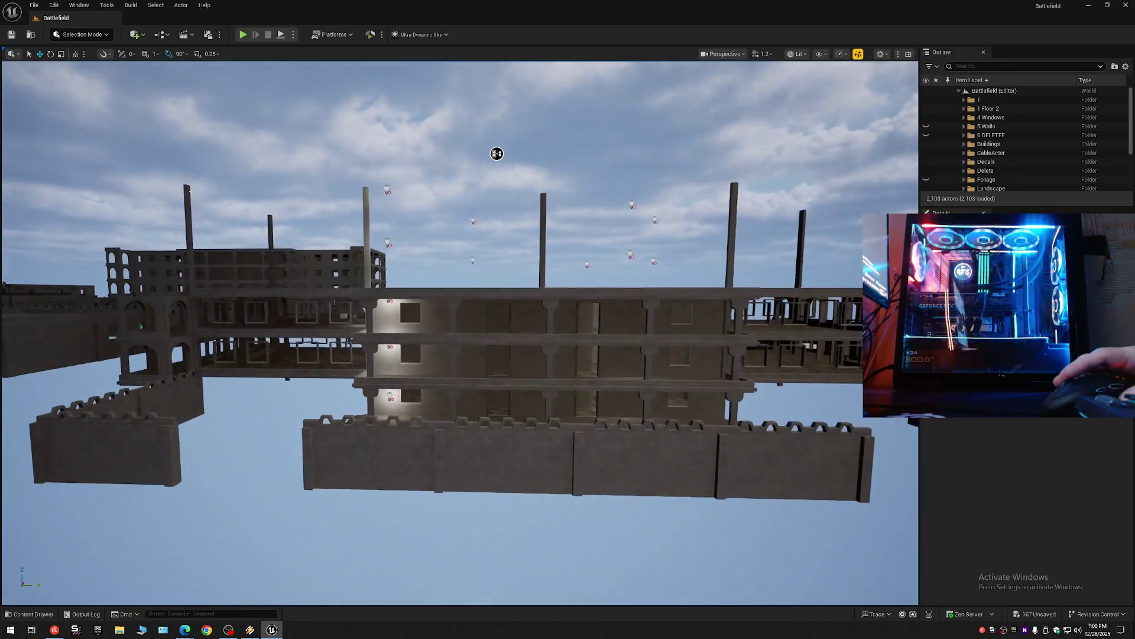
# Save all changes, then save the current level over the existing Battlefield level.
pyautogui.click(11, 34)
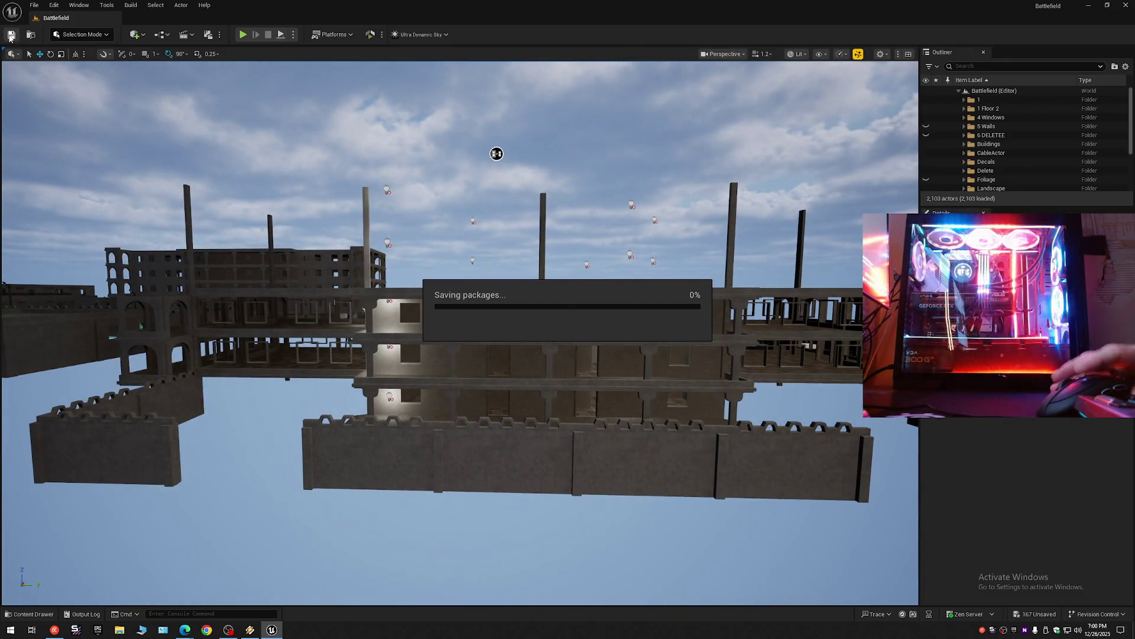
pyautogui.click(34, 5)
pyautogui.click(70, 116)
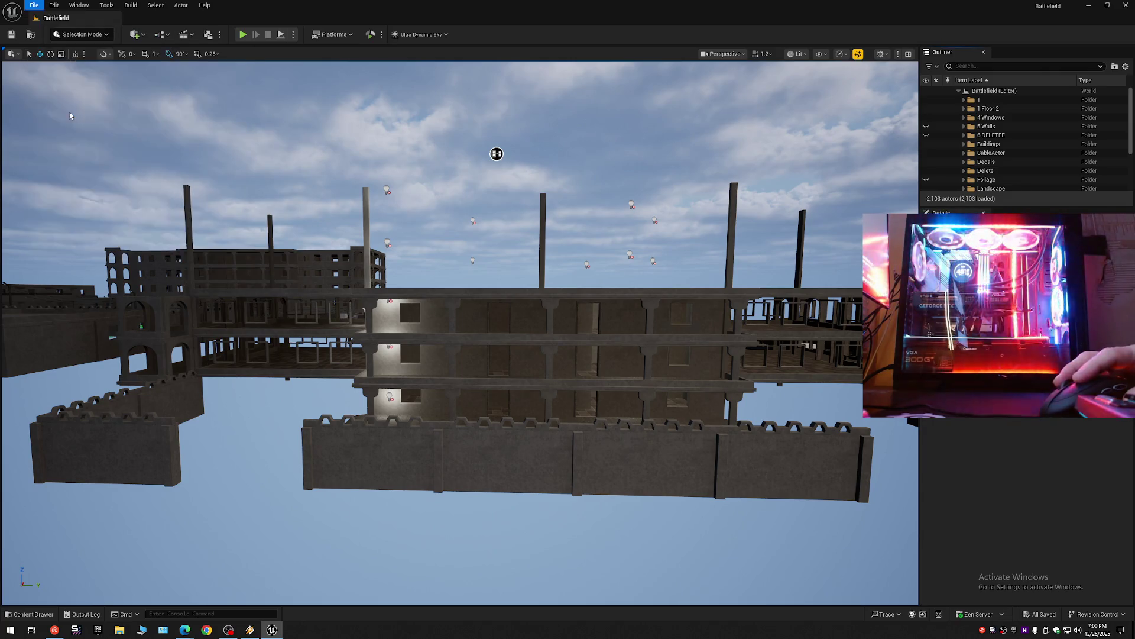
pyautogui.click(34, 5)
pyautogui.click(81, 135)
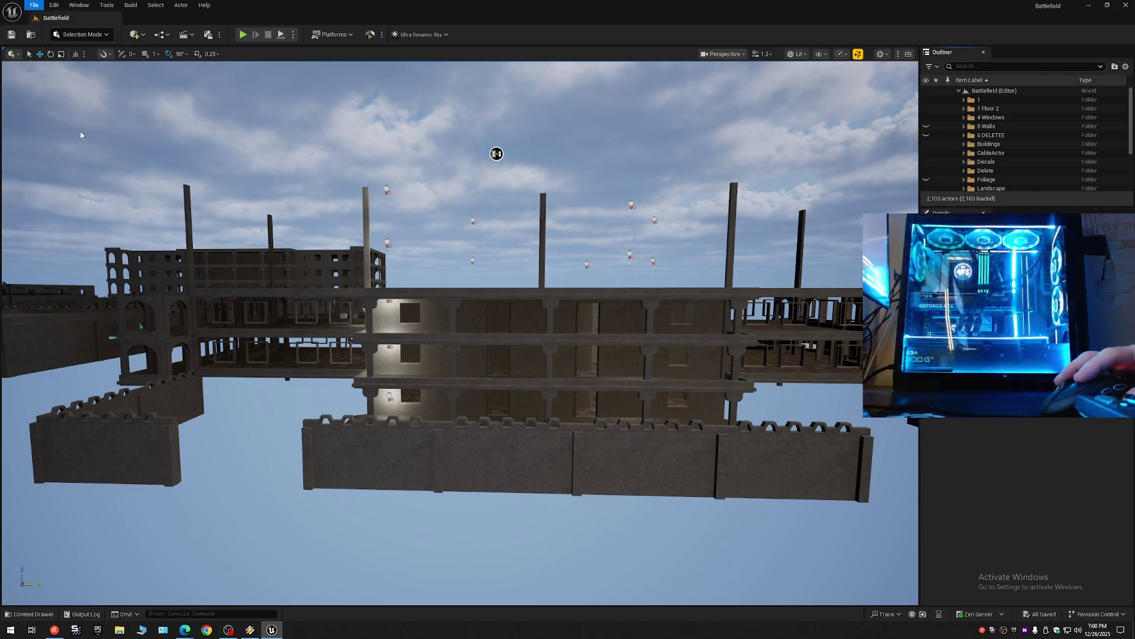
pyautogui.click(35, 5)
pyautogui.click(77, 118)
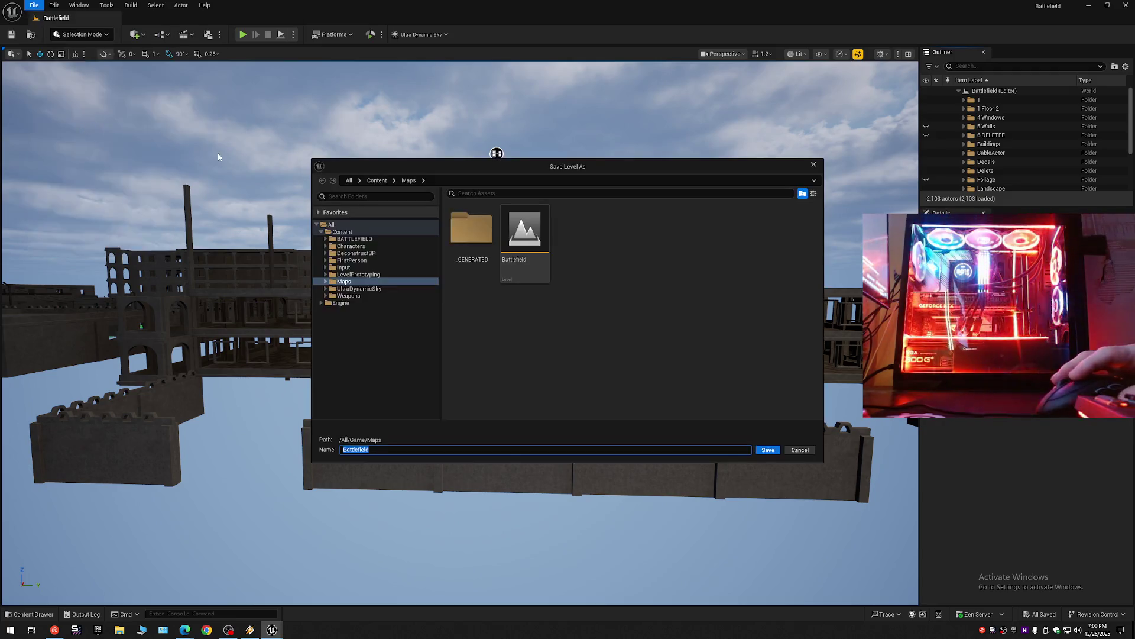
pyautogui.doubleClick(530, 243)
pyautogui.click(593, 330)
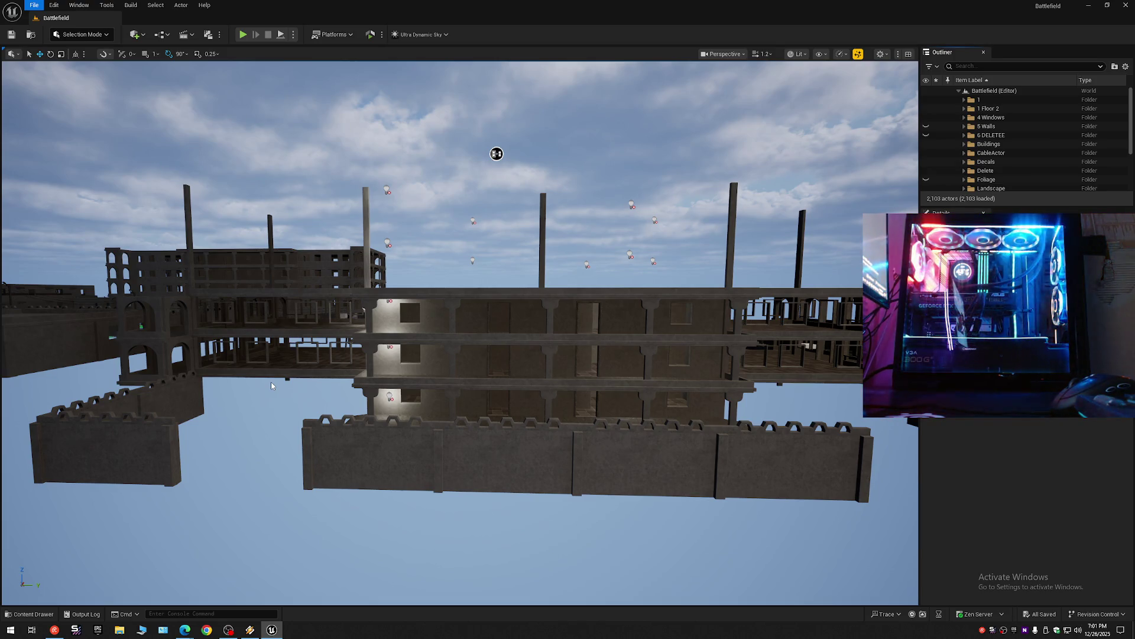
pyautogui.press('Escape')
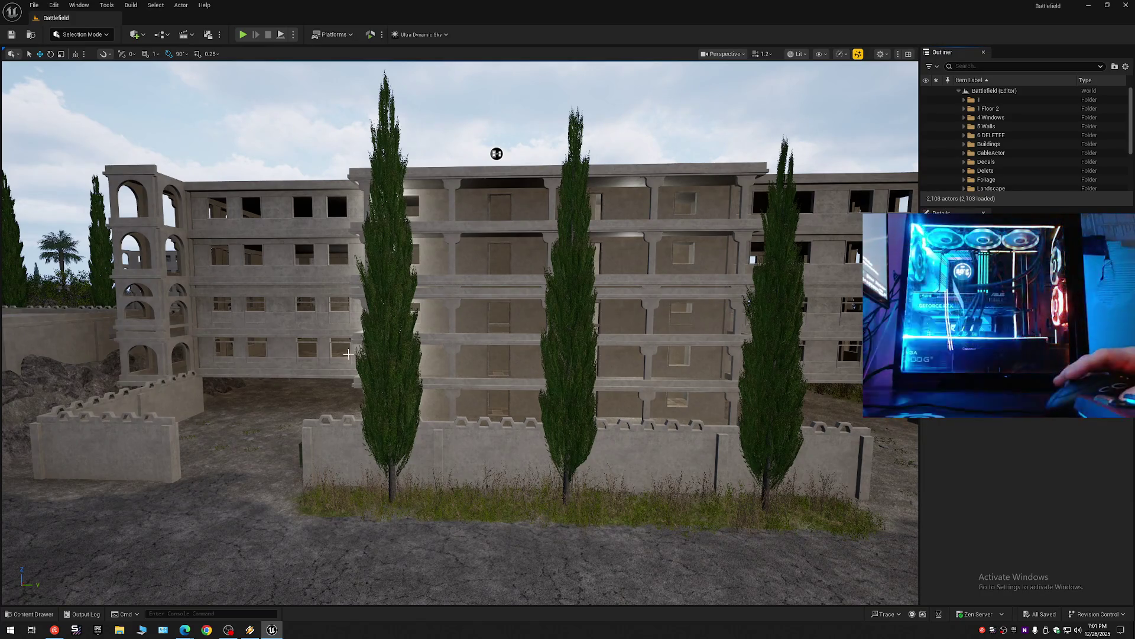
# Hide the 6 DELETEE folder and view the building's doorway and window up close.
pyautogui.moveTo(256, 355)
pyautogui.mouseDown()
pyautogui.moveTo(220, 290)
pyautogui.moveTo(214, 319)
pyautogui.moveTo(229, 302)
pyautogui.moveTo(233, 349)
pyautogui.moveTo(237, 318)
pyautogui.moveTo(149, 313)
pyautogui.moveTo(172, 313)
pyautogui.mouseUp()
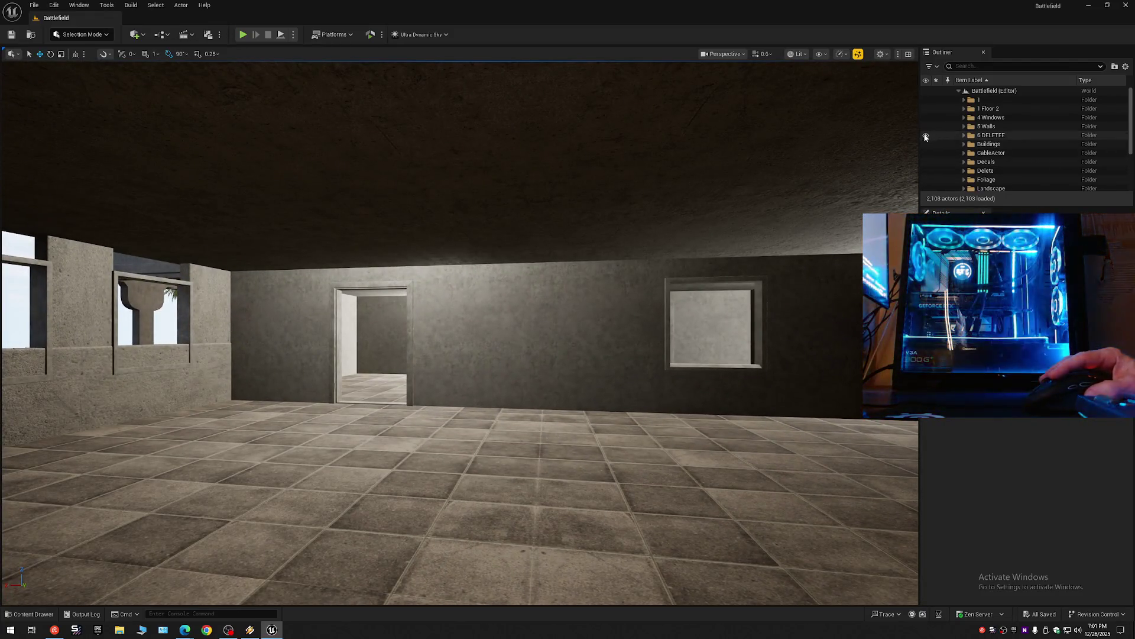
pyautogui.click(926, 135)
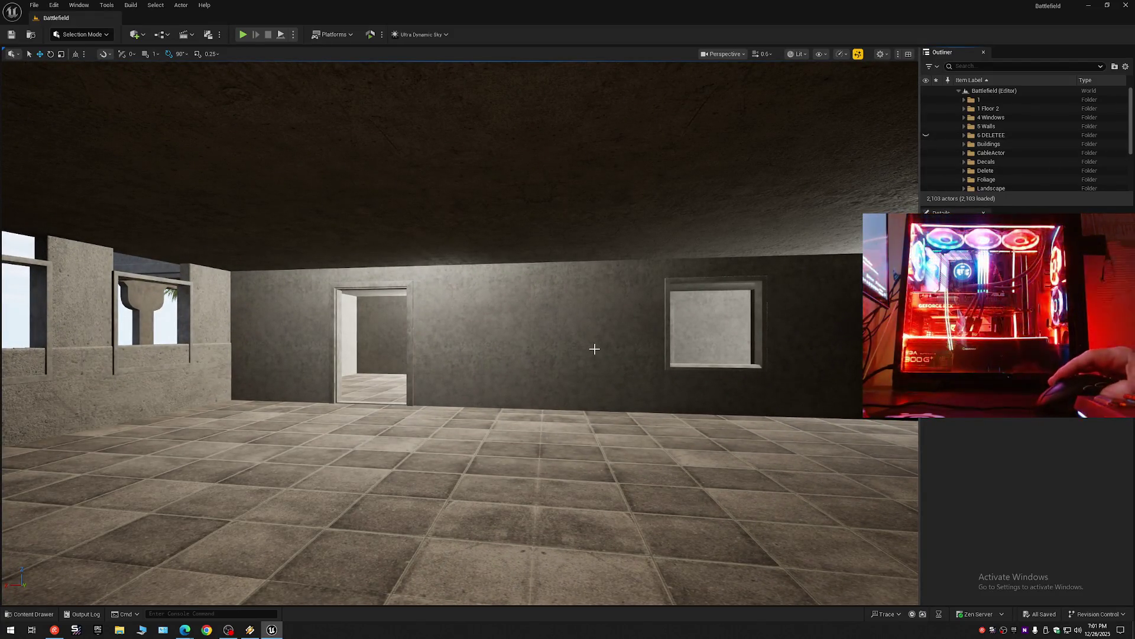
pyautogui.moveTo(593, 347)
pyautogui.mouseDown()
pyautogui.moveTo(654, 347)
pyautogui.moveTo(652, 326)
pyautogui.moveTo(627, 304)
pyautogui.moveTo(467, 305)
pyautogui.mouseUp()
pyautogui.scroll(-1, 615, 304)
pyautogui.scroll(-1, 580, 305)
pyautogui.scroll(3, 514, 305)
pyautogui.scroll(1, 491, 304)
pyautogui.scroll(-2, 478, 305)
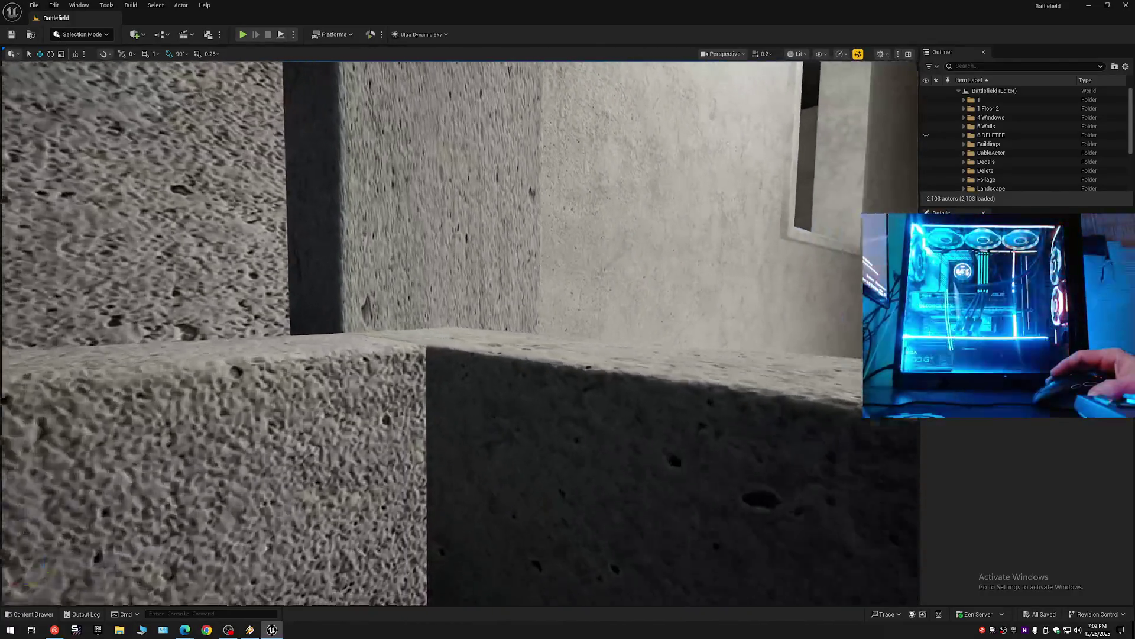
# Inspect the concrete wall edges and the building's exterior, then select the balcony slab.
pyautogui.moveTo(467, 304); pyautogui.dragTo(455, 305)
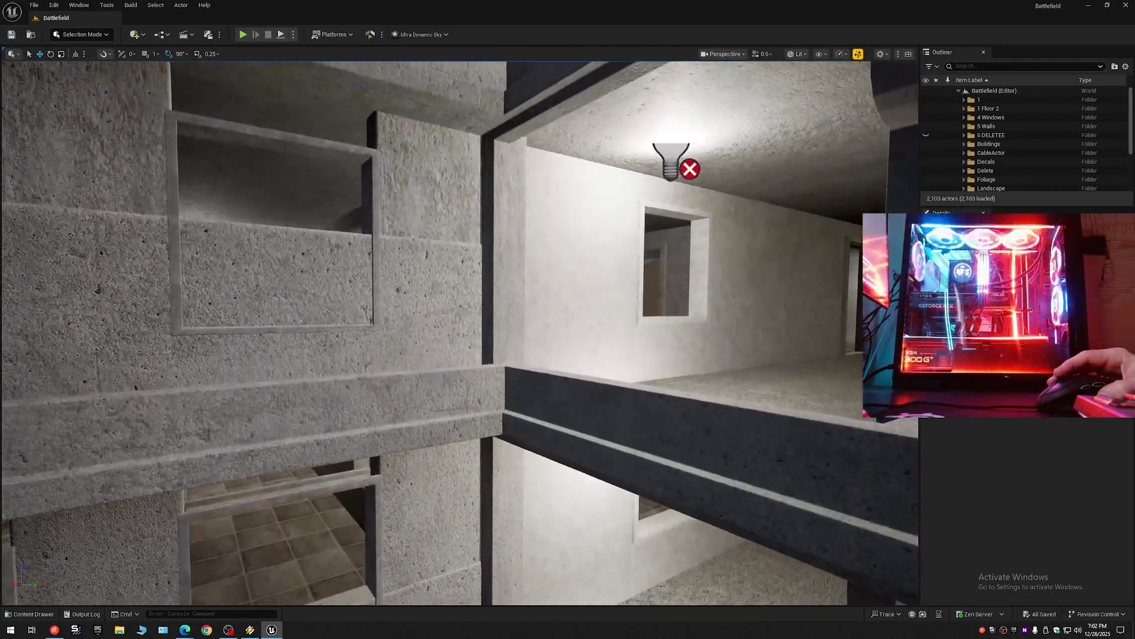
pyautogui.scroll(5, 456, 304)
pyautogui.moveTo(456, 304)
pyautogui.mouseDown()
pyautogui.moveTo(112, 231)
pyautogui.moveTo(258, 195)
pyautogui.moveTo(269, 80)
pyautogui.mouseUp()
pyautogui.scroll(-1, 444, 304)
pyautogui.scroll(1, 435, 305)
pyautogui.scroll(2, 423, 304)
pyautogui.scroll(-2, 269, 80)
pyautogui.scroll(-2, 269, 81)
pyautogui.click(552, 338)
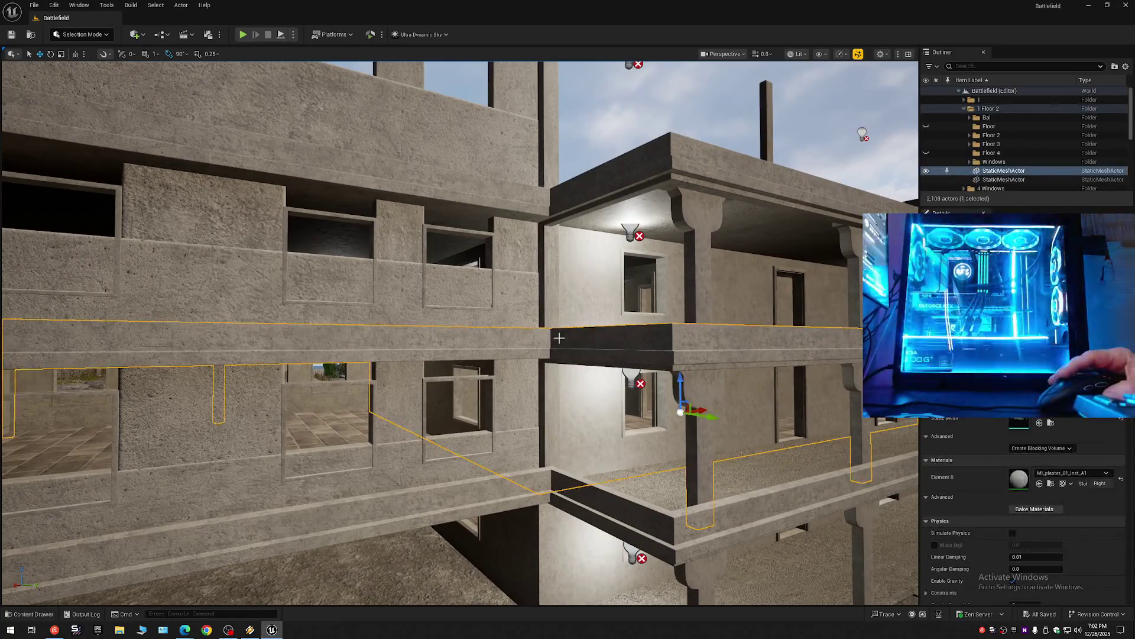
pyautogui.rightClick(1088, 90)
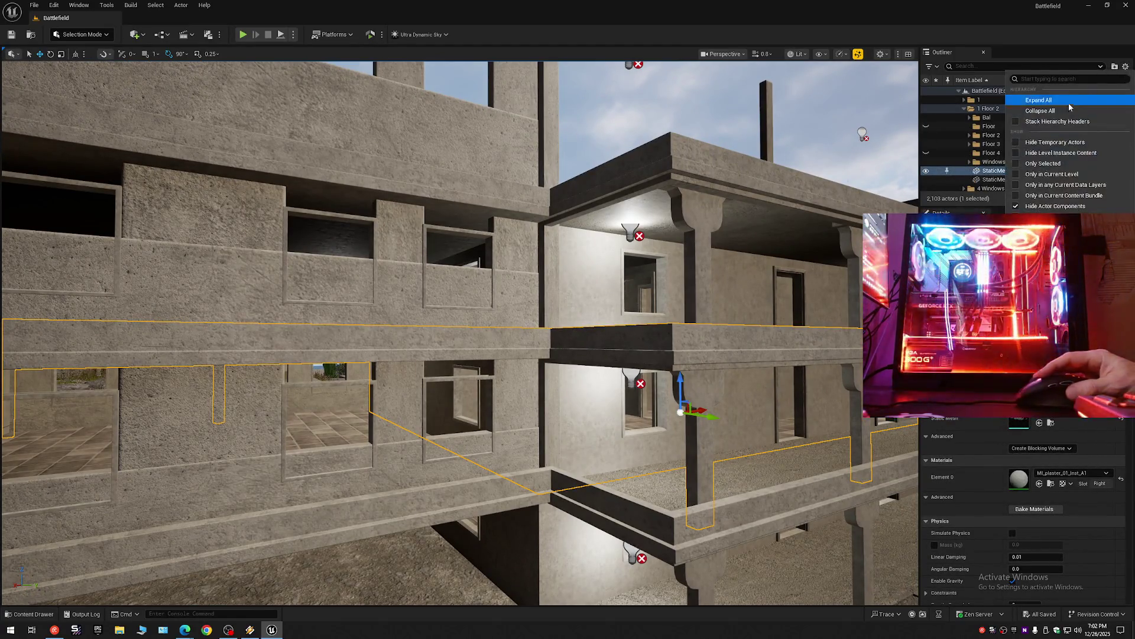
pyautogui.click(1039, 104)
pyautogui.click(958, 90)
pyautogui.moveTo(769, 147)
pyautogui.mouseDown()
pyautogui.moveTo(520, 148)
pyautogui.moveTo(586, 220)
pyautogui.moveTo(342, 218)
pyautogui.moveTo(7, 71)
pyautogui.mouseUp()
pyautogui.scroll(-2, 603, 148)
pyautogui.scroll(-1, 556, 147)
pyautogui.scroll(-3, 532, 148)
pyautogui.scroll(4, 545, 223)
pyautogui.moveTo(550, 347); pyautogui.dragTo(805, 418)
pyautogui.scroll(-2, 804, 418)
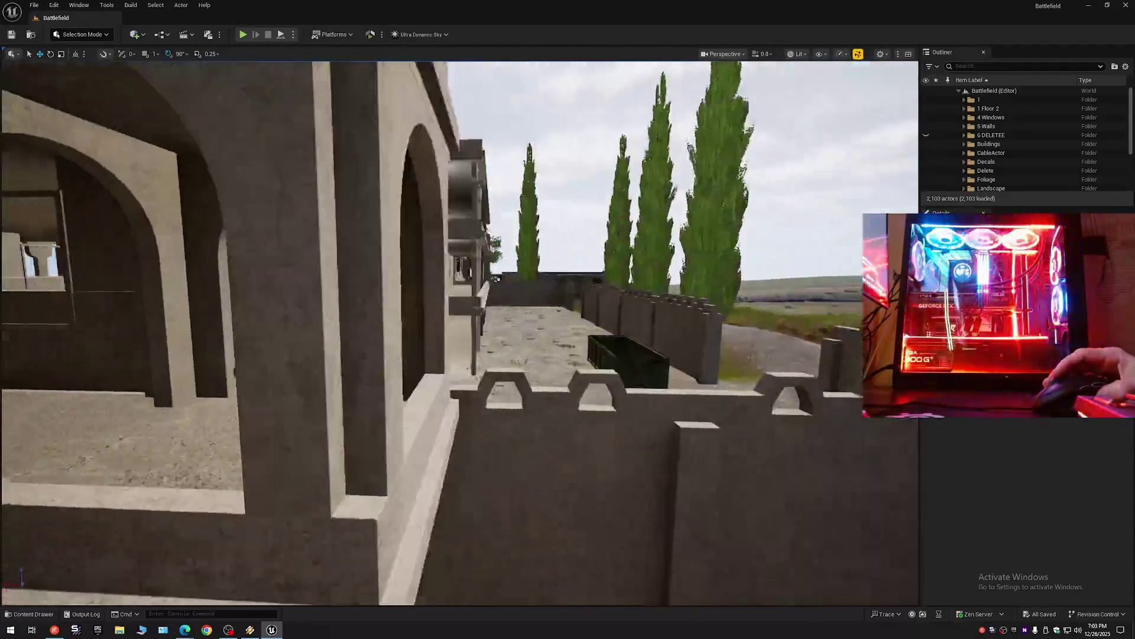
pyautogui.moveTo(459, 333); pyautogui.dragTo(341, 333)
pyautogui.scroll(-1, 341, 333)
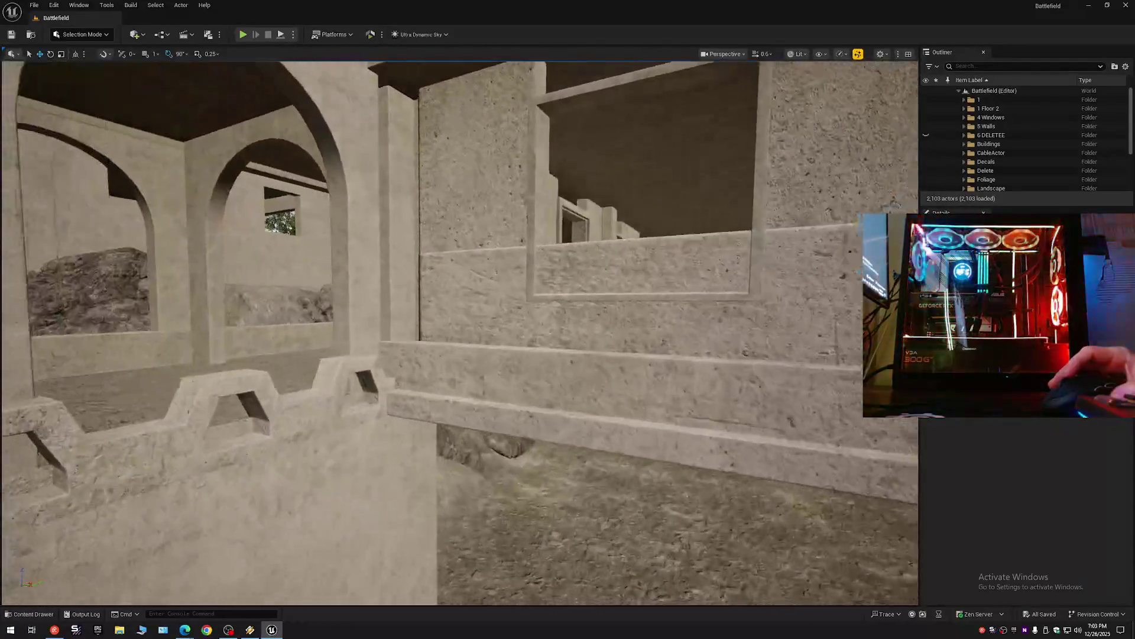
pyautogui.moveTo(459, 333); pyautogui.dragTo(371, 333)
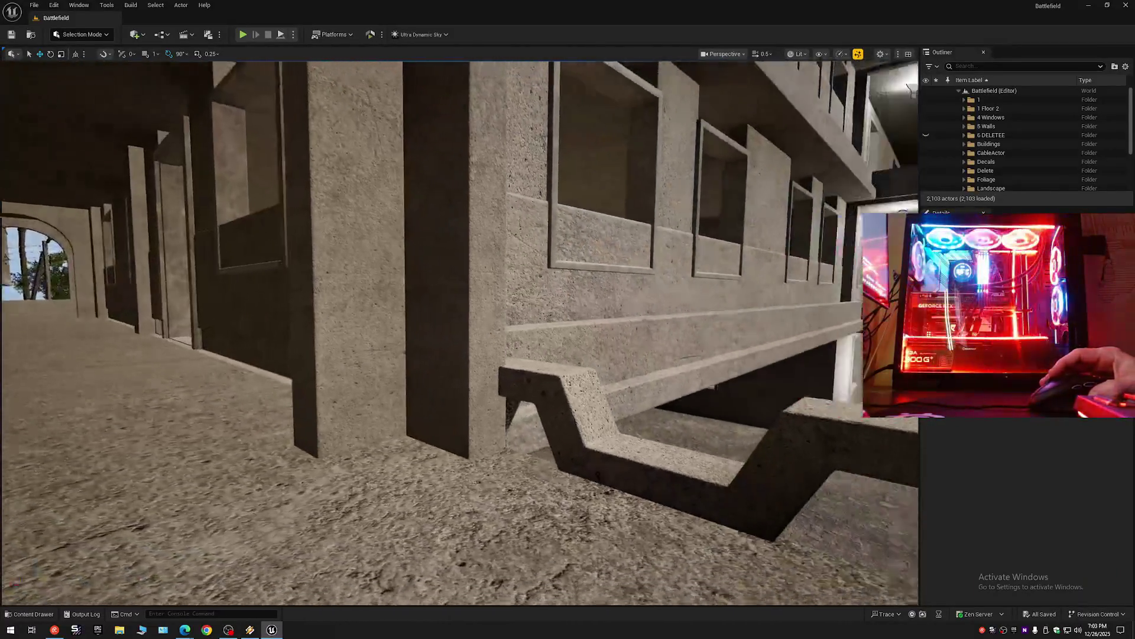
pyautogui.moveTo(459, 333); pyautogui.dragTo(371, 333)
pyautogui.moveTo(459, 333); pyautogui.dragTo(459, 274)
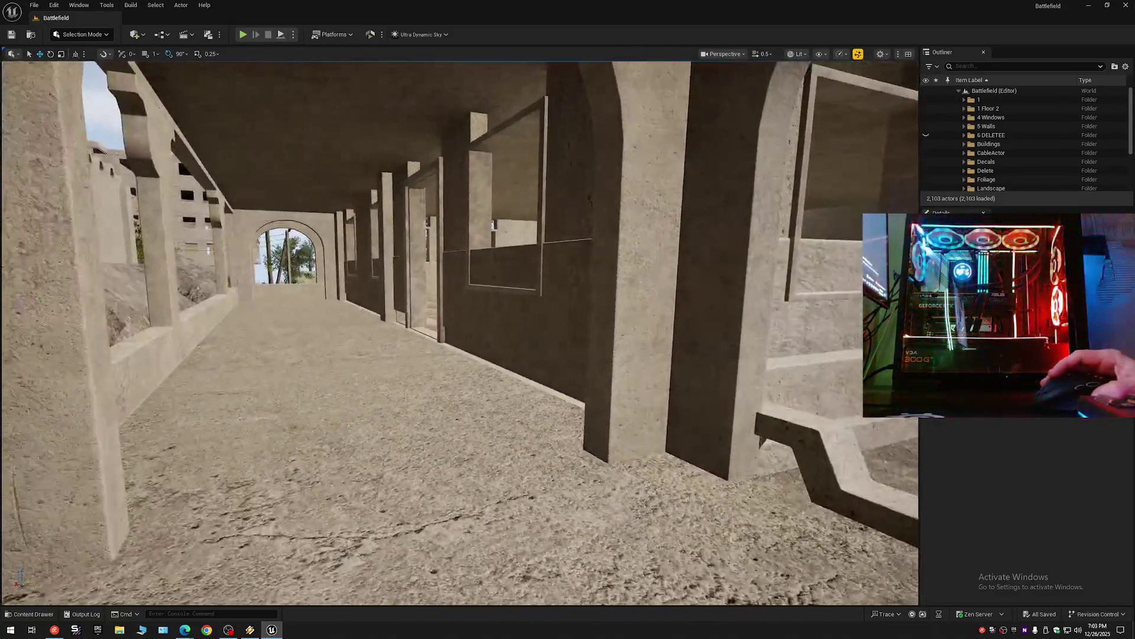
pyautogui.moveTo(460, 333); pyautogui.dragTo(548, 321)
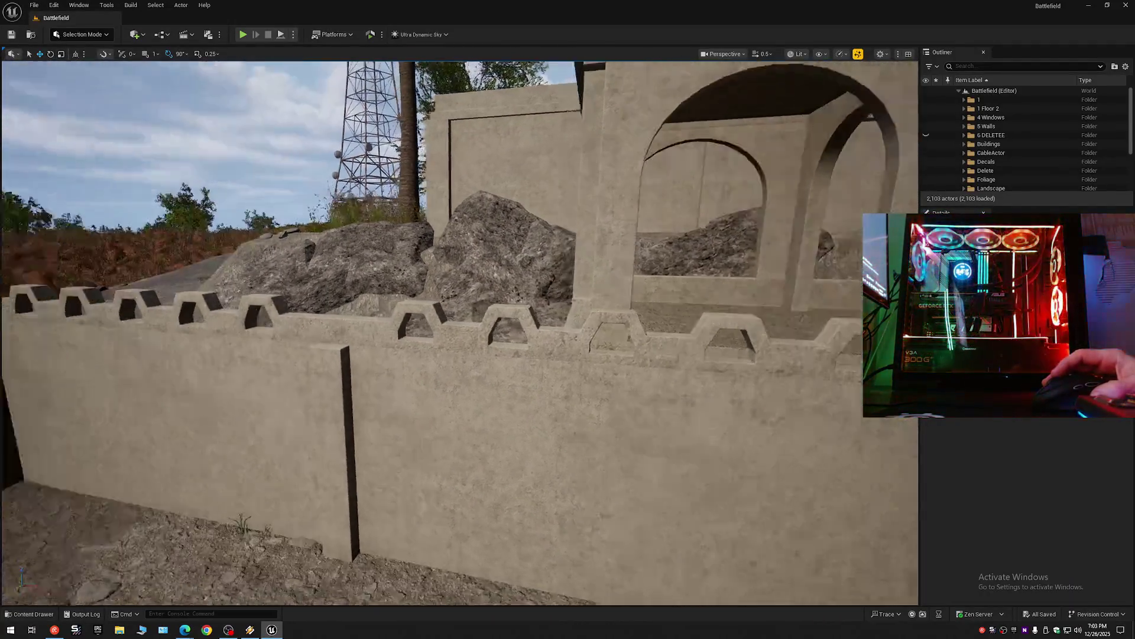
pyautogui.moveTo(460, 333); pyautogui.dragTo(371, 333)
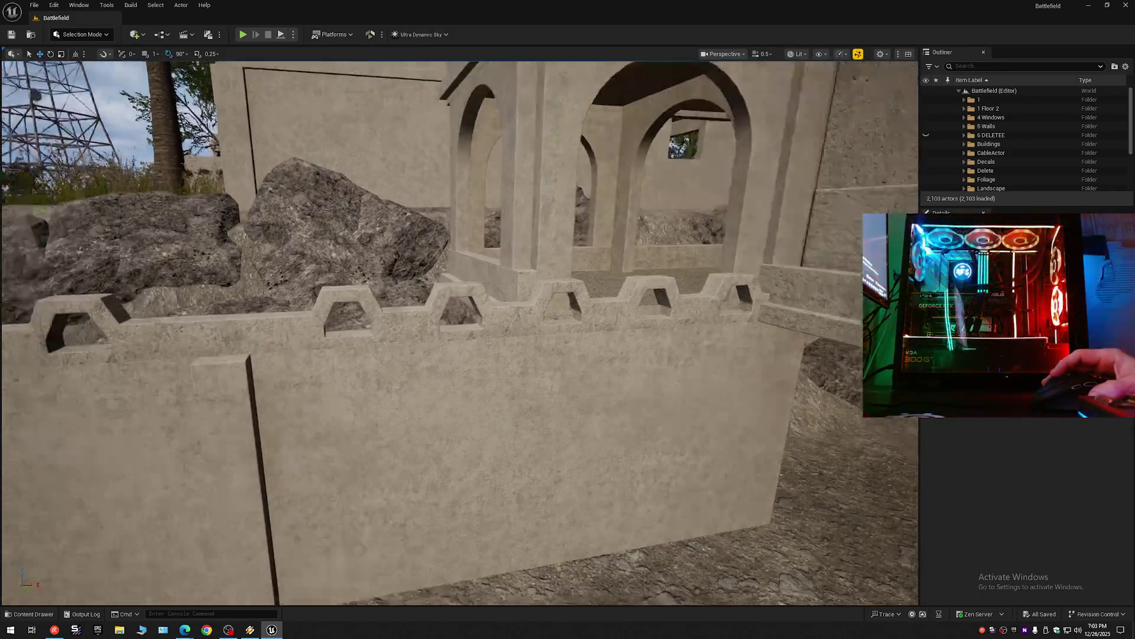
pyautogui.moveTo(460, 333); pyautogui.dragTo(460, 297)
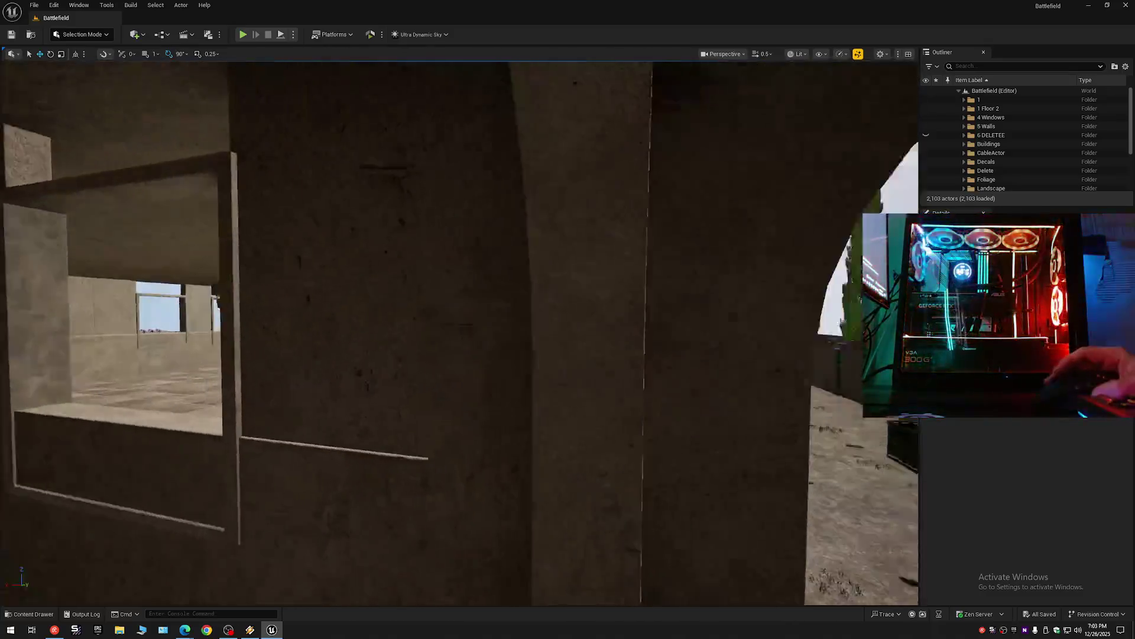
pyautogui.moveTo(459, 333); pyautogui.dragTo(548, 333)
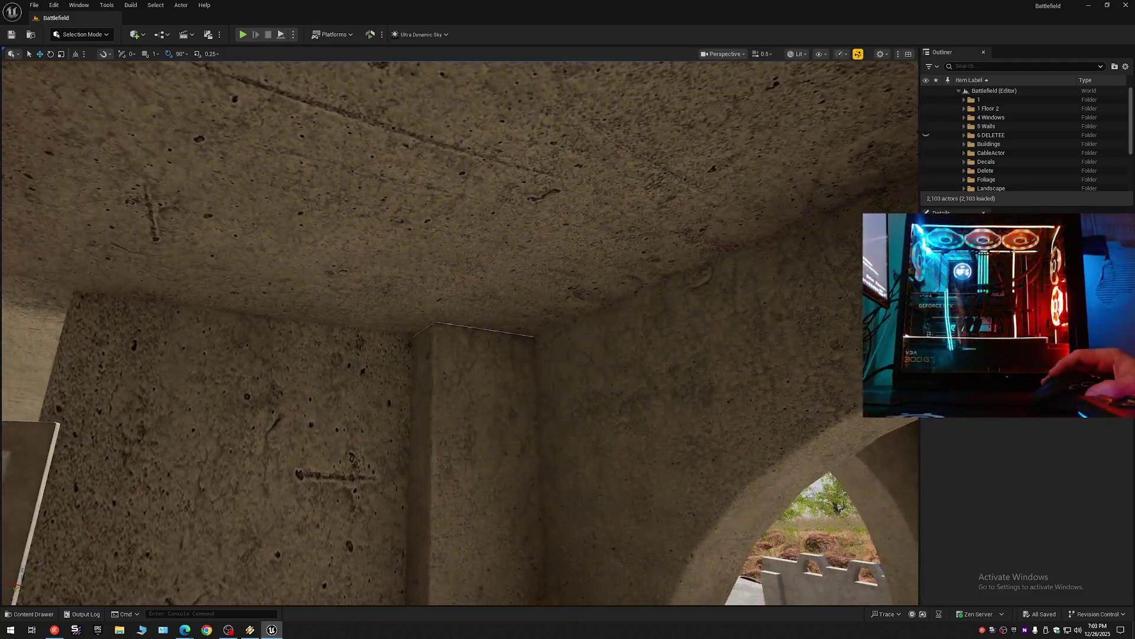
pyautogui.moveTo(460, 333); pyautogui.dragTo(459, 414)
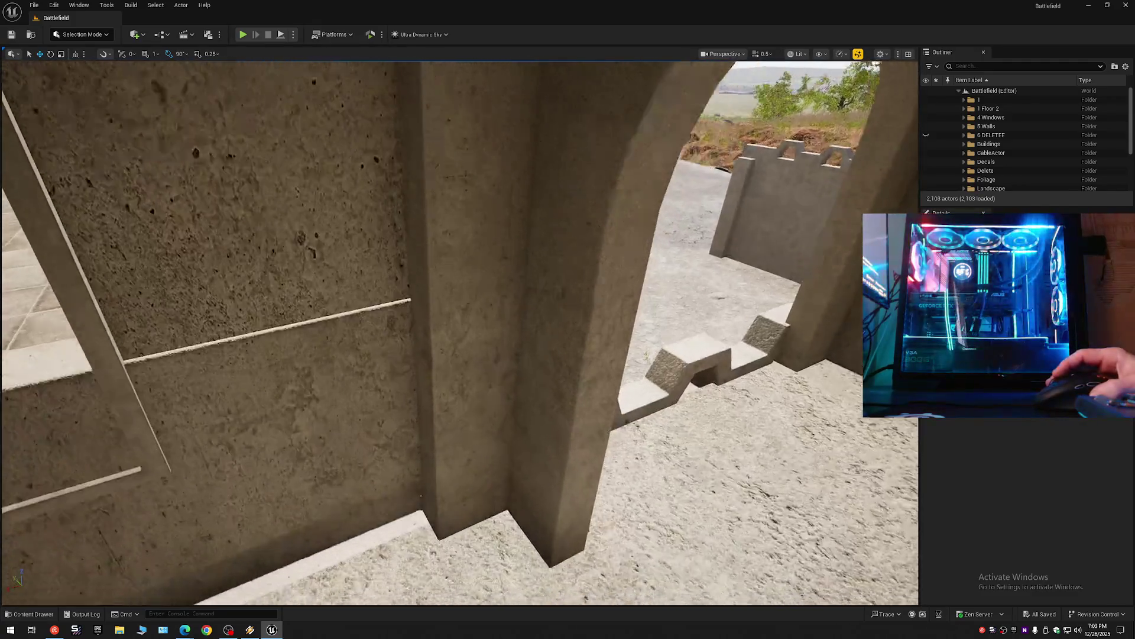